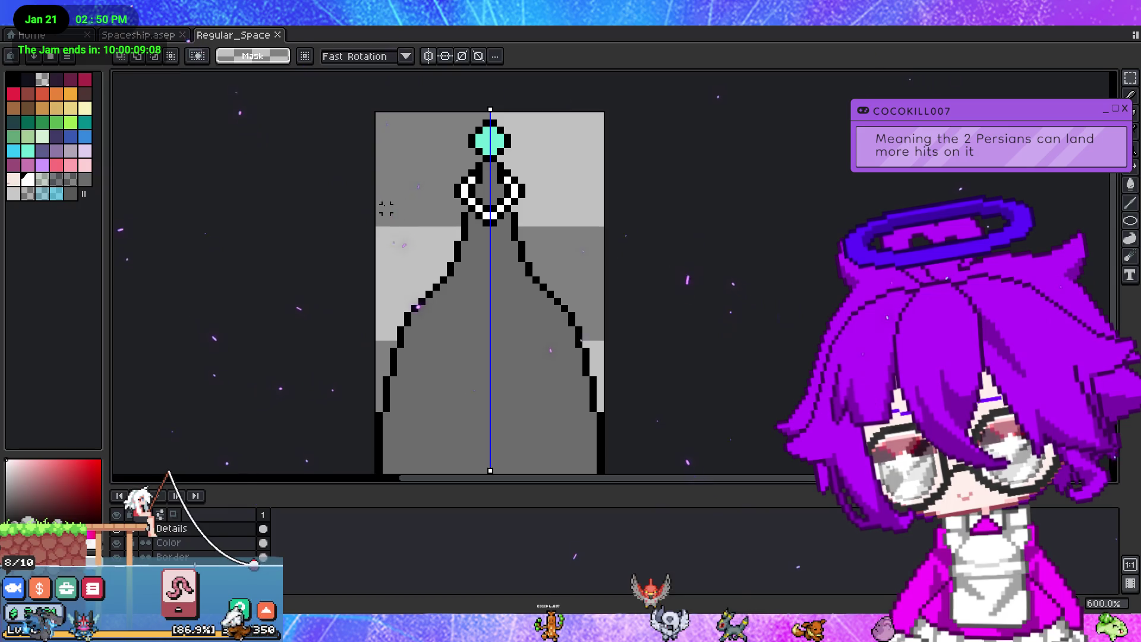
Create a new 6×6 pixel sprite from File > New in Aseprite
click(18, 31)
click(19, 35)
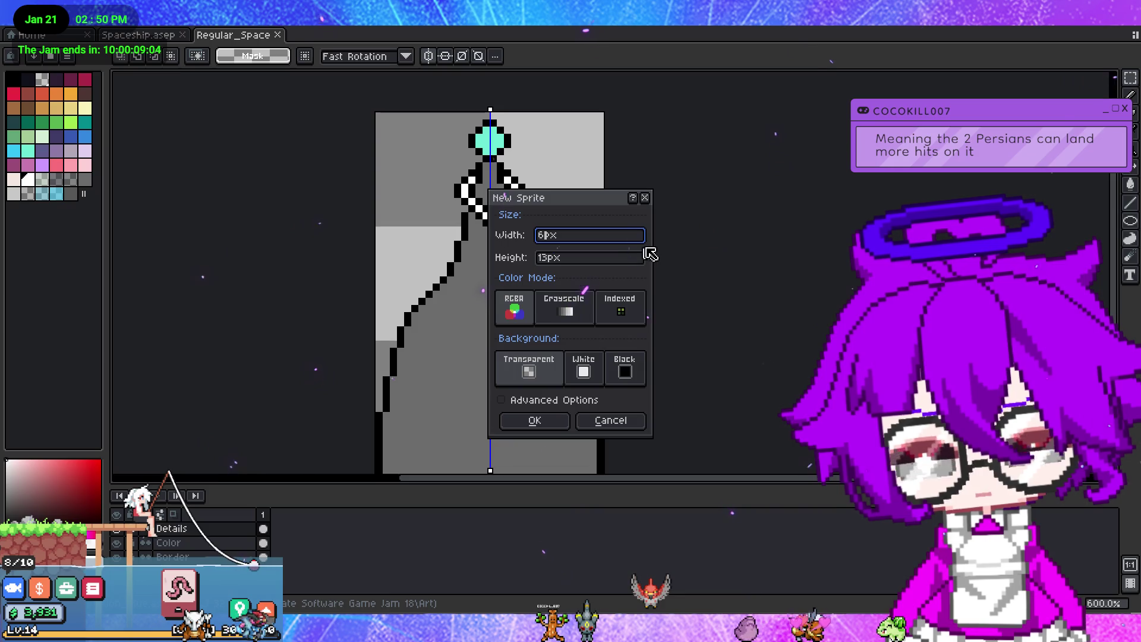
text(6)
key(Tab)
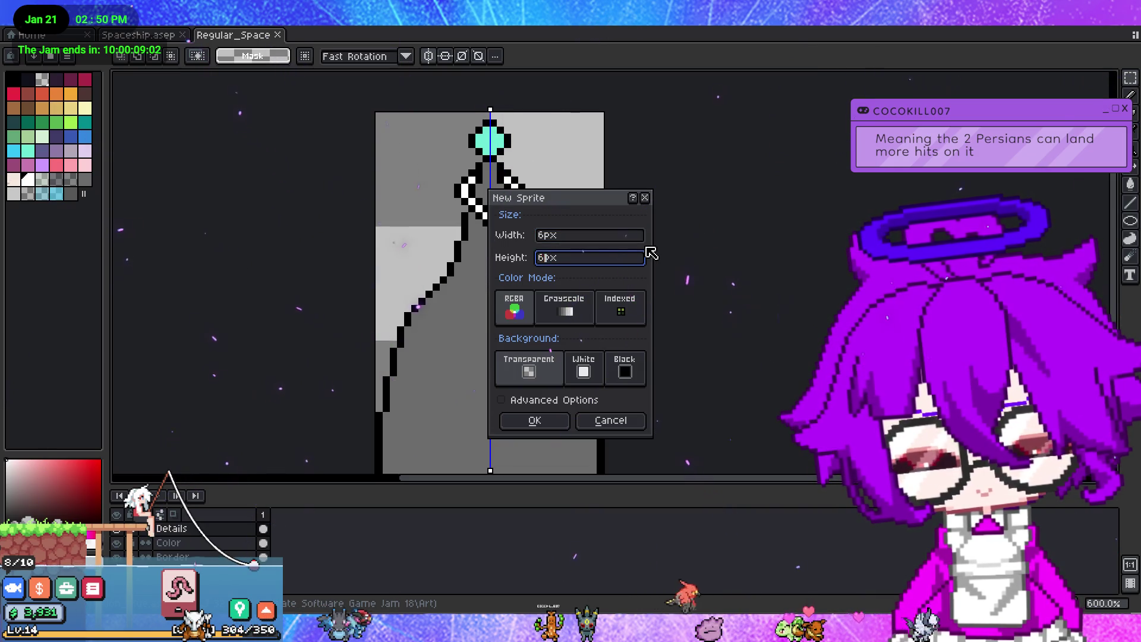
key(Return)
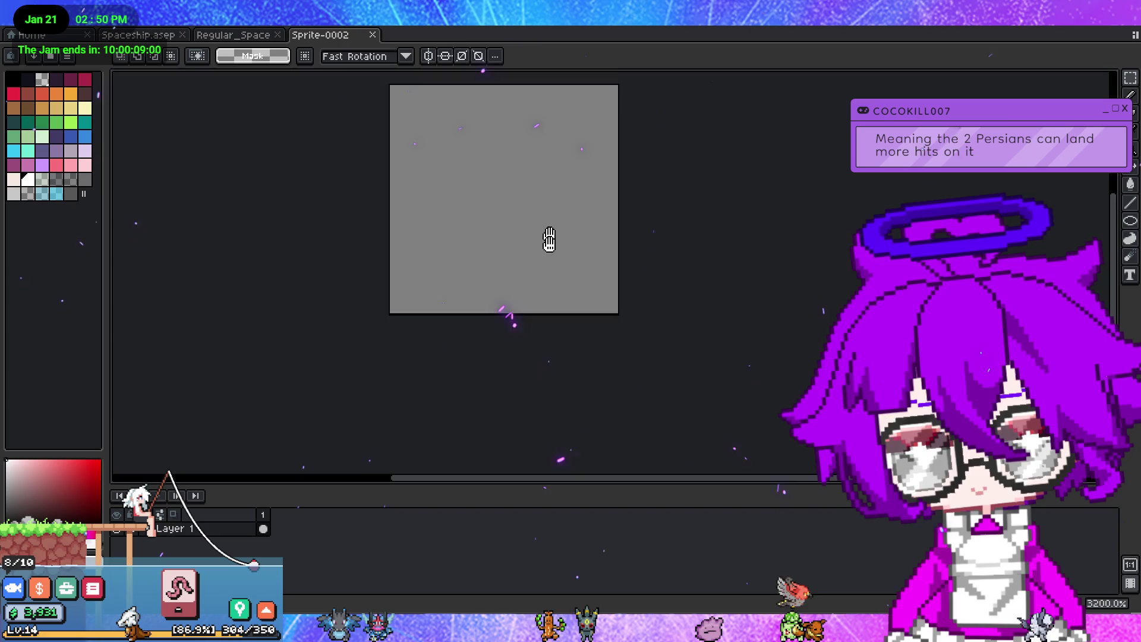
Draw a cyan plus shape in the centre of the canvas with the Pencil
click(13, 150)
click(1130, 95)
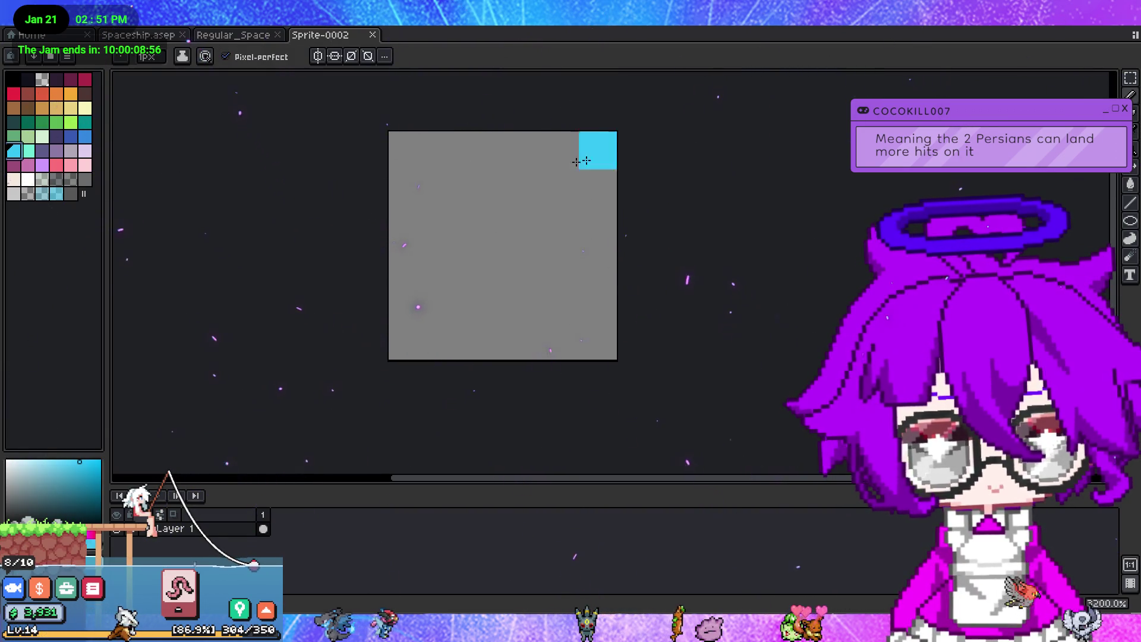
mouse_move(559, 188)
mouse_down()
mouse_move(451, 189)
mouse_move(442, 242)
mouse_move(445, 193)
mouse_move(471, 232)
mouse_move(517, 232)
mouse_move(564, 194)
mouse_move(550, 229)
mouse_move(499, 269)
mouse_up()
mouse_move(517, 340)
mouse_down()
mouse_move(461, 292)
mouse_move(505, 303)
mouse_move(497, 239)
mouse_move(575, 270)
mouse_up()
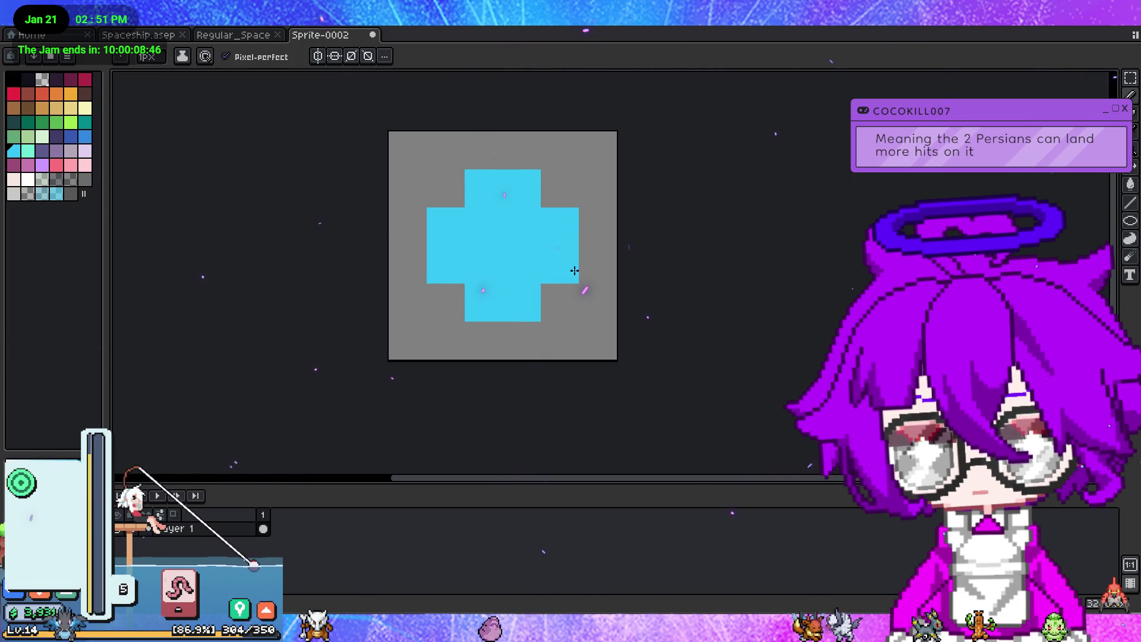
Outline the cyan plus with dark-blue pixels on all sides
click(20, 78)
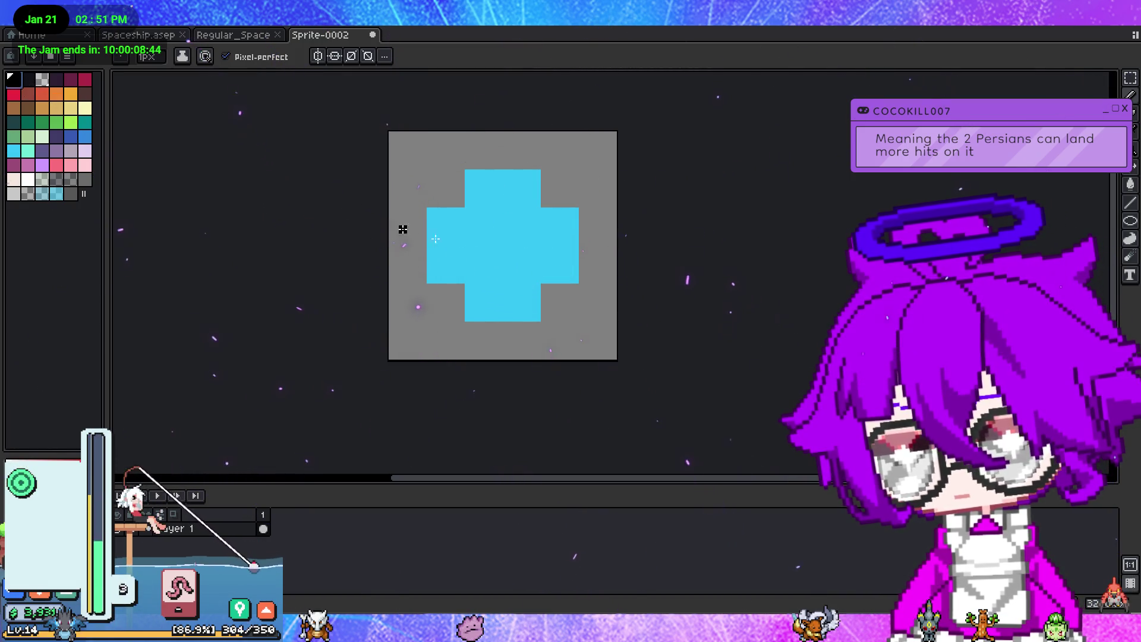
click(71, 136)
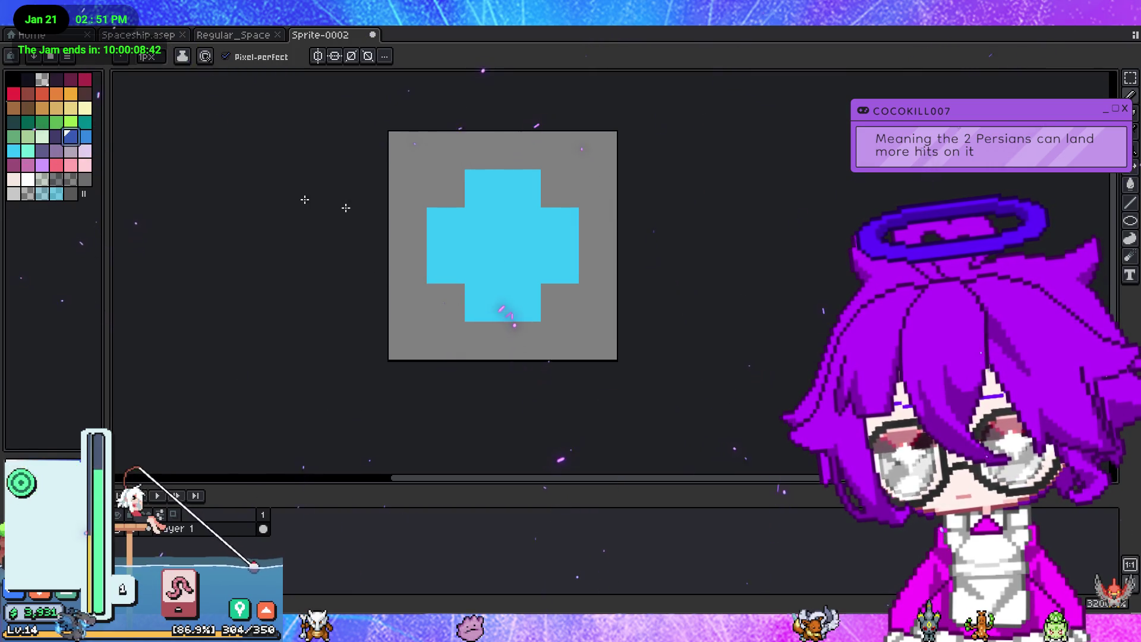
click(446, 188)
click(407, 227)
click(408, 265)
click(458, 317)
click(483, 341)
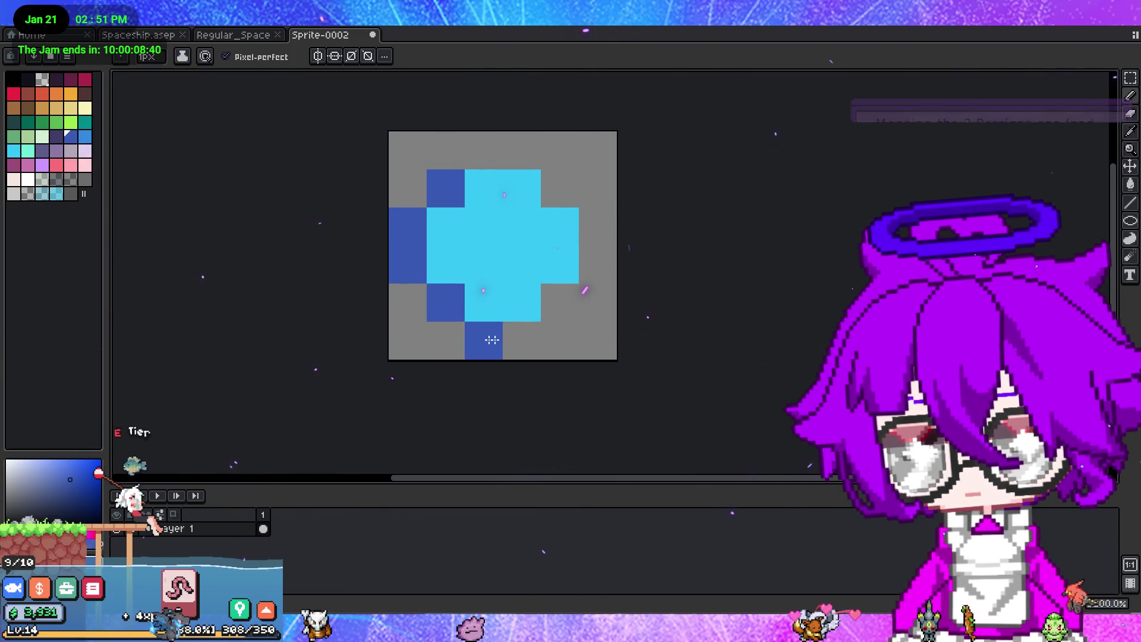
click(522, 340)
click(560, 303)
click(597, 265)
click(597, 226)
click(547, 173)
click(521, 151)
click(483, 150)
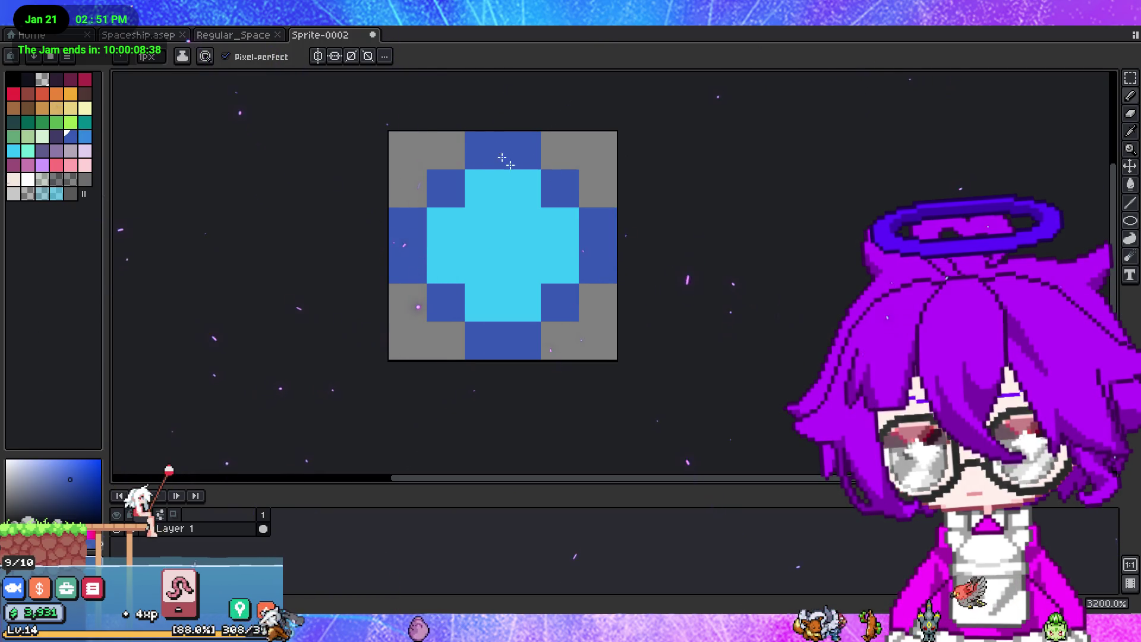
Back out of the export settings and save the sprite as Projectile.aseprite
key(alt+f)
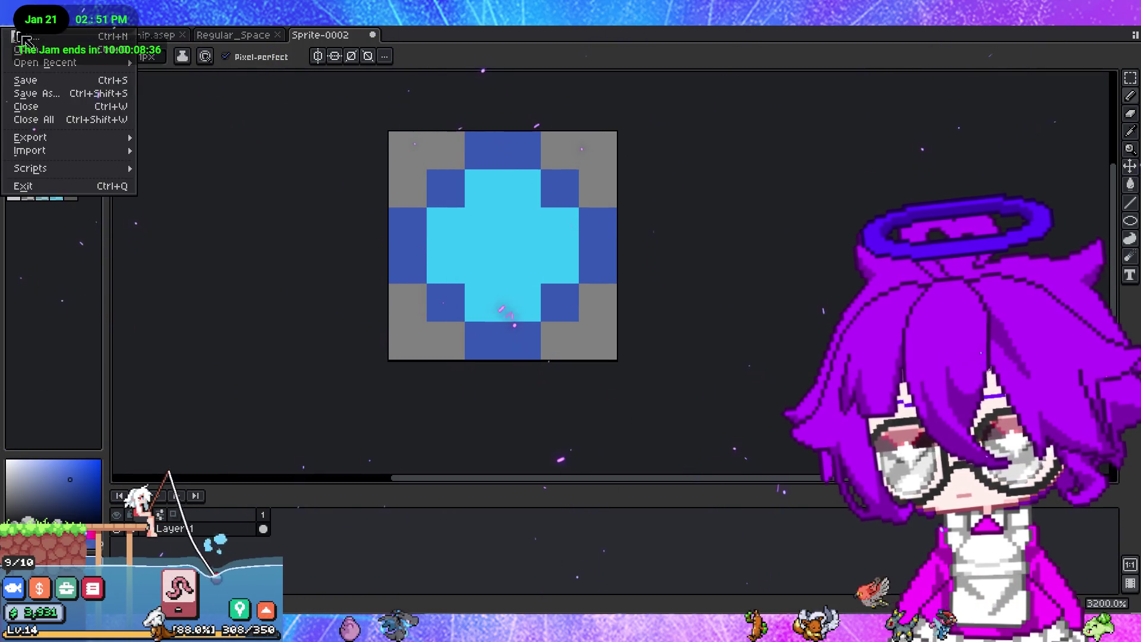
mouse_move(71, 140)
click(190, 137)
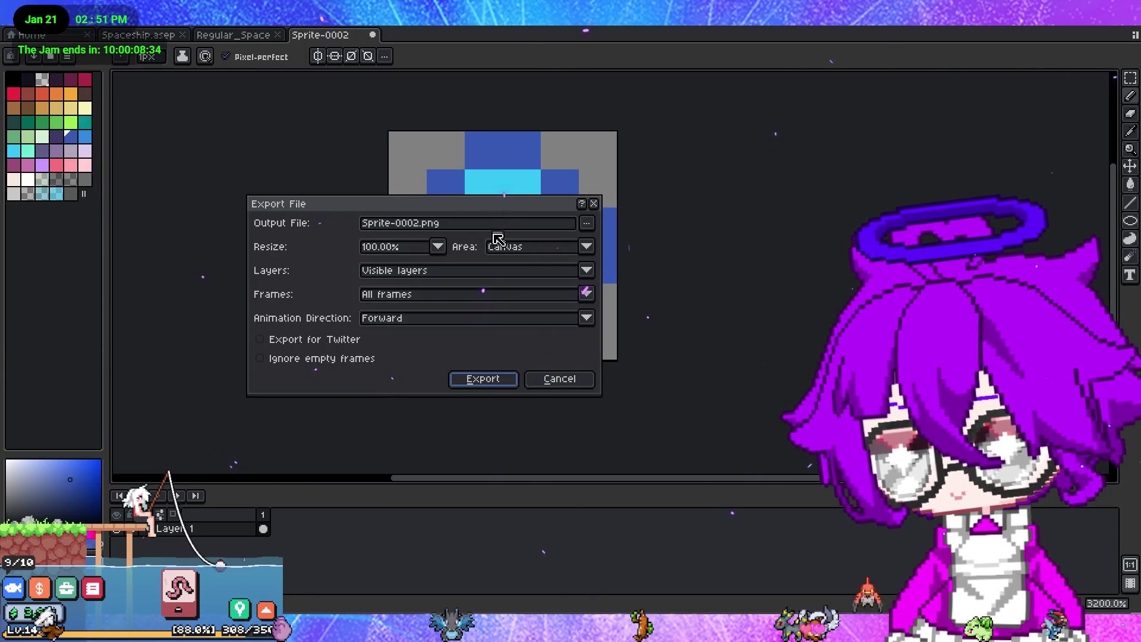
click(416, 224)
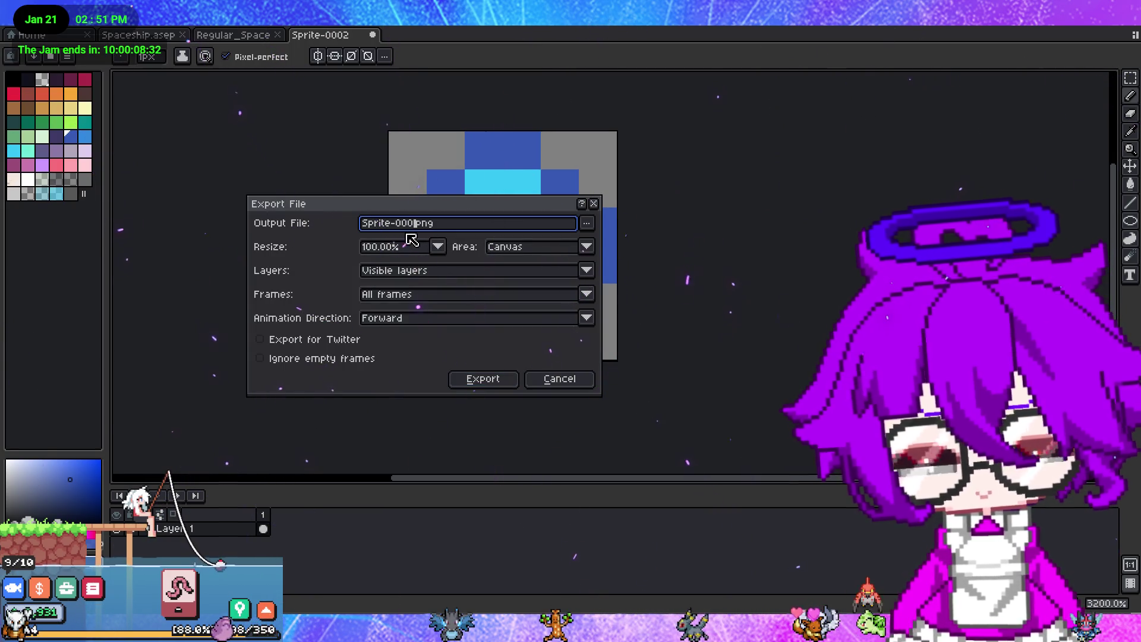
click(587, 206)
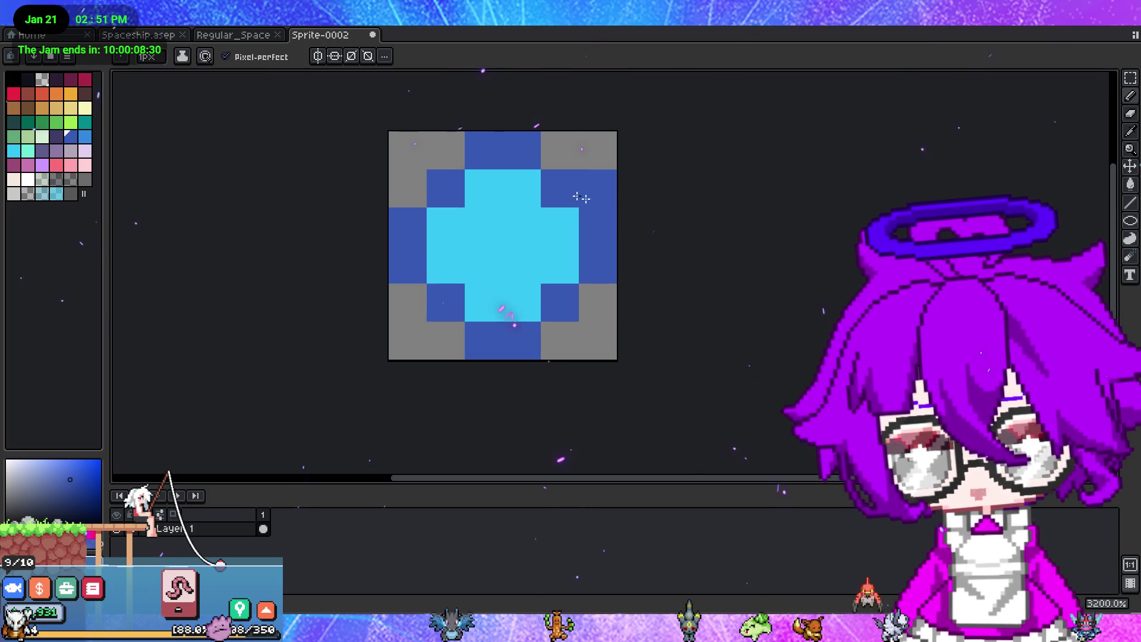
click(15, 21)
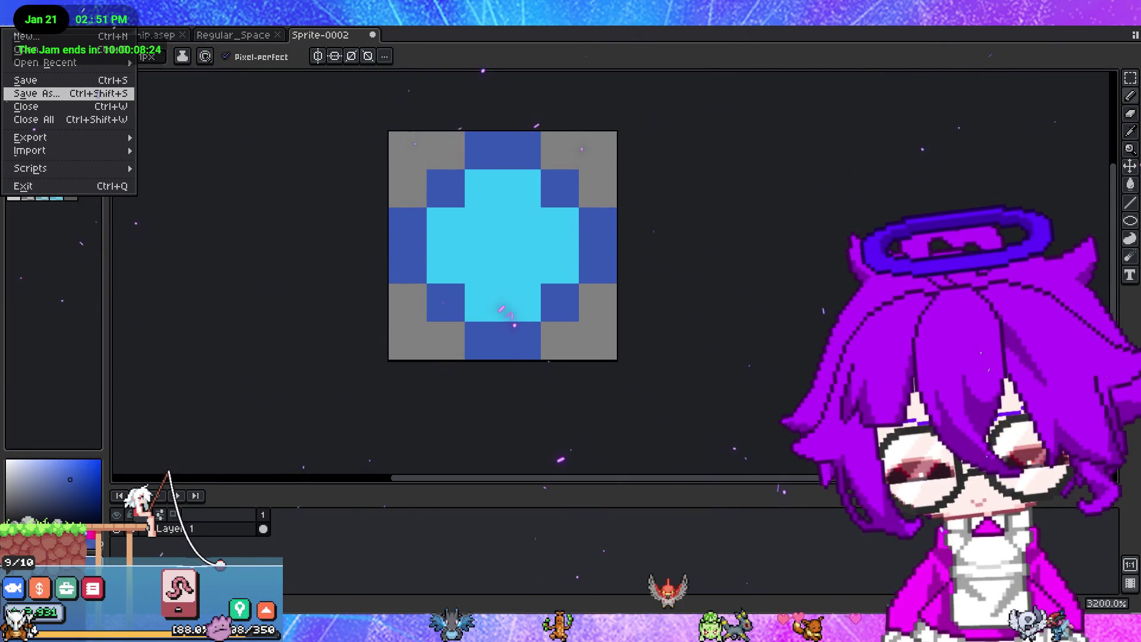
click(36, 93)
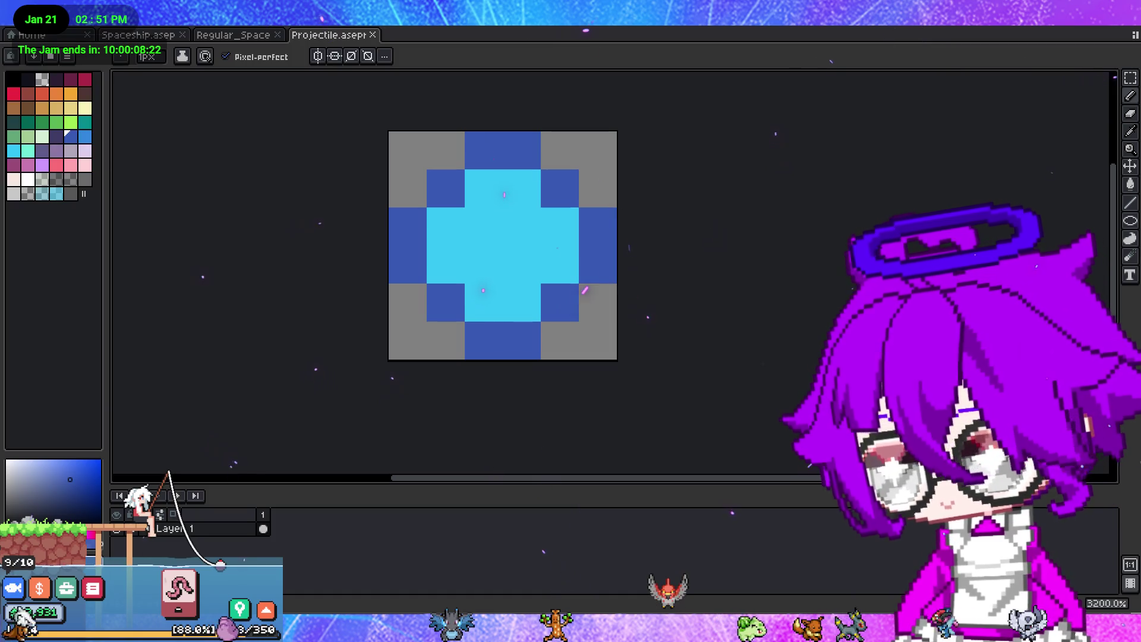
Export the sprite as an image through File > Export As
click(14, 21)
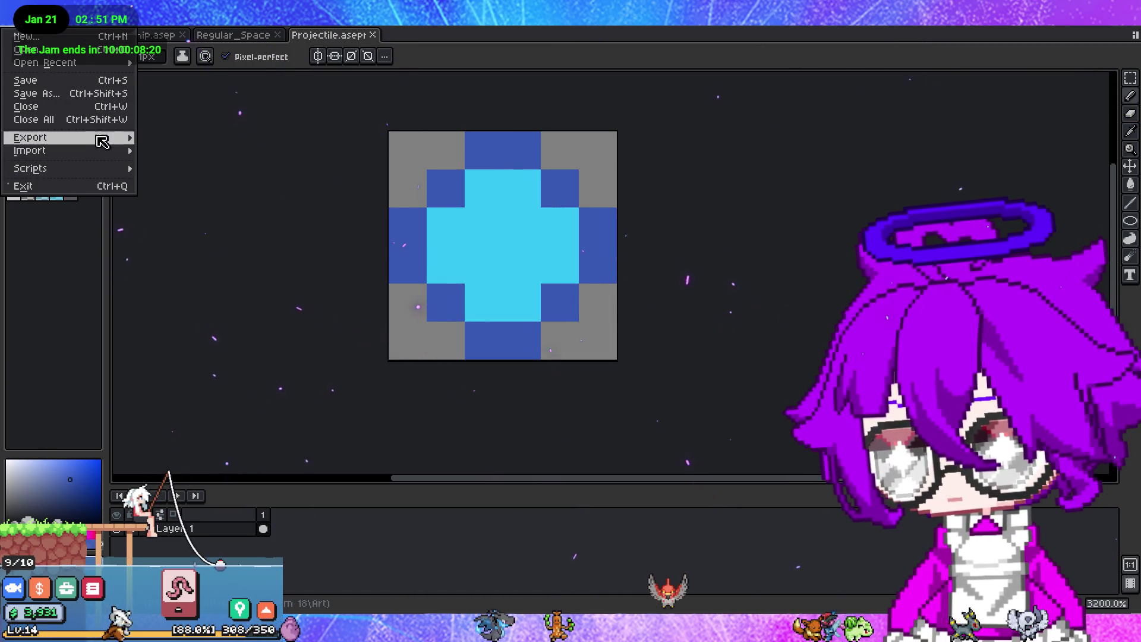
mouse_move(71, 138)
click(177, 138)
click(511, 380)
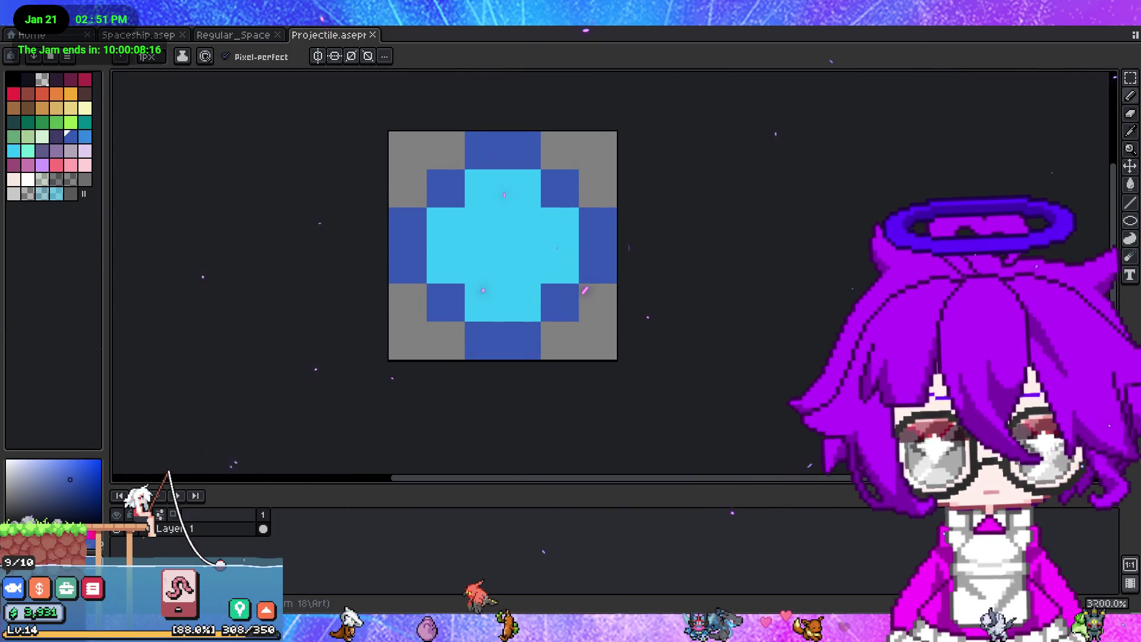
key(alt+Tab)
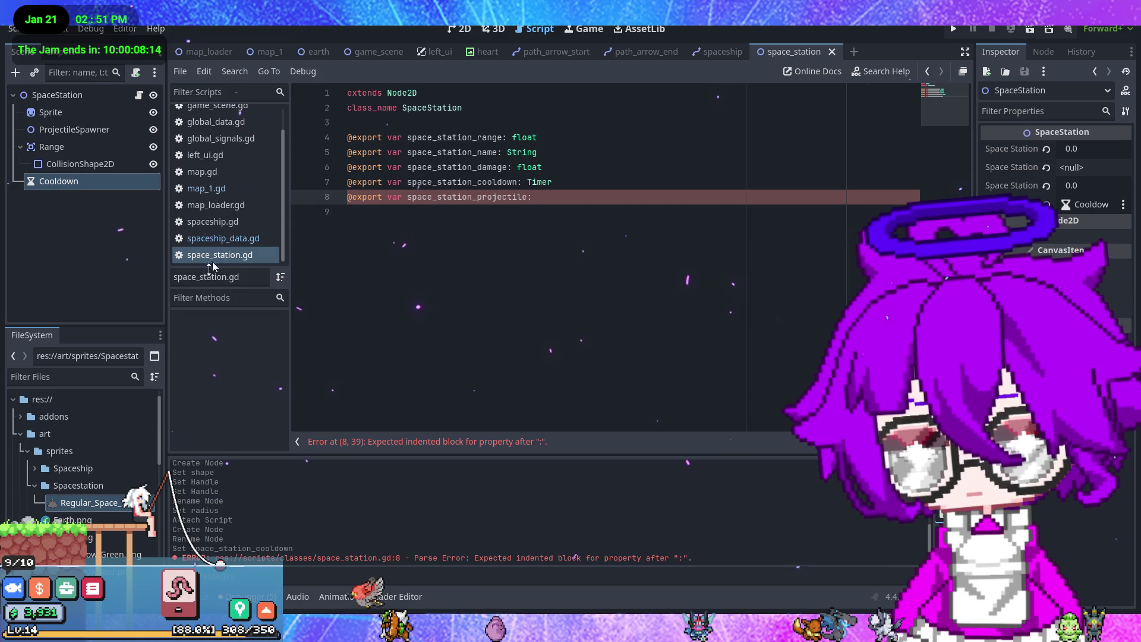
Create a new folder named projectile inside the art/sprites folder
right_click(76, 455)
mouse_move(190, 361)
click(279, 360)
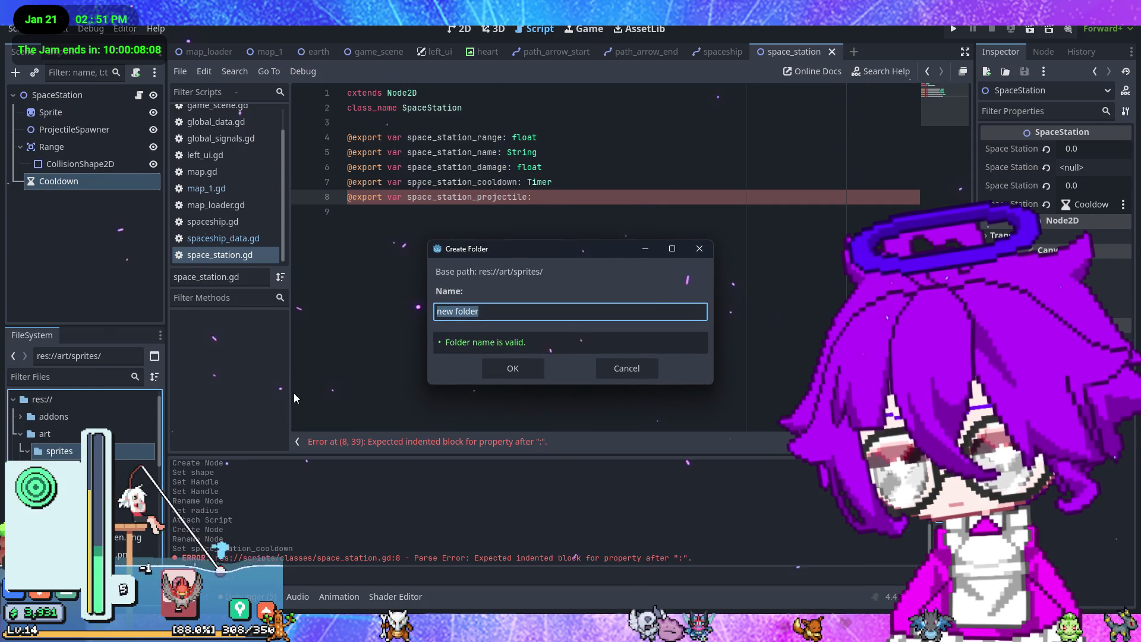
text(projecti)
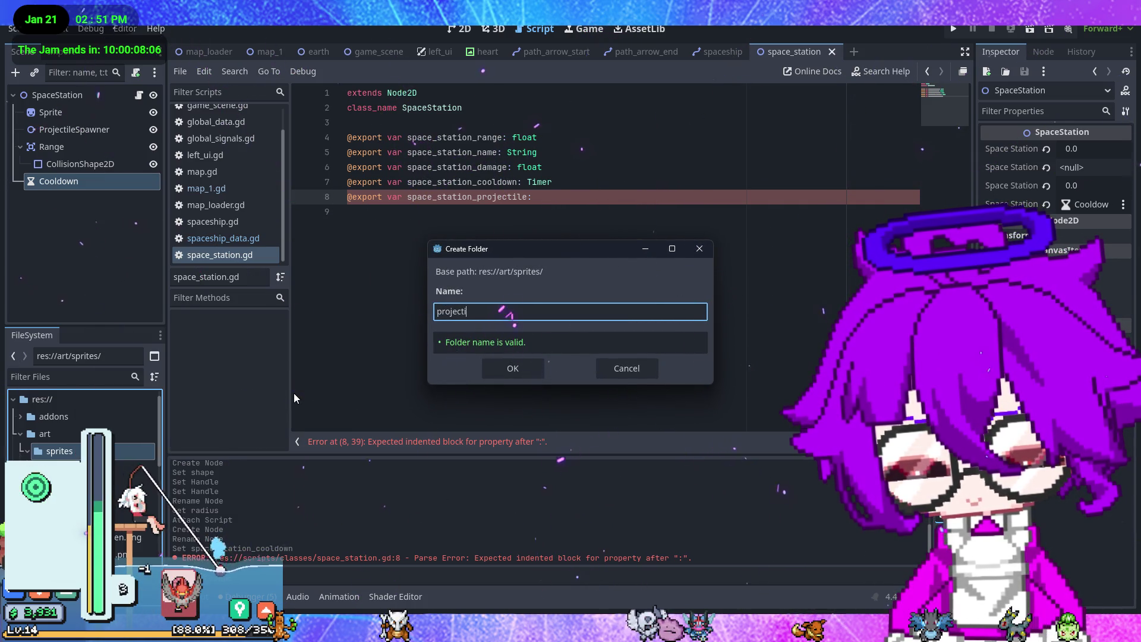
text(les)
key(Return)
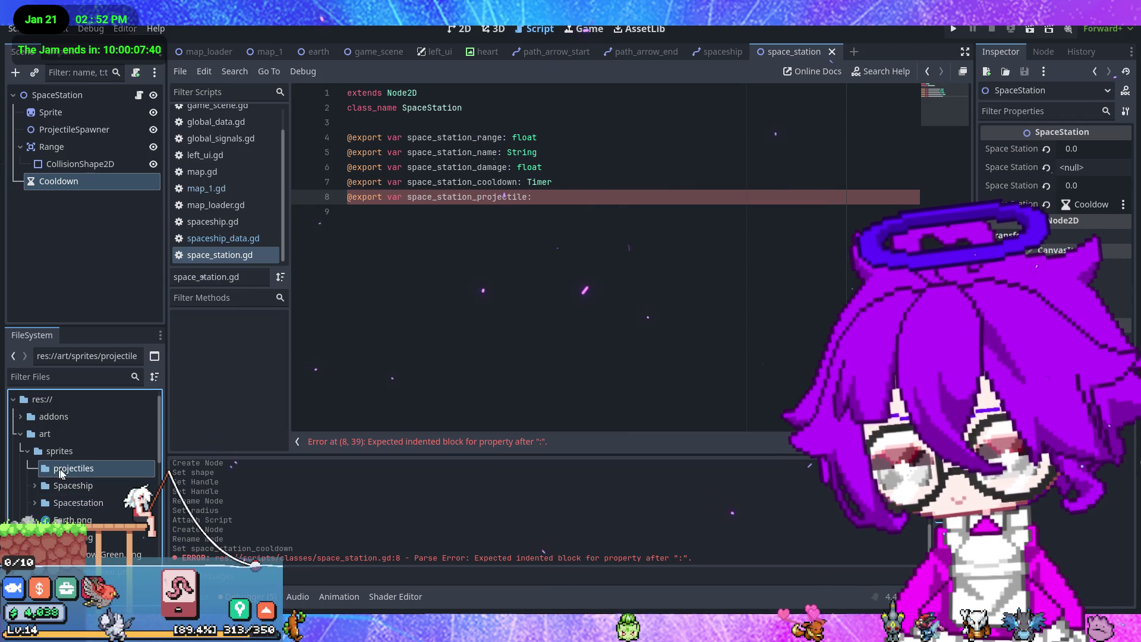
Delete the stray Projectile.png from the art folder
scroll(77, 487, up, 1)
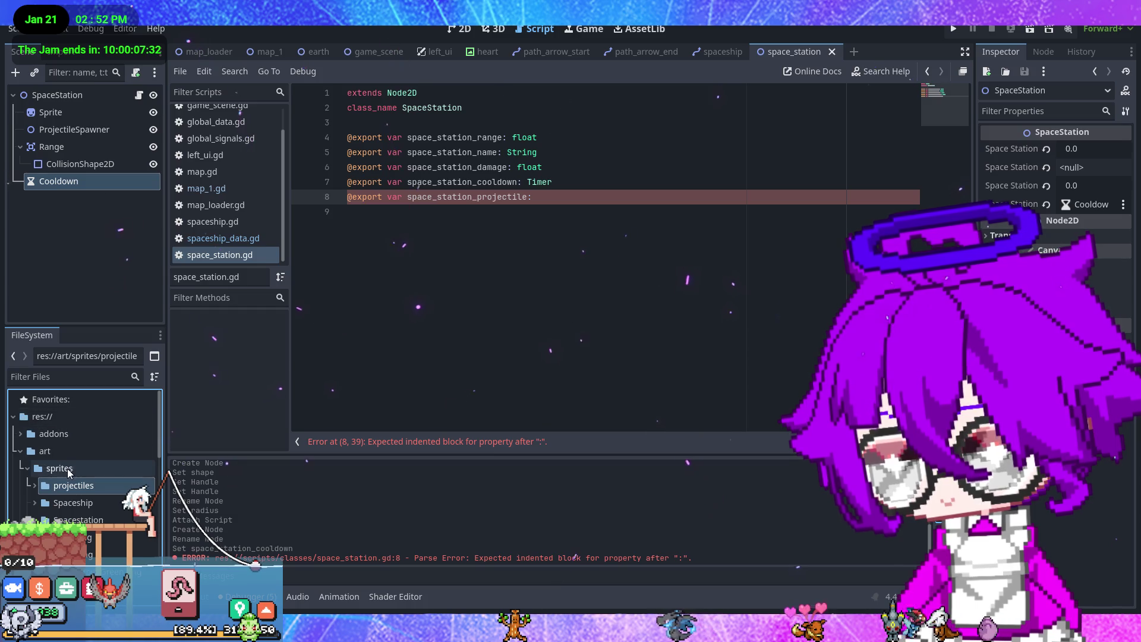
scroll(67, 468, down, 5)
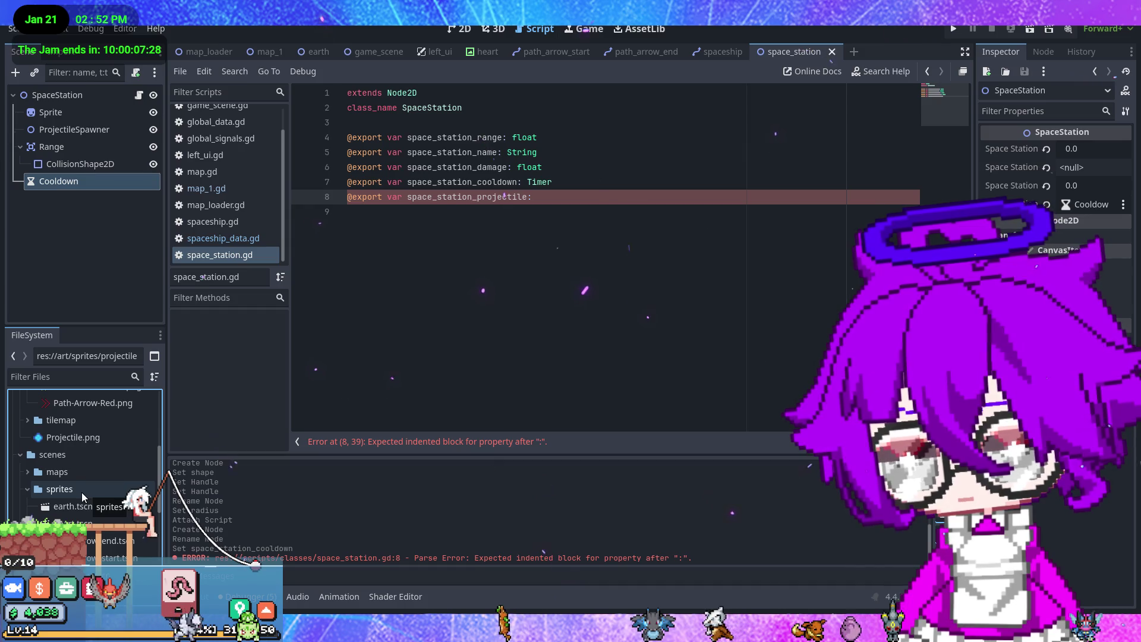
scroll(81, 491, up, 3)
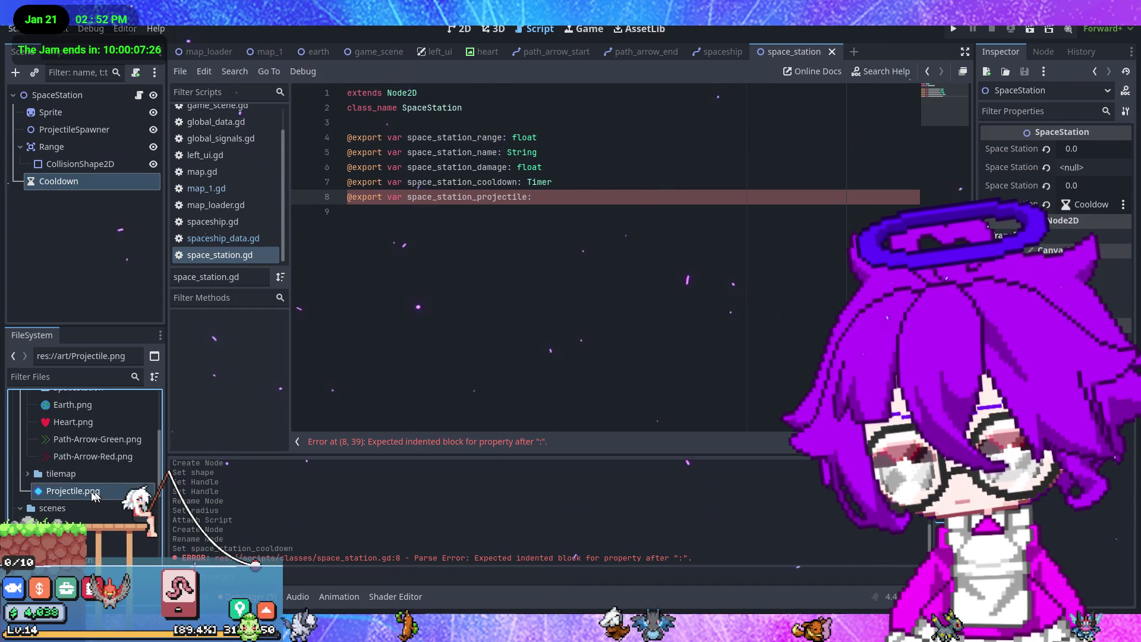
right_click(86, 493)
click(116, 507)
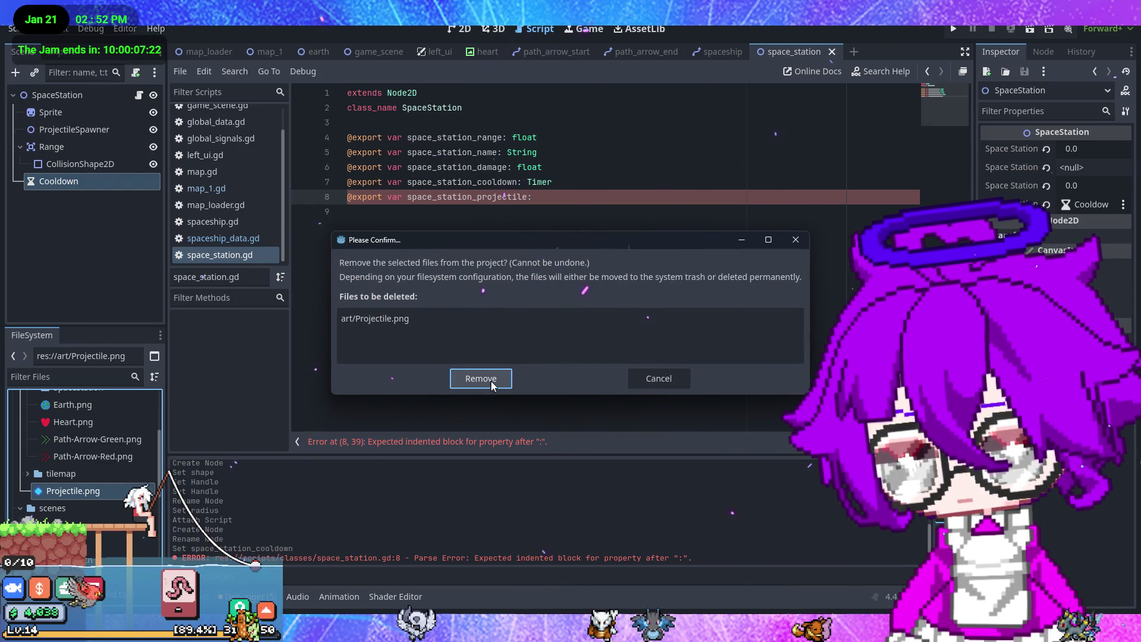
click(492, 382)
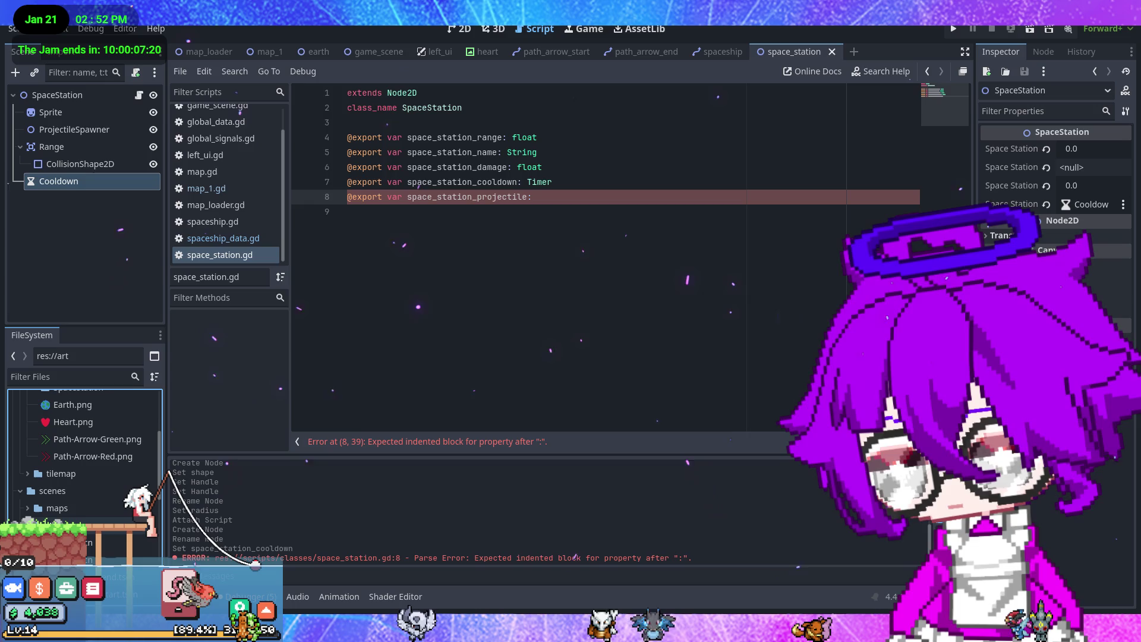
Expand scenes/sprites to show earth.tscn and heart.tscn
scroll(35, 487, down, 1)
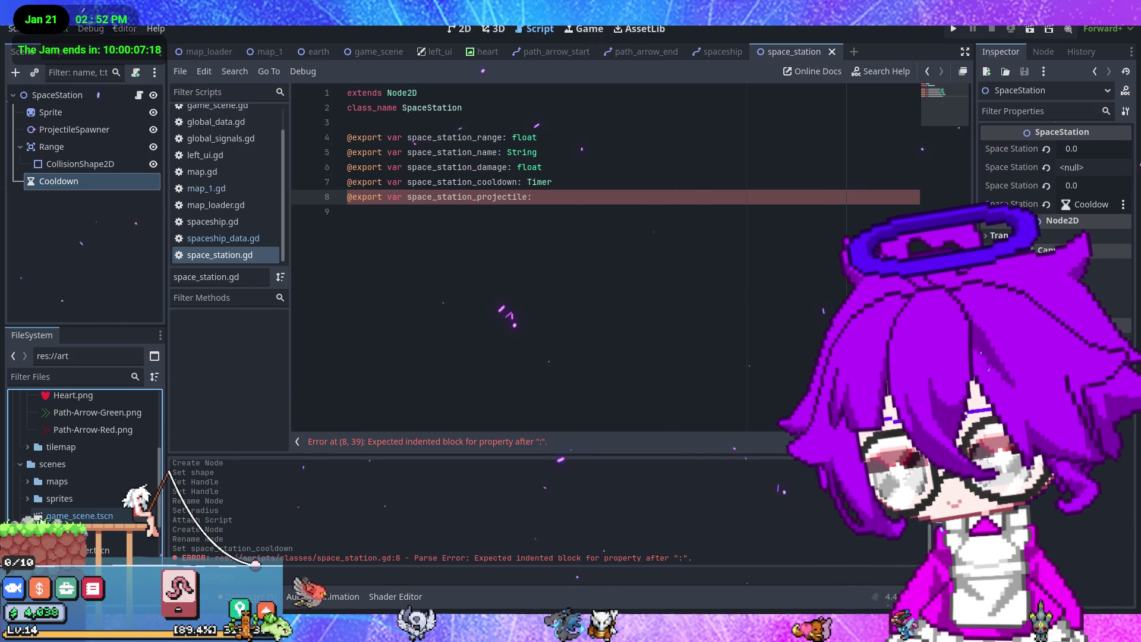
click(32, 499)
click(28, 499)
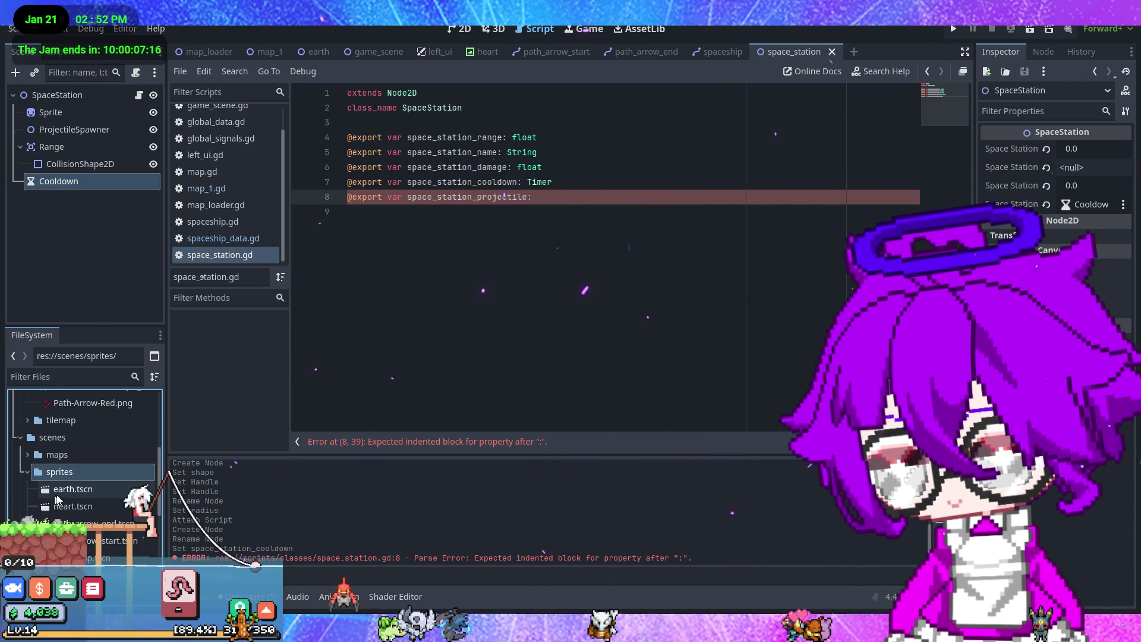
Create a new scene named projectile in the scenes sprites folder
right_click(87, 472)
mouse_move(209, 364)
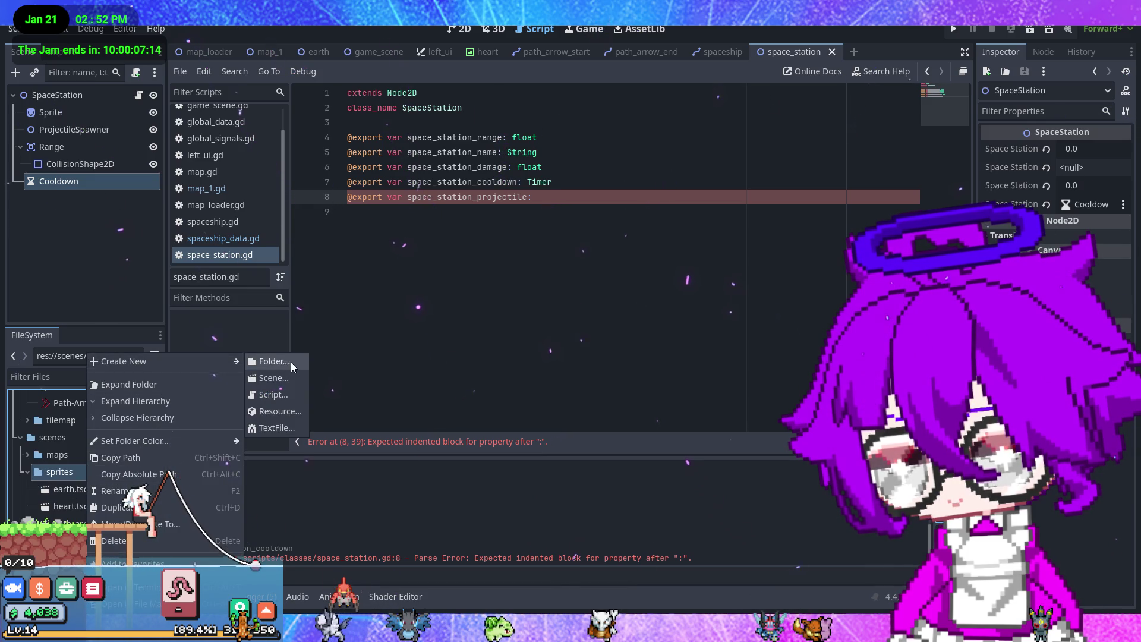
click(290, 381)
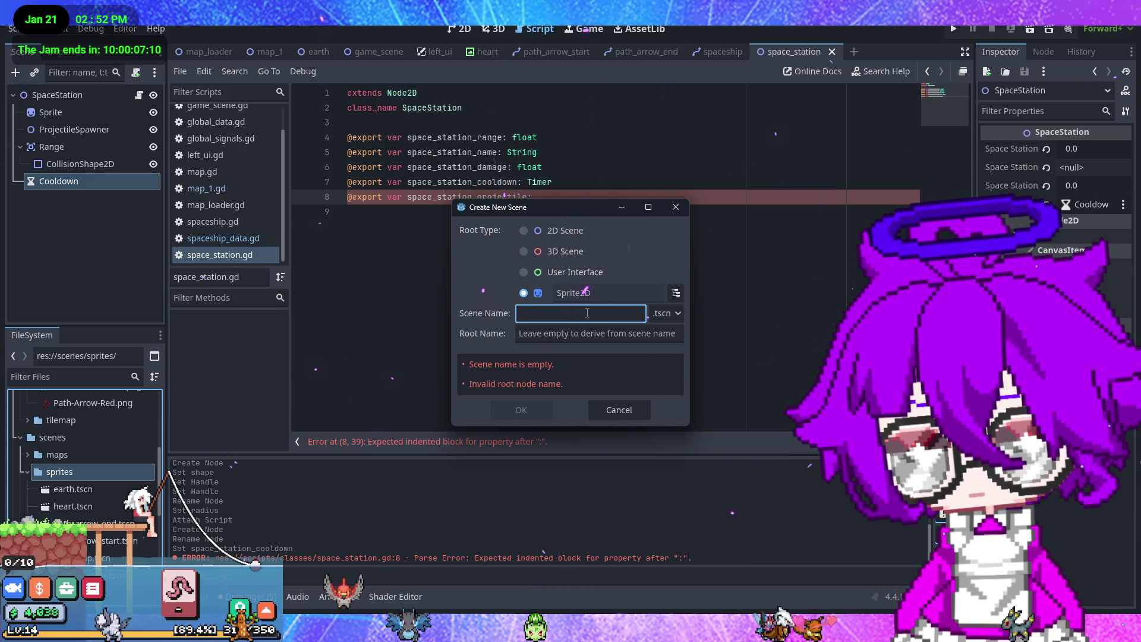
text(projectile)
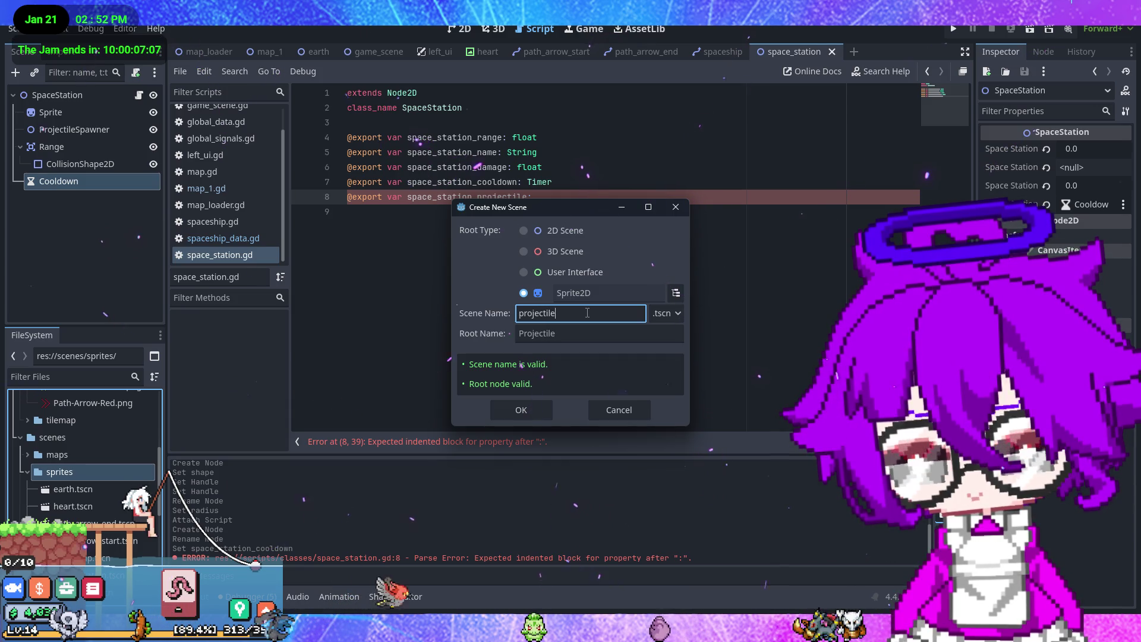
key(Return)
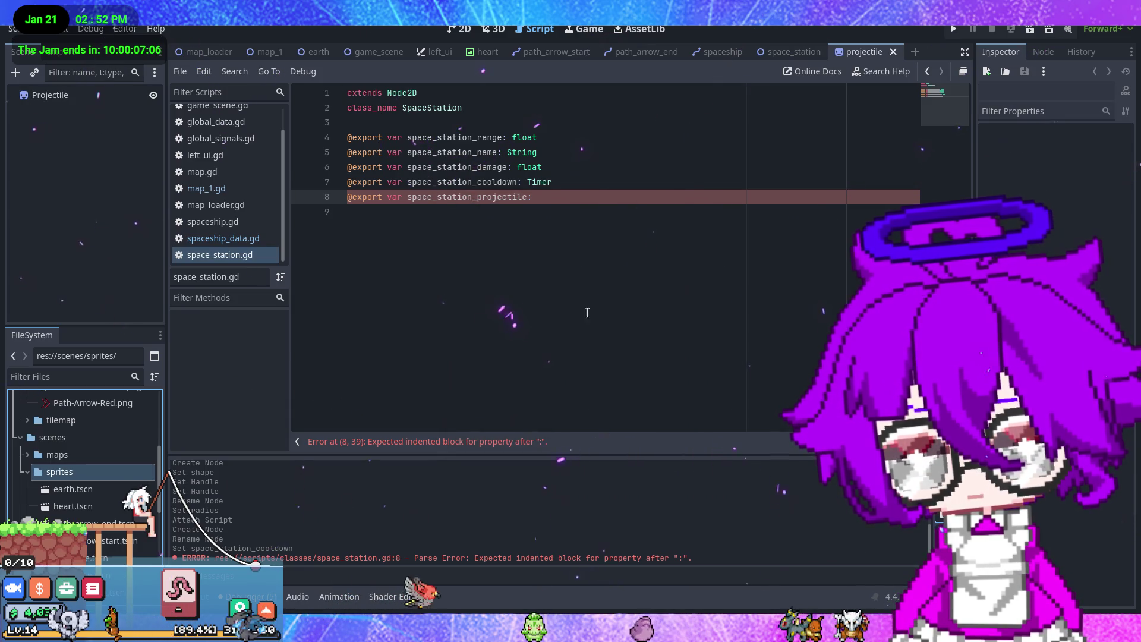
Assign Projectile.png as the Projectile sprite's texture
click(73, 99)
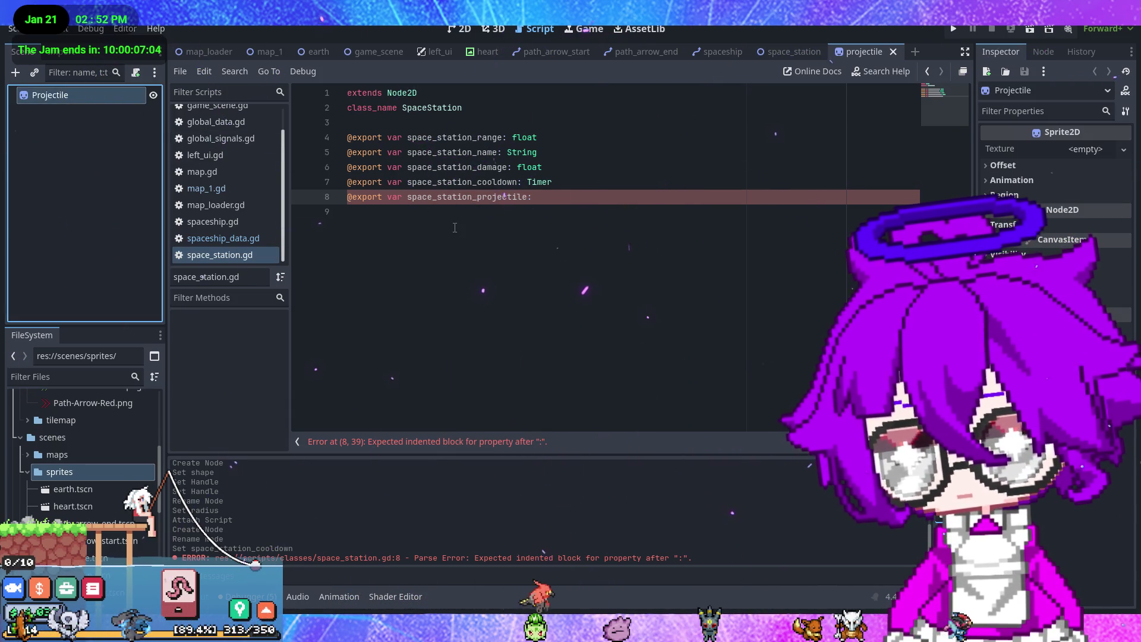
scroll(95, 465, up, 1)
scroll(95, 464, up, 5)
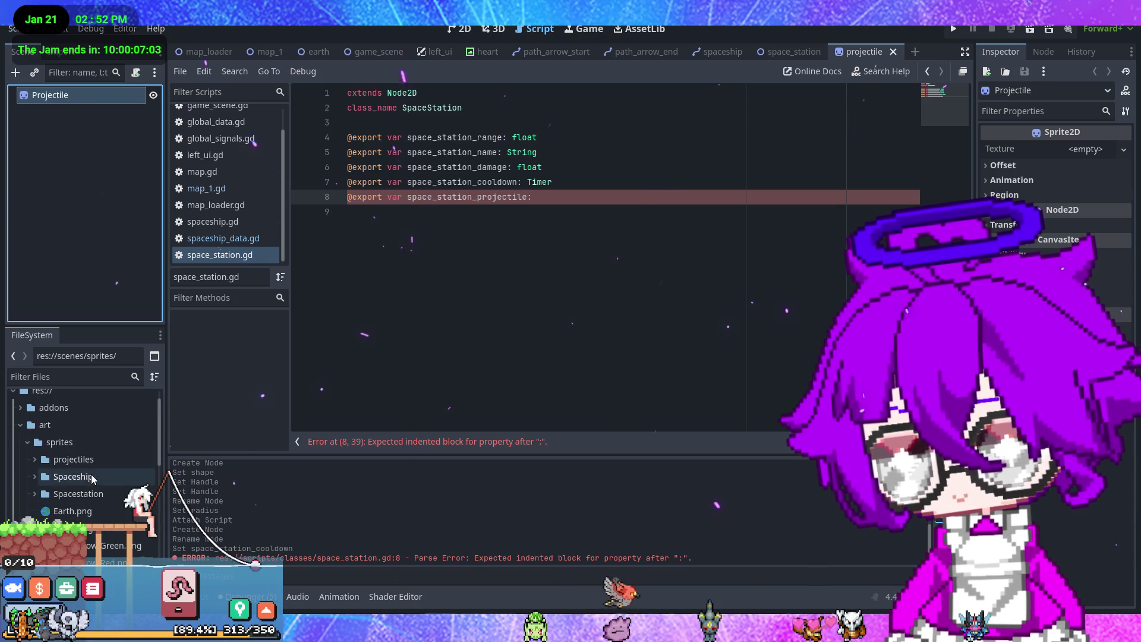
click(35, 460)
mouse_move(87, 476)
mouse_down()
mouse_move(178, 470)
mouse_move(1013, 223)
mouse_move(1087, 153)
mouse_up()
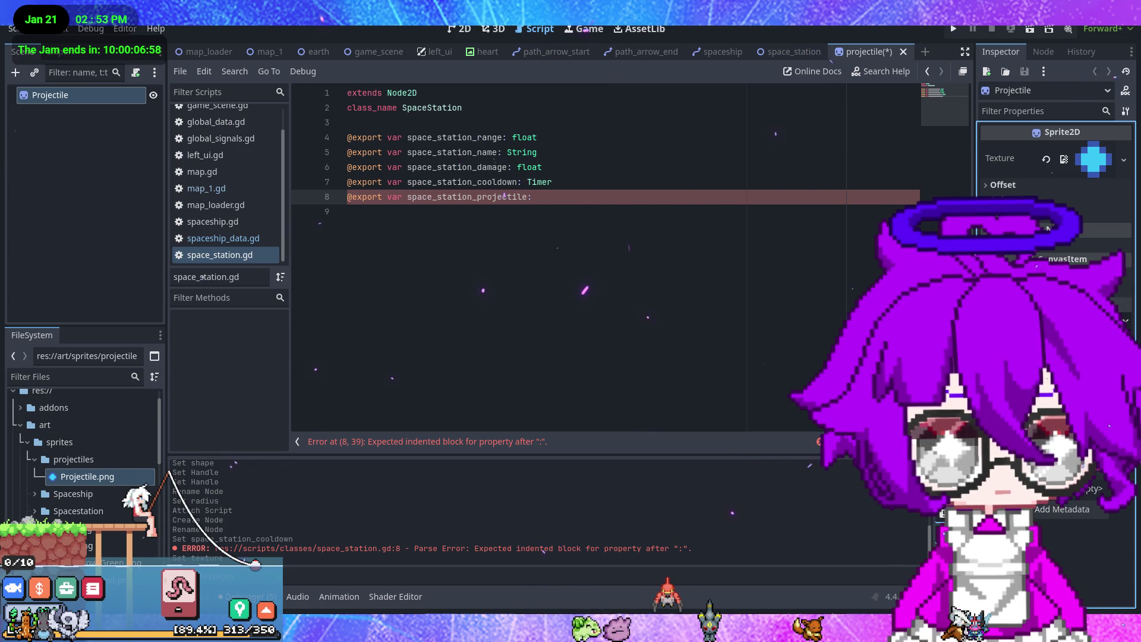
Switch to the 2D view and zoom in to centre the orb sprite
click(457, 30)
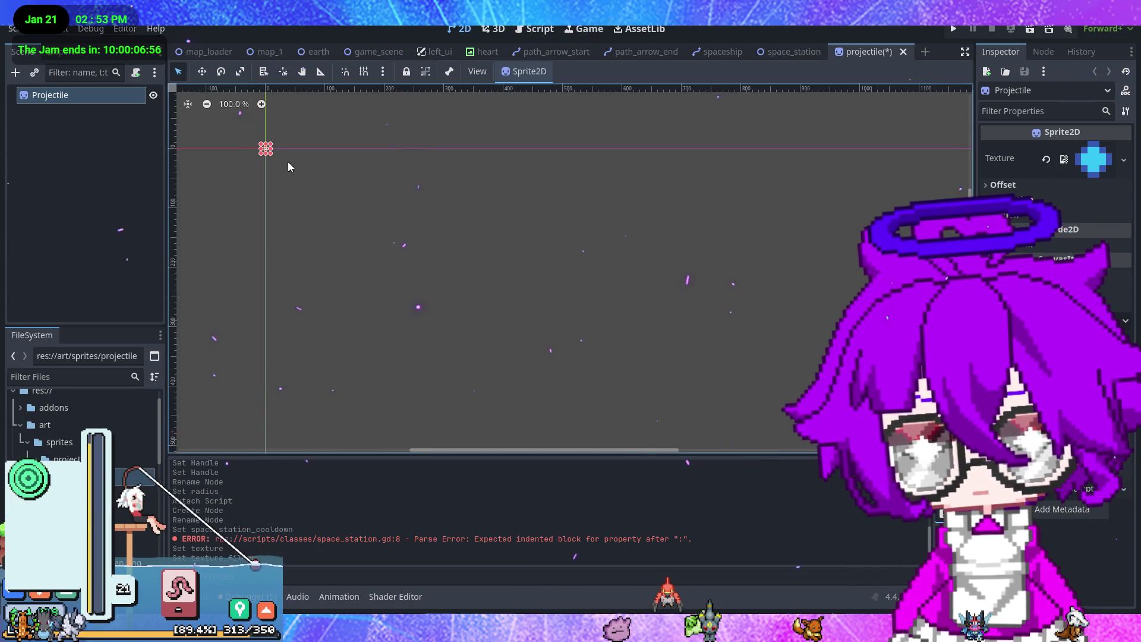
scroll(404, 247, up, 15)
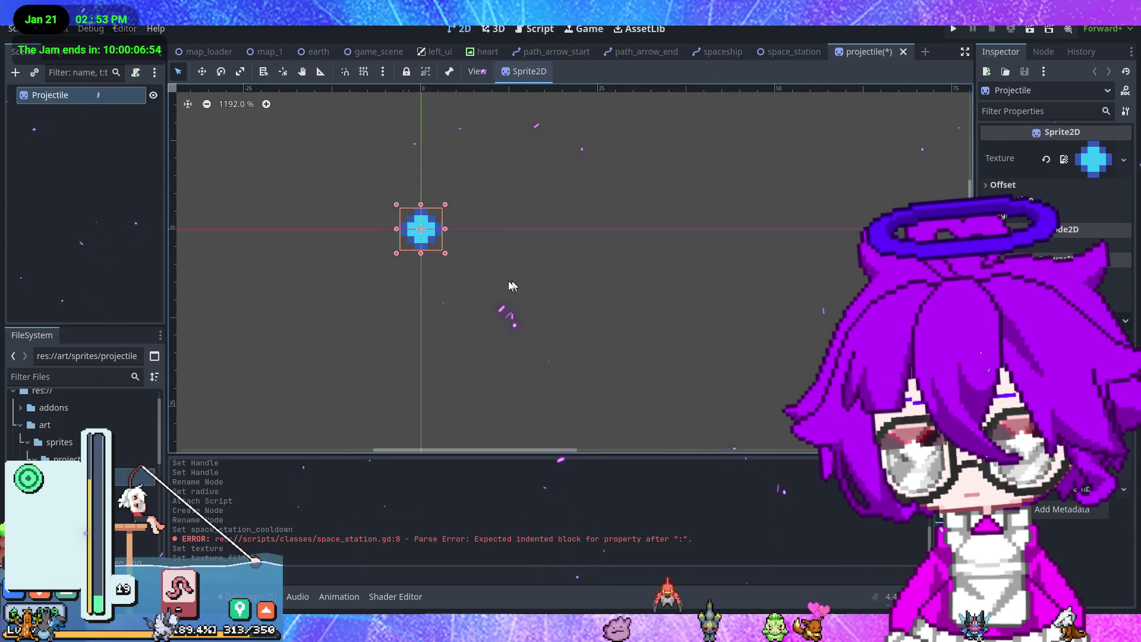
mouse_move(443, 247)
mouse_down()
mouse_move(509, 318)
mouse_move(527, 321)
mouse_up()
click(285, 234)
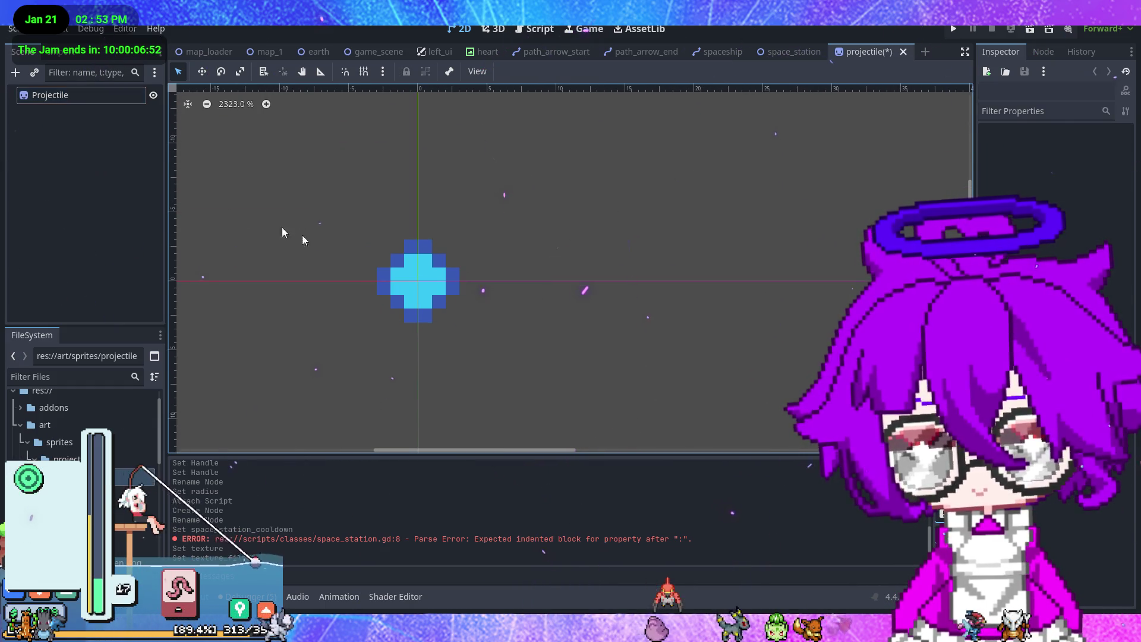
click(100, 95)
Add an Area2D child node under Projectile
right_click(98, 94)
click(121, 109)
text(are)
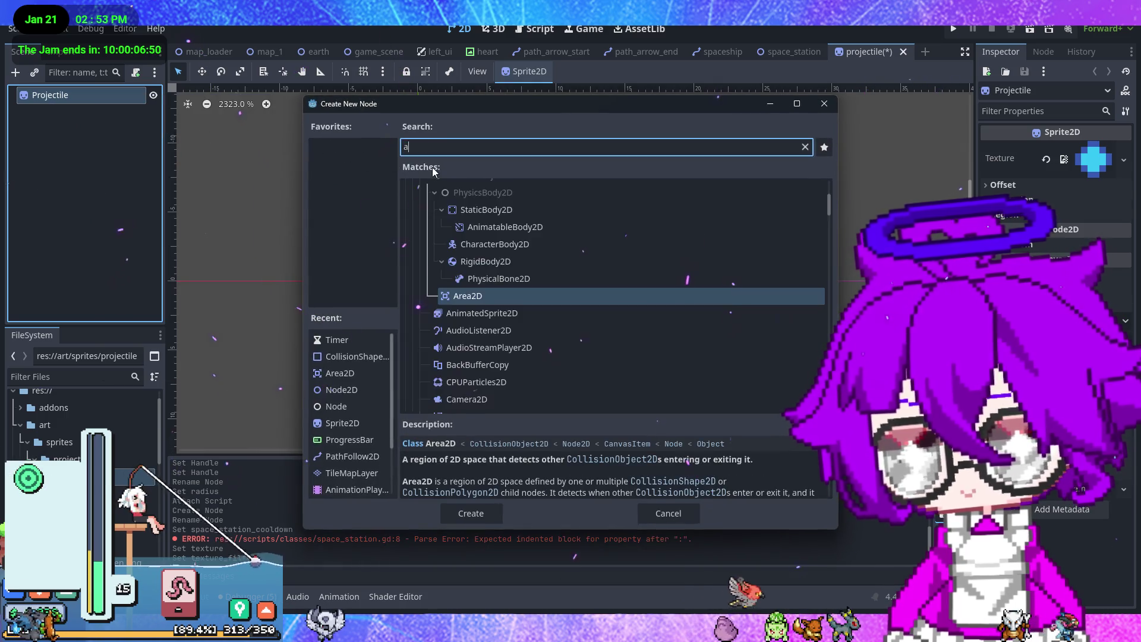
key(Return)
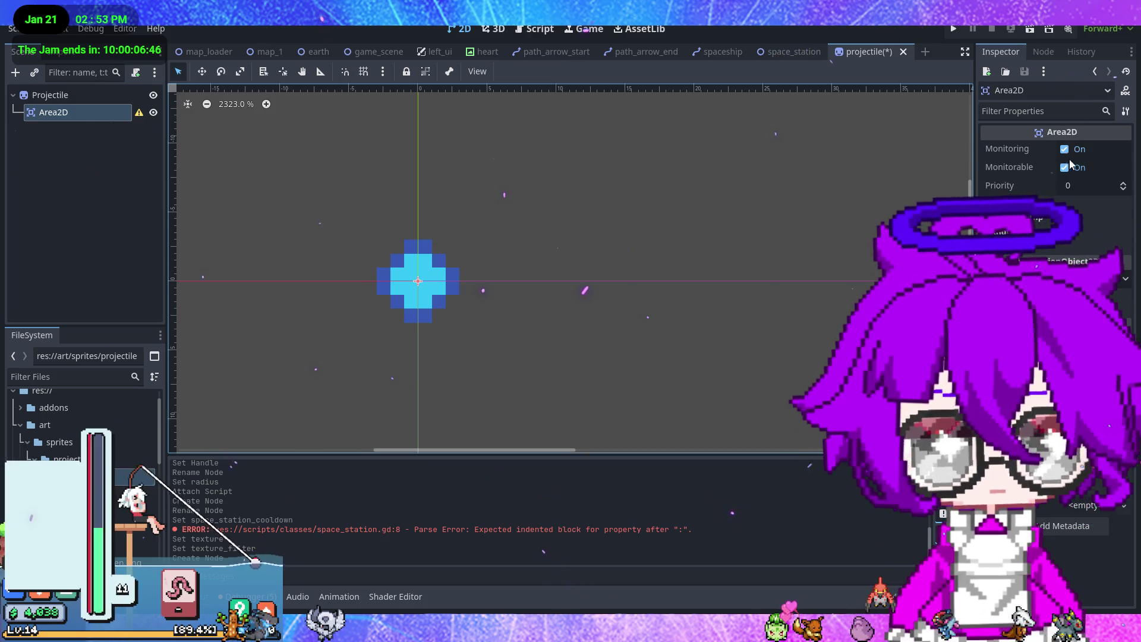
Give Area2D a CollisionShape2D with a new CircleShape2D shrunk to fit the orb
right_click(77, 112)
click(113, 119)
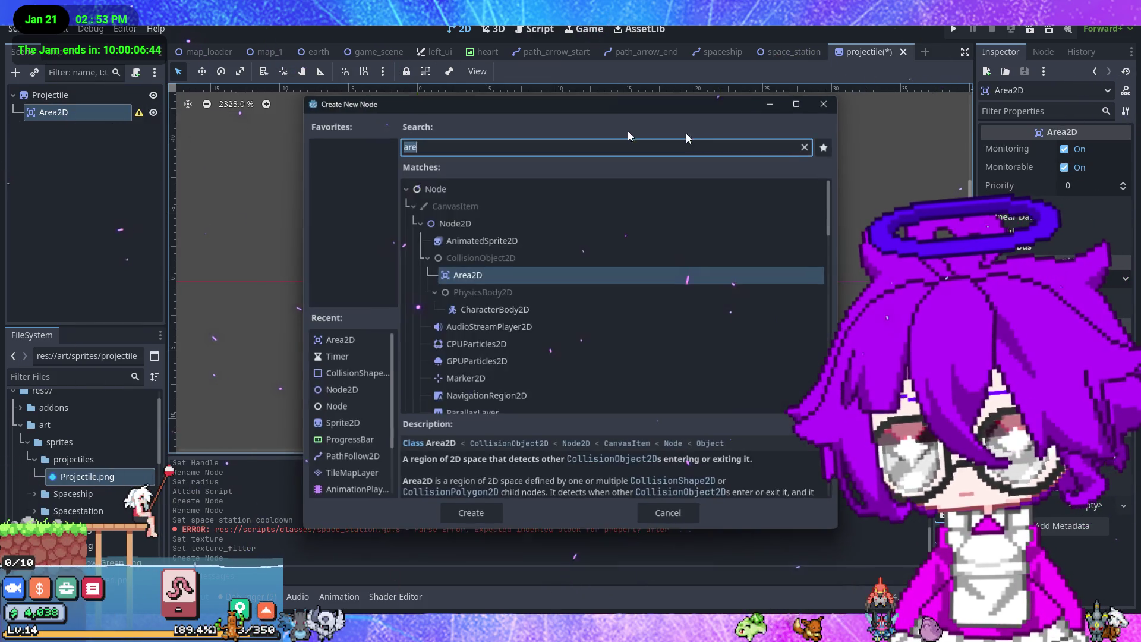
click(350, 373)
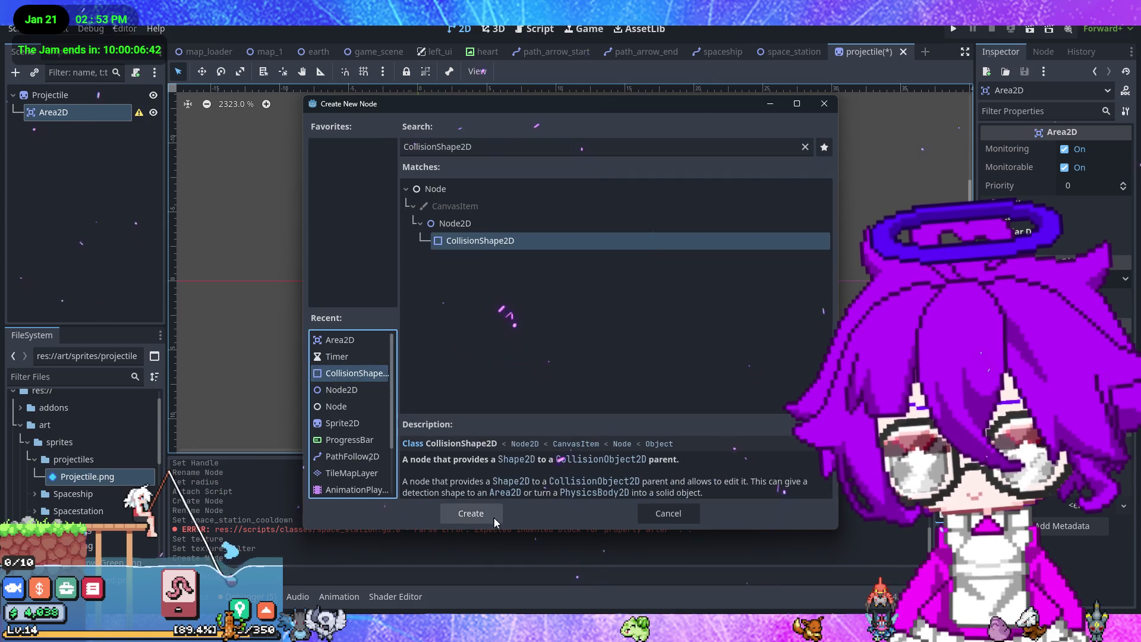
click(470, 512)
click(1096, 149)
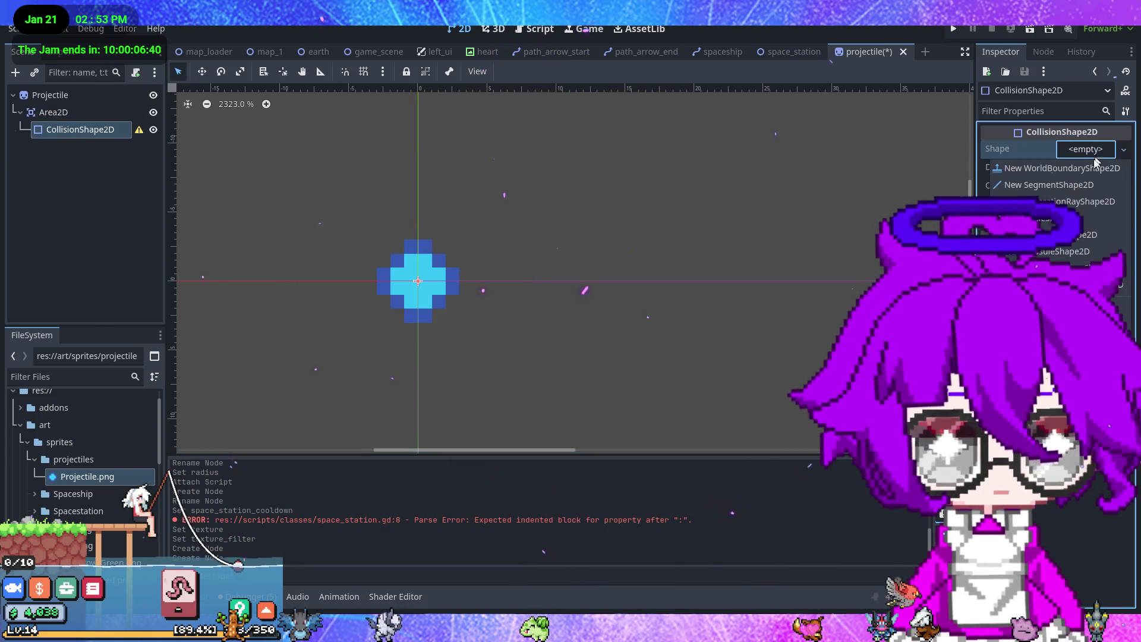
click(1045, 172)
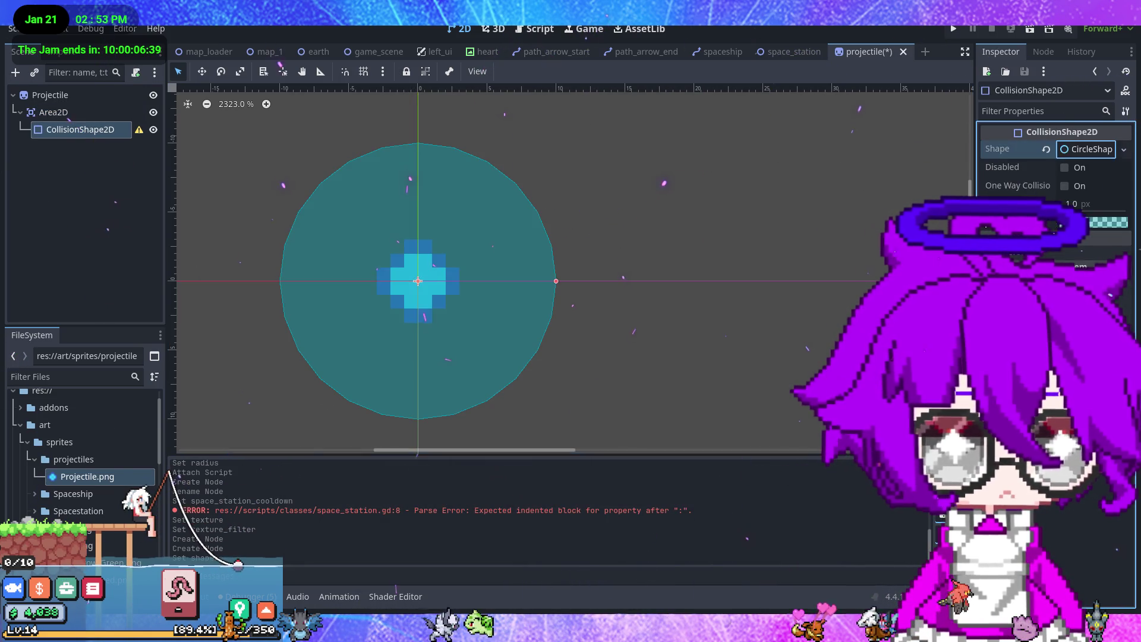
drag(555, 281, 458, 286)
click(553, 289)
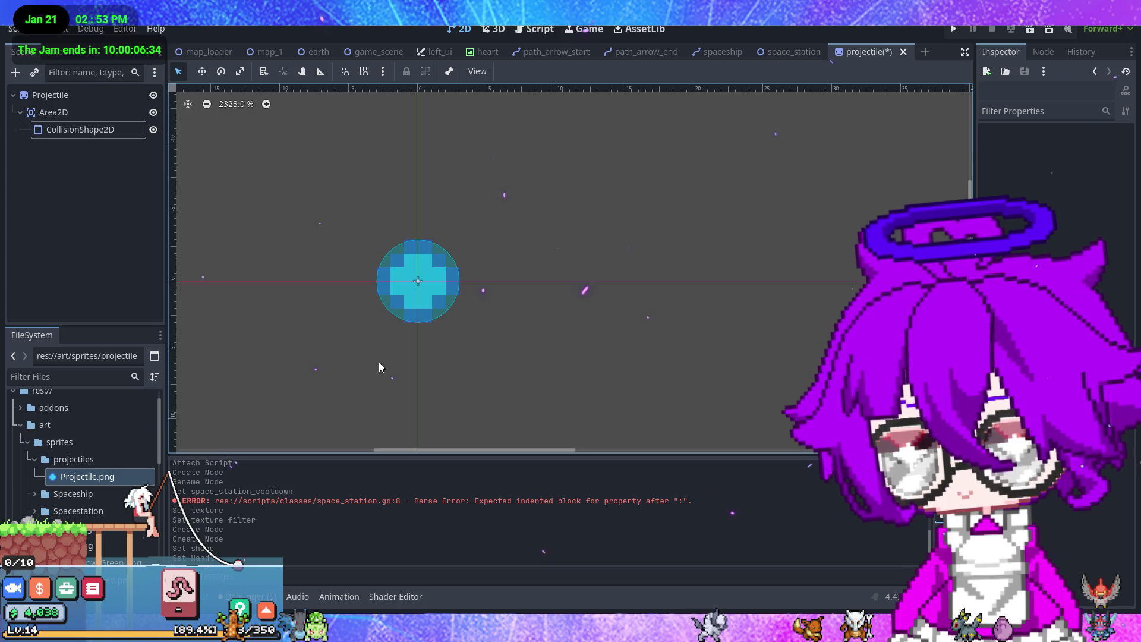
Attach a new script to Projectile saved as res://scripts/classes/projectile.gd
click(107, 95)
click(136, 74)
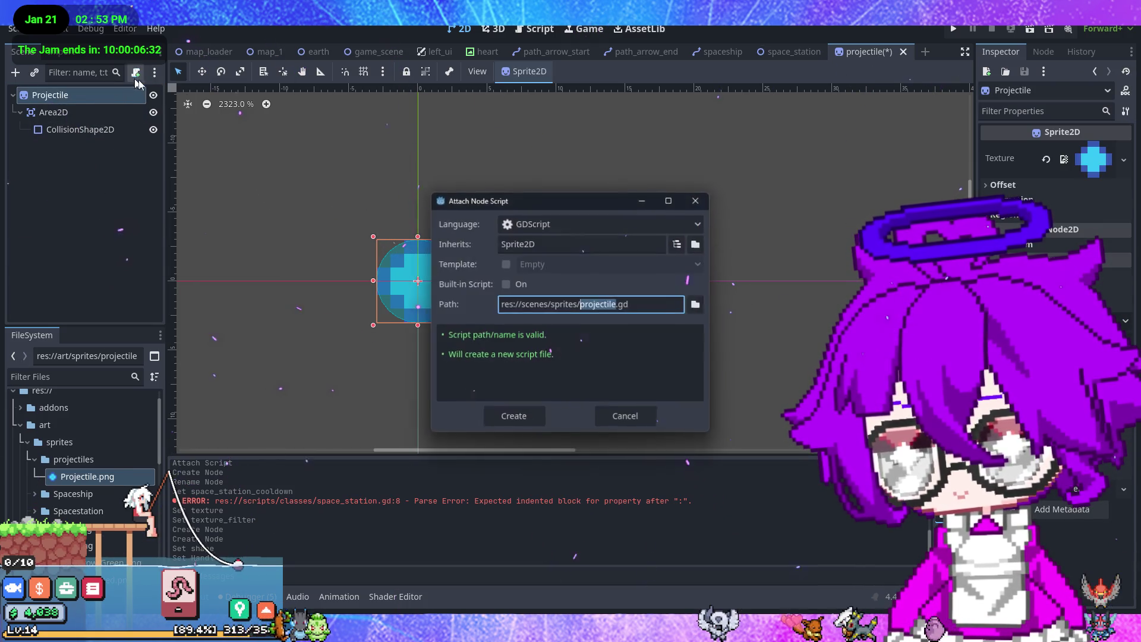
click(694, 304)
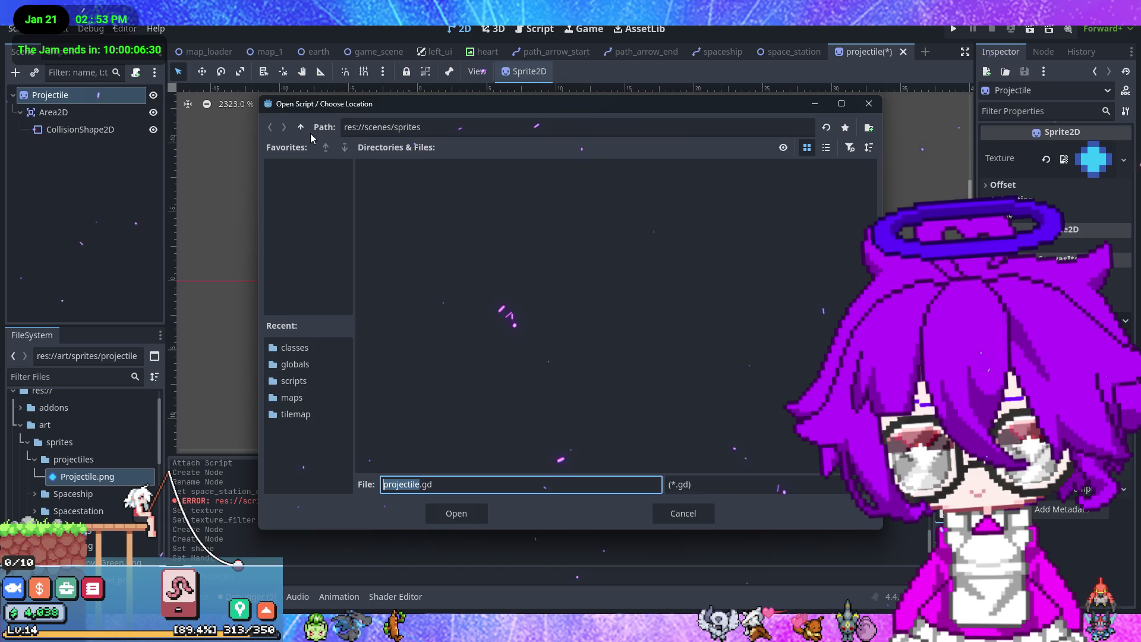
click(300, 127)
click(301, 127)
double_click(569, 189)
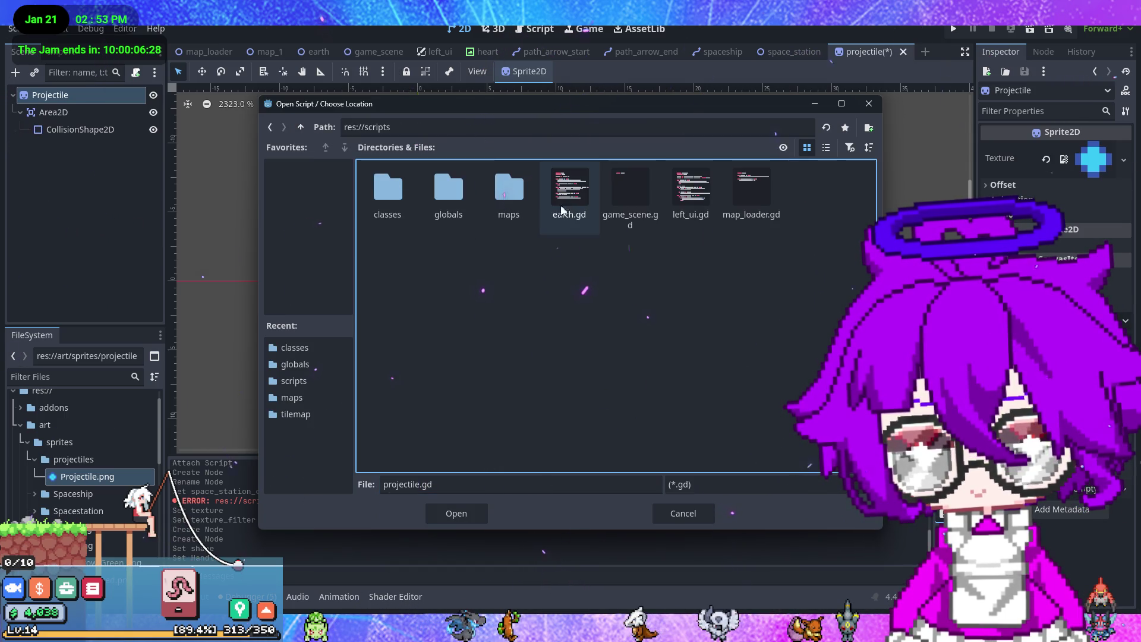
double_click(389, 193)
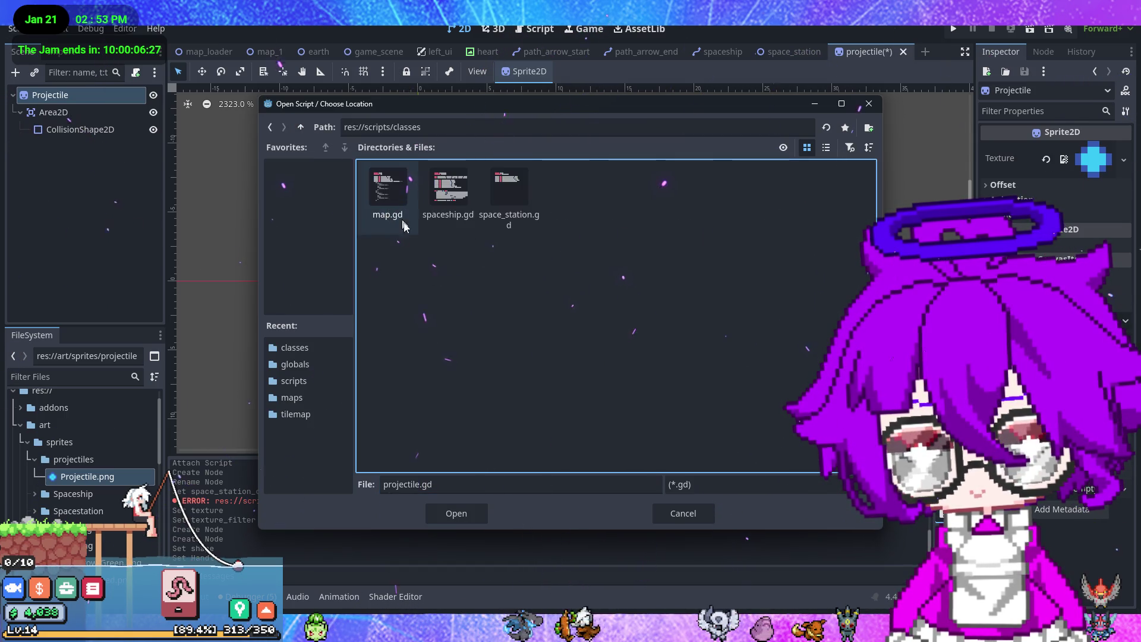
click(465, 512)
click(513, 518)
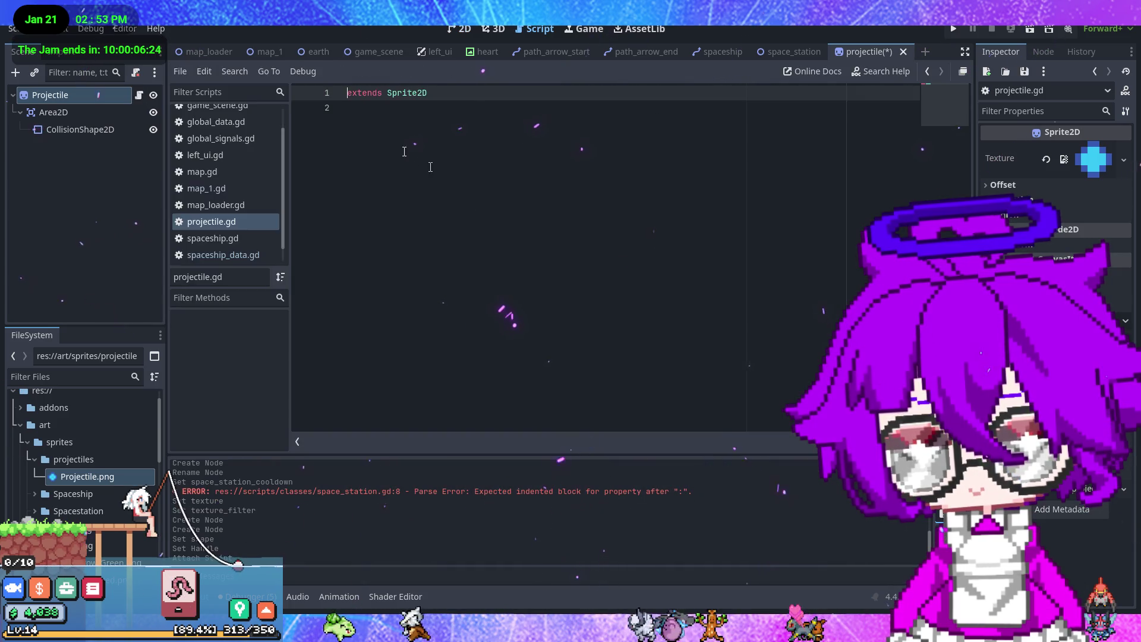
Add class_name Projectile to projectile.gd and save it
click(389, 112)
text(class_n)
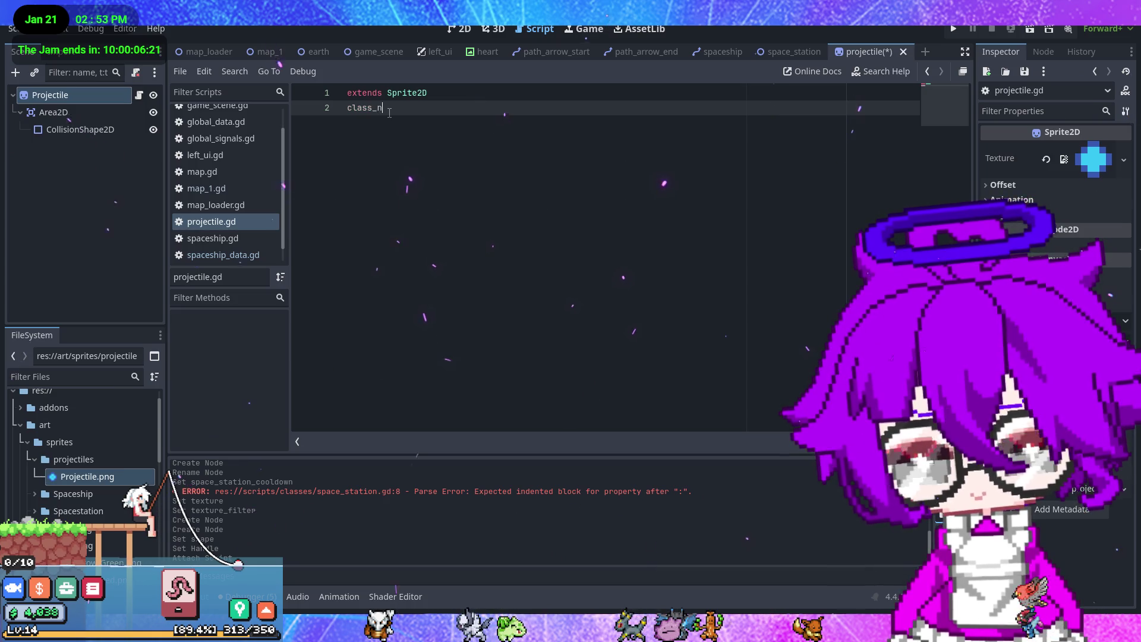
text(ame Projectile)
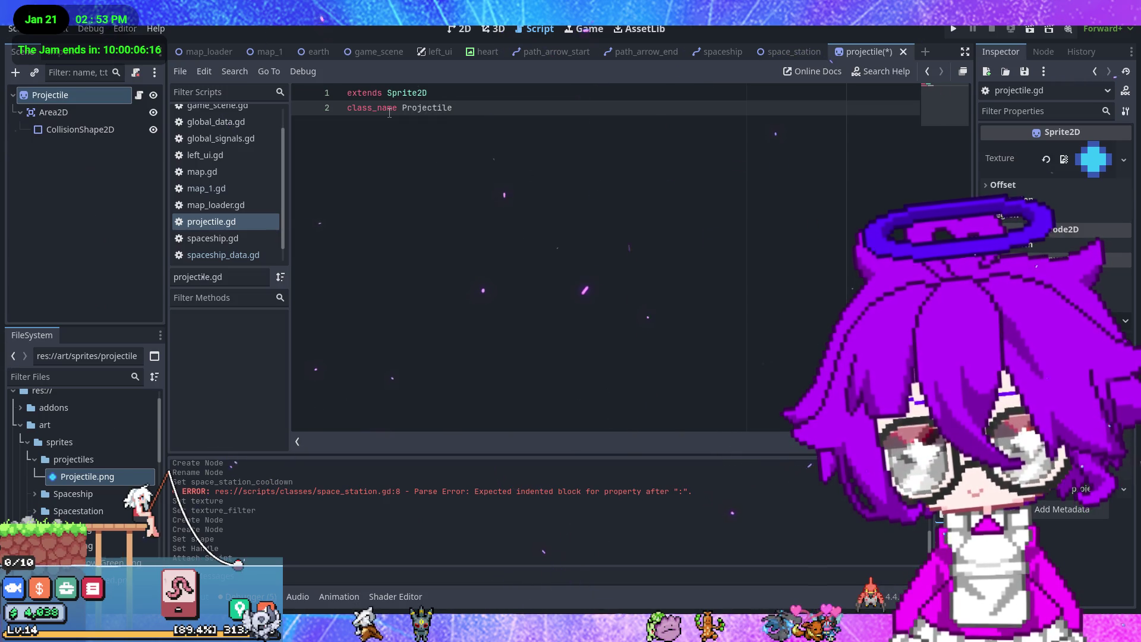
key(ctrl+s)
key(Return)
key(Return)
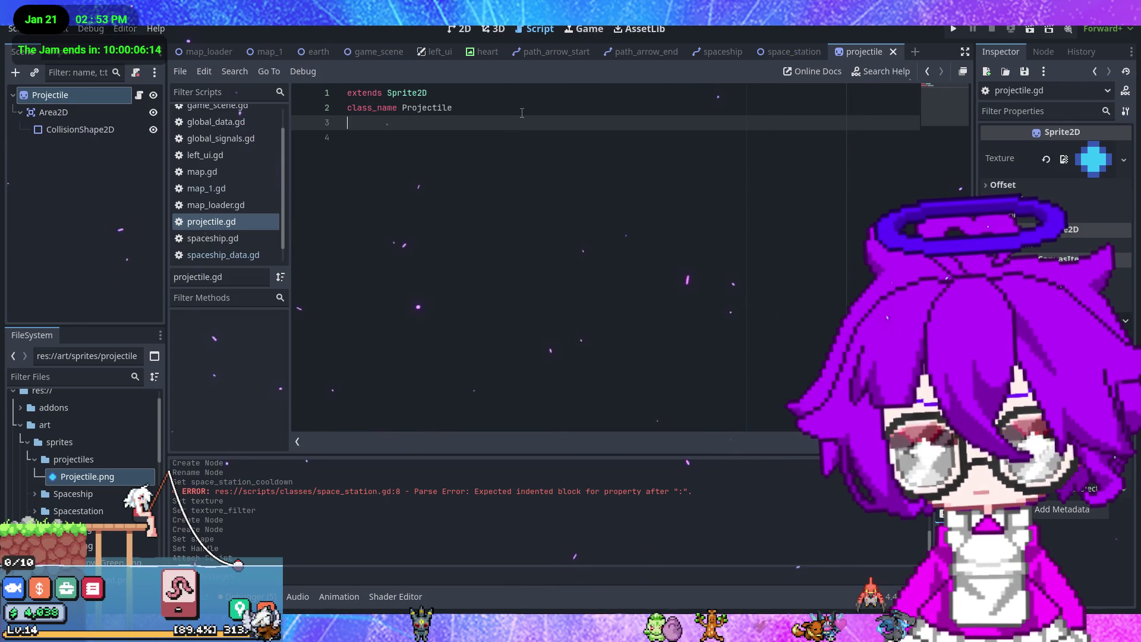
key(ctrl+z)
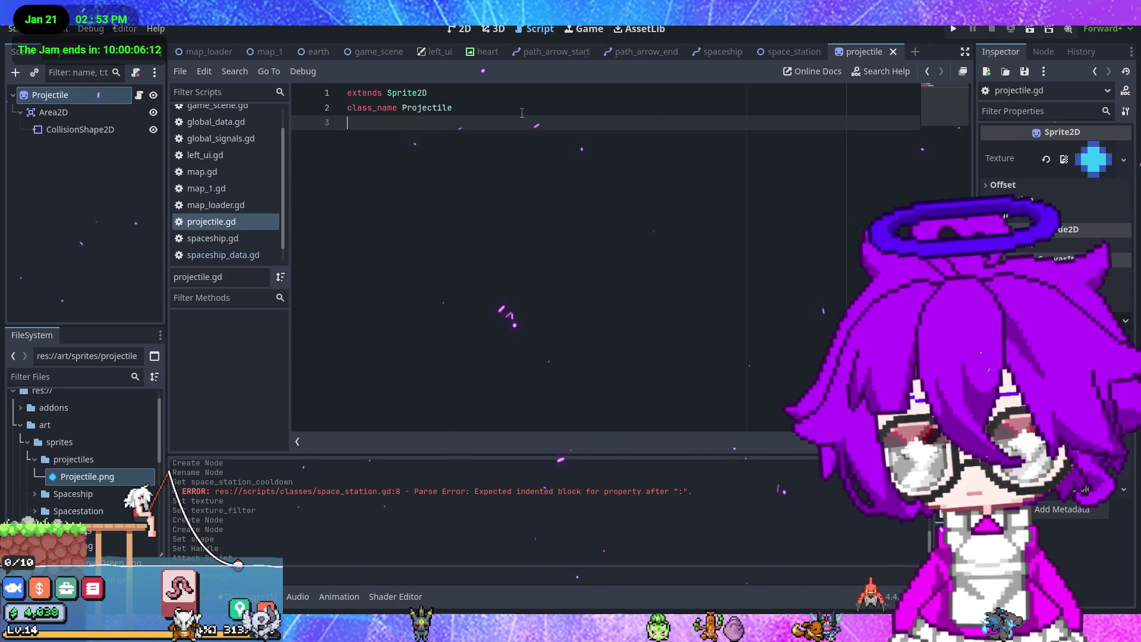
key(ctrl+shift+Tab)
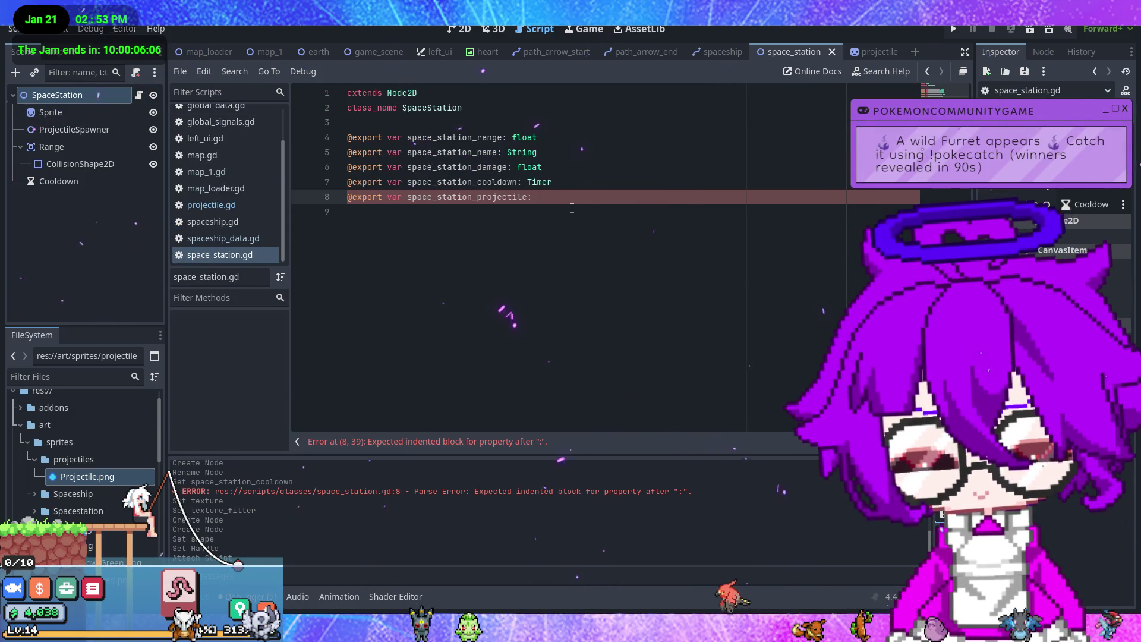
text(Projectile)
Declare space_station_projectile as type Projectile in space_station.gd and save
key(Return)
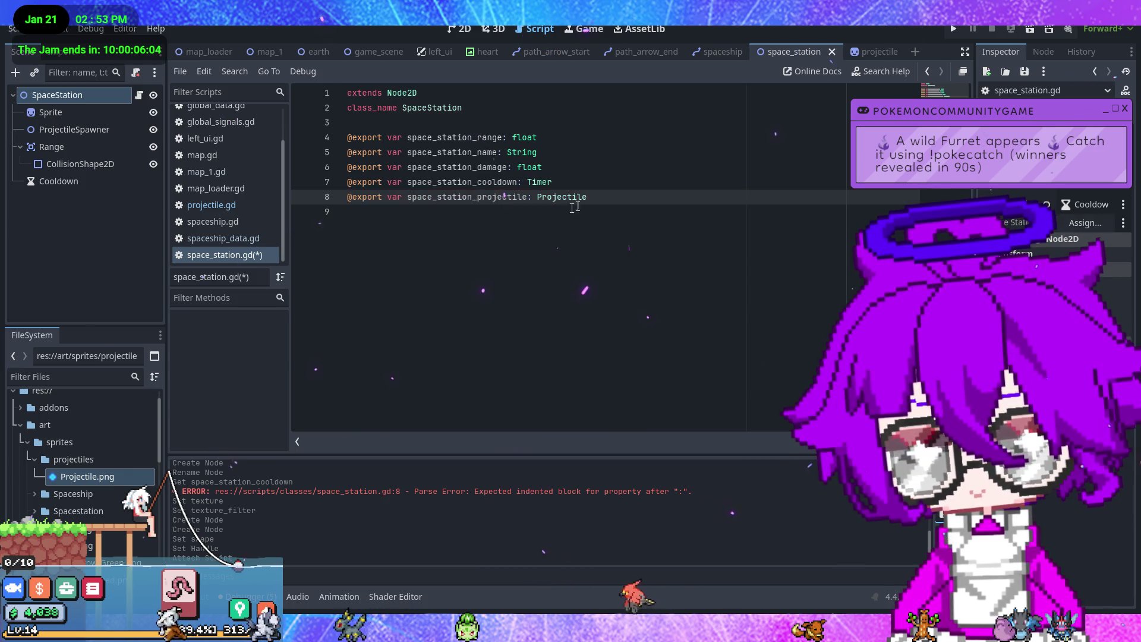
key(ctrl+s)
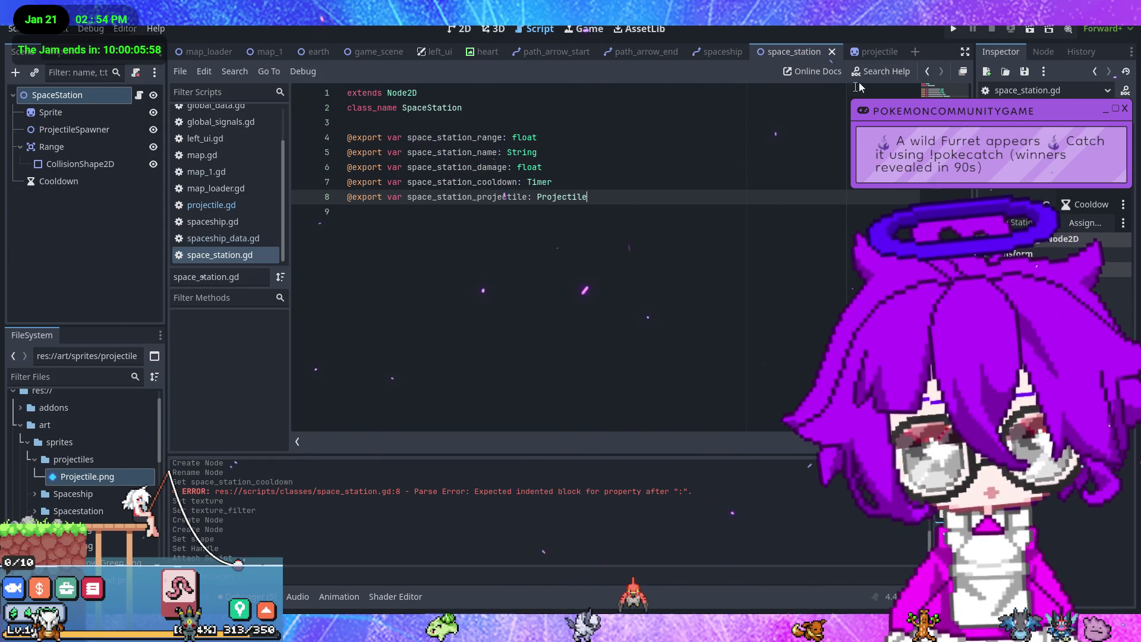
click(866, 52)
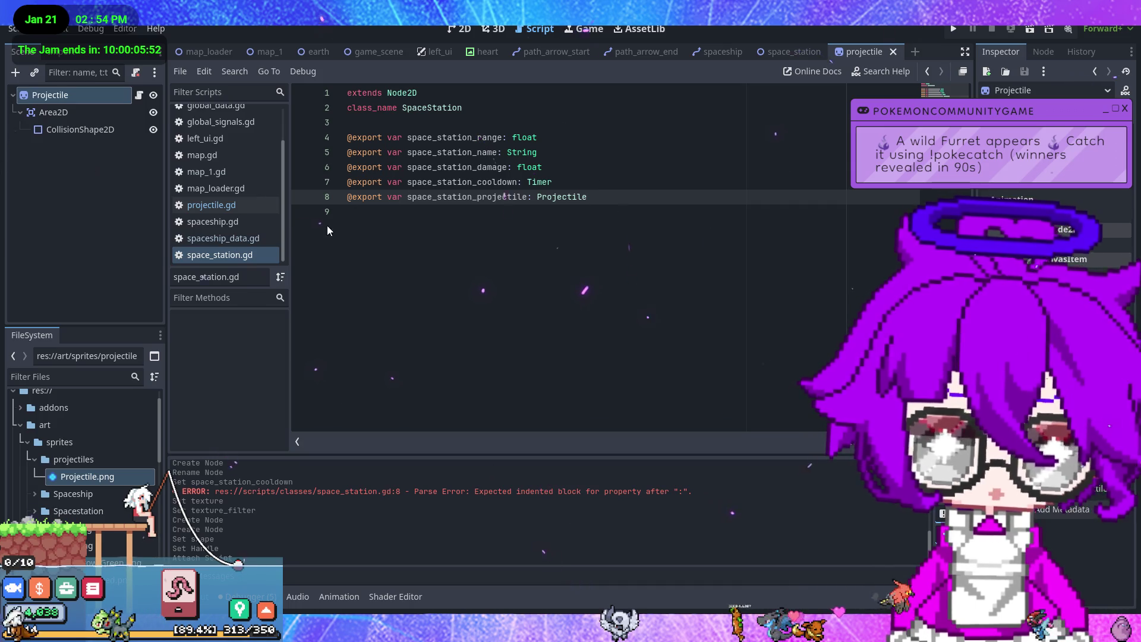
Add an exported projectile_damage: float variable to projectile.gd
click(141, 97)
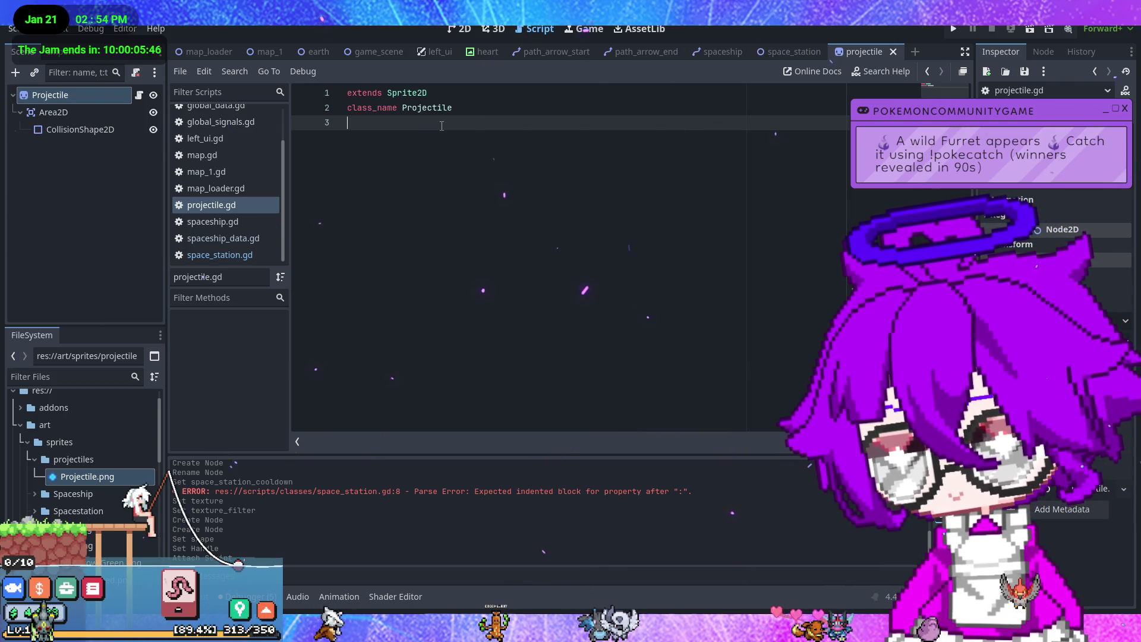
key(Return)
text(e)
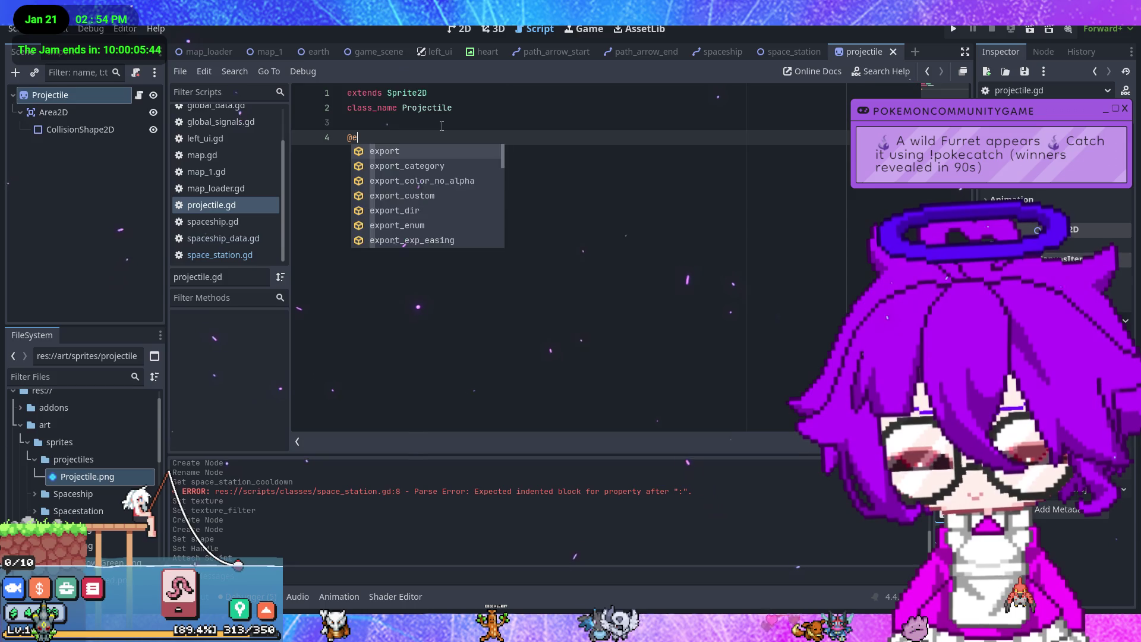
key(Return)
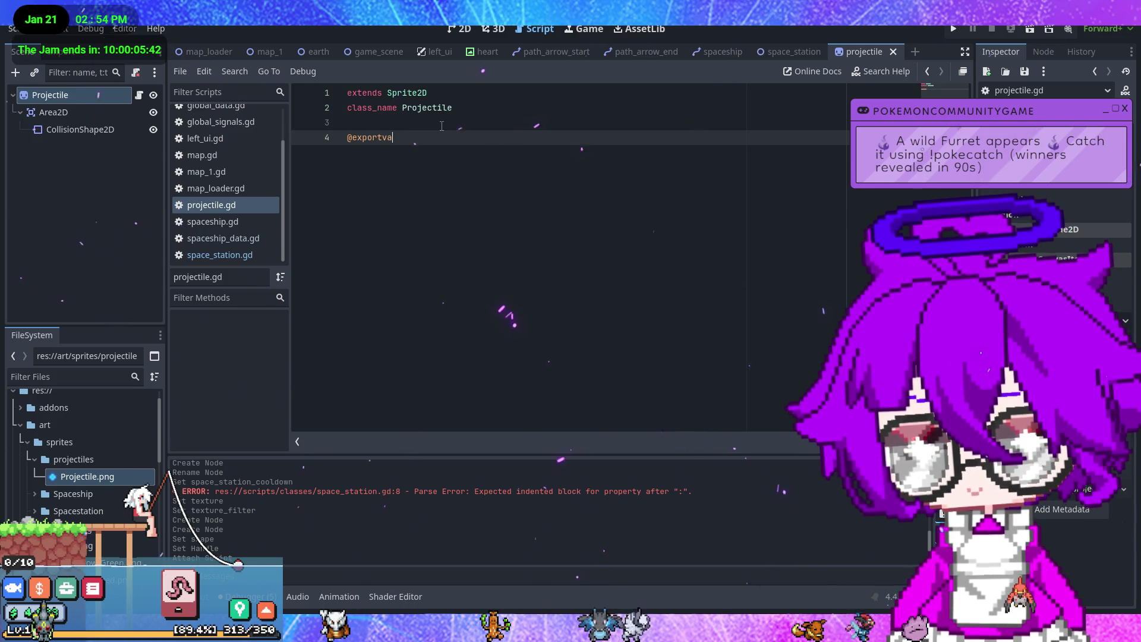
text(var pro)
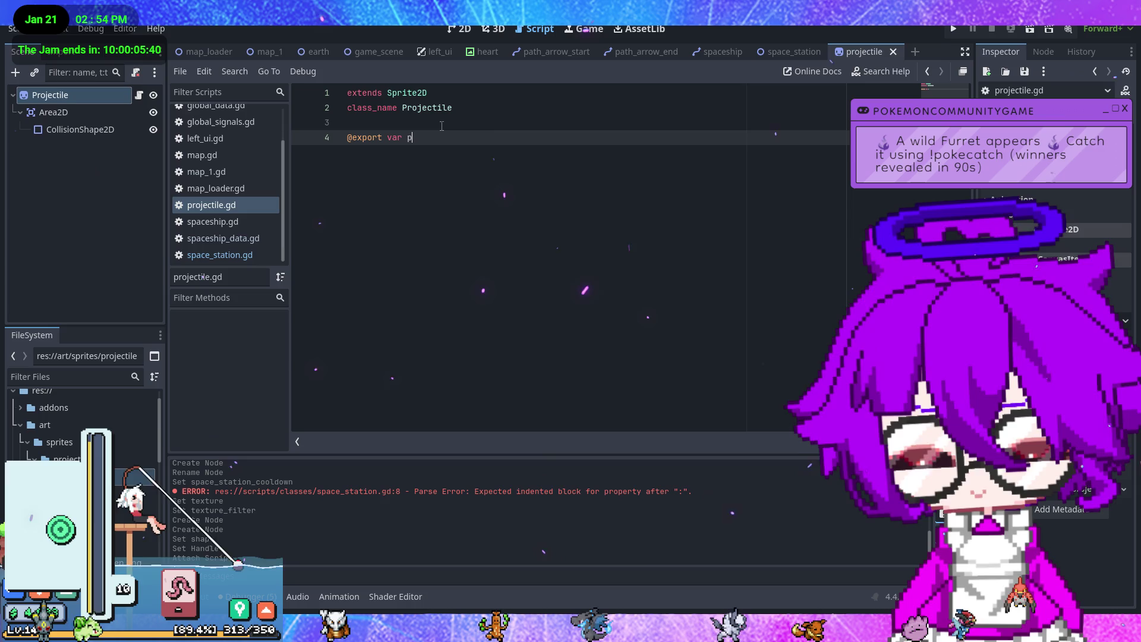
text(jeti)
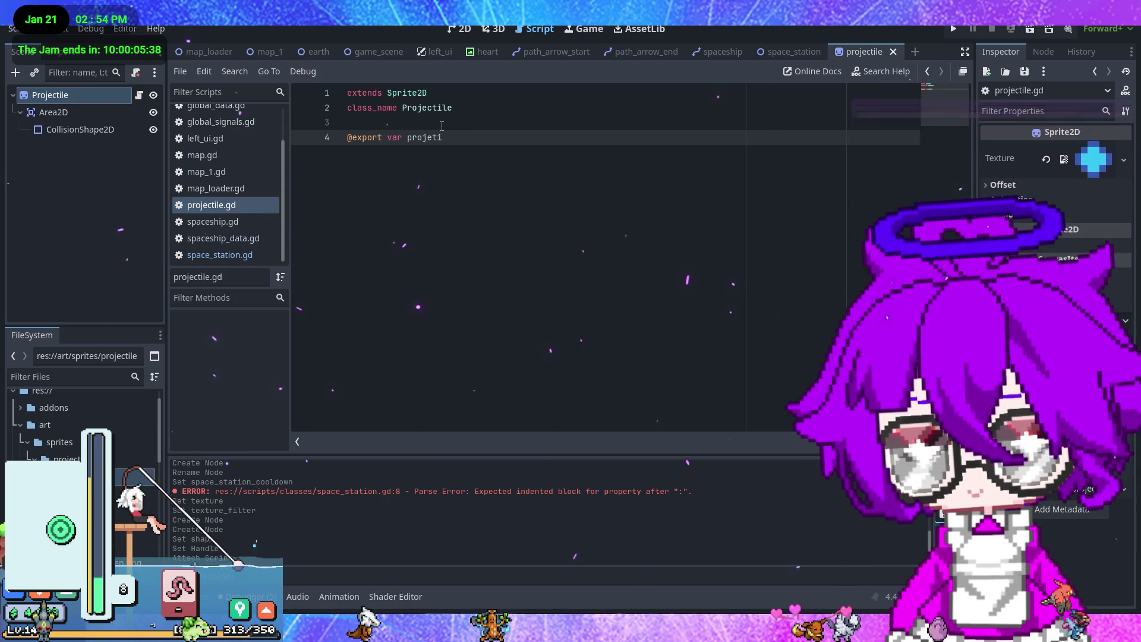
key(BackSpace)
key(BackSpace)
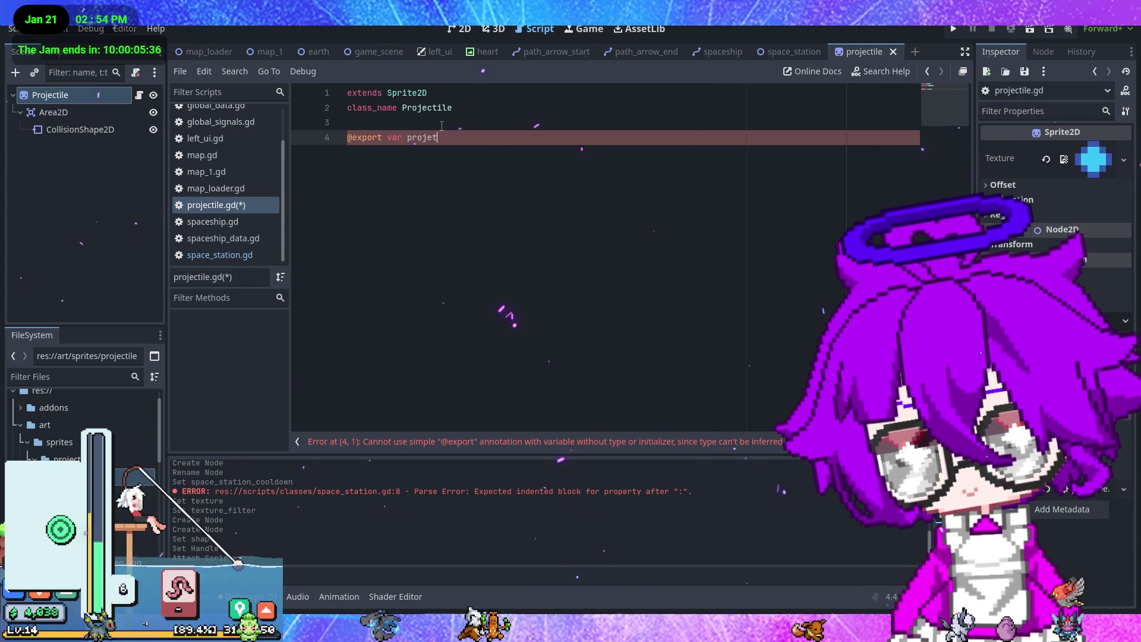
text(ctile_da)
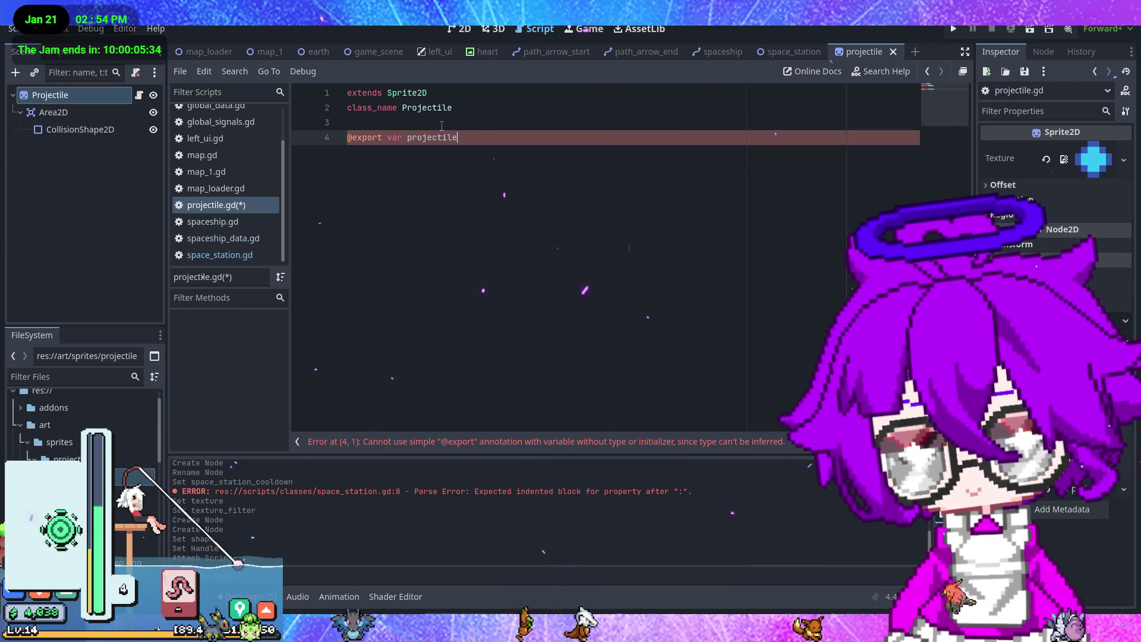
text(mage)
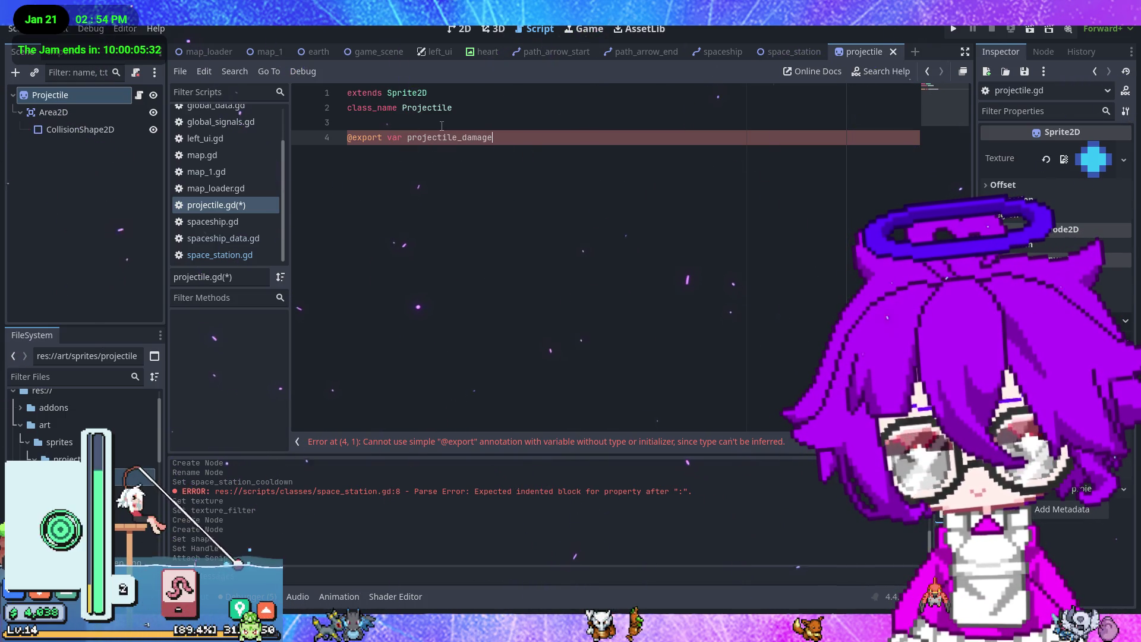
text(: f)
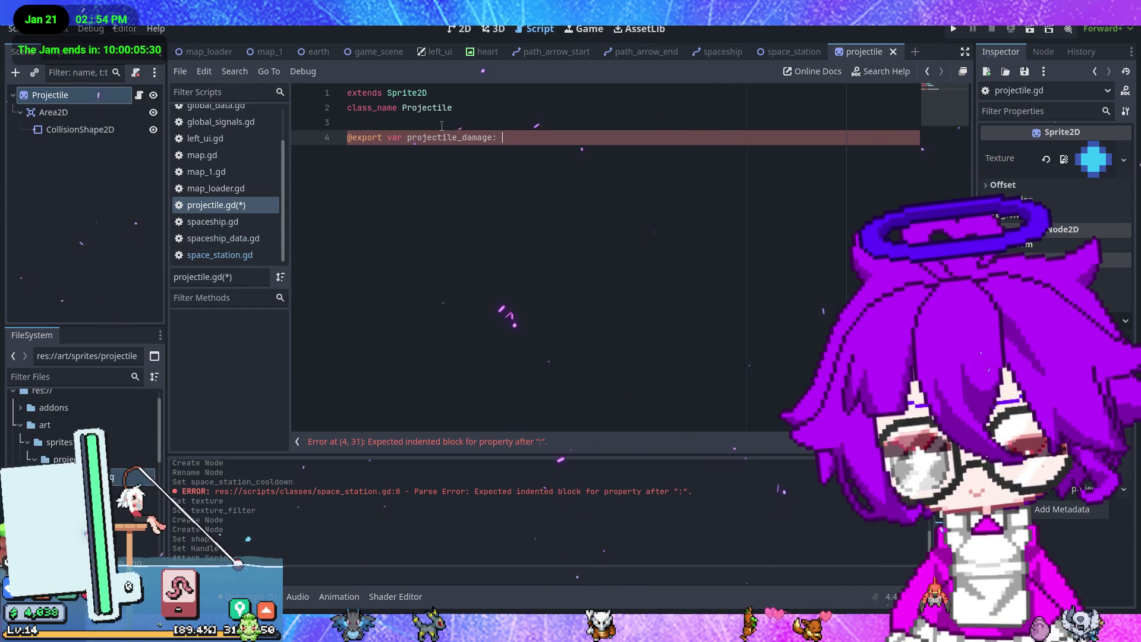
text(loat)
key(Return)
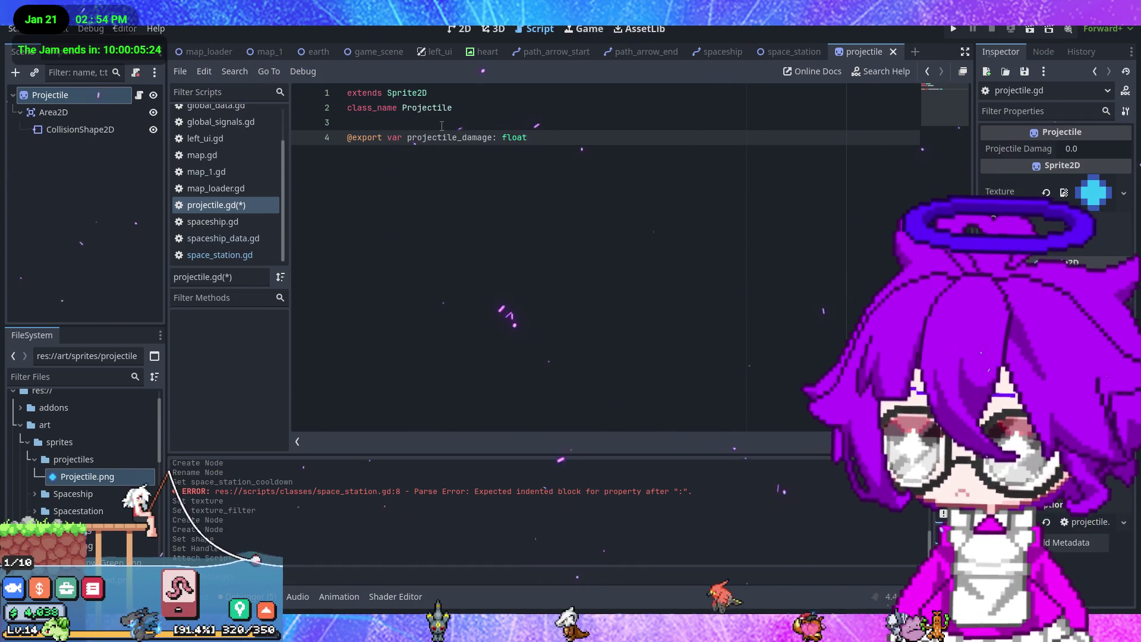
Export projectile_speed: float and projectile_type: String, with blank lines above the variables
key(Return)
text(@expo)
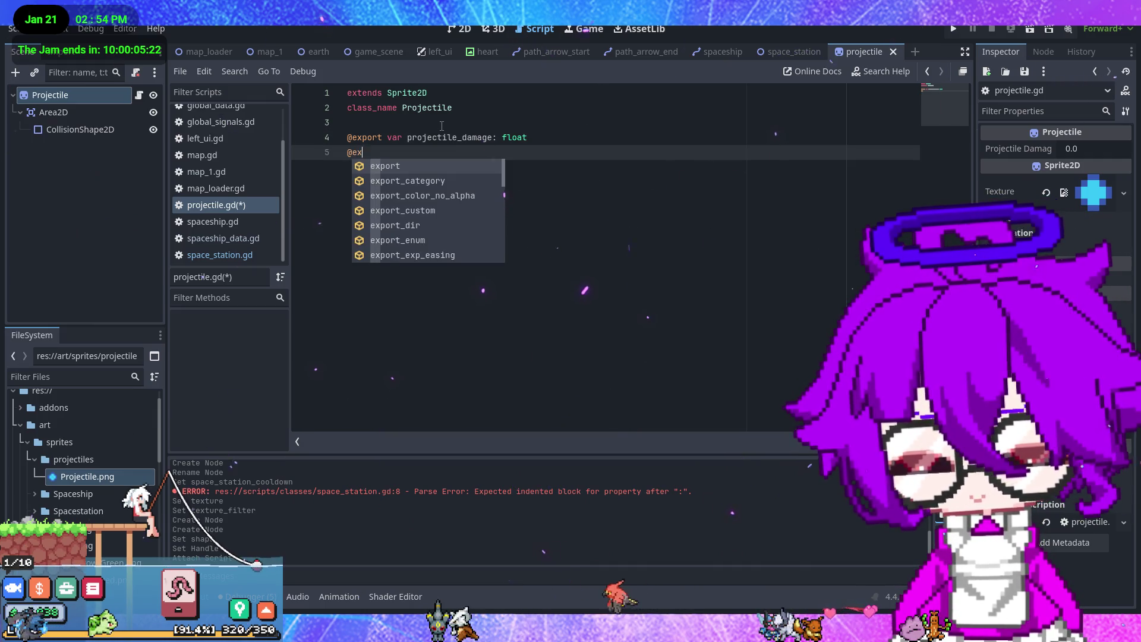
text( export var projectile_)
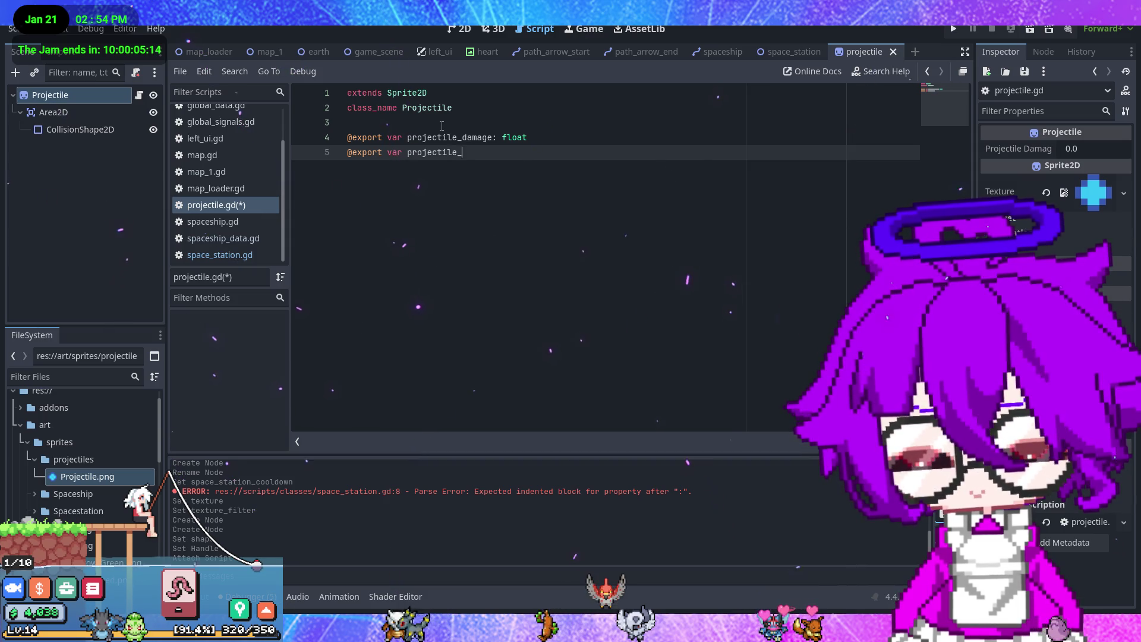
text(speed:)
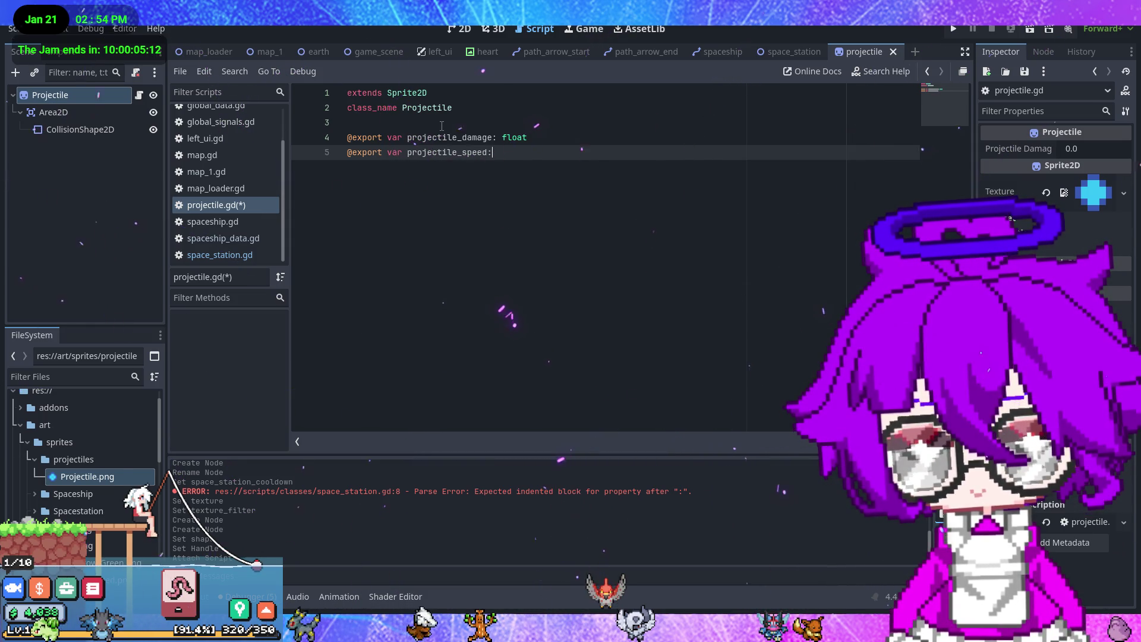
text( float)
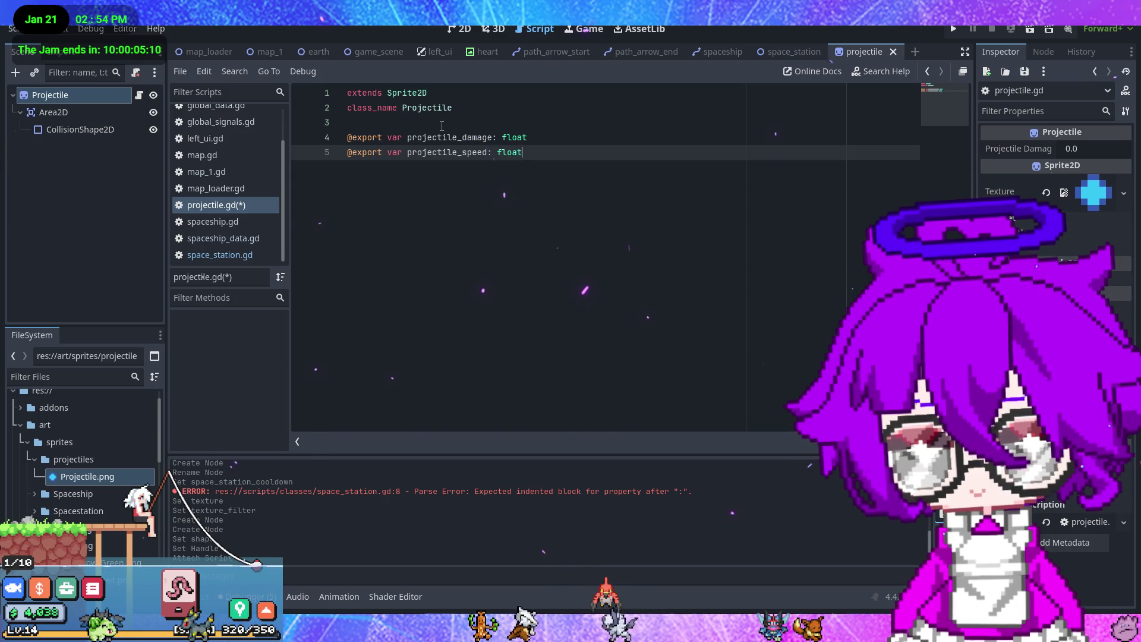
key(Return)
text(@e)
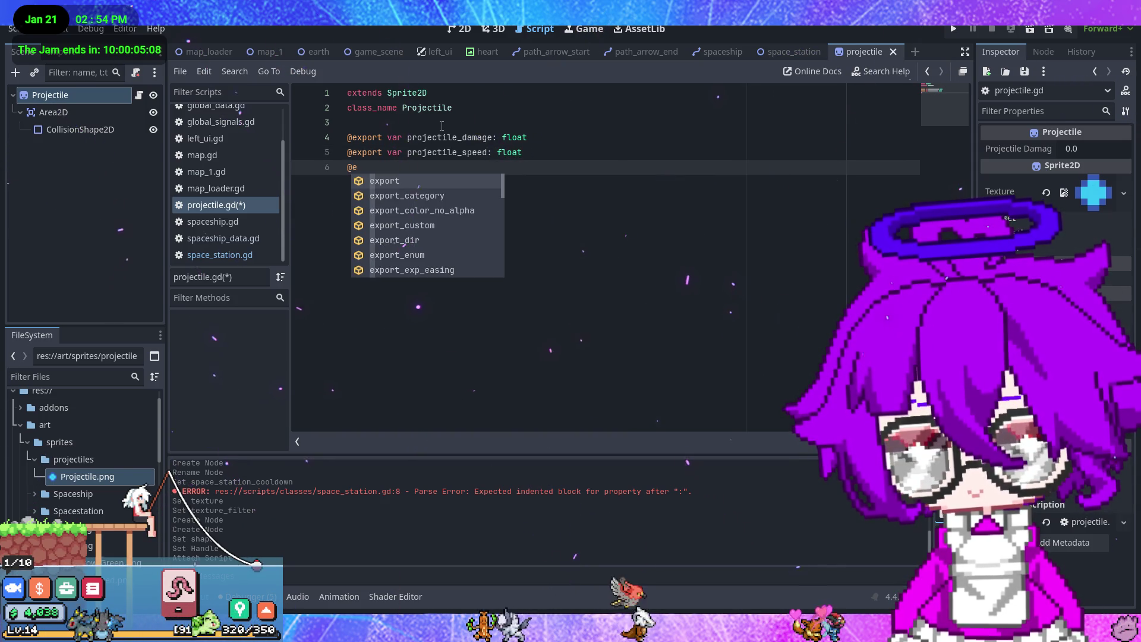
key(Return)
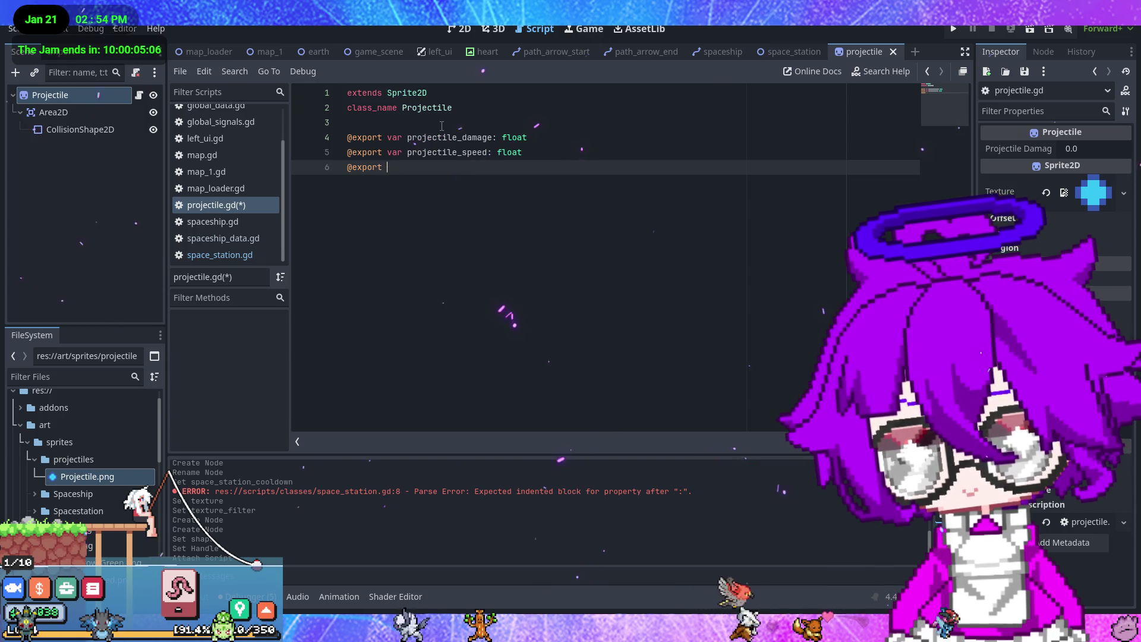
text(ro)
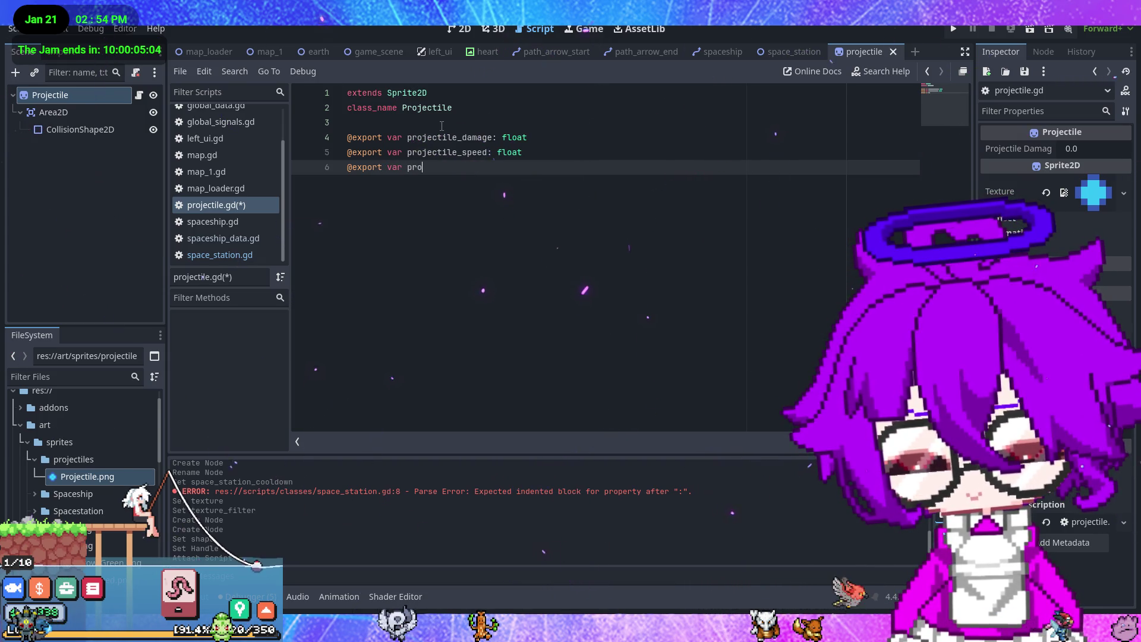
text(i)
key(BackSpace)
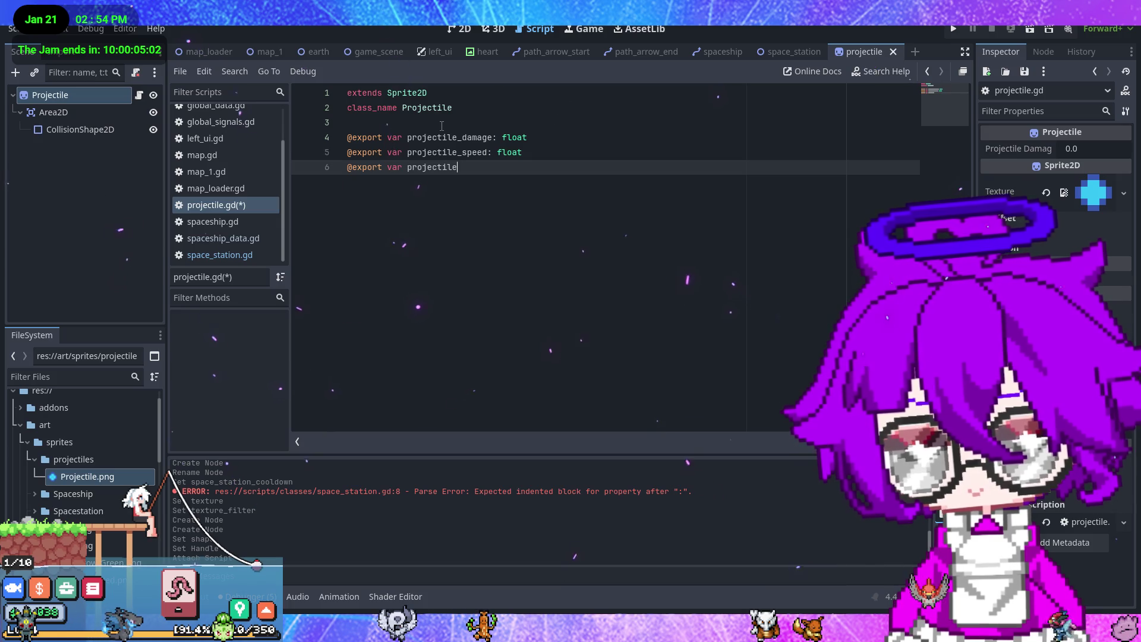
text(ty)
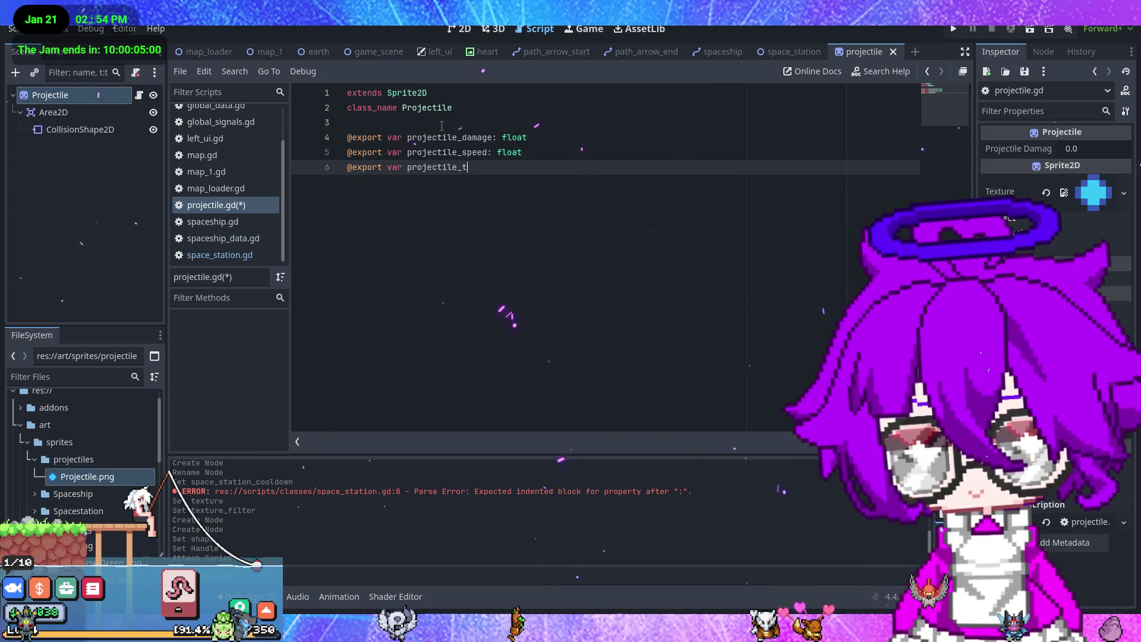
text(pe:)
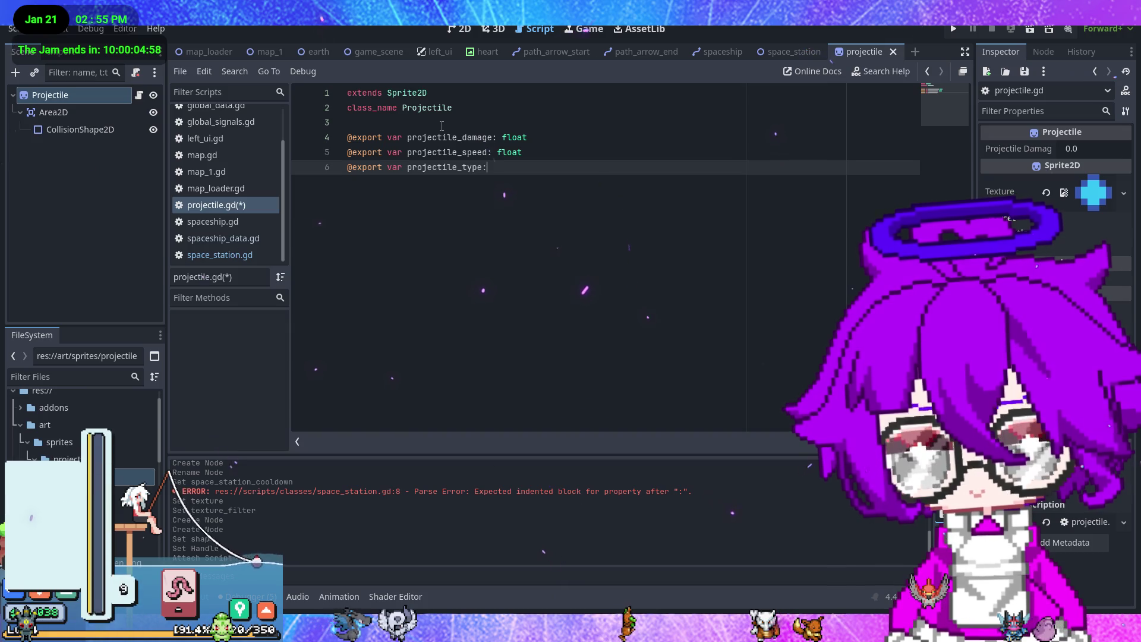
text( String)
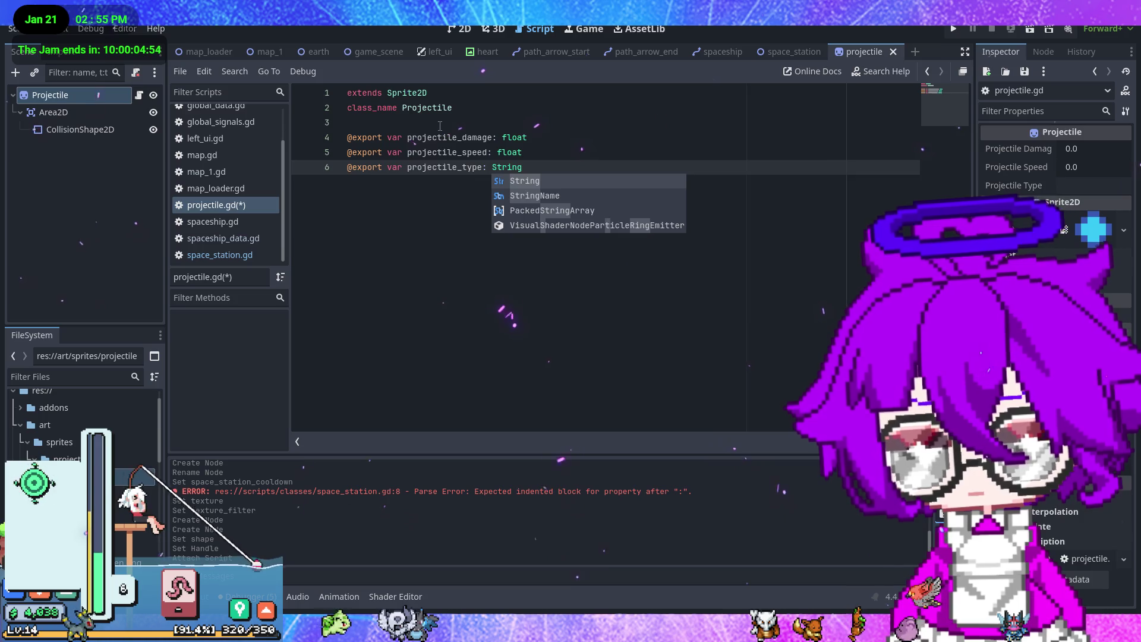
click(439, 125)
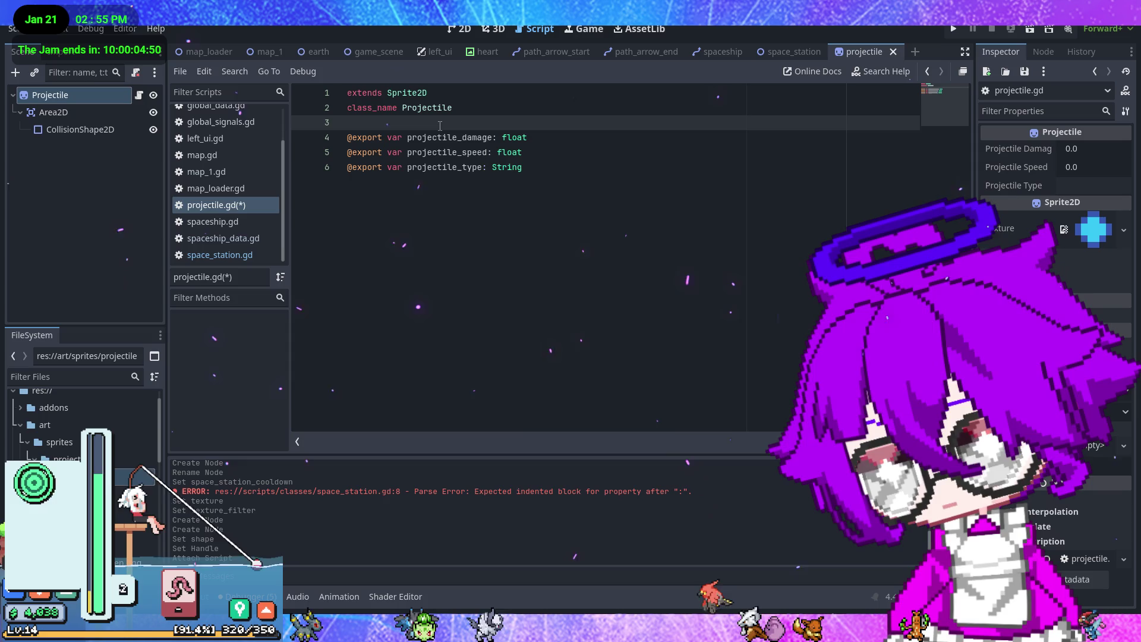
key(Return)
key(Return)
Declare enum Projectile_Type {Fast, AOE, Elemental} on line 4 of projectile.gd and save the script
key(Up)
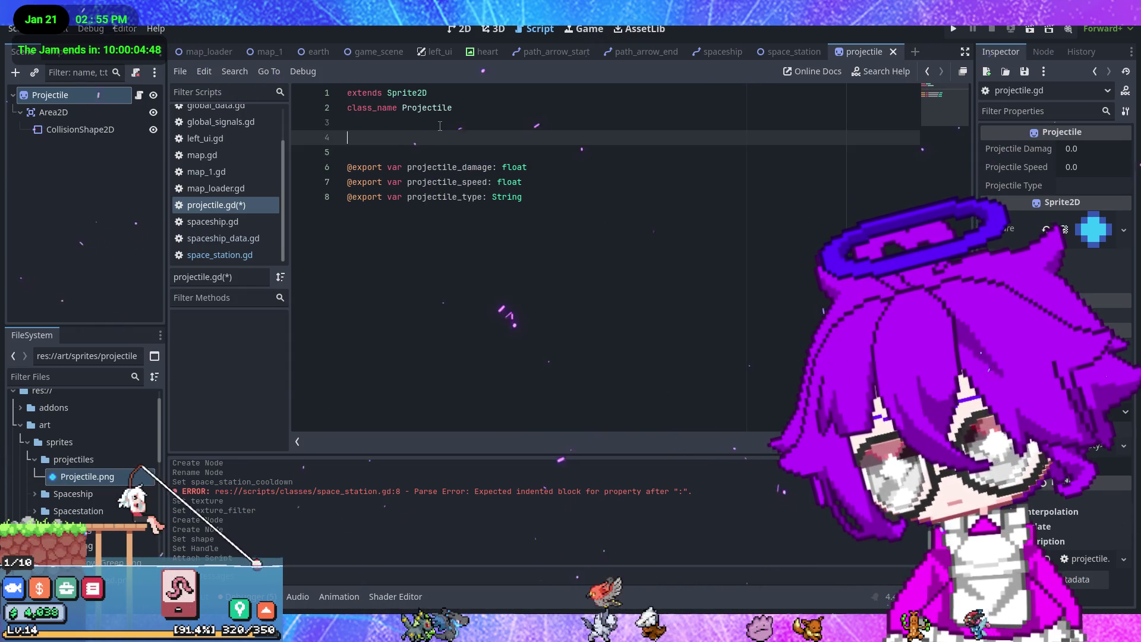
text(enum Projec)
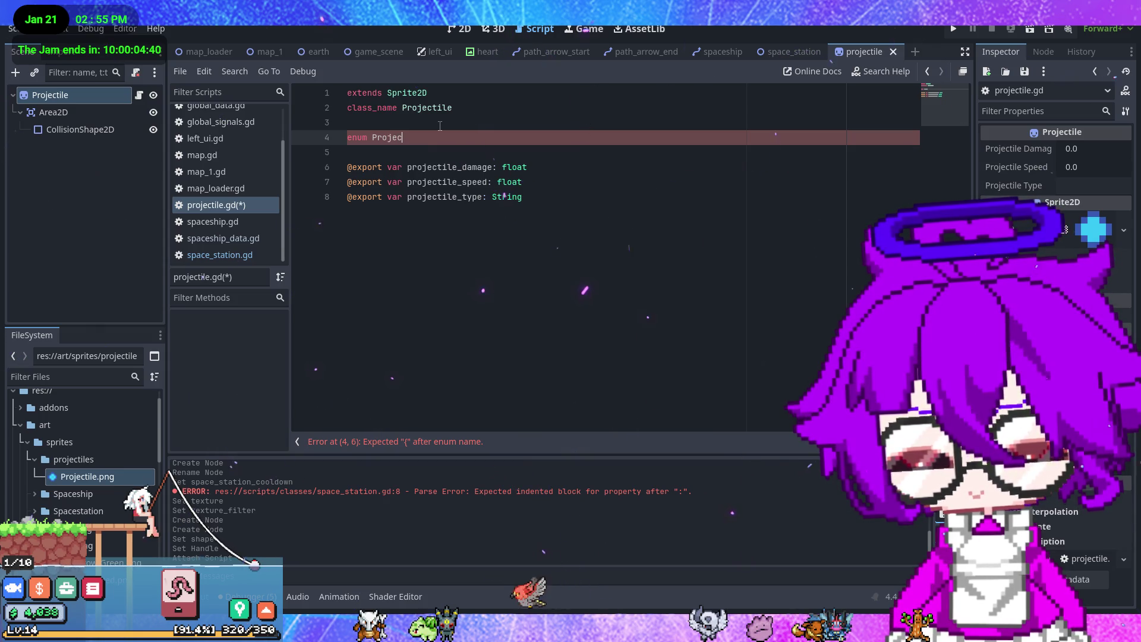
text(tile)
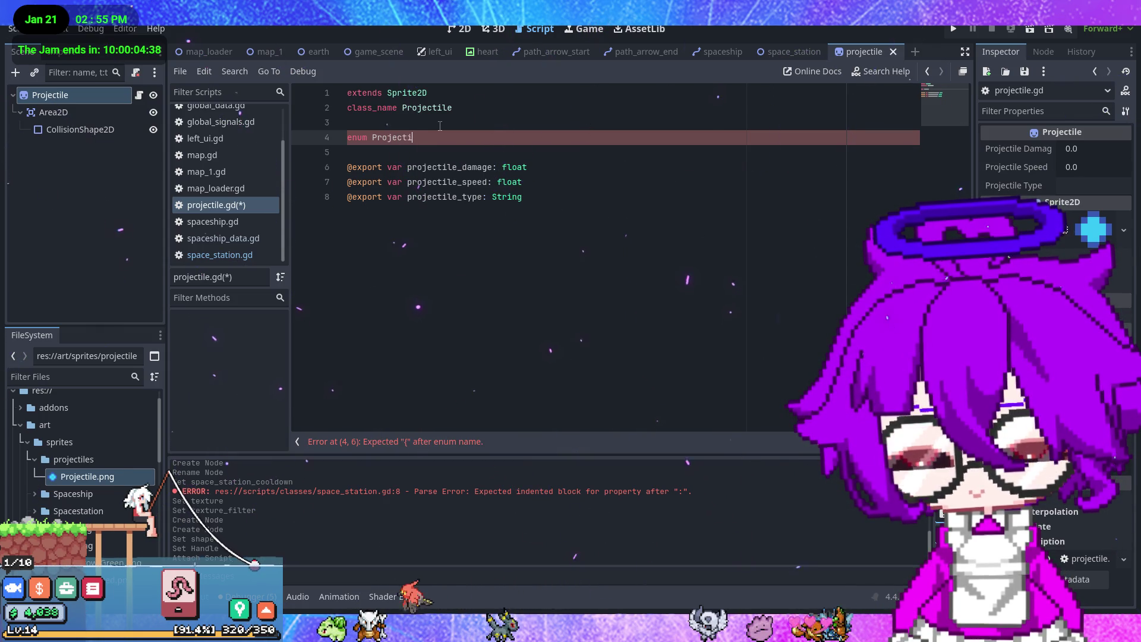
text(_Type {)
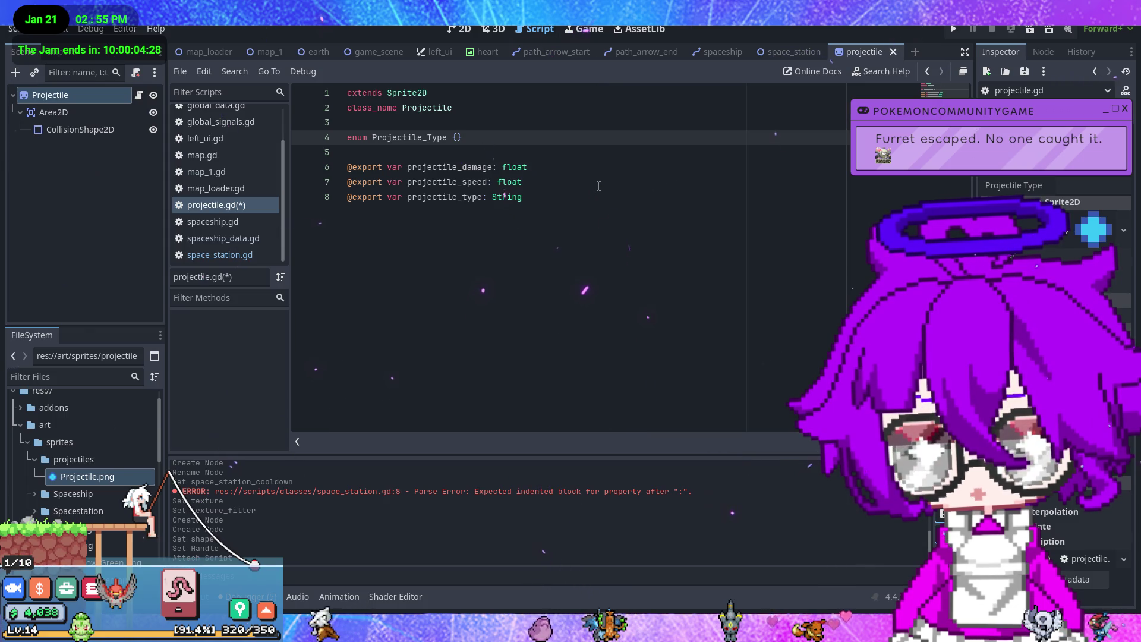
text(Fast)
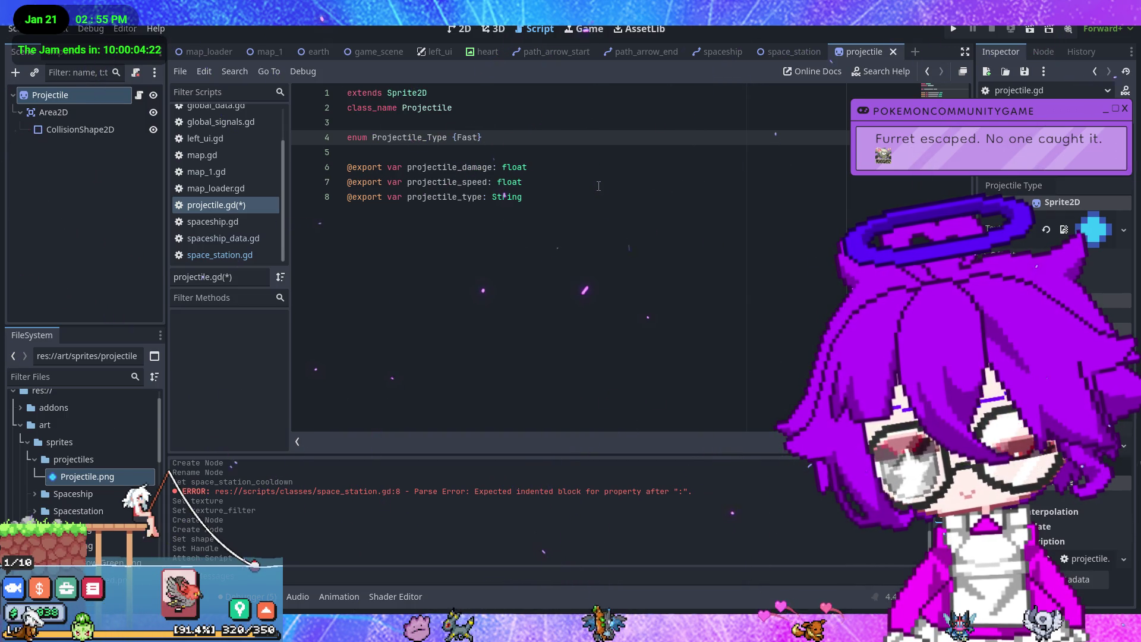
text(, AOE)
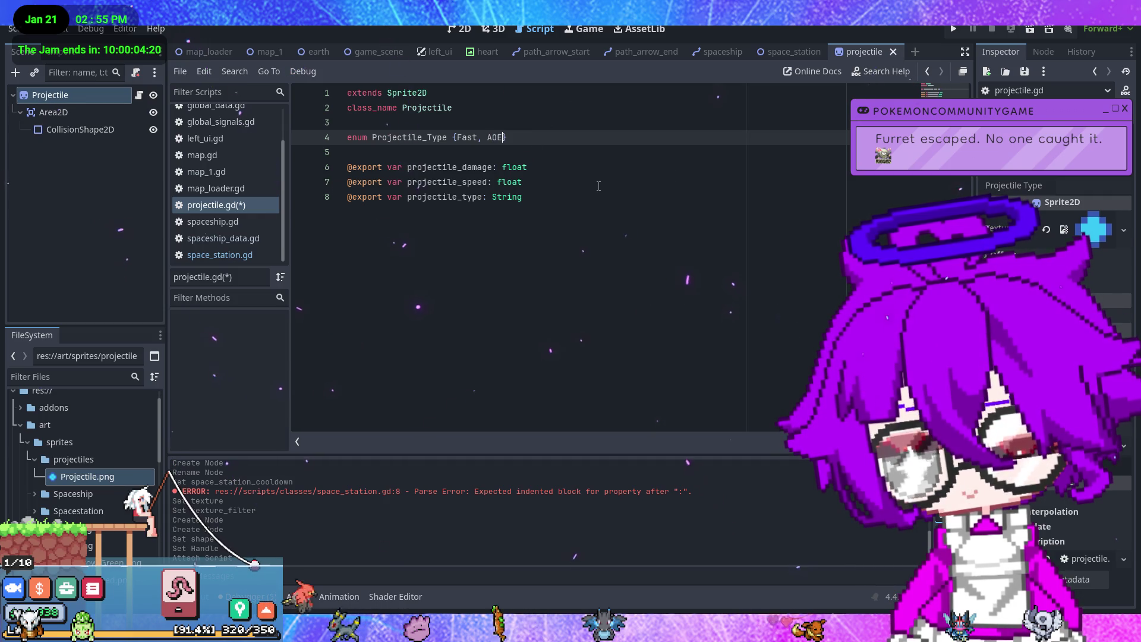
text(, )
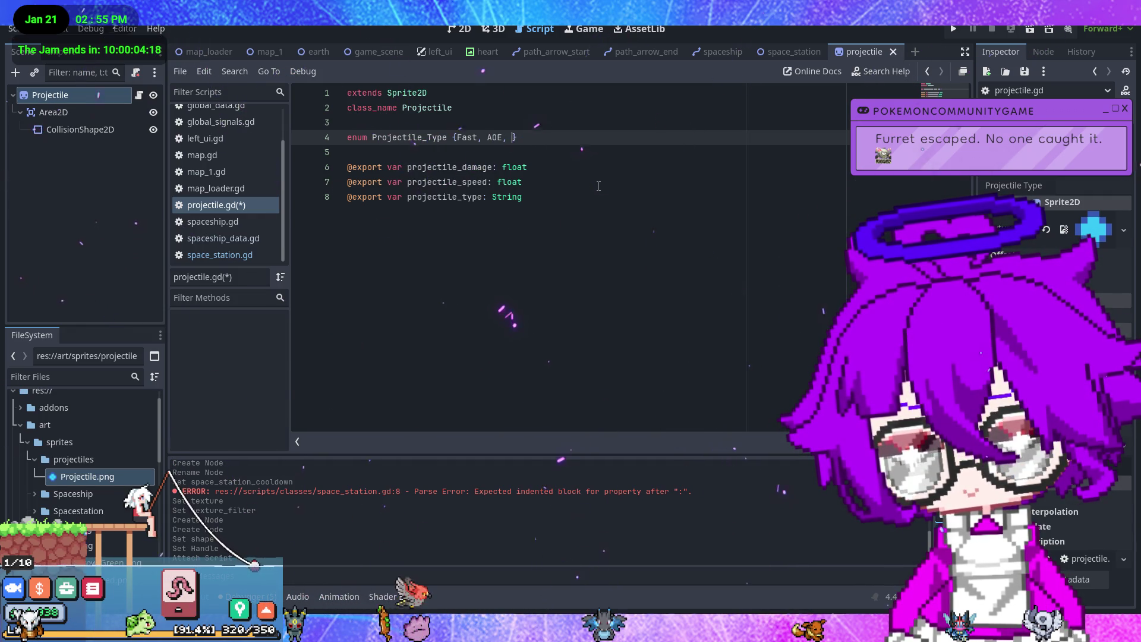
text(Elemen)
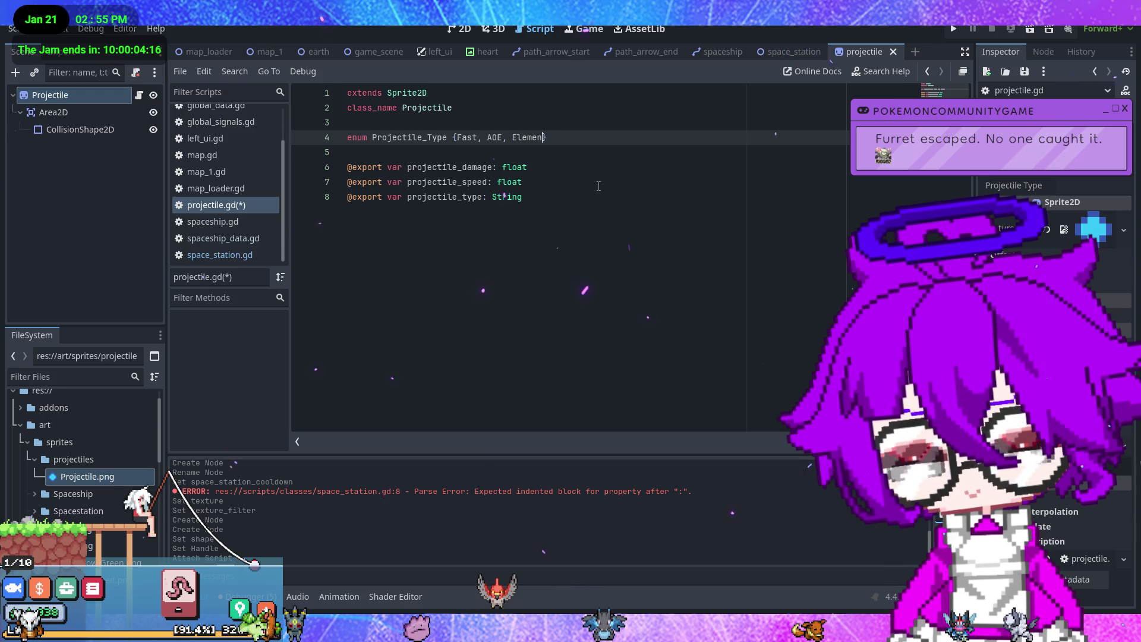
text(tal)
key(ctrl+s)
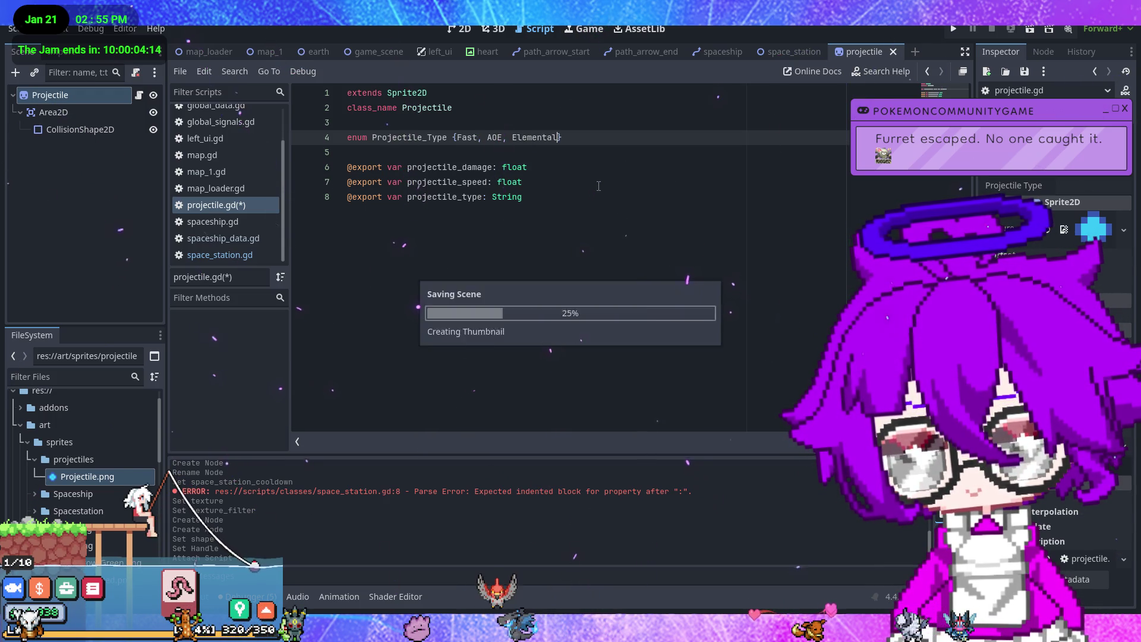
click(597, 185)
click(583, 200)
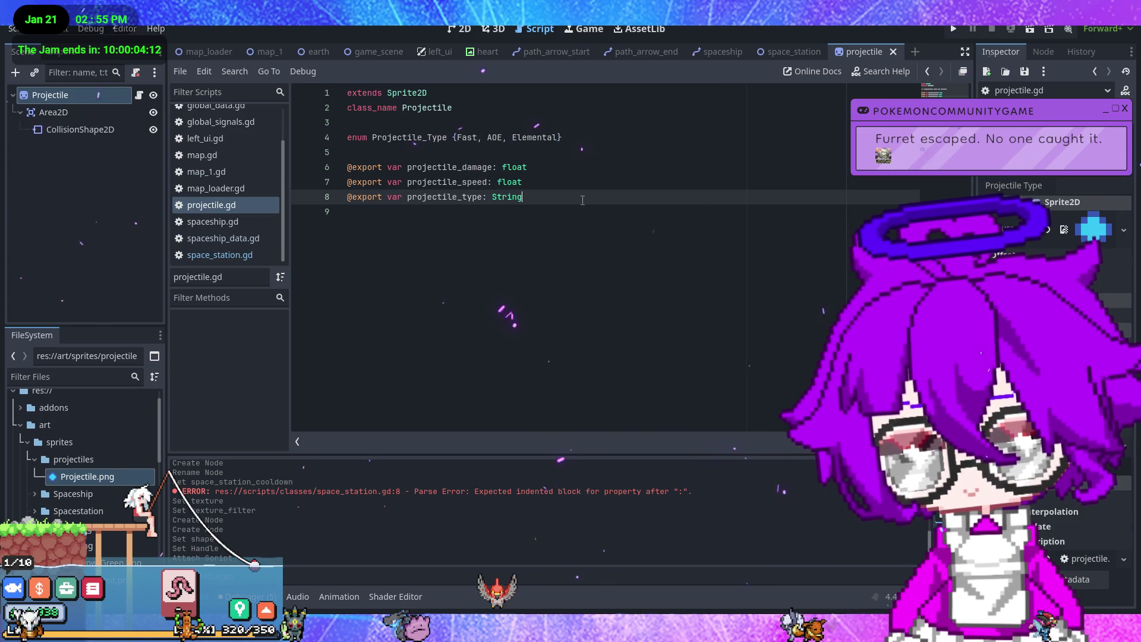
click(558, 137)
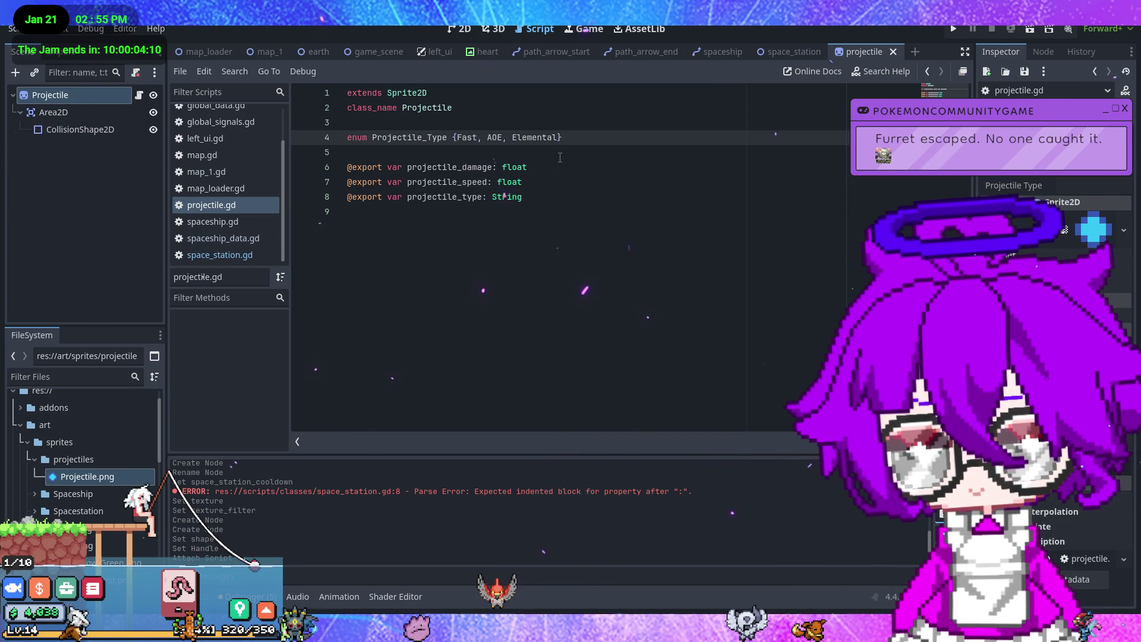
Replace Fast with Regular and delete Elemental so the enum reads {Regular, AOE}
double_click(467, 137)
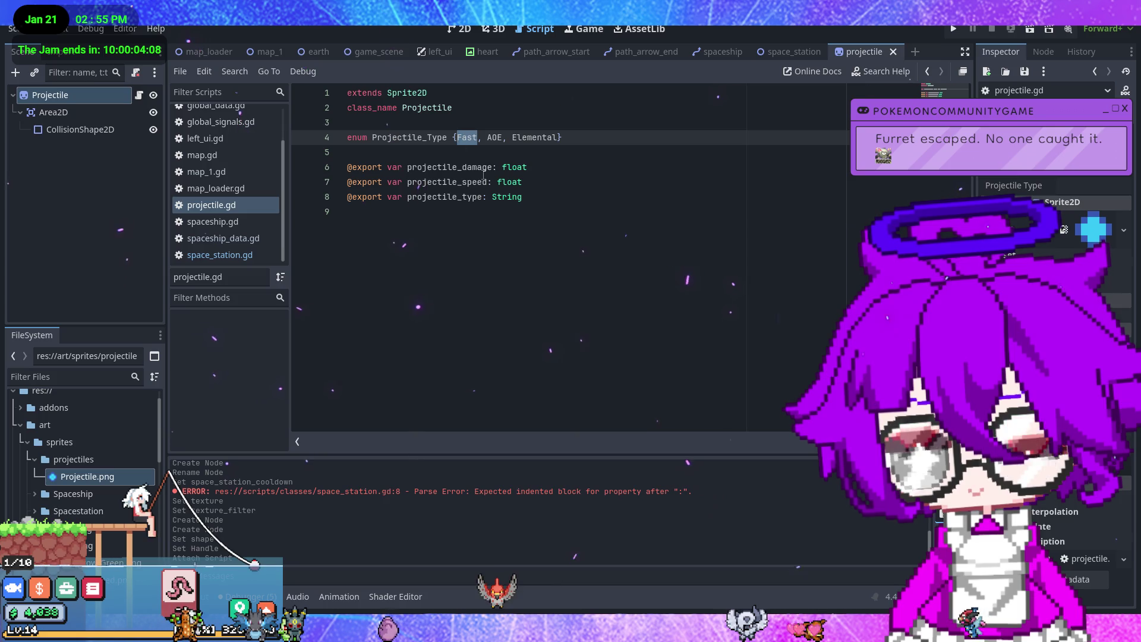
text(Regular)
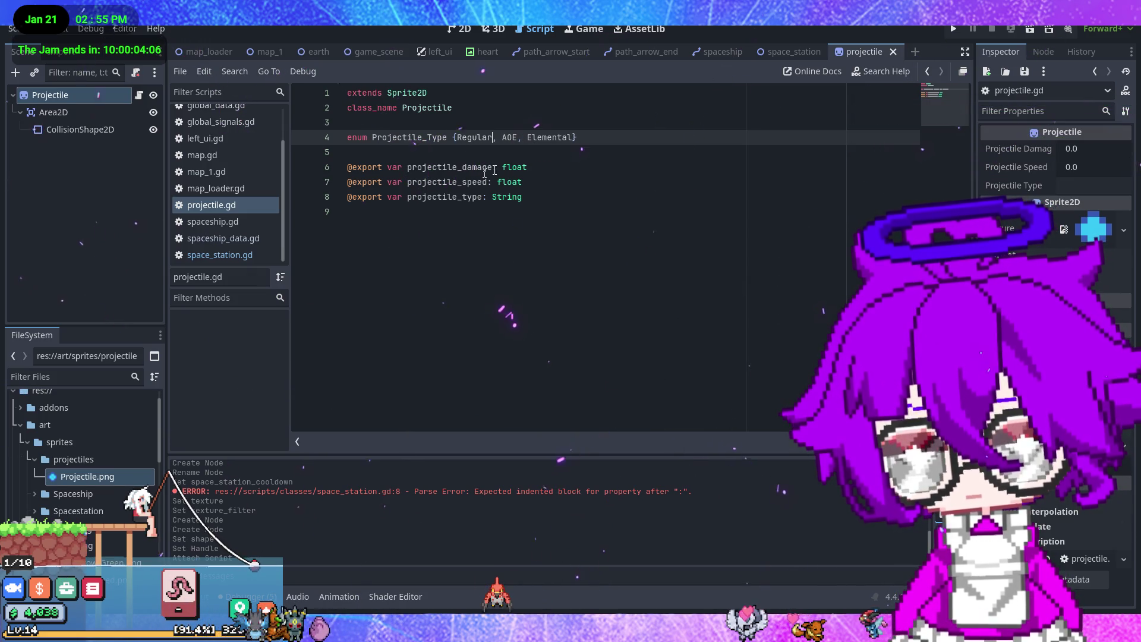
double_click(558, 138)
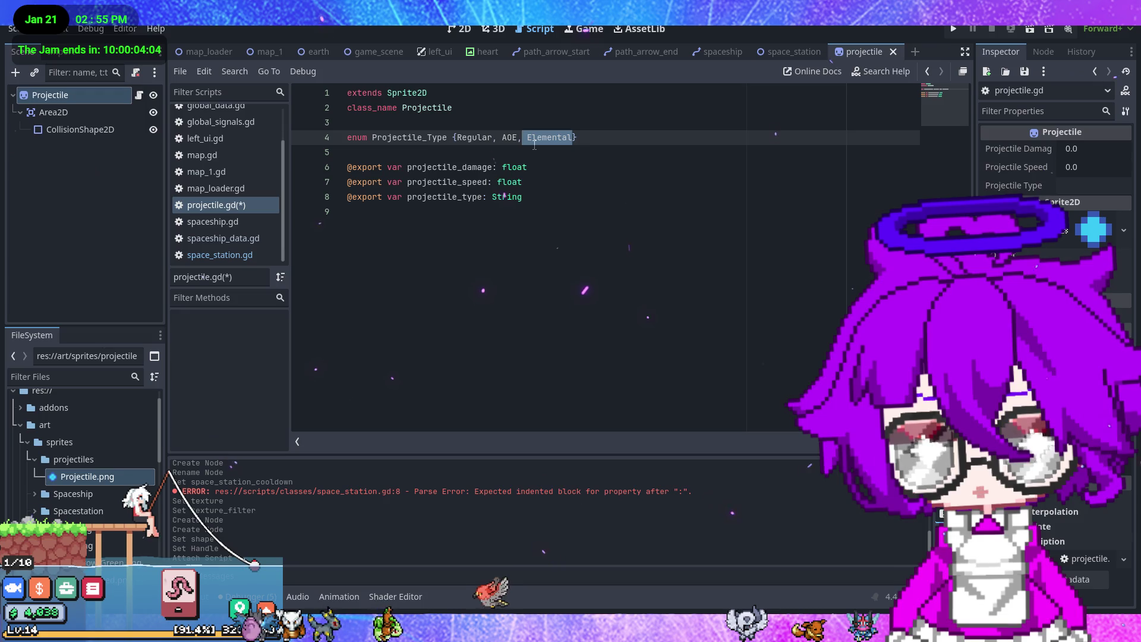
key(BackSpace)
key(BackSpace)
key(BackSpace)
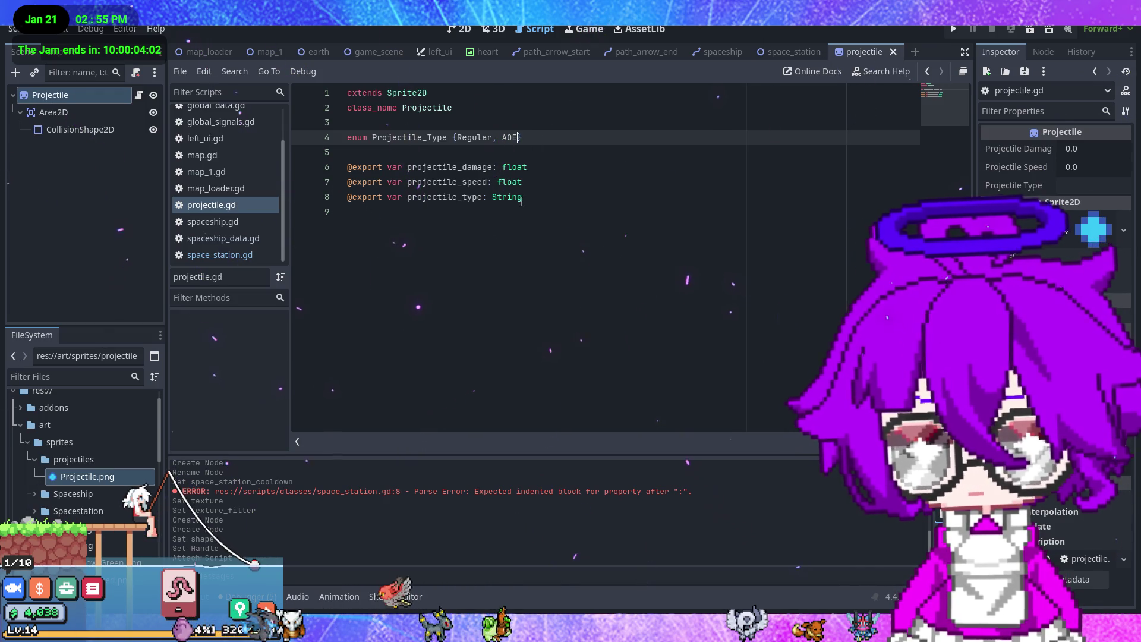
Move through the export lines to the empty line 9 for a new export
click(565, 212)
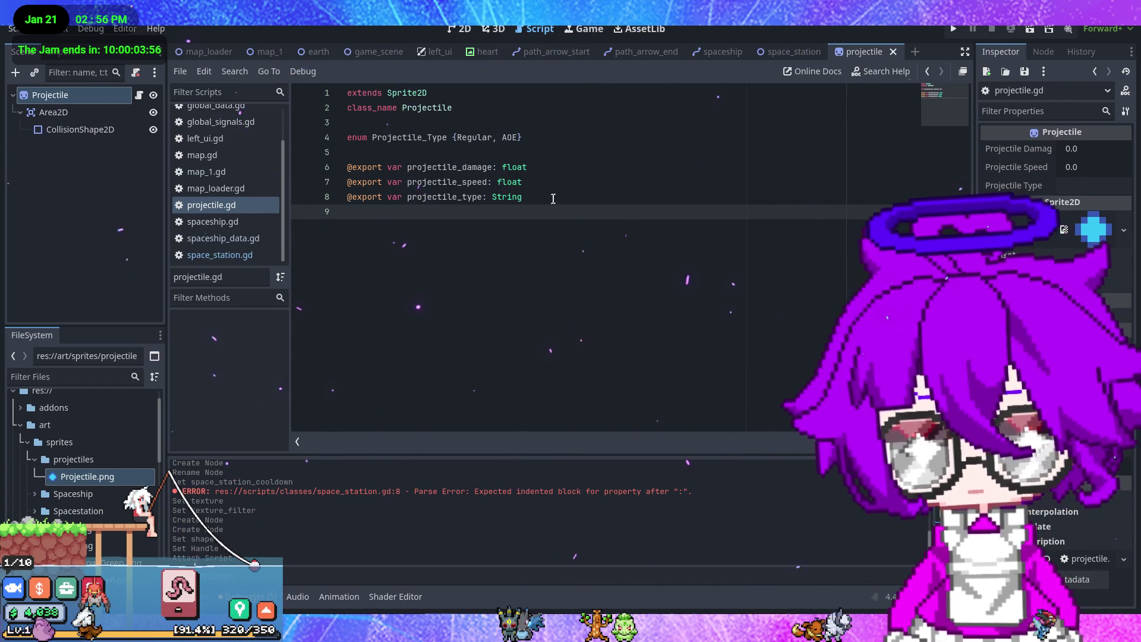
click(573, 183)
click(603, 197)
click(591, 182)
click(592, 199)
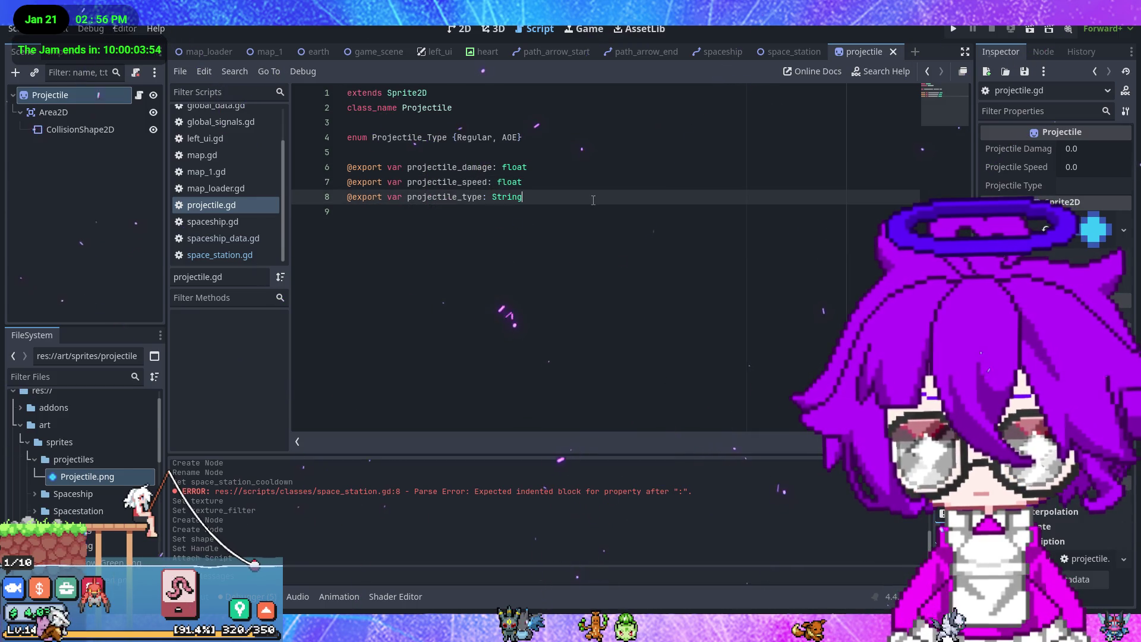
click(572, 224)
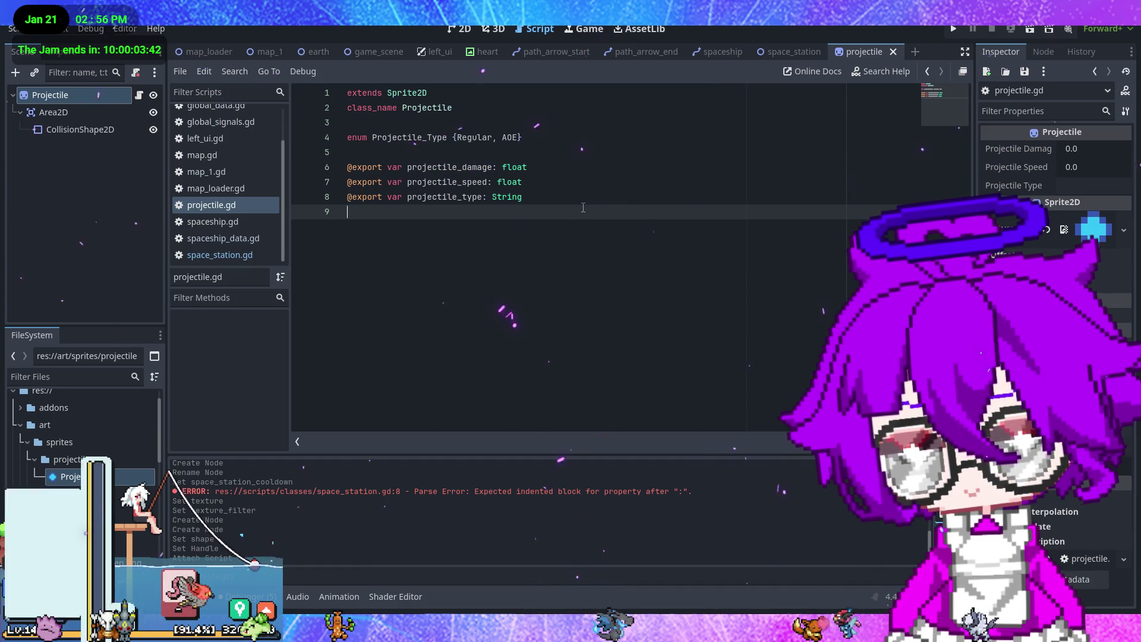
text(@export var)
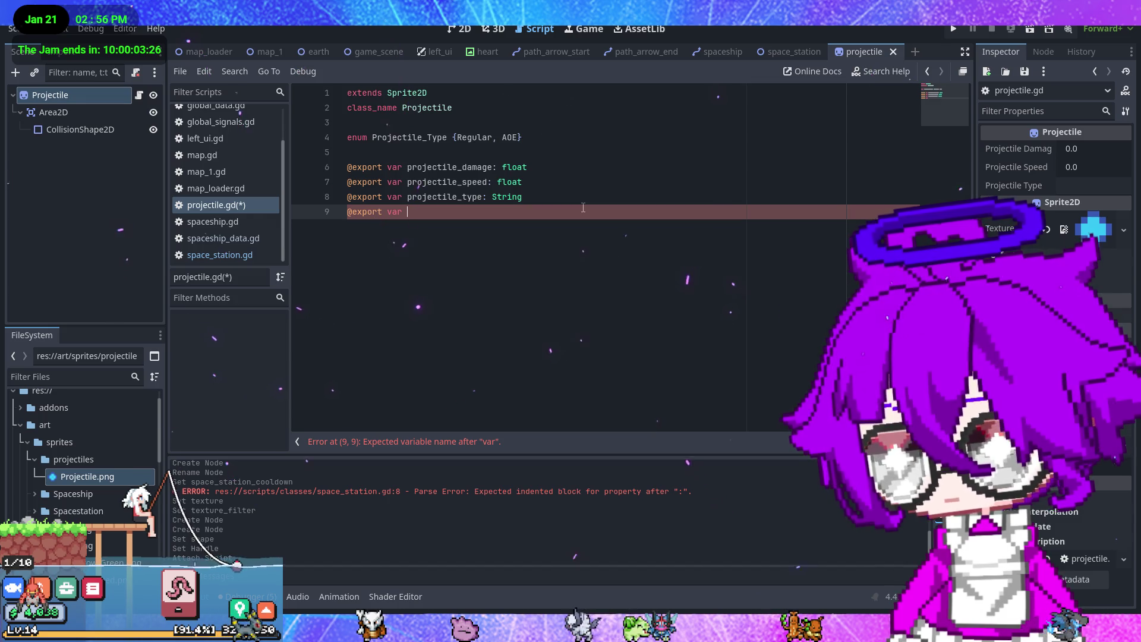
text(proje)
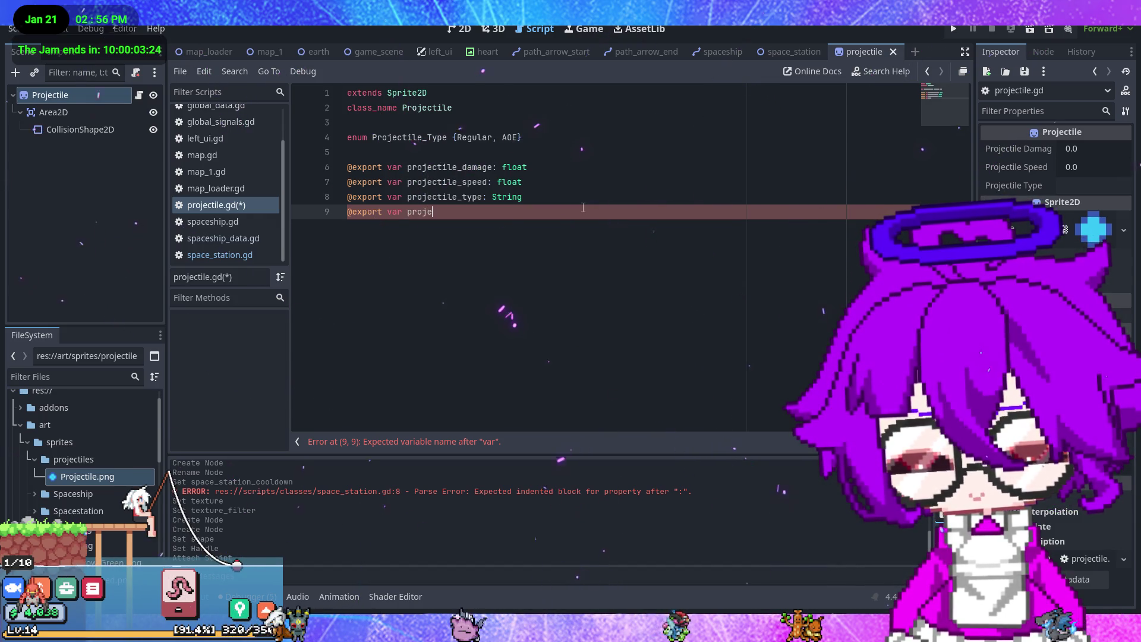
text(ctile_target: S)
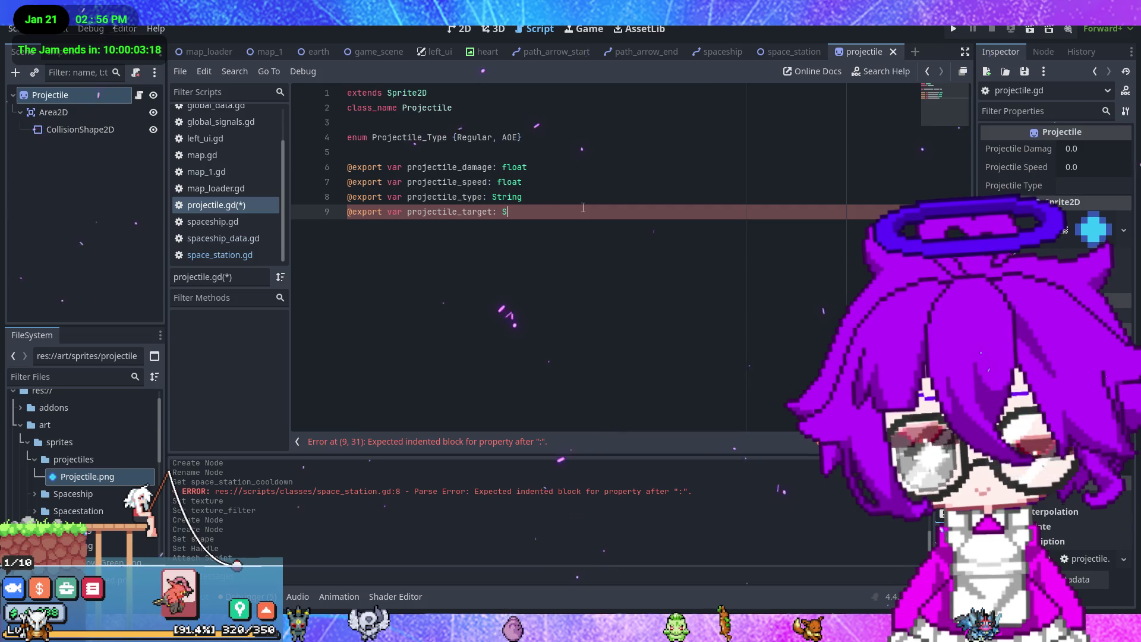
text(pace)
key(Return)
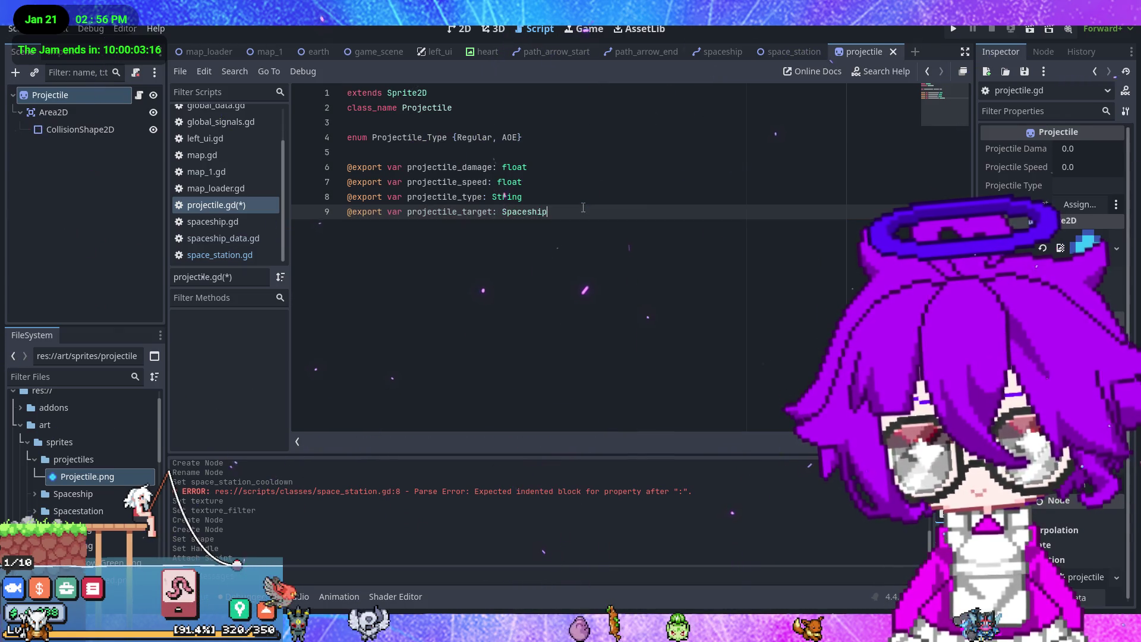
key(ctrl+s)
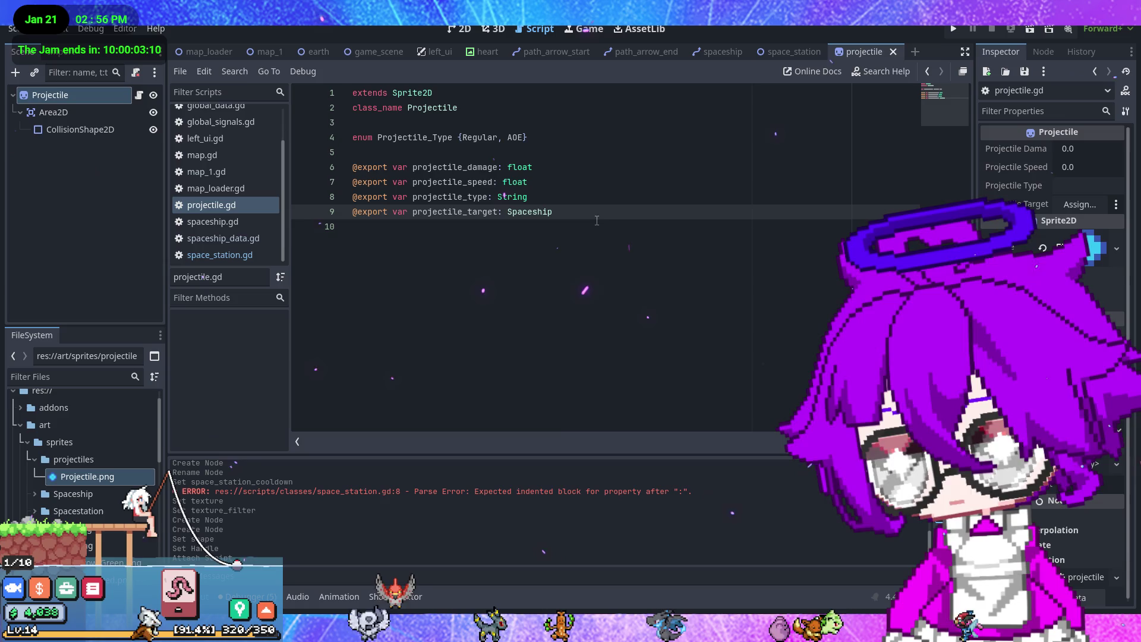
click(786, 48)
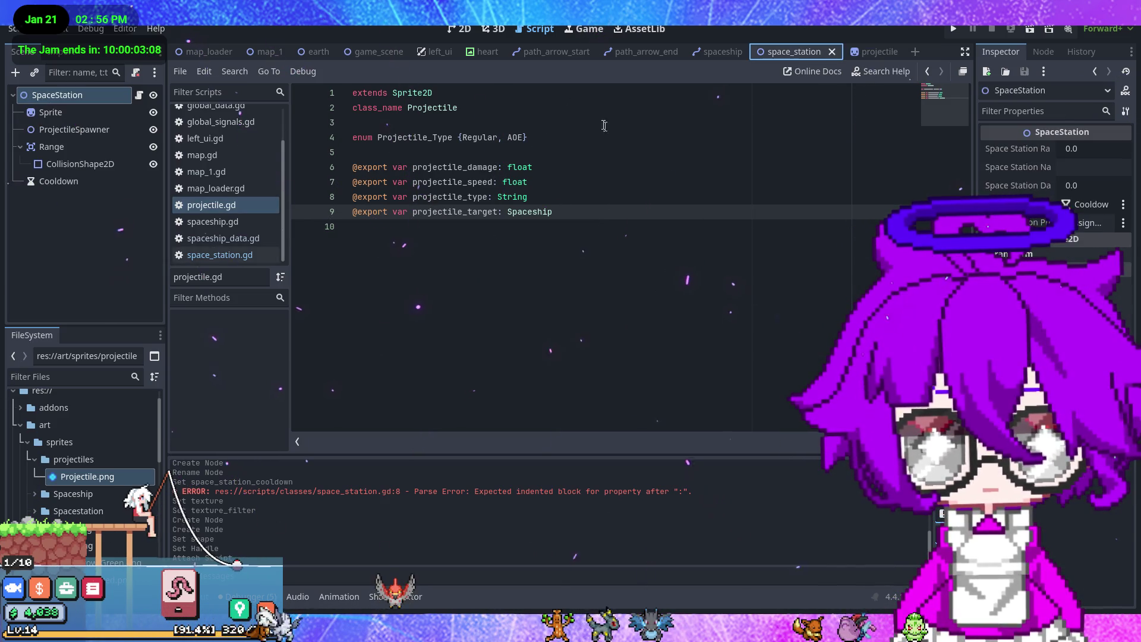
click(92, 147)
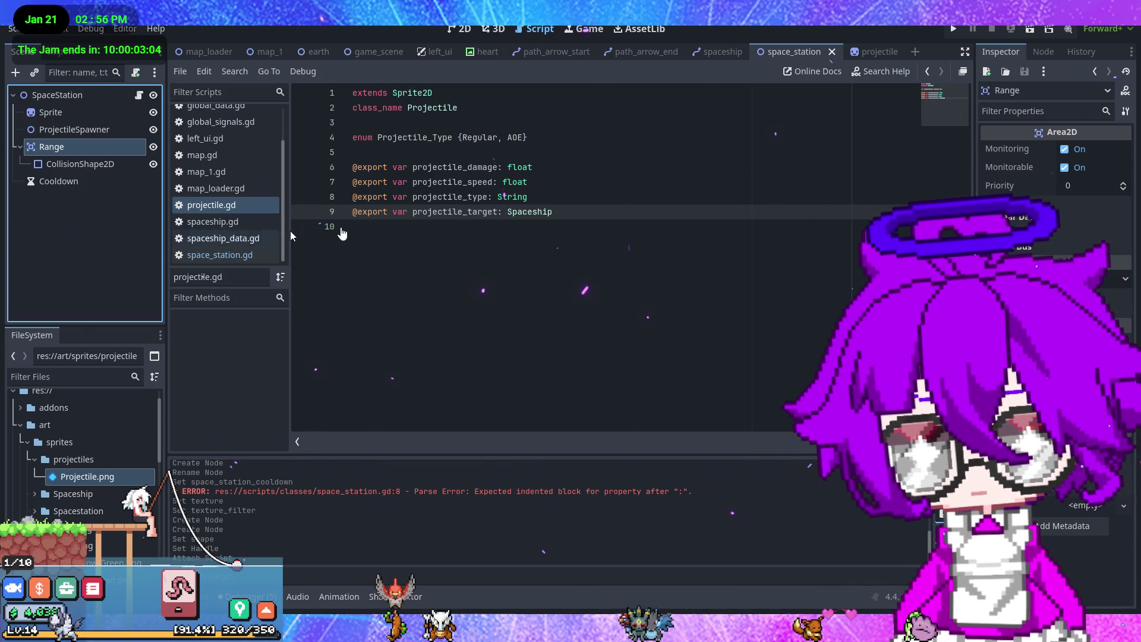
click(873, 74)
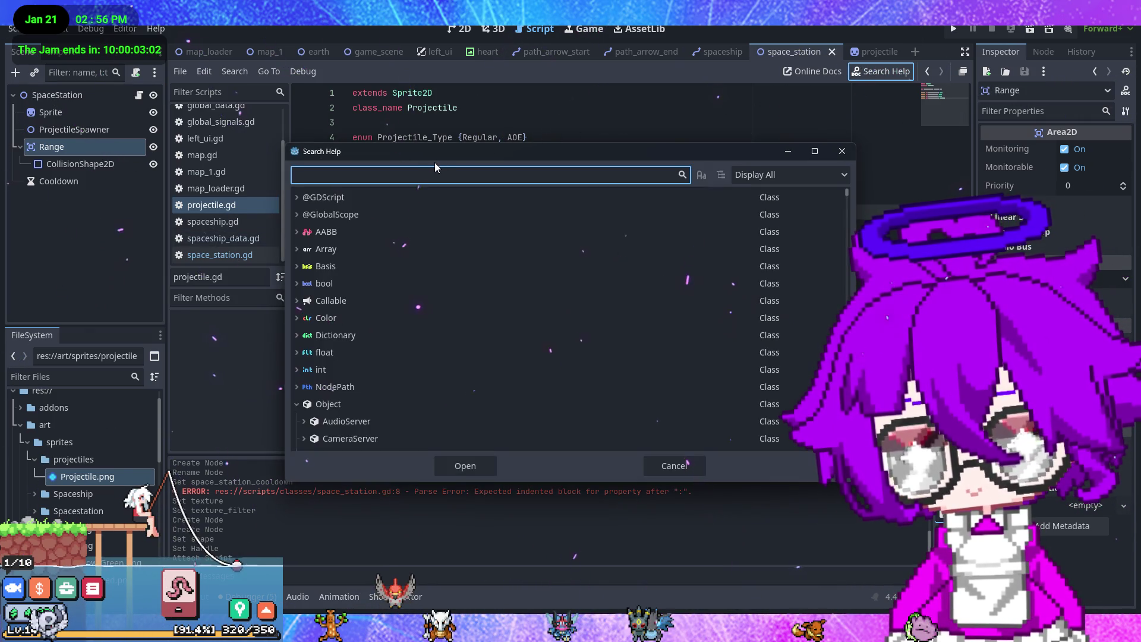
text(area)
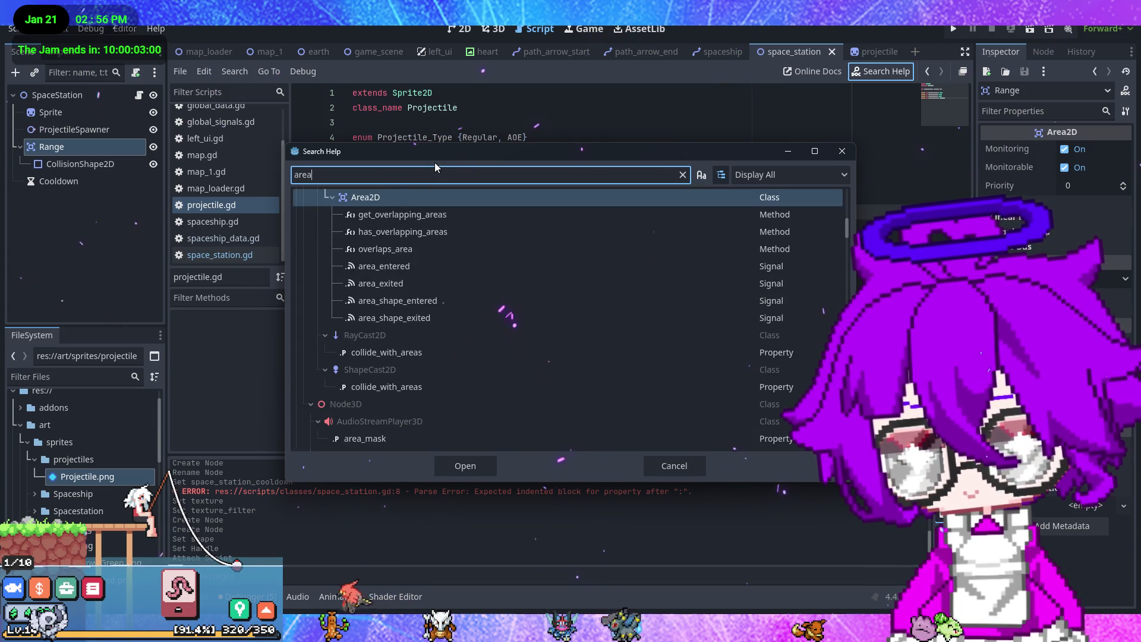
double_click(394, 198)
scroll(515, 231, down, 5)
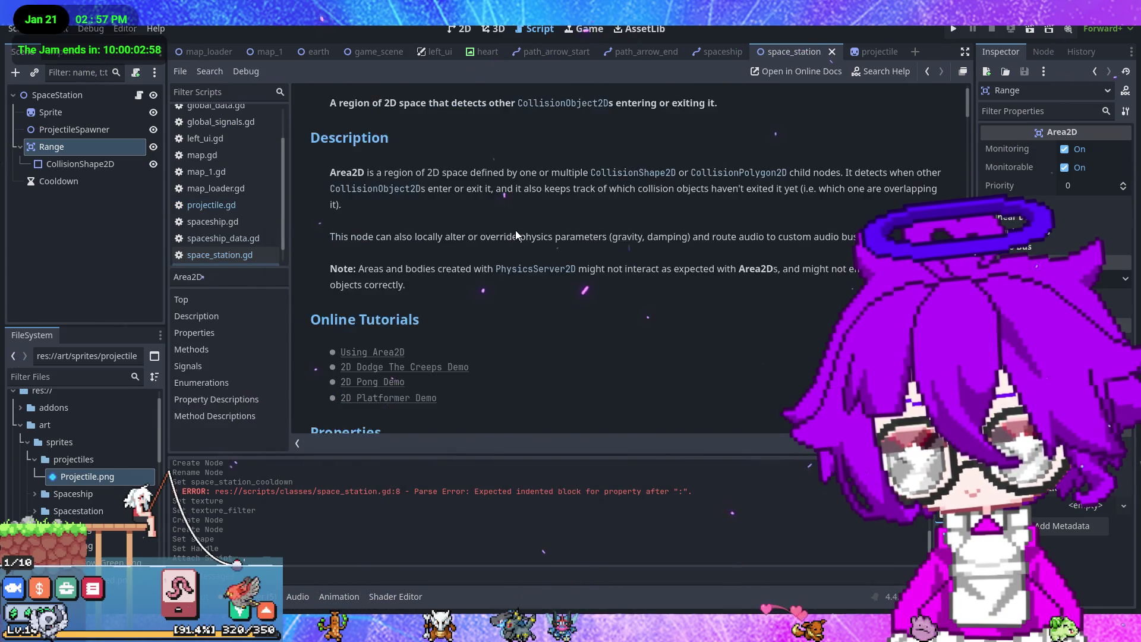
scroll(523, 226, down, 3)
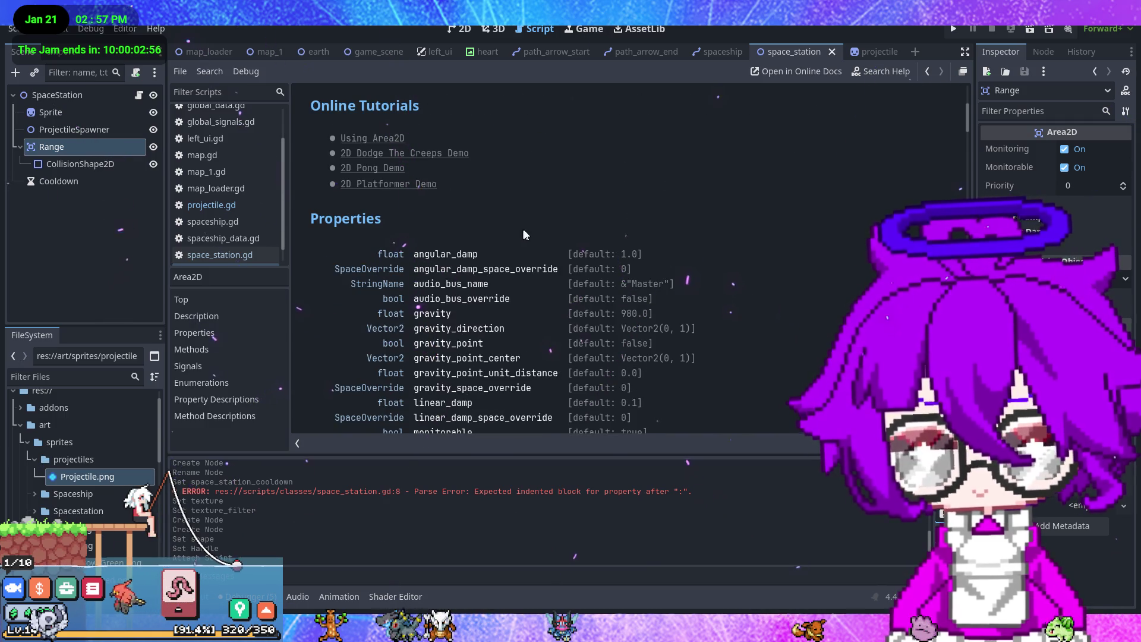
scroll(528, 232, down, 2)
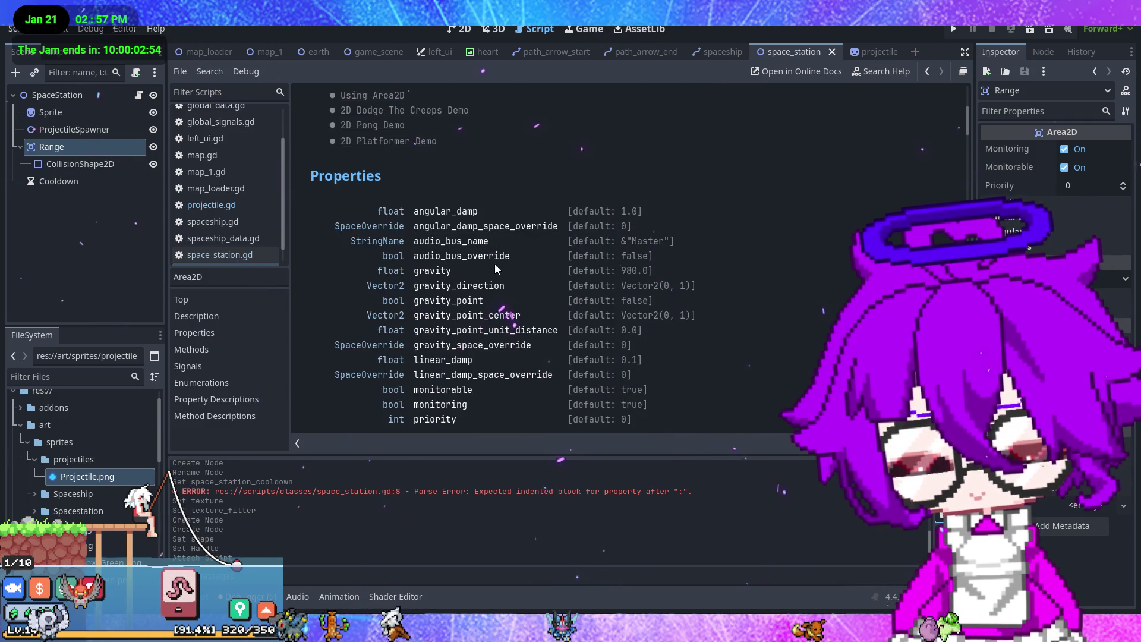
scroll(522, 315, down, 1)
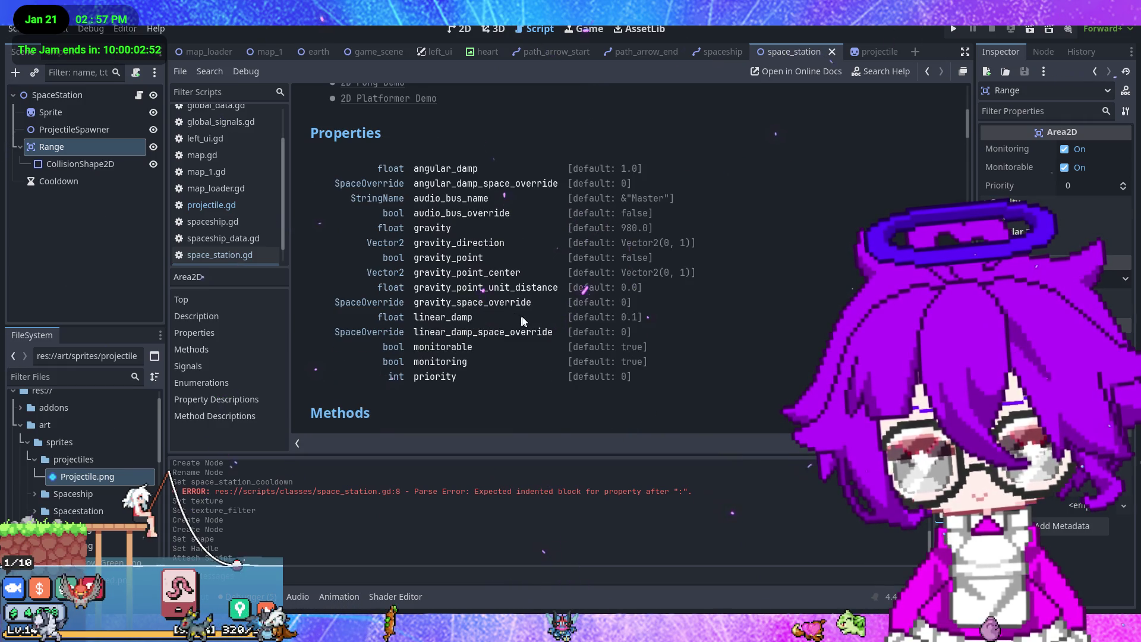
scroll(525, 320, down, 3)
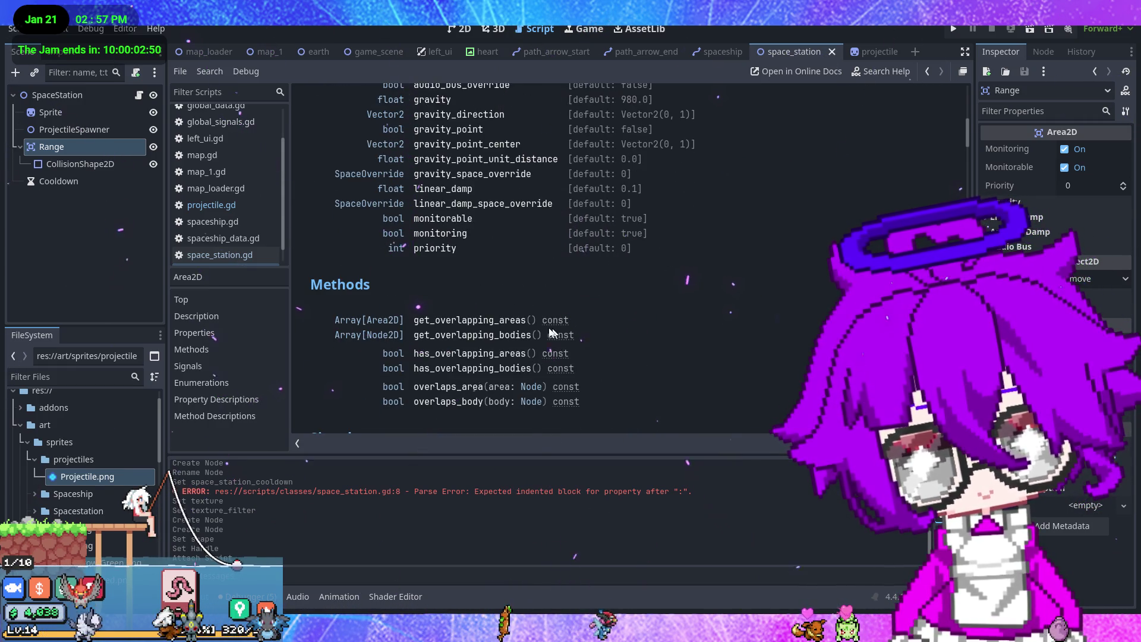
click(508, 321)
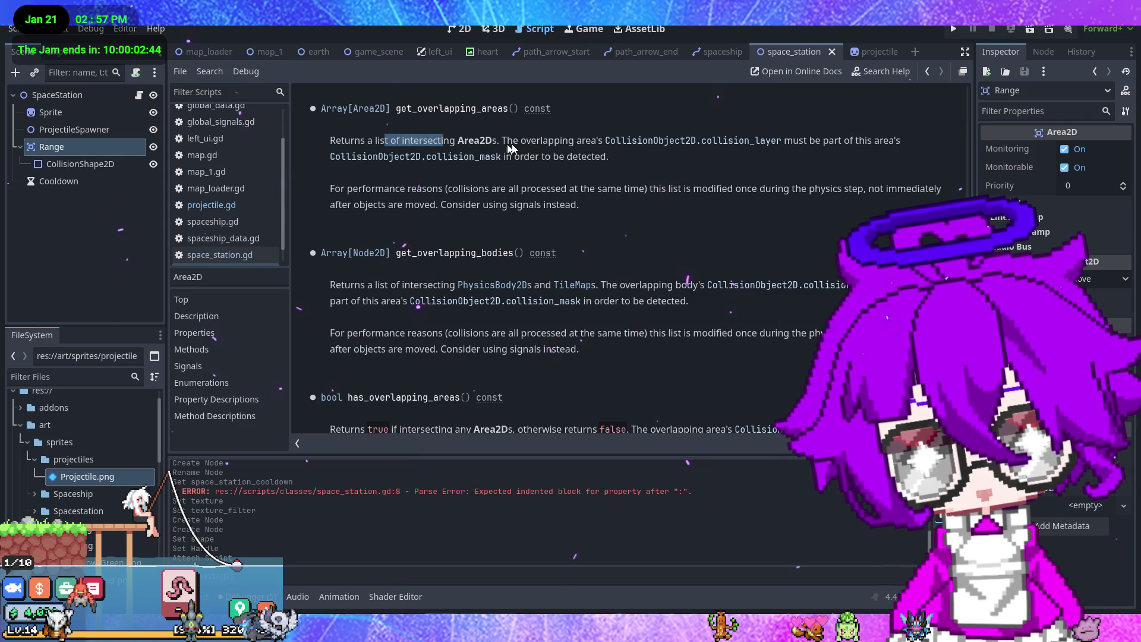
drag(522, 141, 531, 141)
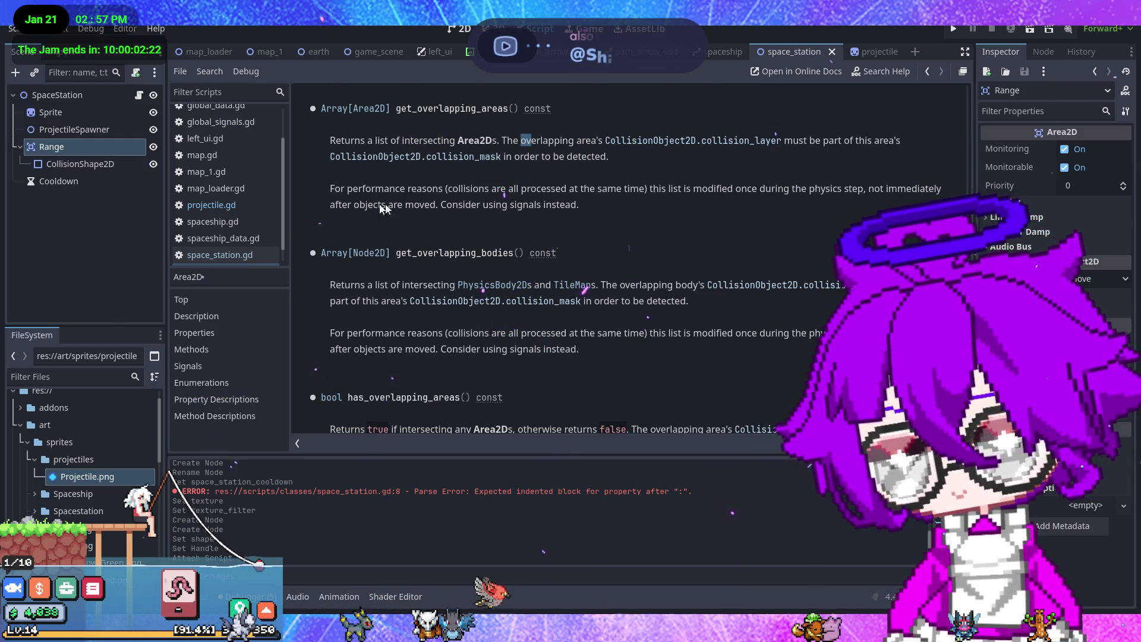
scroll(246, 237, down, 1)
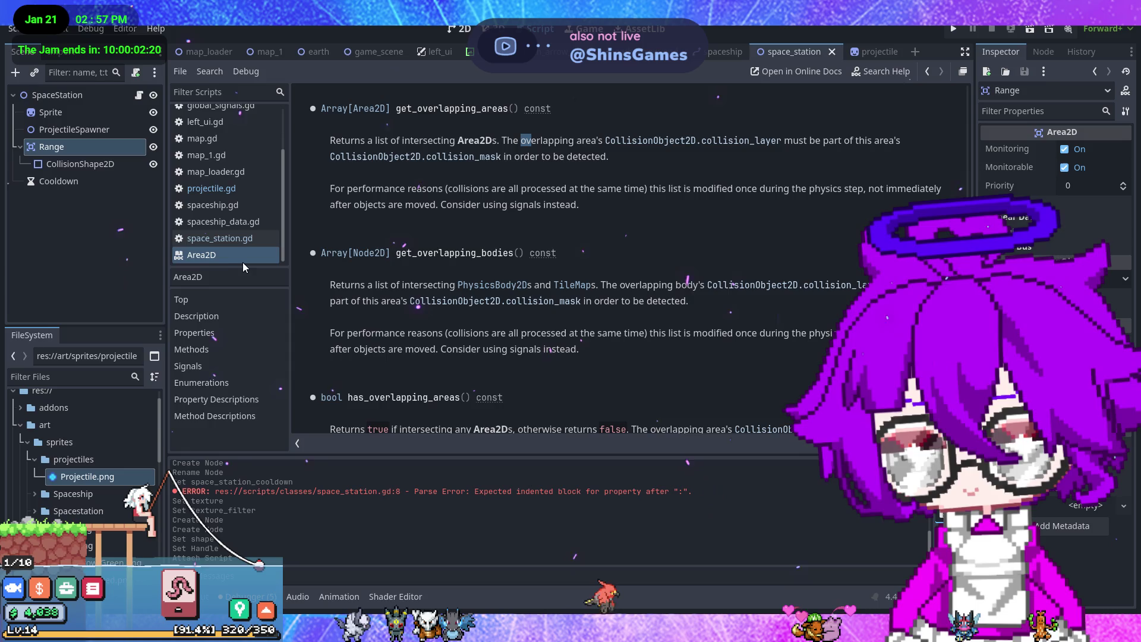
right_click(245, 262)
click(253, 270)
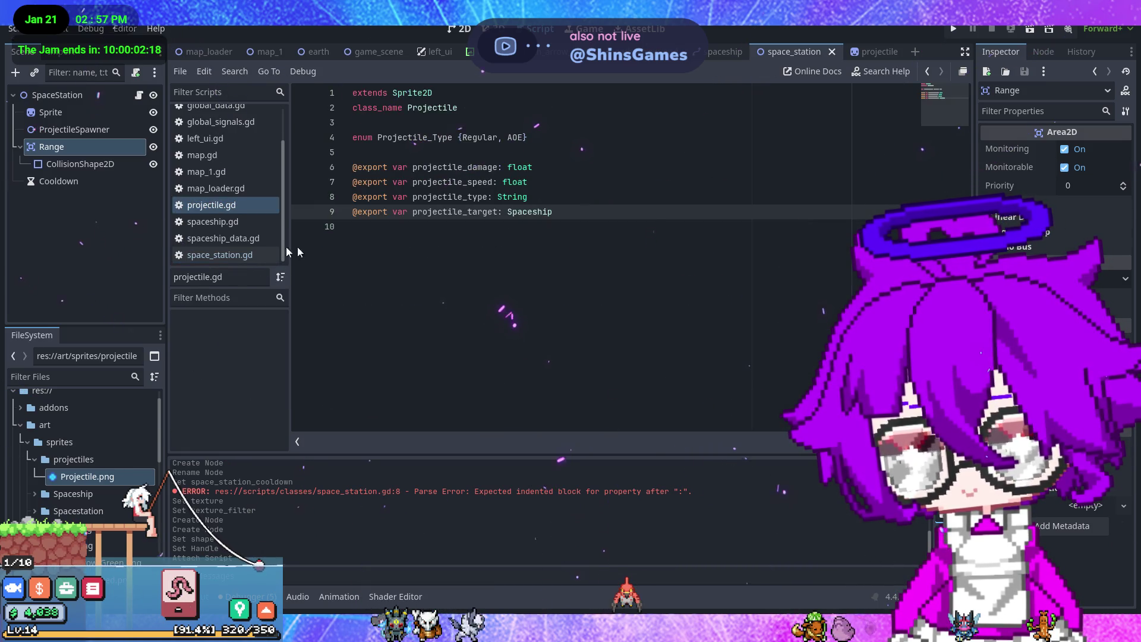
Compare map_loader.gd, spaceship.gd and projectile.gd in the scripts list
click(217, 188)
click(238, 204)
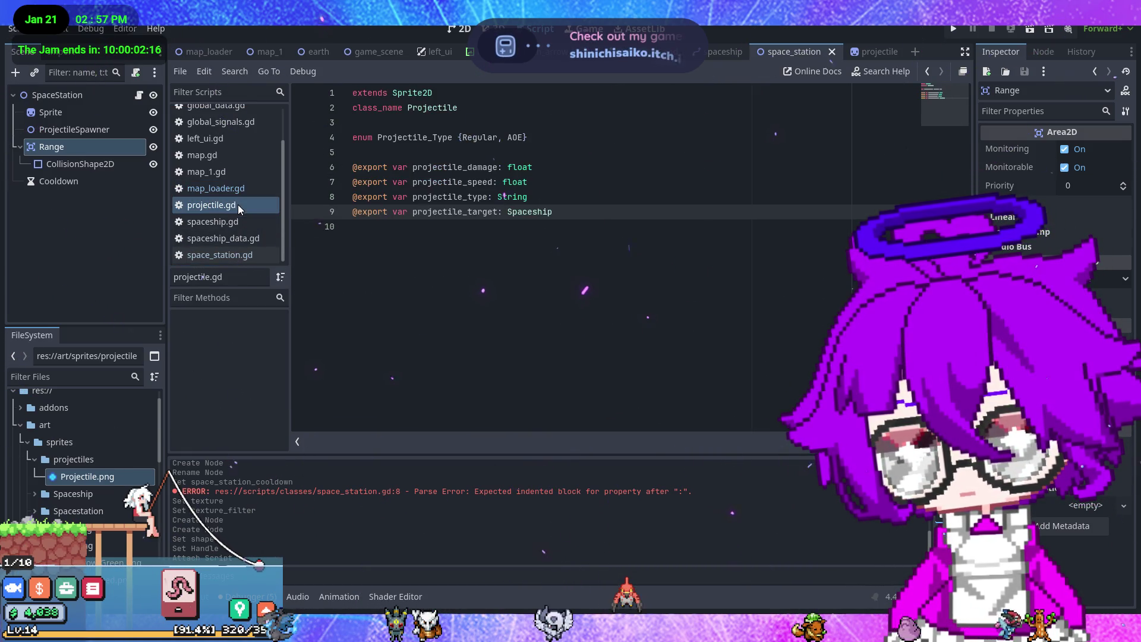
click(237, 224)
click(235, 203)
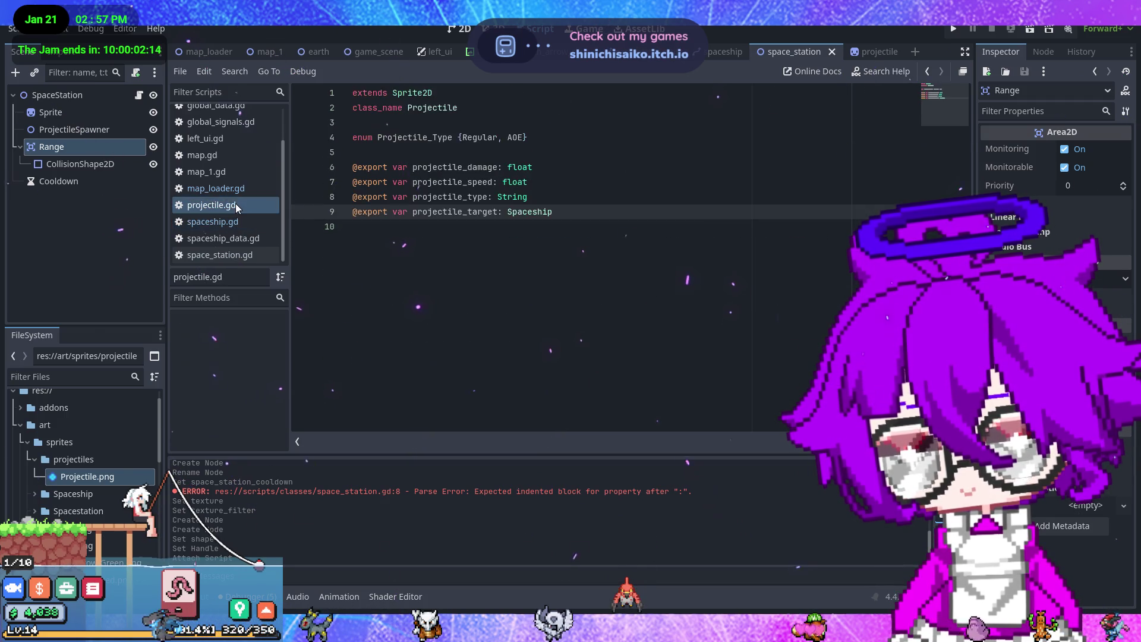
click(236, 188)
click(238, 205)
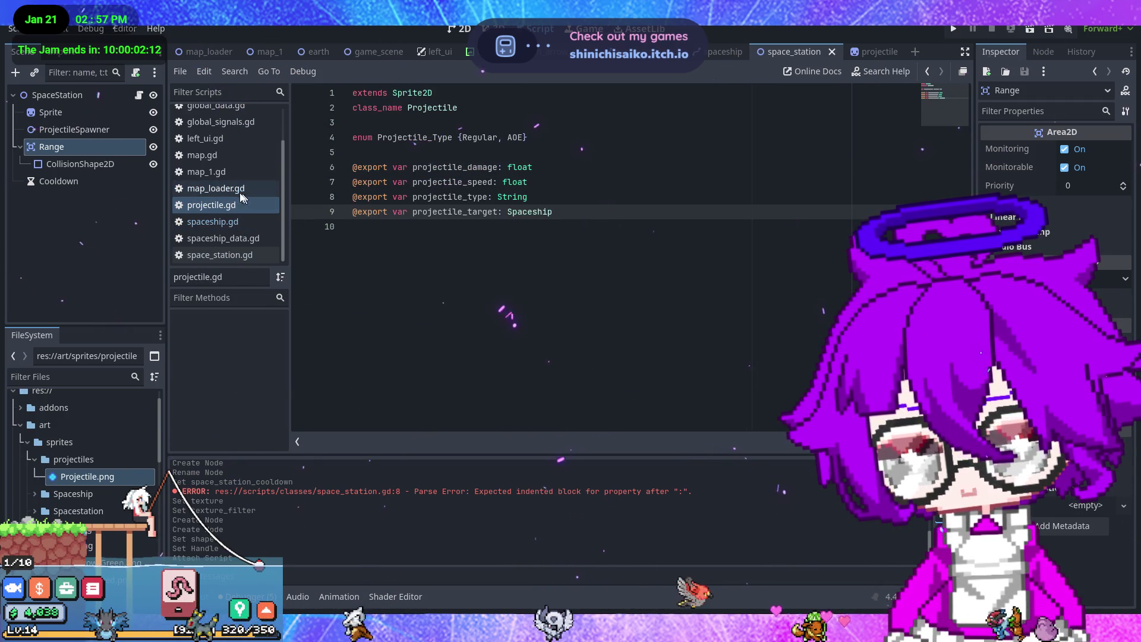
Add two blank lines below the exports in space_station.gd, then view the spaceship scene
click(220, 254)
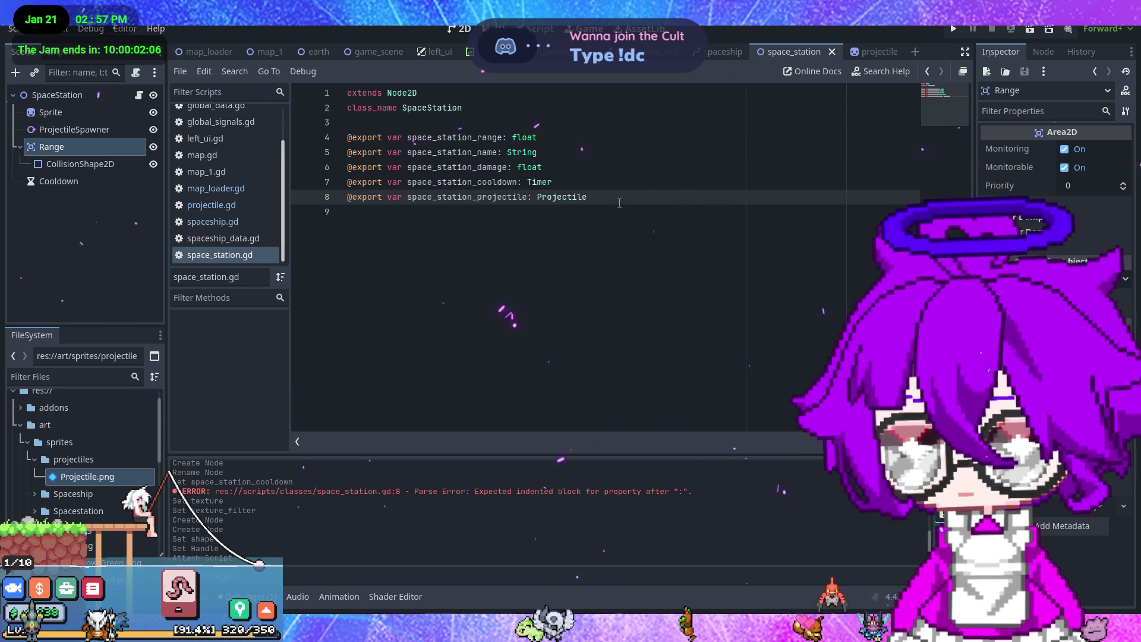
key(Return)
key(Return)
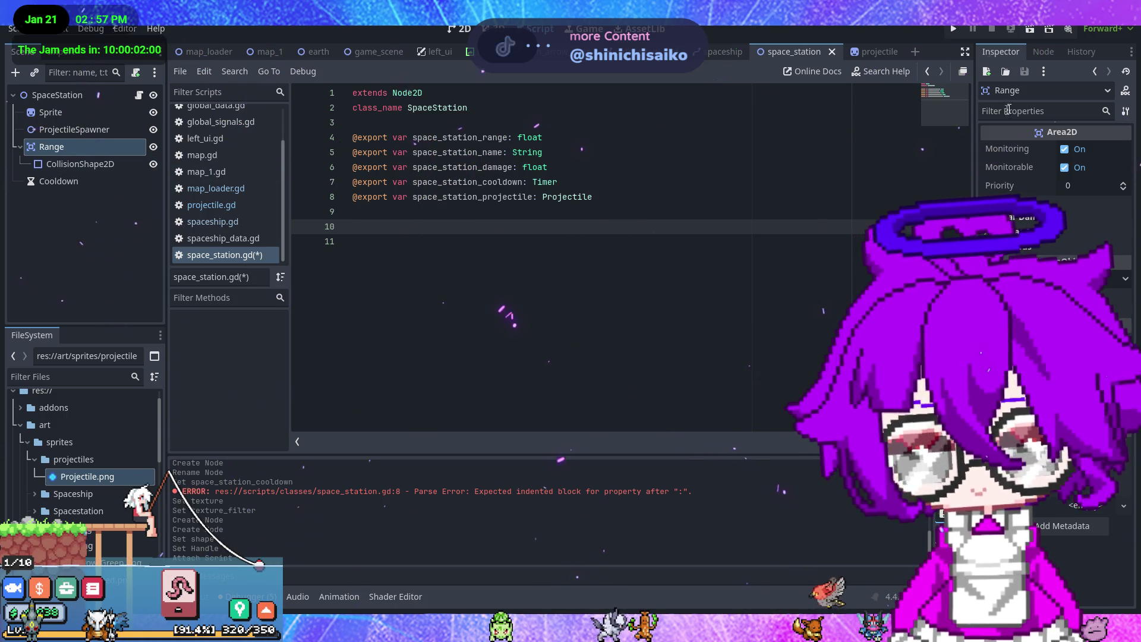
click(722, 53)
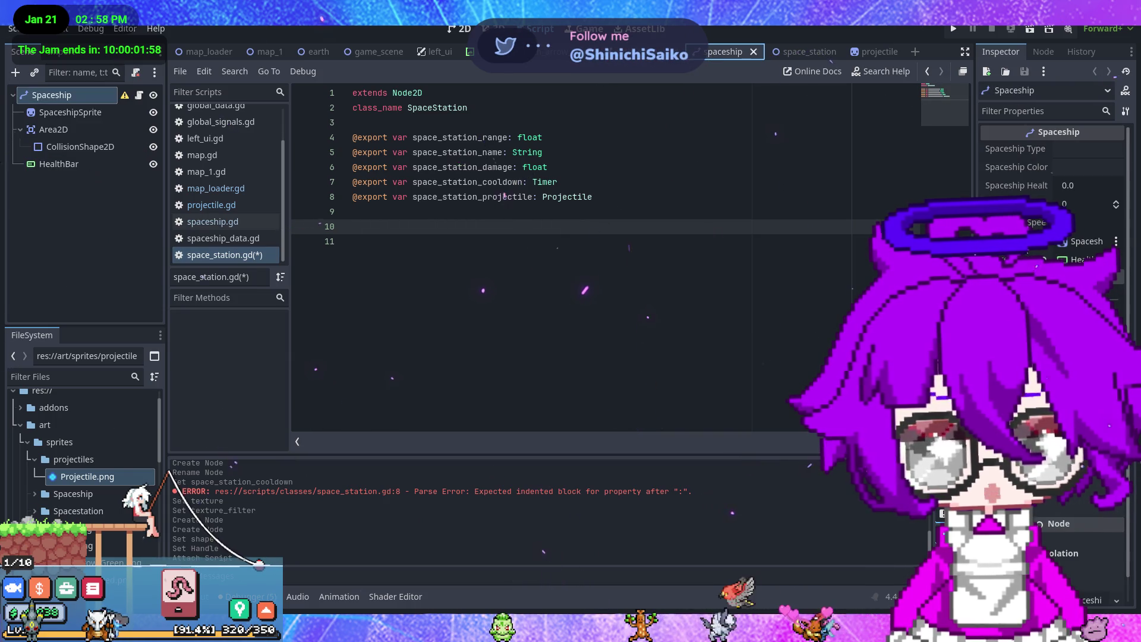
Compare the spaceship's Area2D with the space station's Range node properties, then view the earth scene
click(87, 147)
click(101, 135)
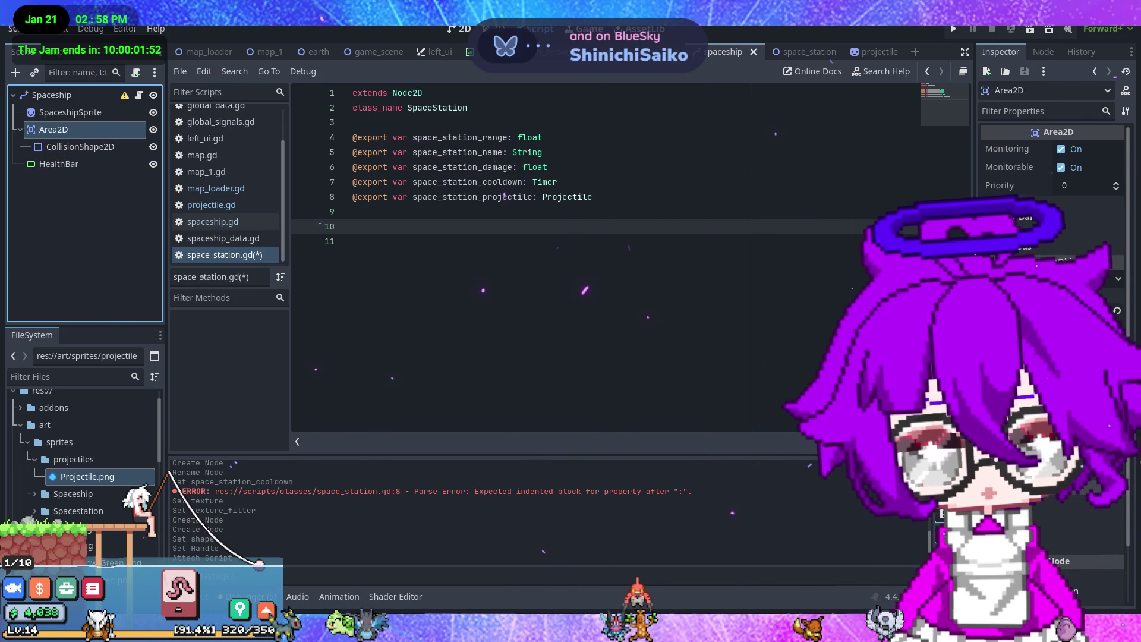
click(795, 52)
click(84, 148)
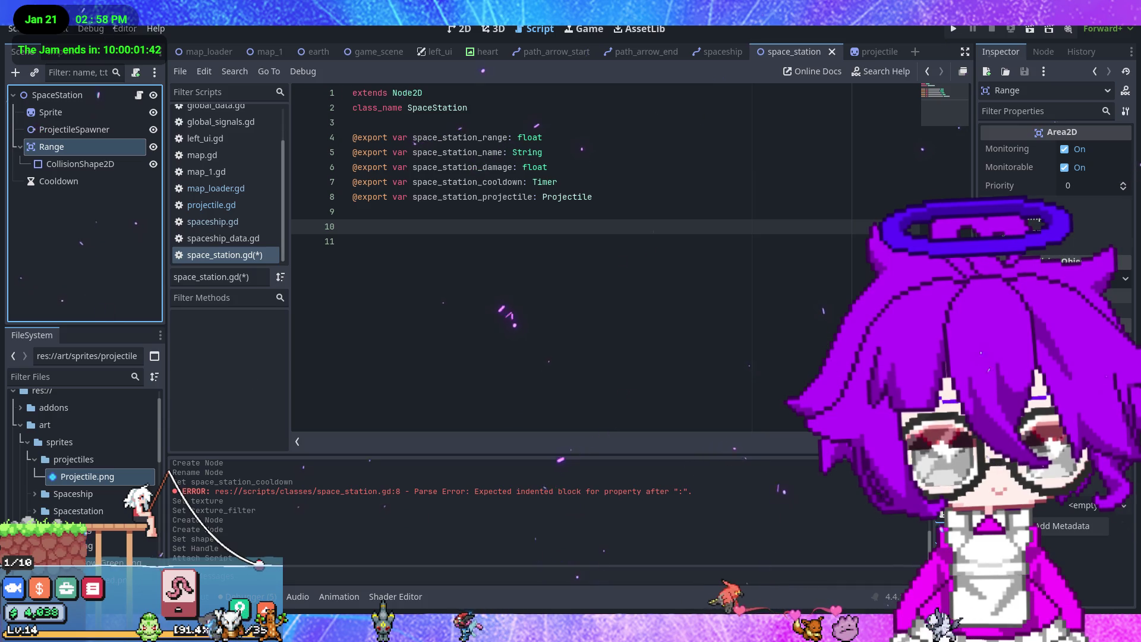
click(1057, 262)
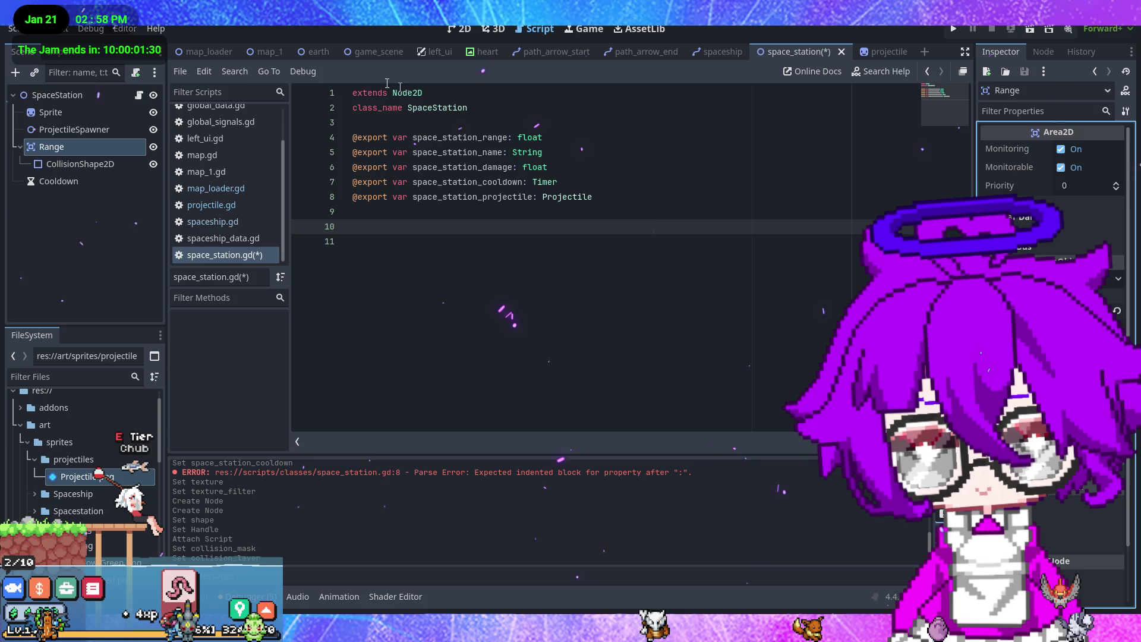
click(313, 53)
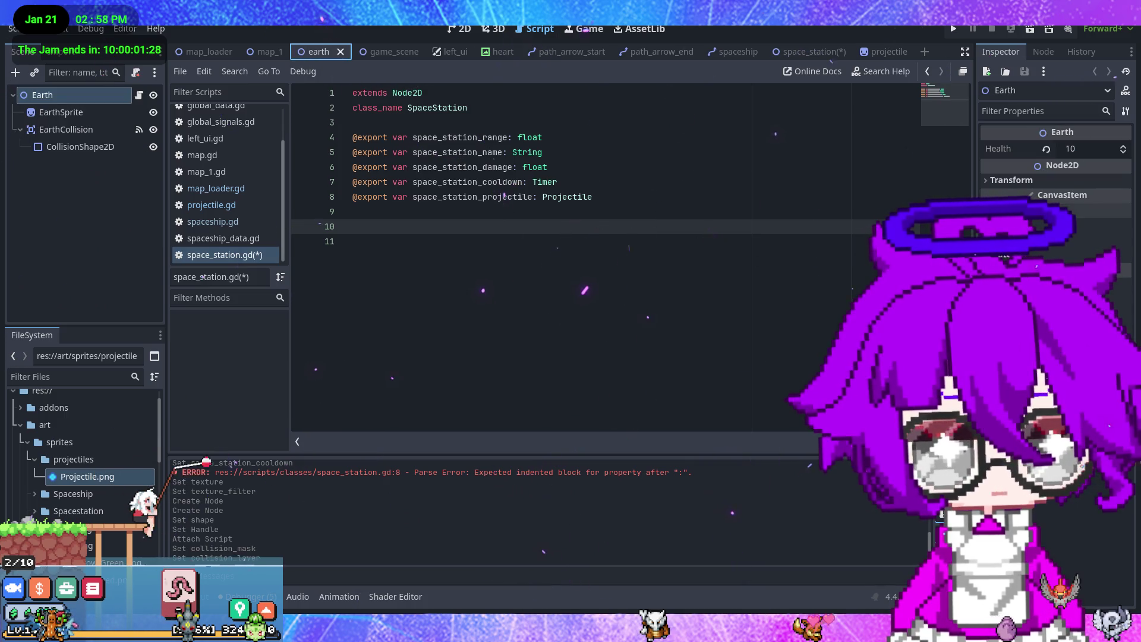
Check the EarthCollision area's properties, then save space_station.gd
click(91, 137)
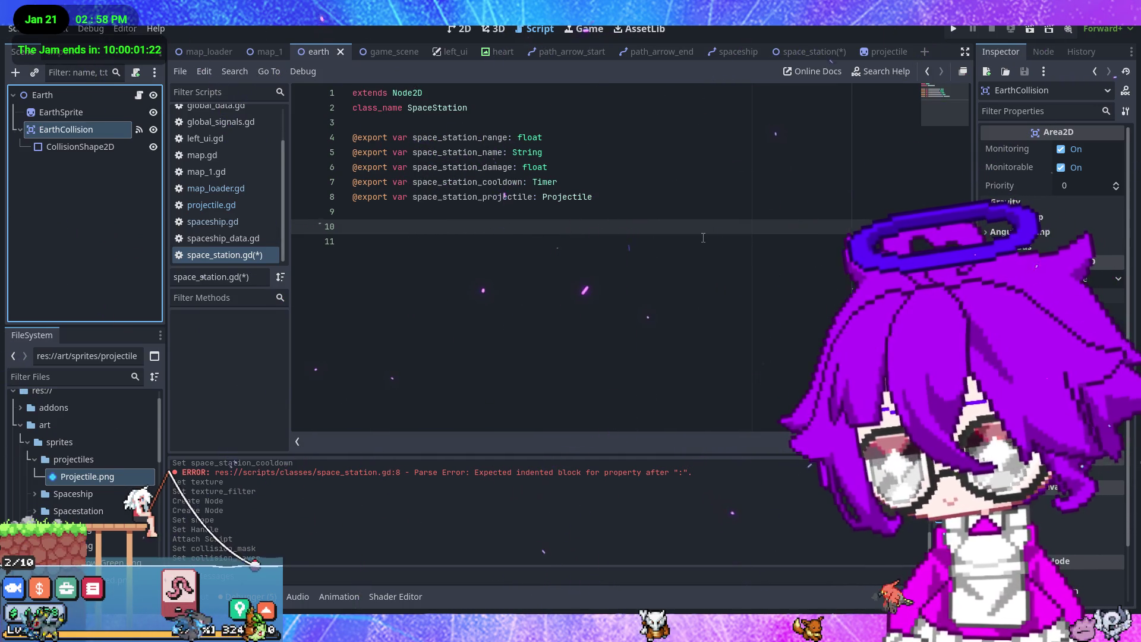
click(800, 55)
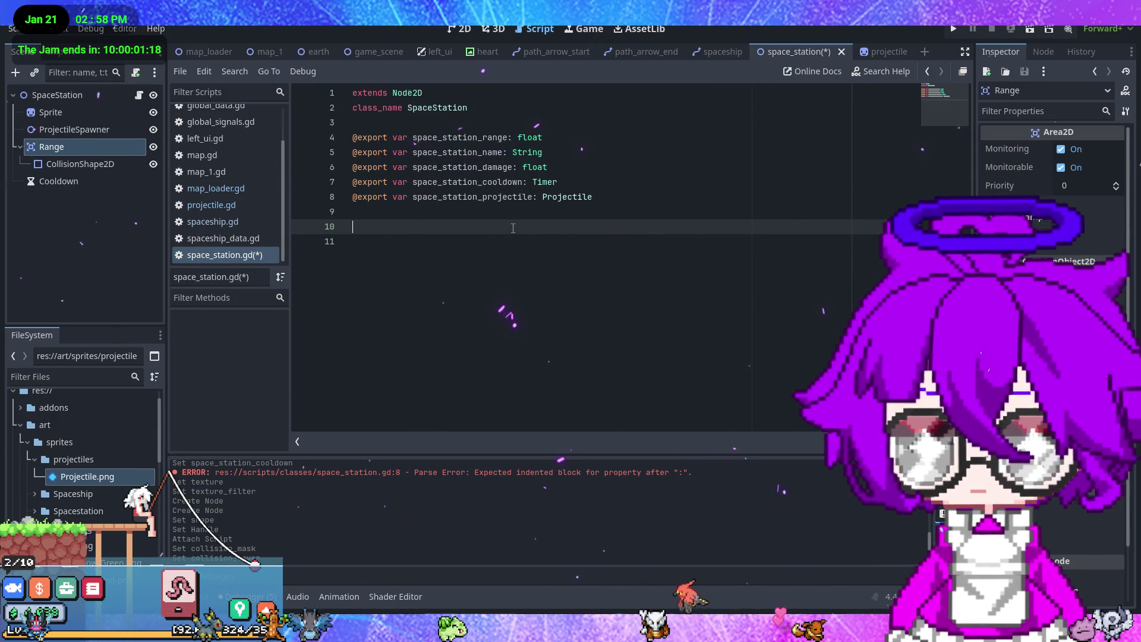
key(ctrl+s)
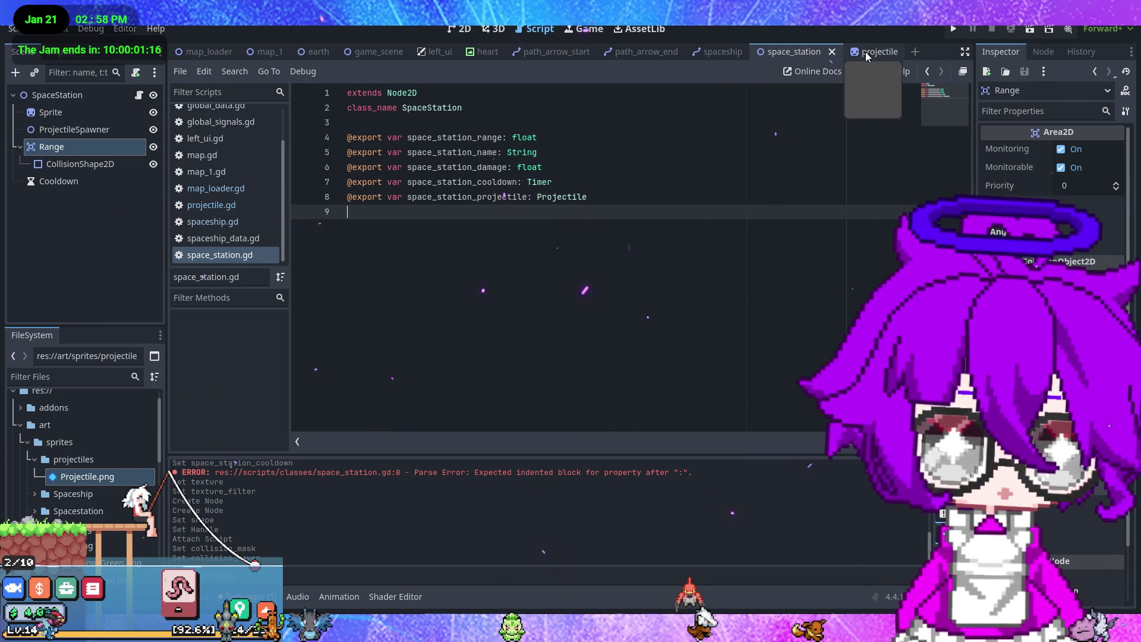
Inspect the projectile's Area2D property groups, then return to the space station
click(865, 52)
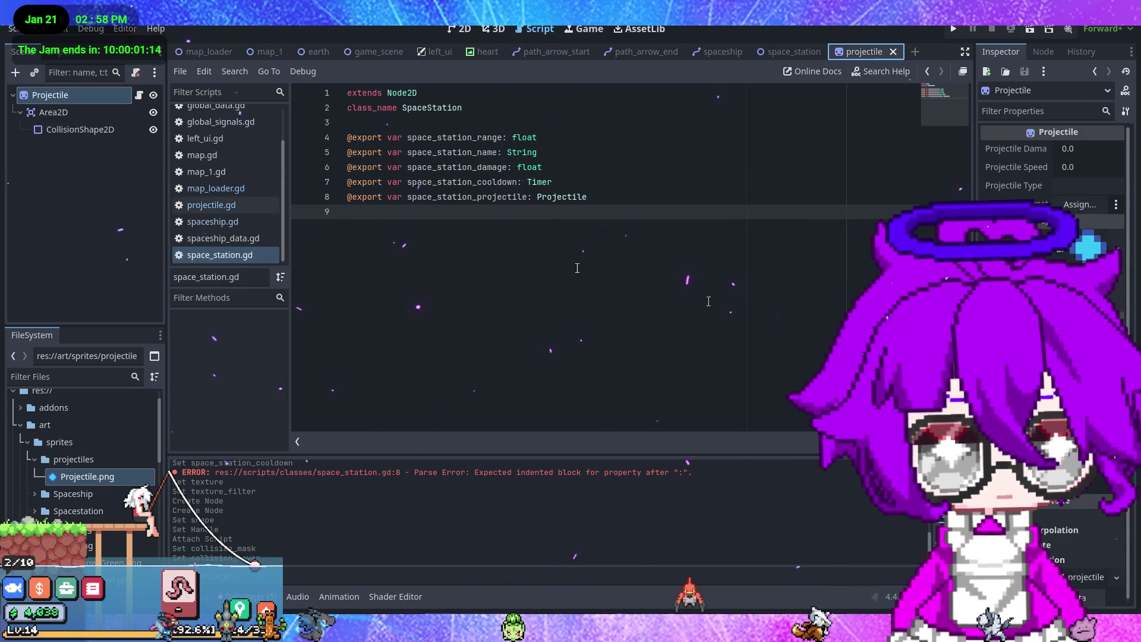
click(71, 112)
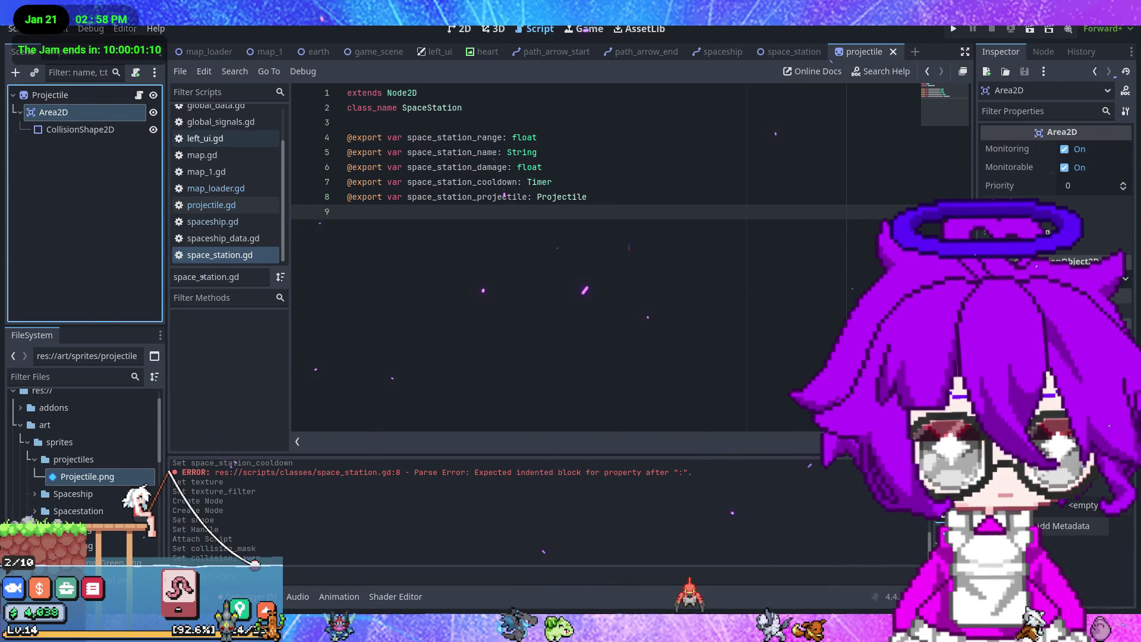
click(1058, 262)
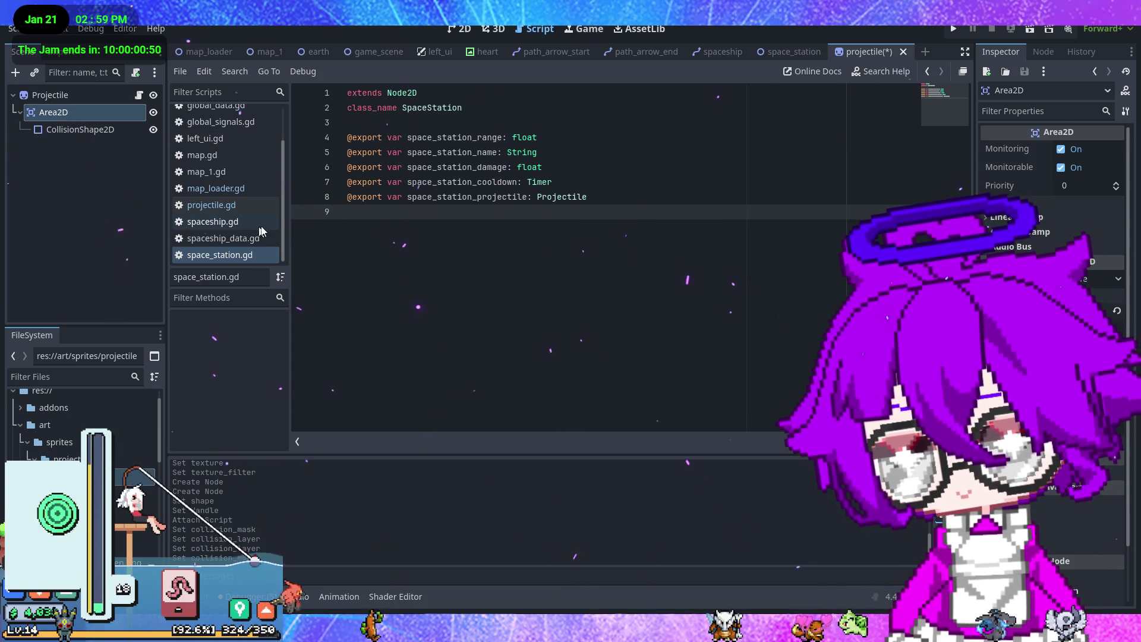
click(777, 56)
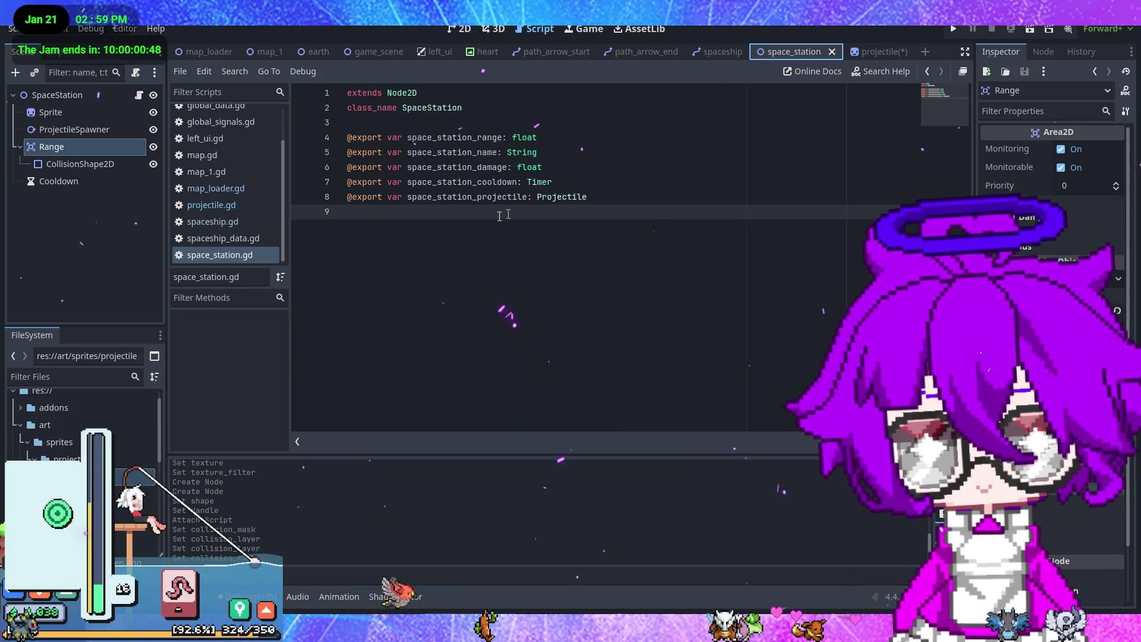
Add new lines below the exports, save, and begin a func line
click(416, 217)
key(Return)
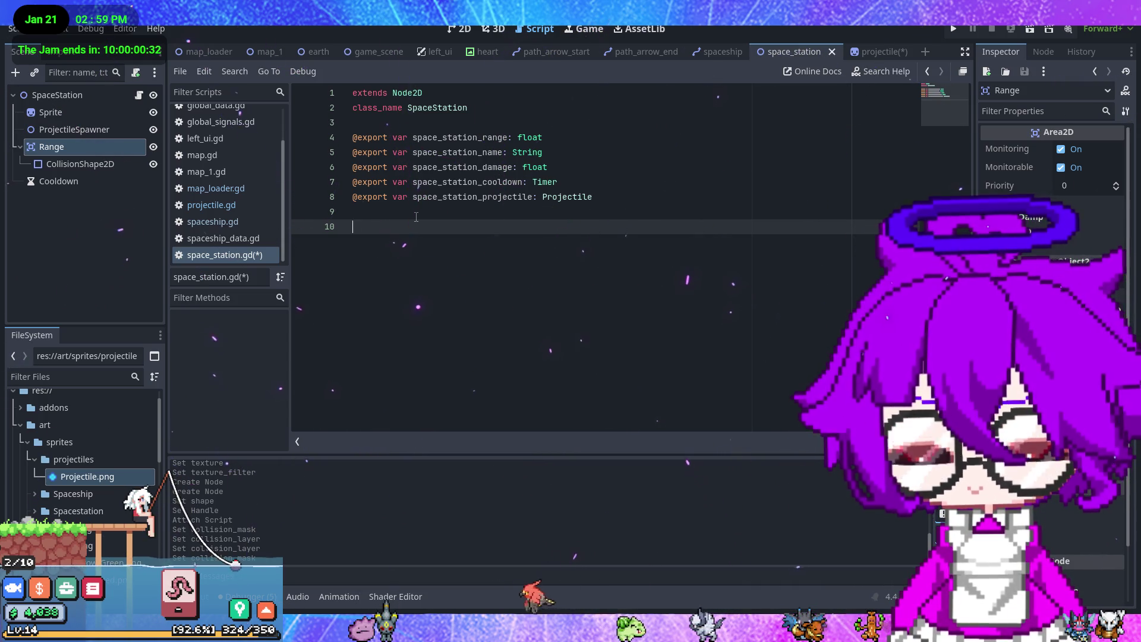
key(ctrl+s)
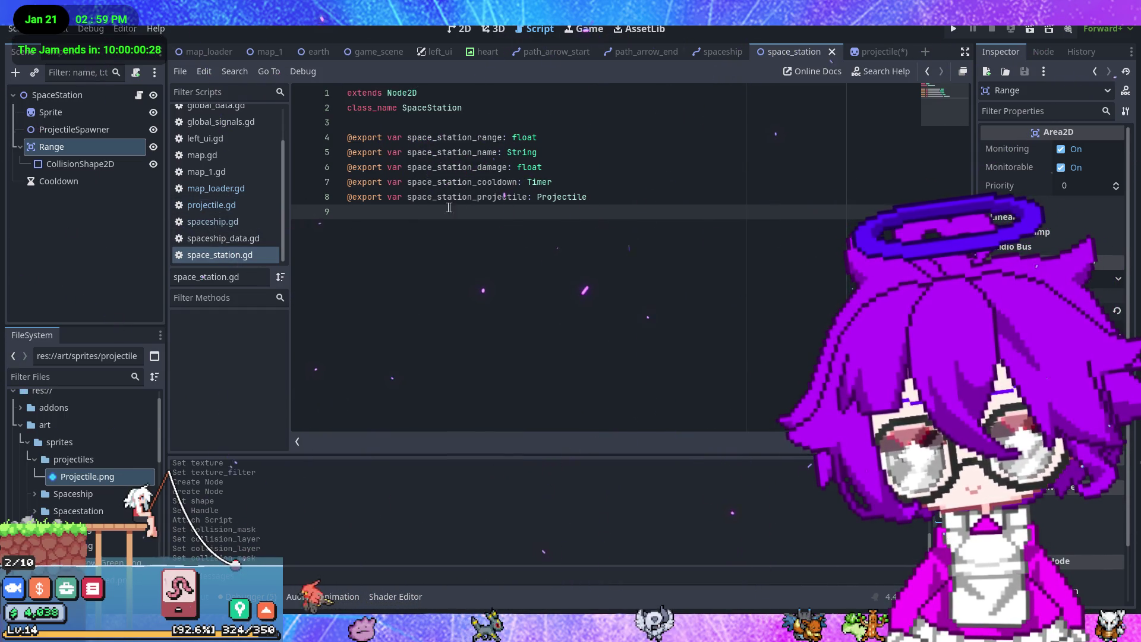
key(Return)
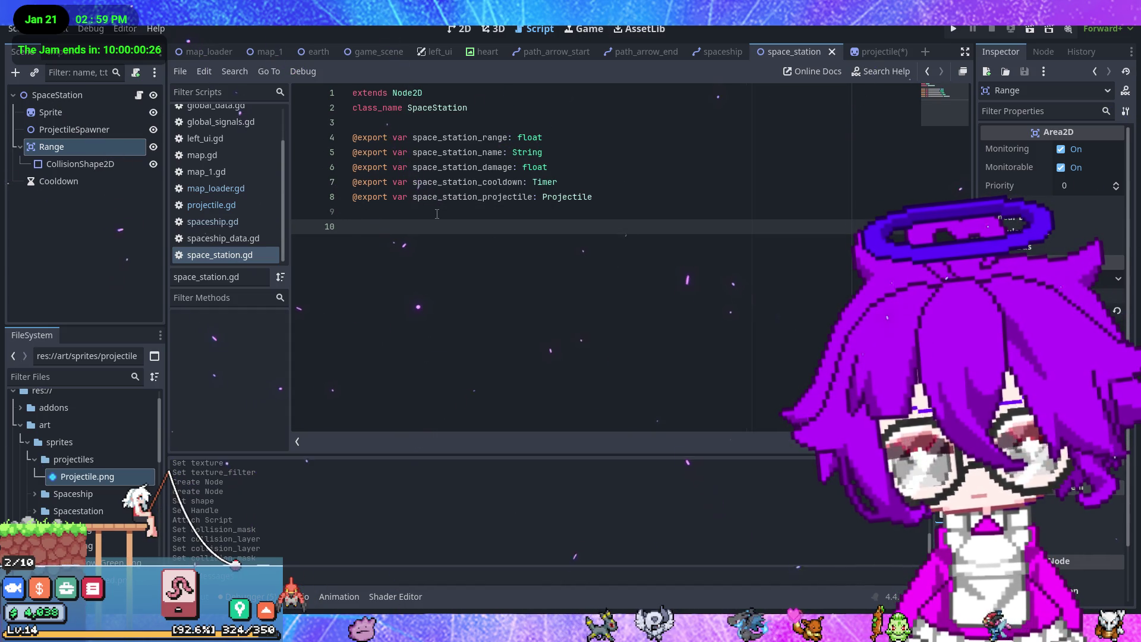
text(func)
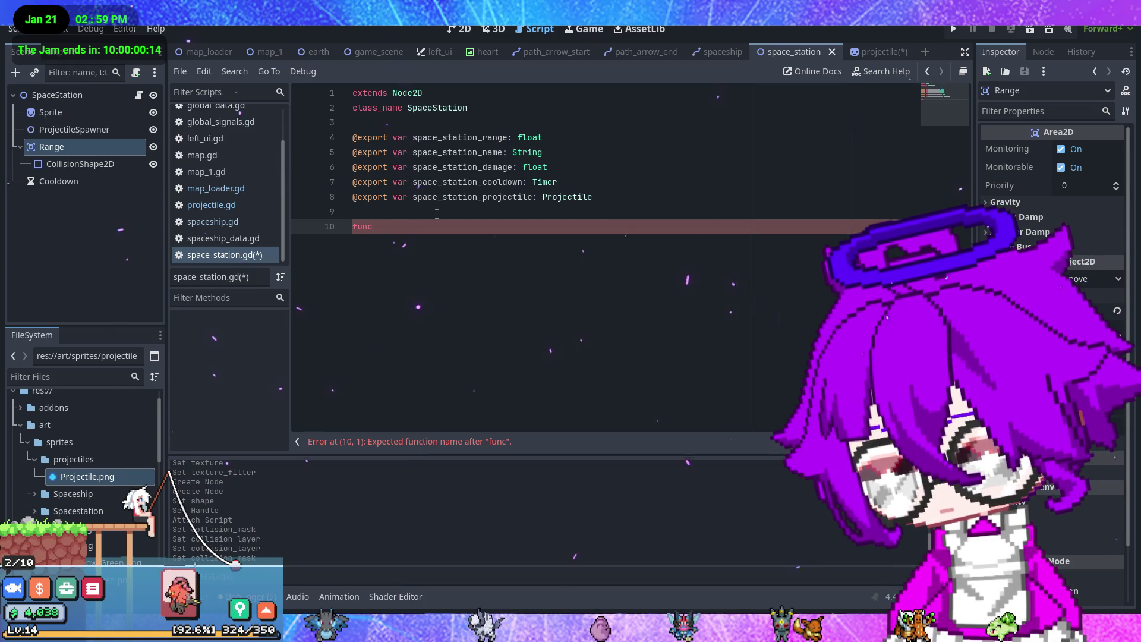
click(436, 214)
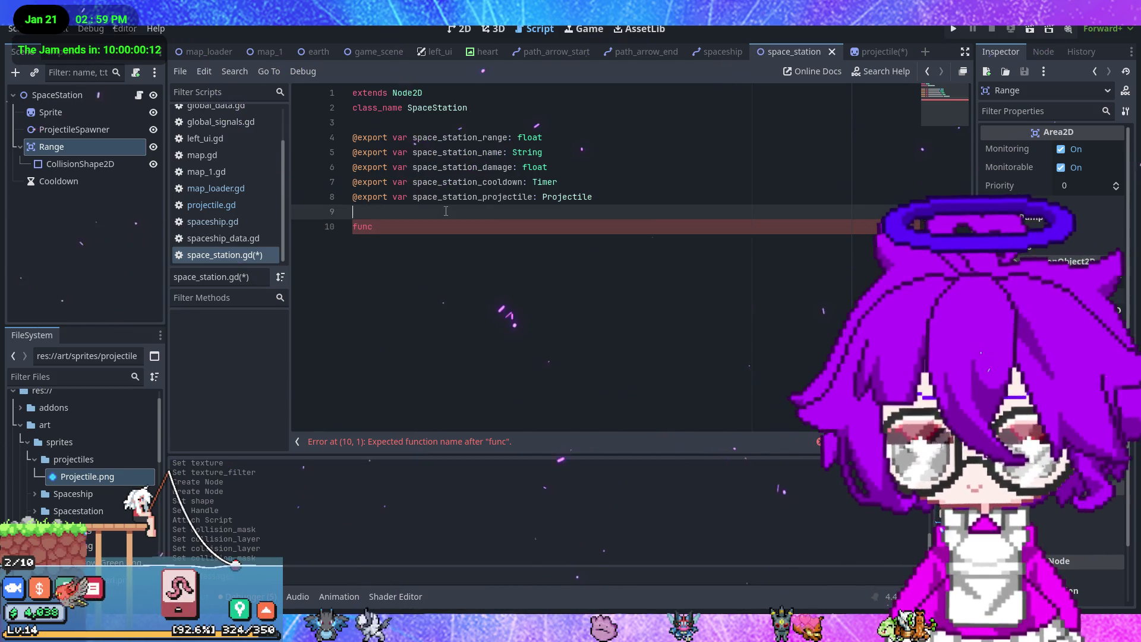
key(Return)
click(446, 210)
text(@expo)
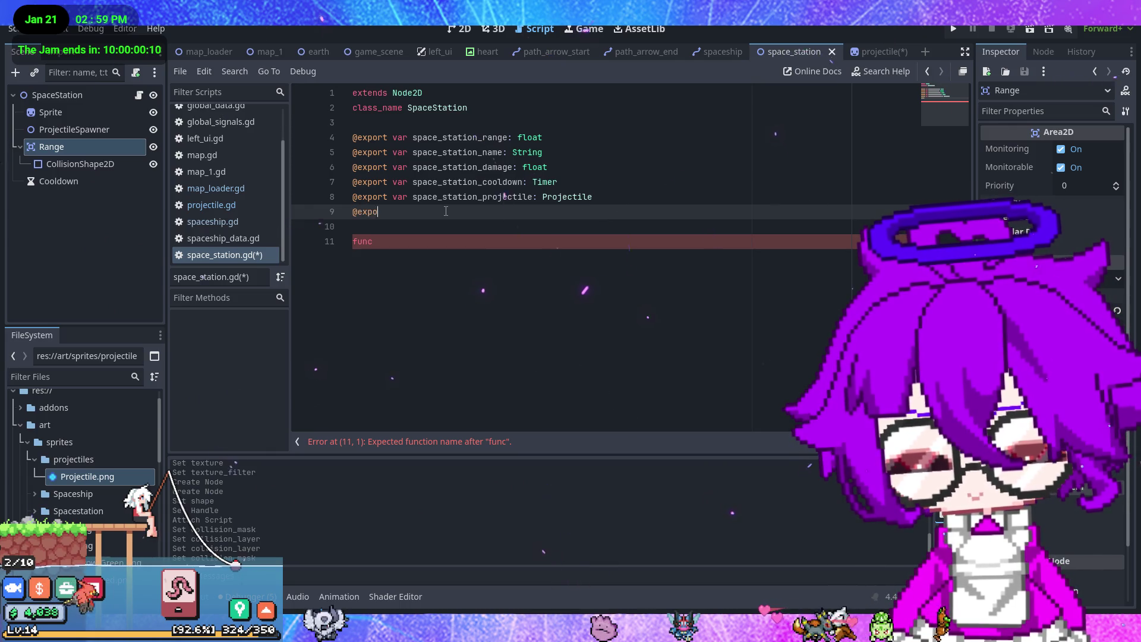
text(rt var space)
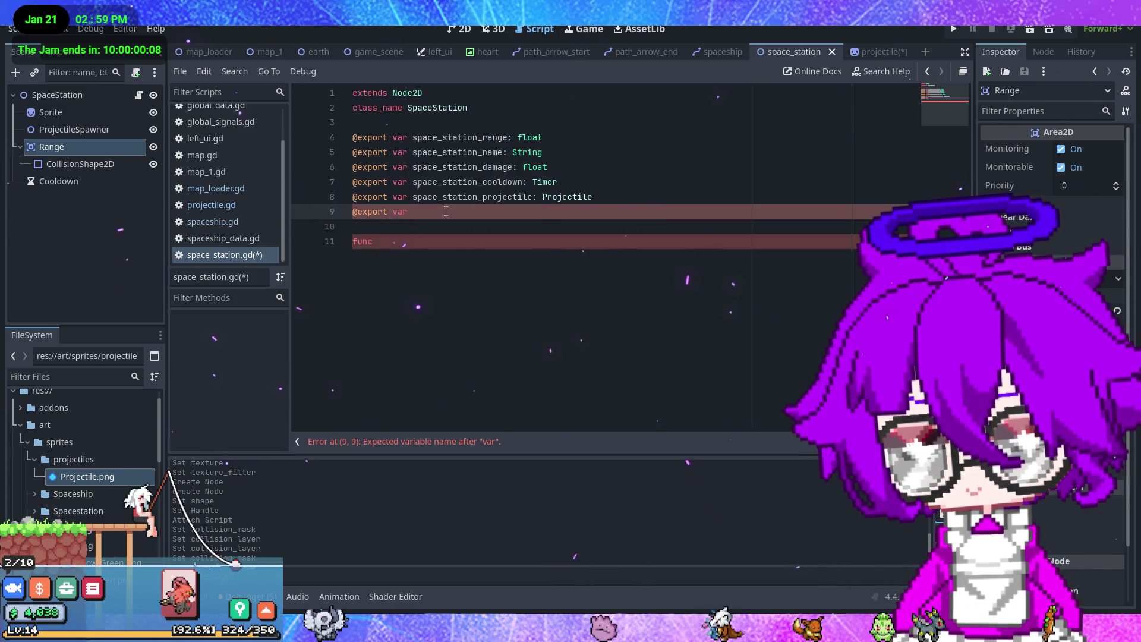
text(_station)
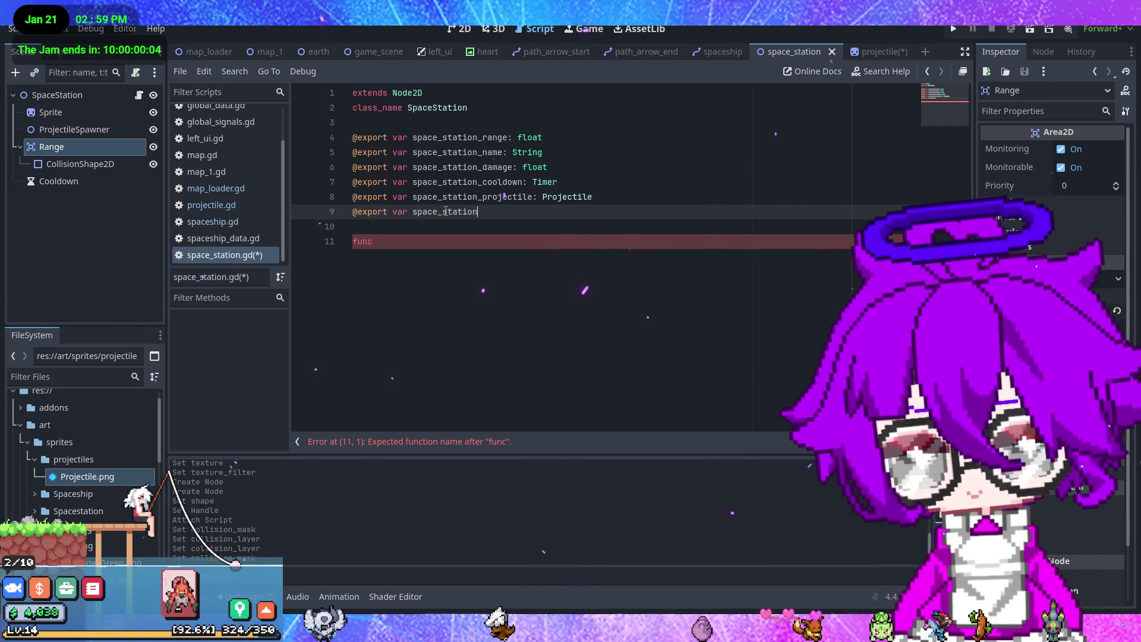
text(on_cooldown: bool = false)
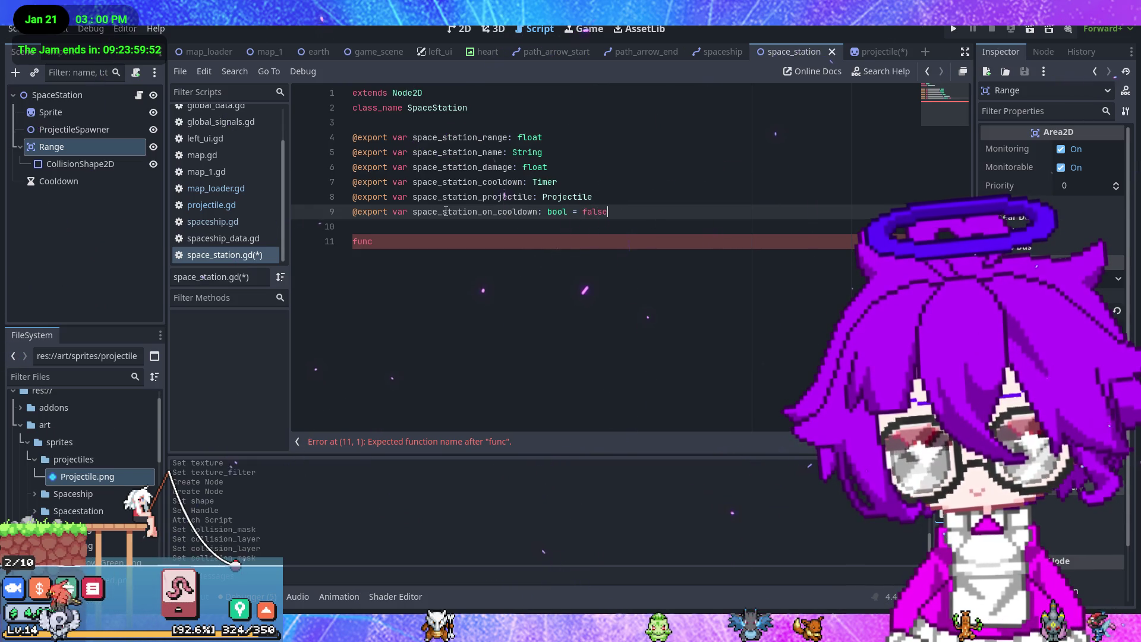
click(612, 182)
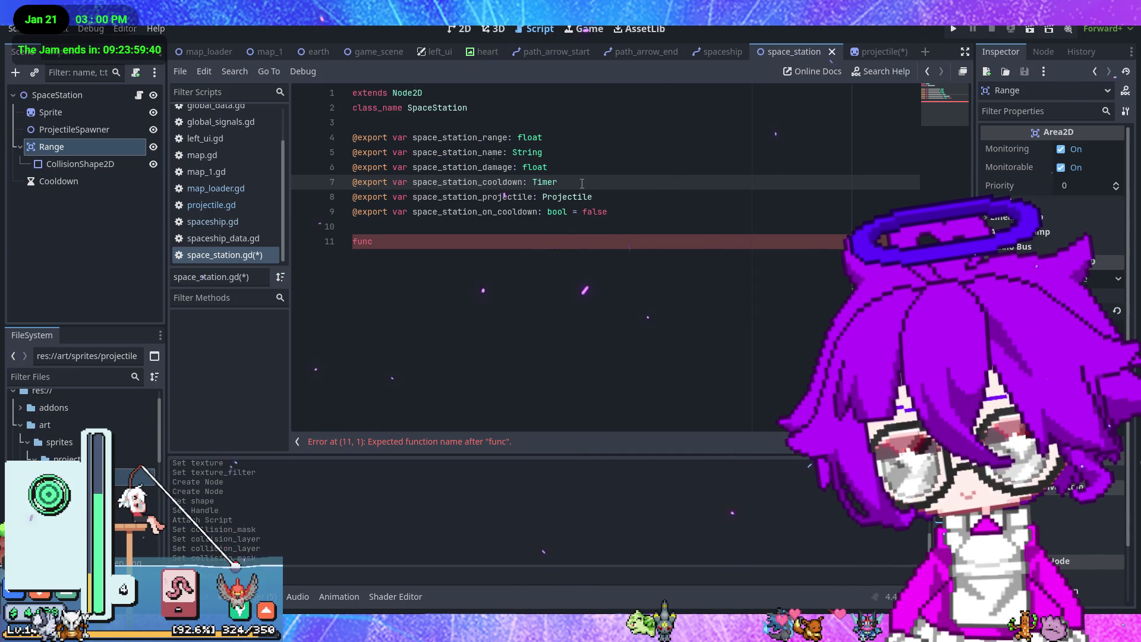
key(Up)
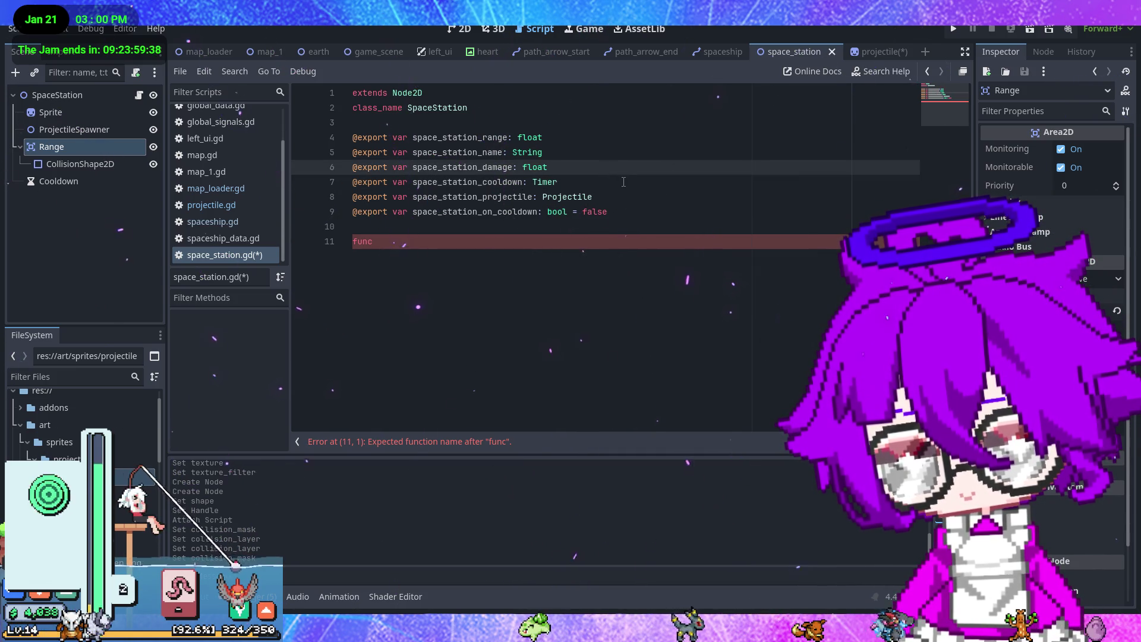
key(Return)
text(@export)
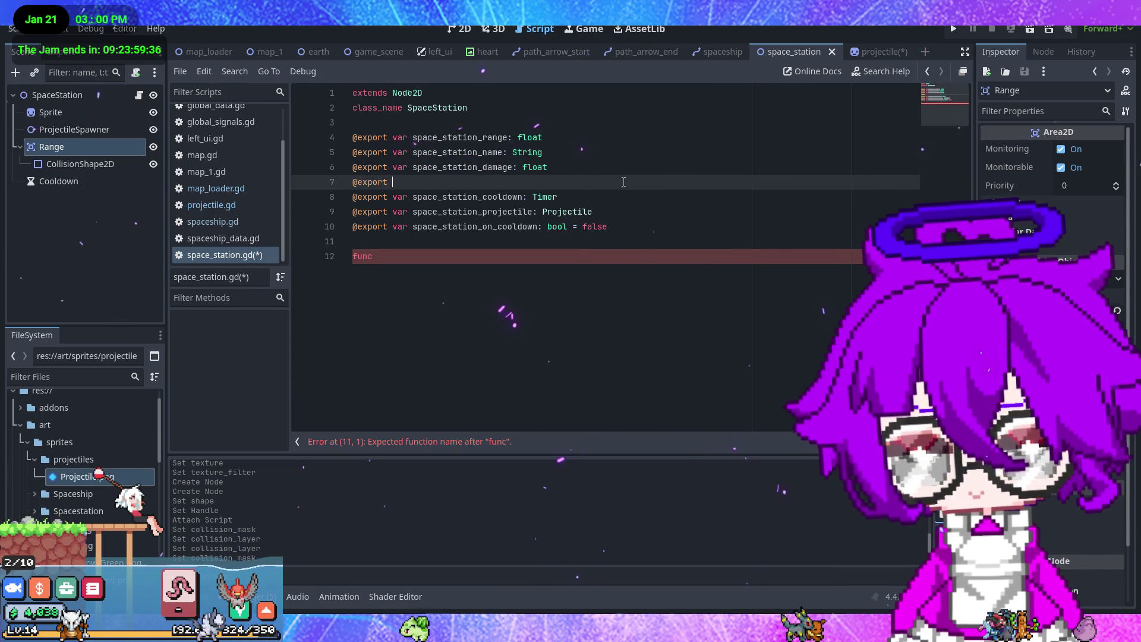
text(space_station_)
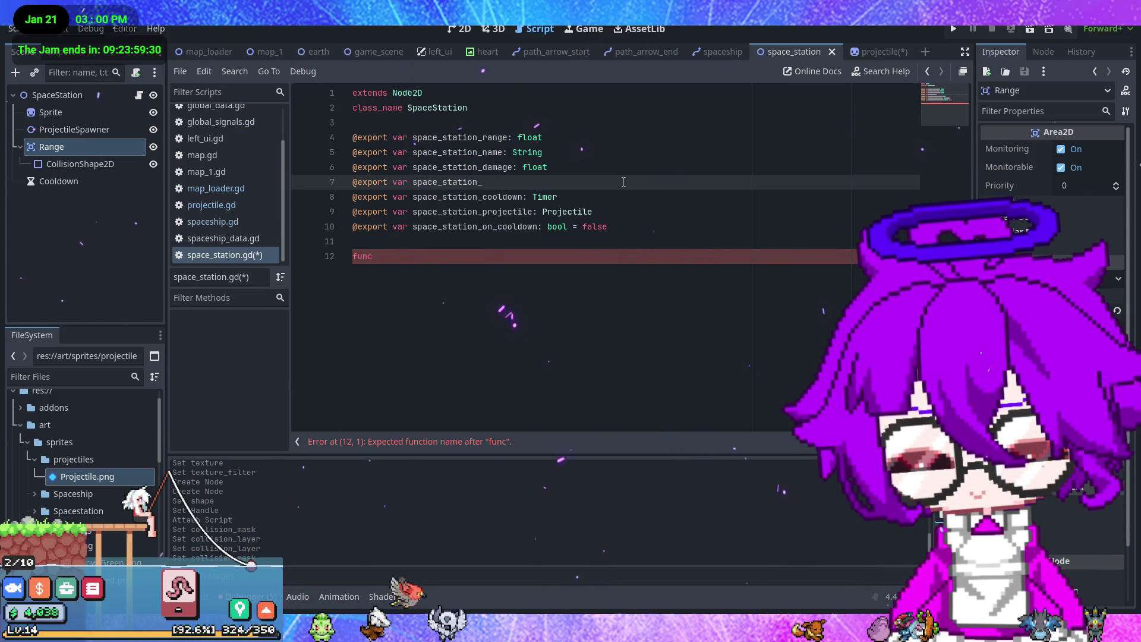
text(fir)
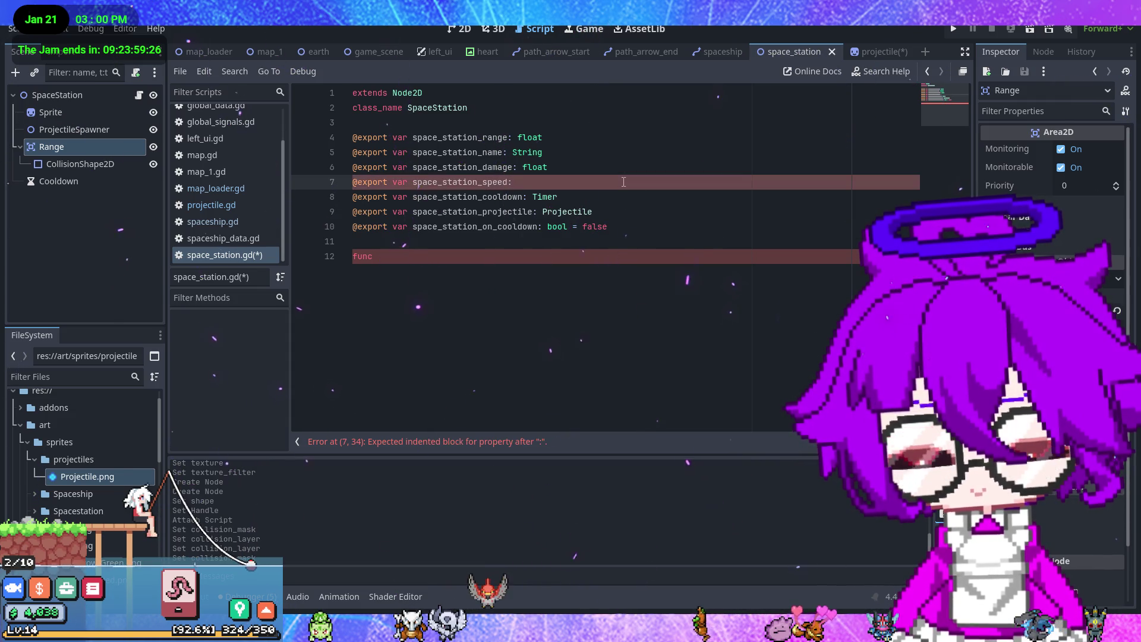
text(t)
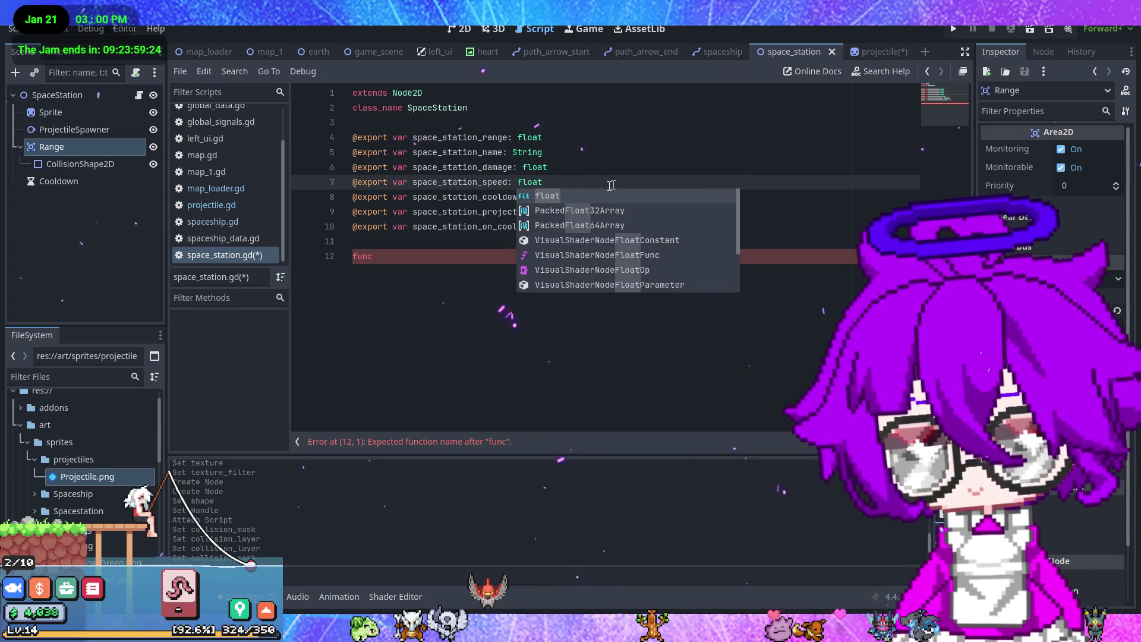
key(Escape)
click(608, 200)
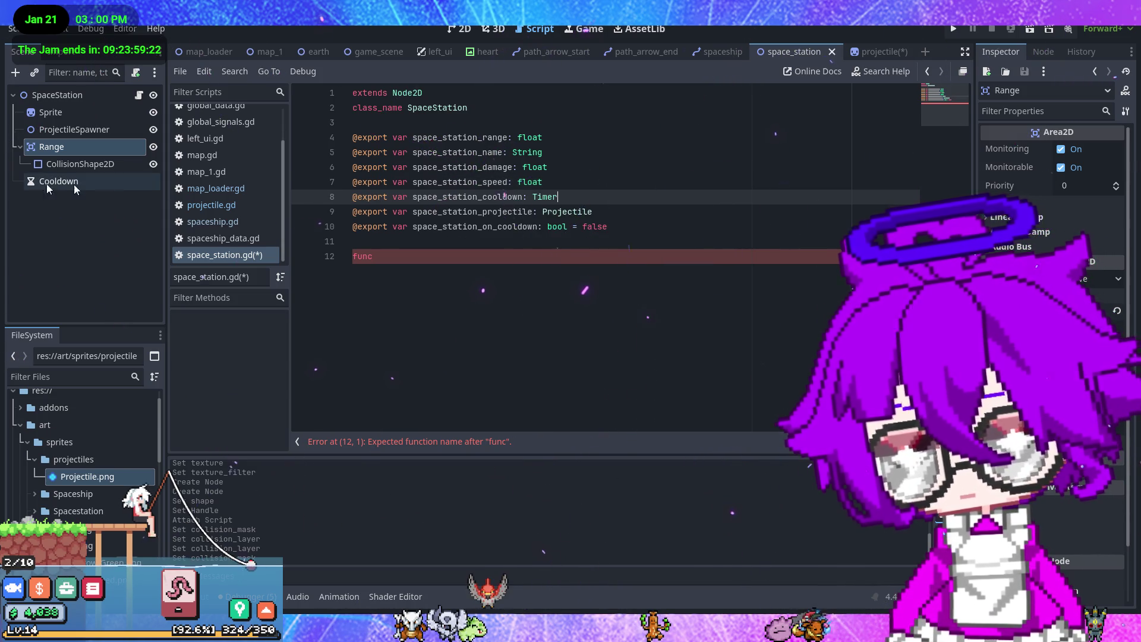
key(Up)
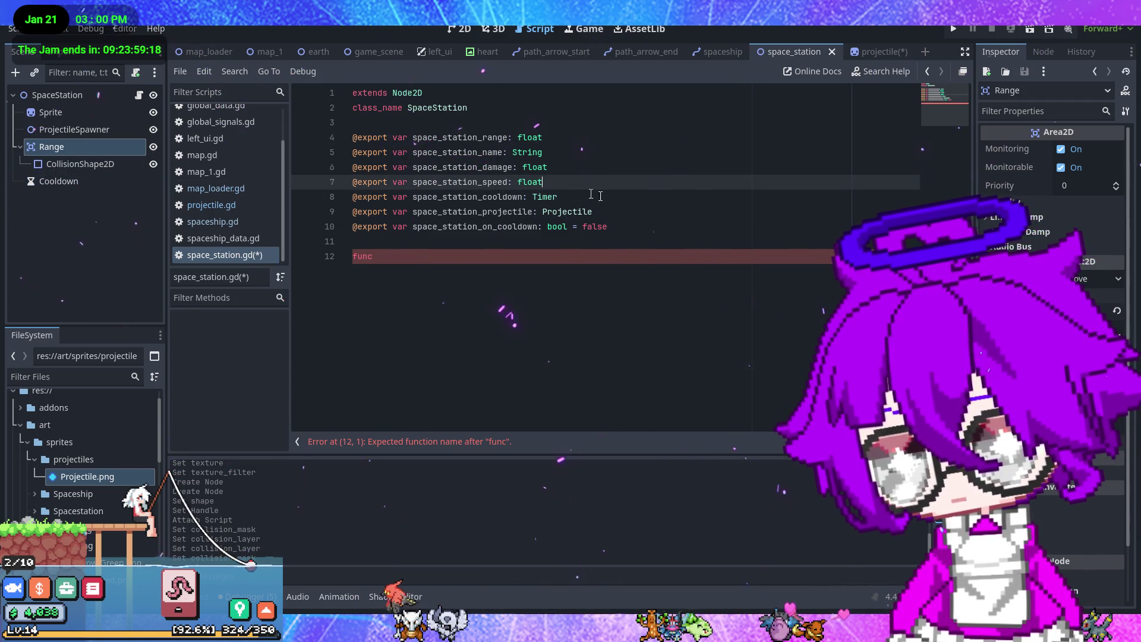
click(496, 257)
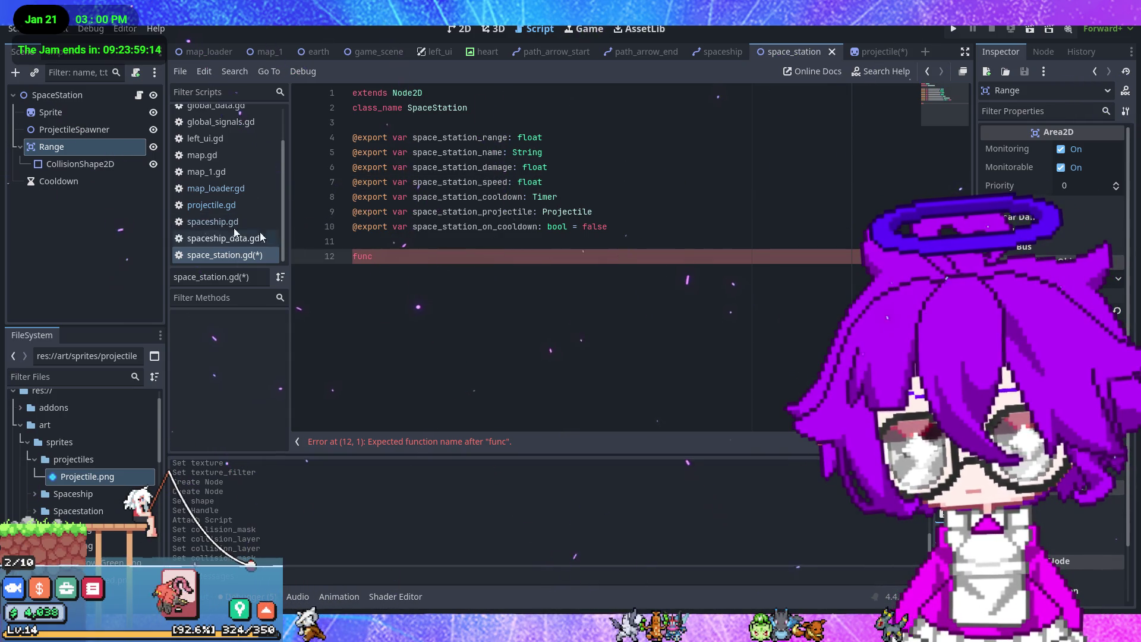
Connect the Cooldown timer's timeout() signal to a new _on_cooldown_timeout function
click(71, 181)
click(1027, 132)
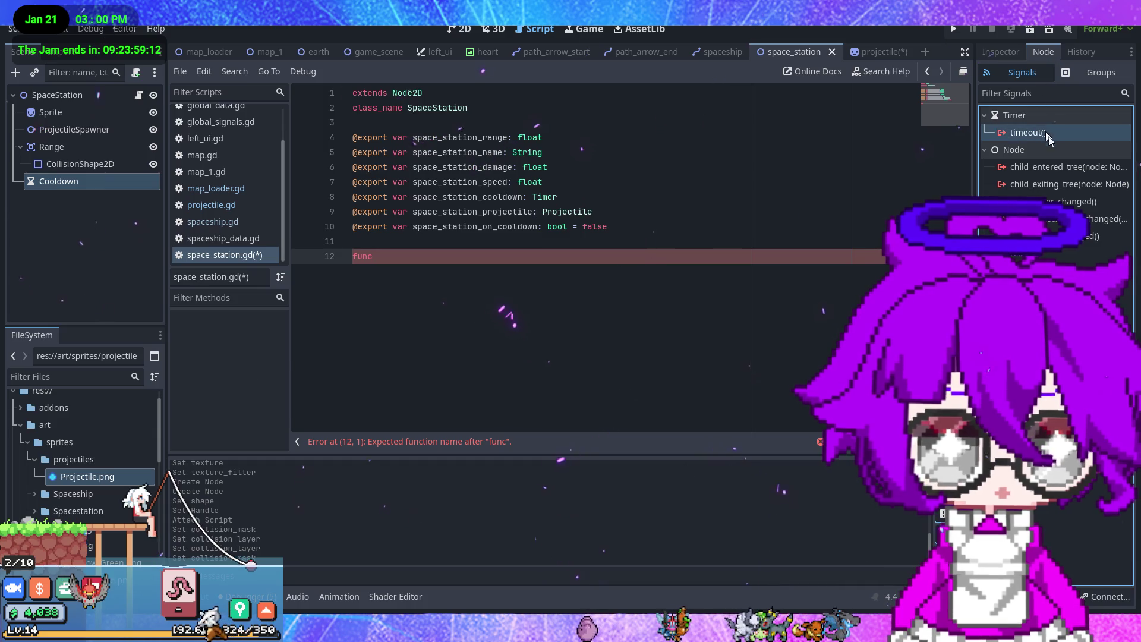
click(1100, 597)
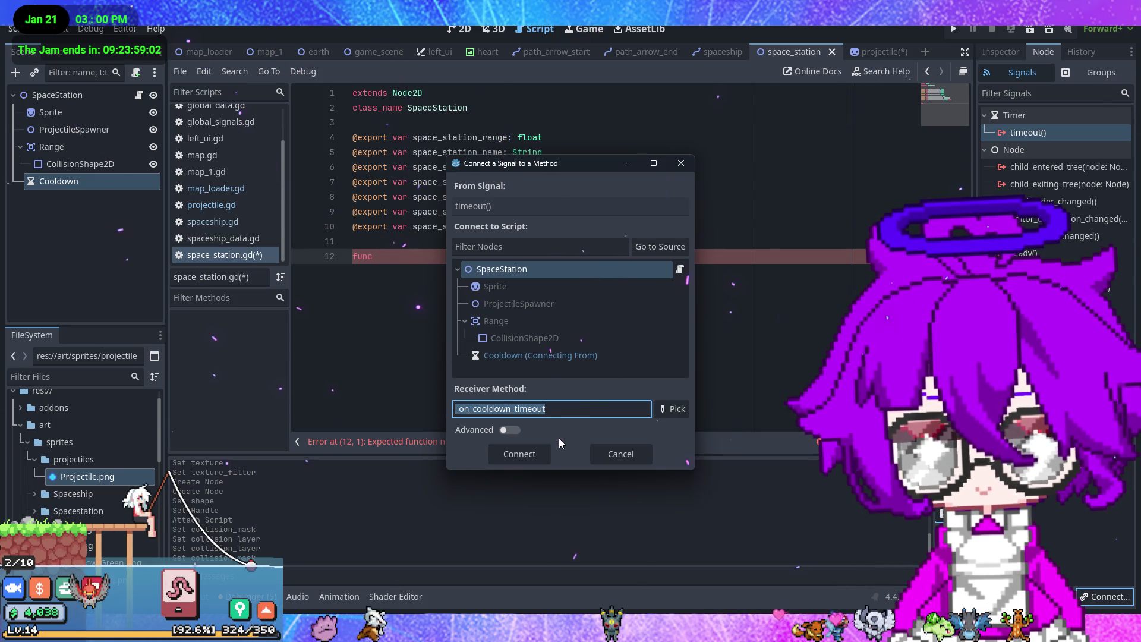
click(519, 447)
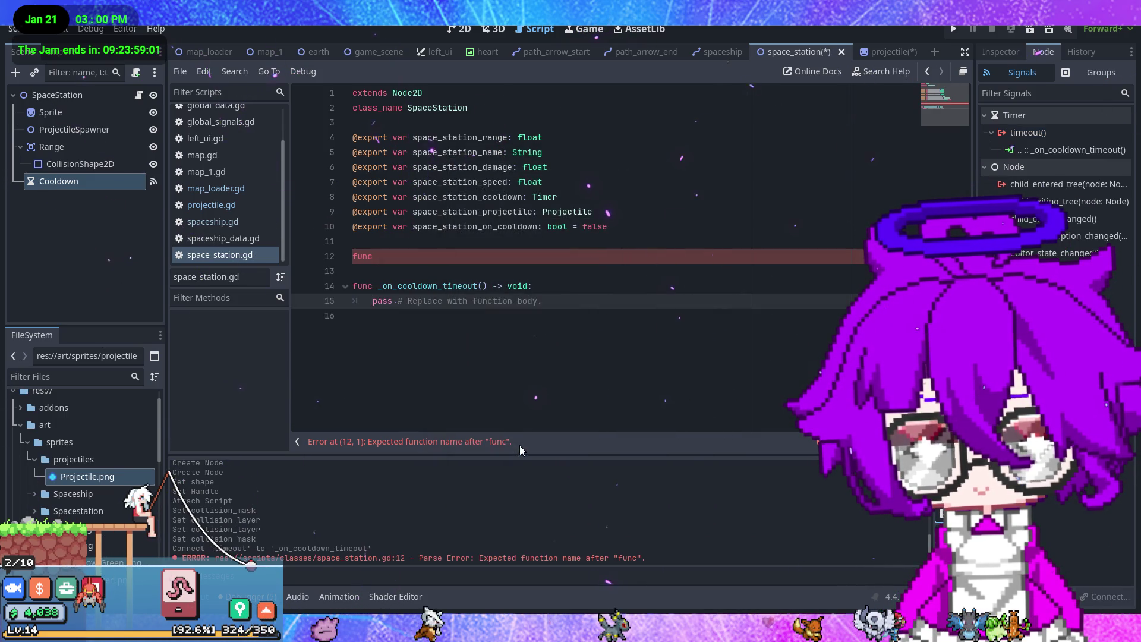
click(407, 257)
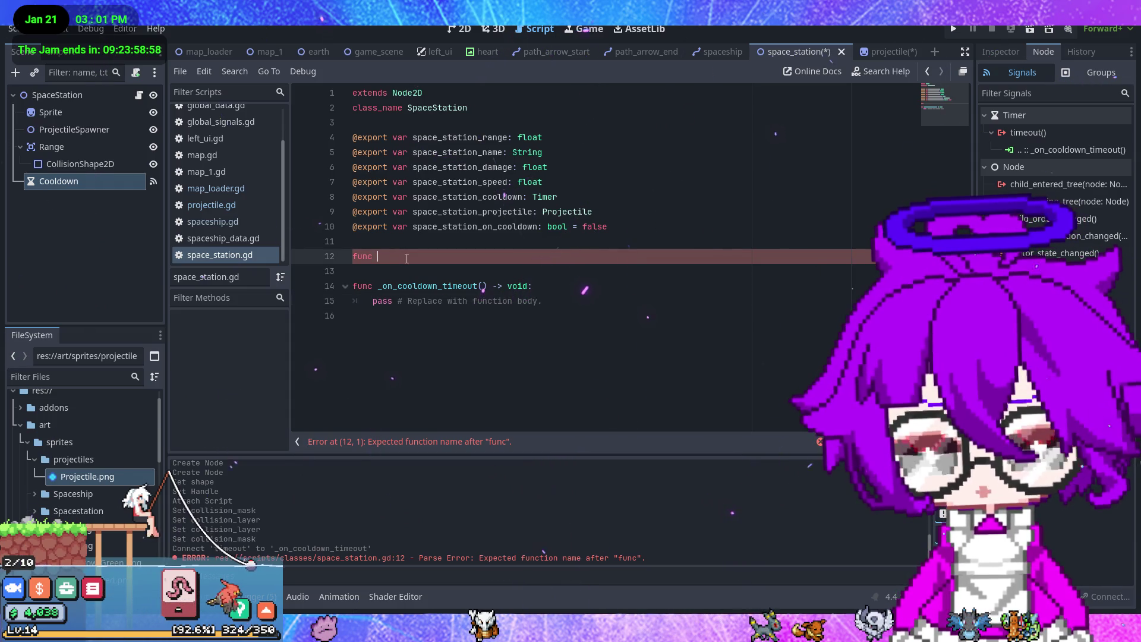
Write 'func shoot_spaceship() -> void:' with a pass body and an extra blank line
text(shoot_spaceship)
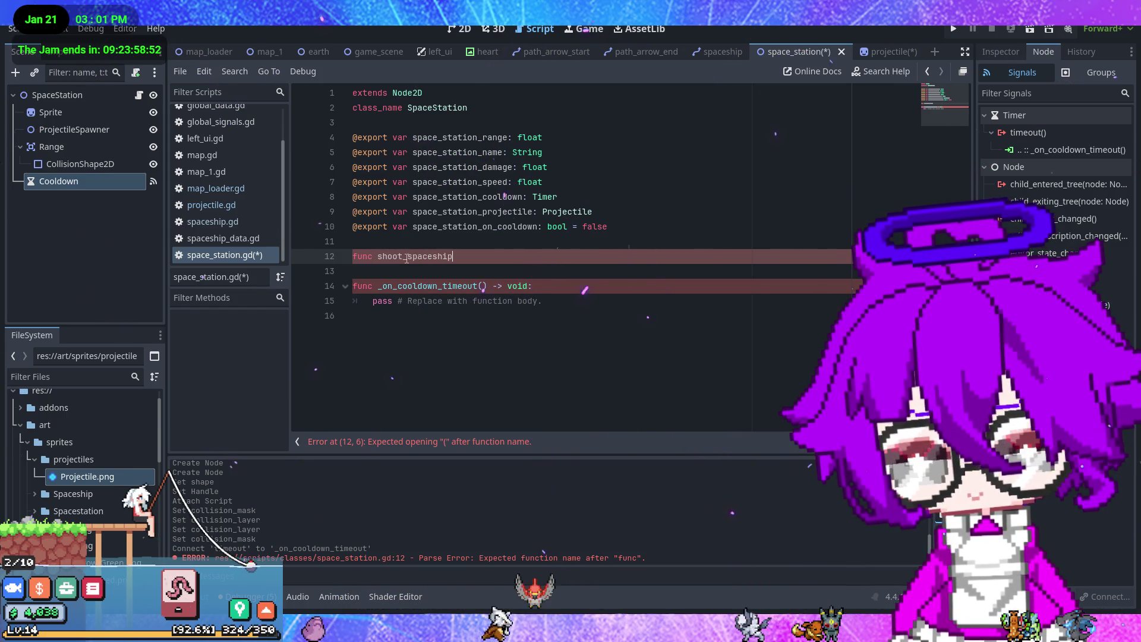
text(()
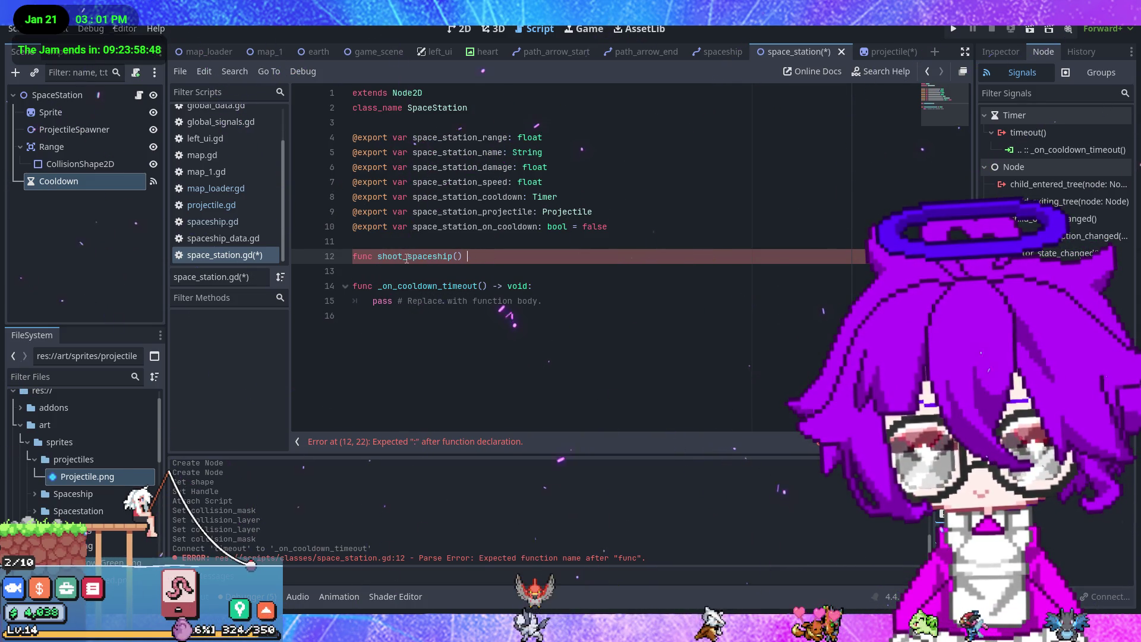
text(_)
key(BackSpace)
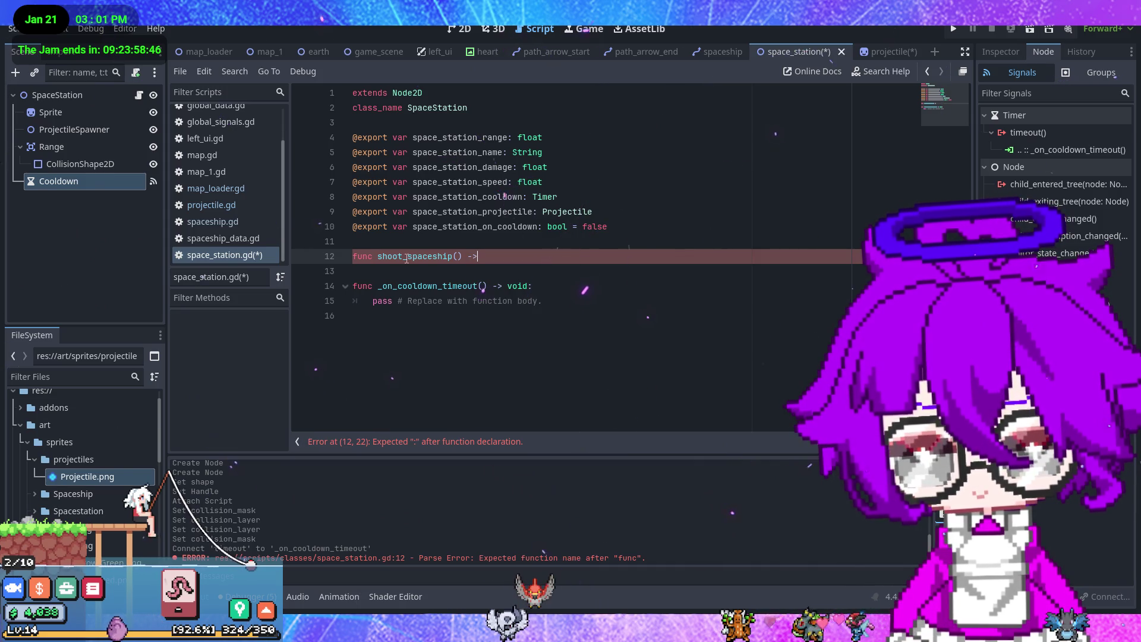
text(:)
key(Return)
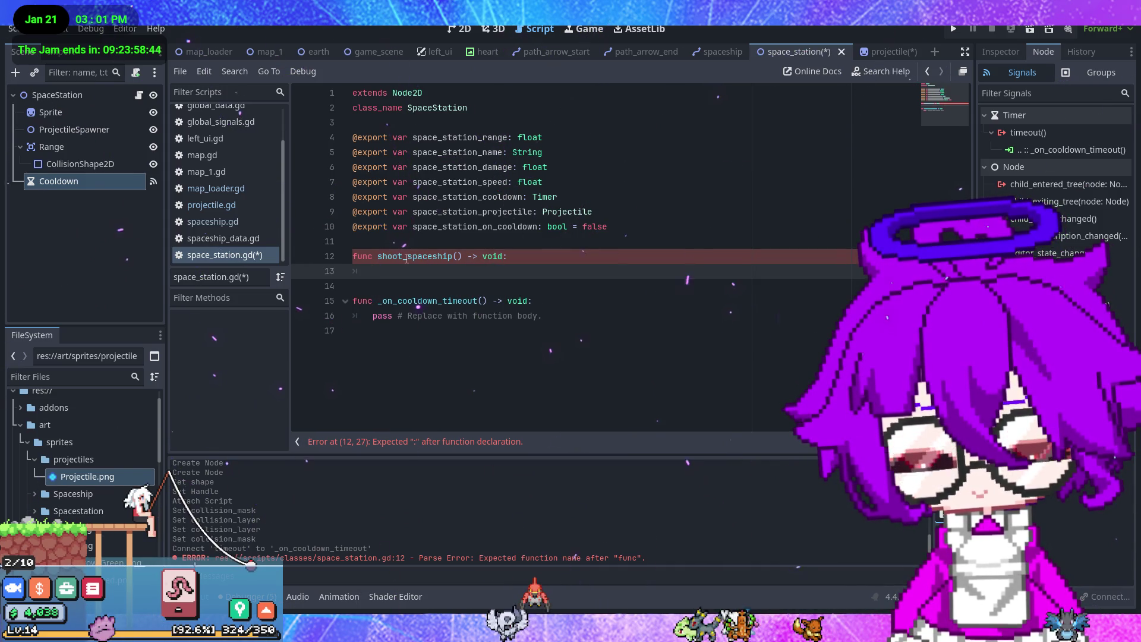
text(pass)
click(577, 257)
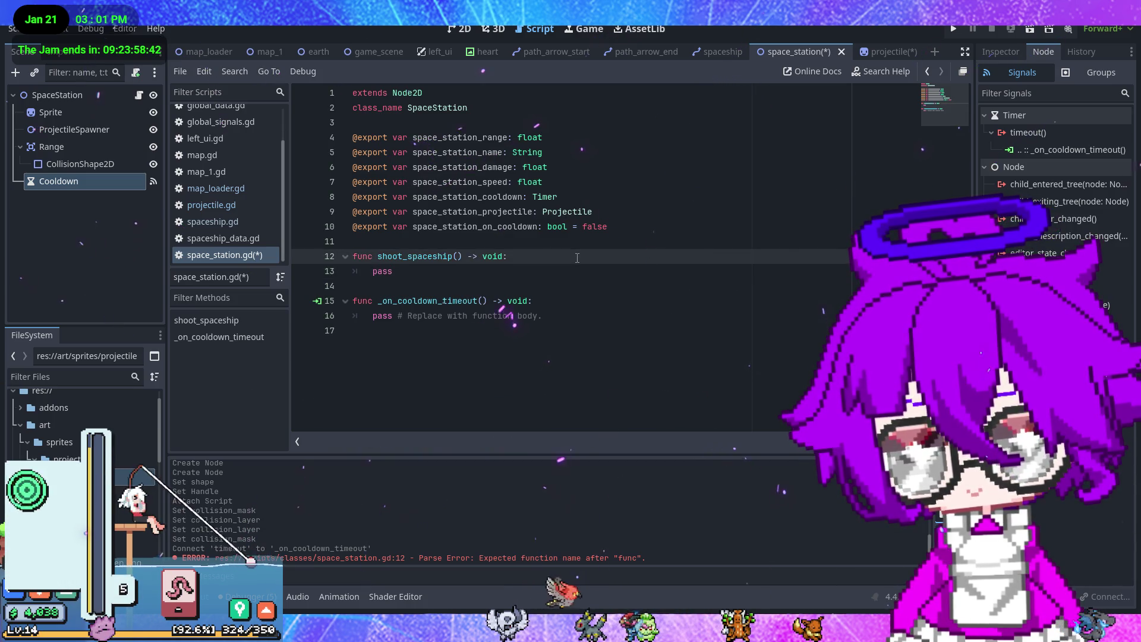
key(Return)
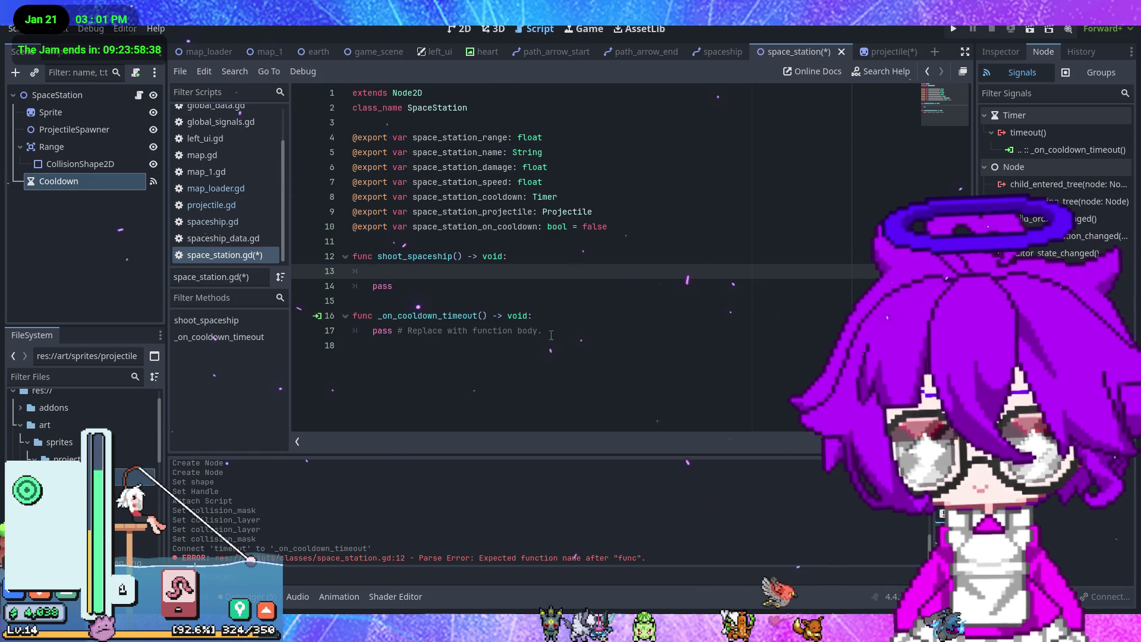
drag(551, 331, 373, 331)
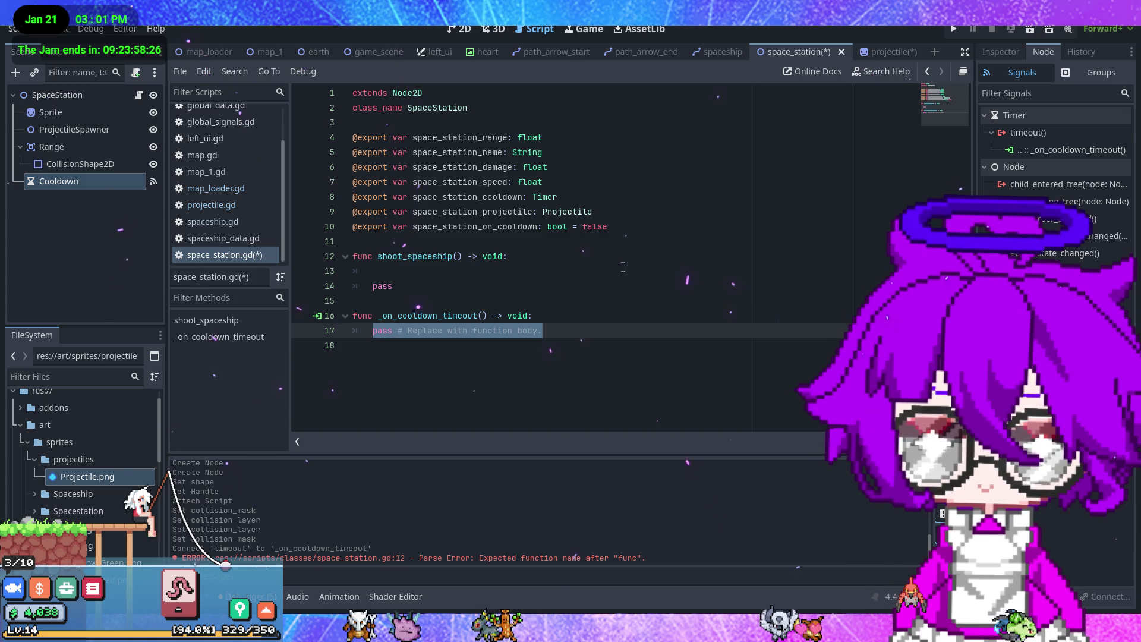
click(650, 227)
key(Return)
text(@)
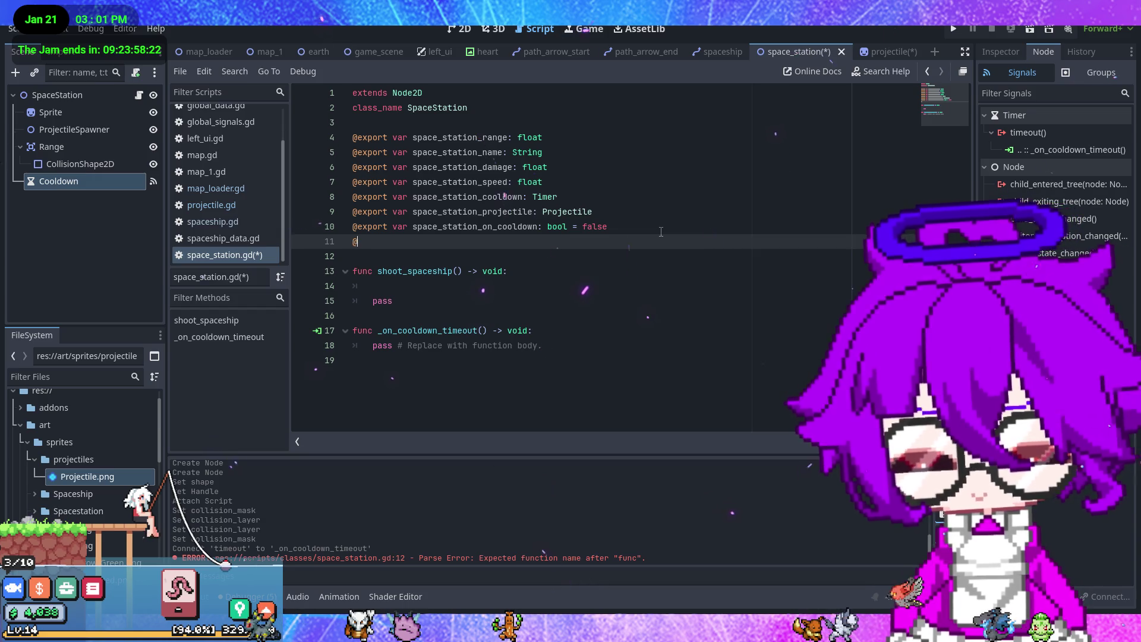
text(export var )
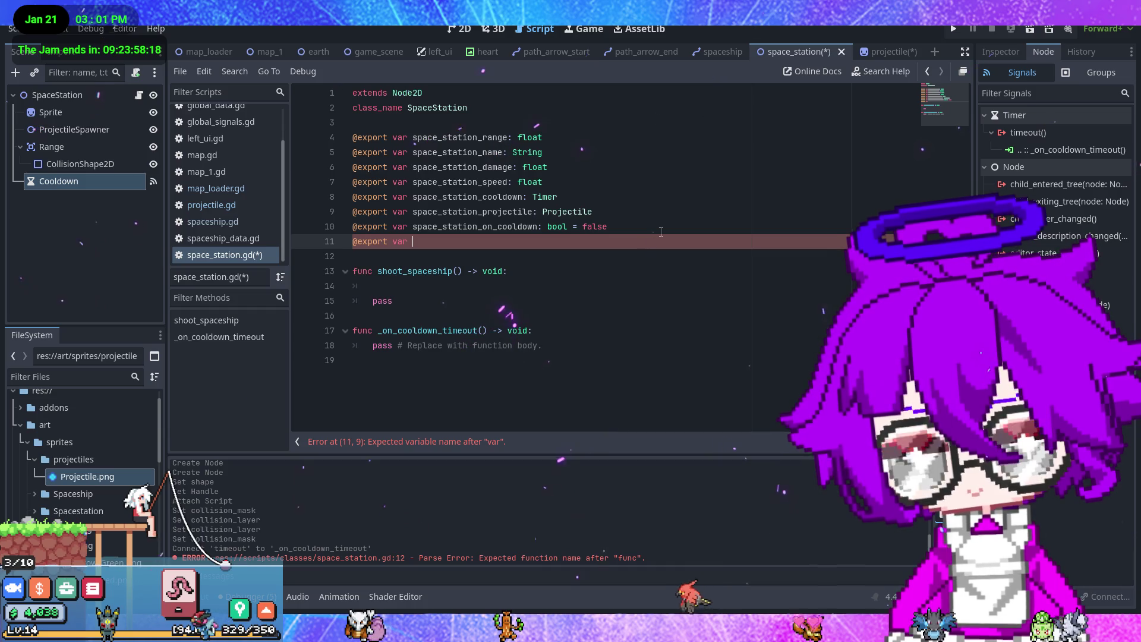
text(space_stat)
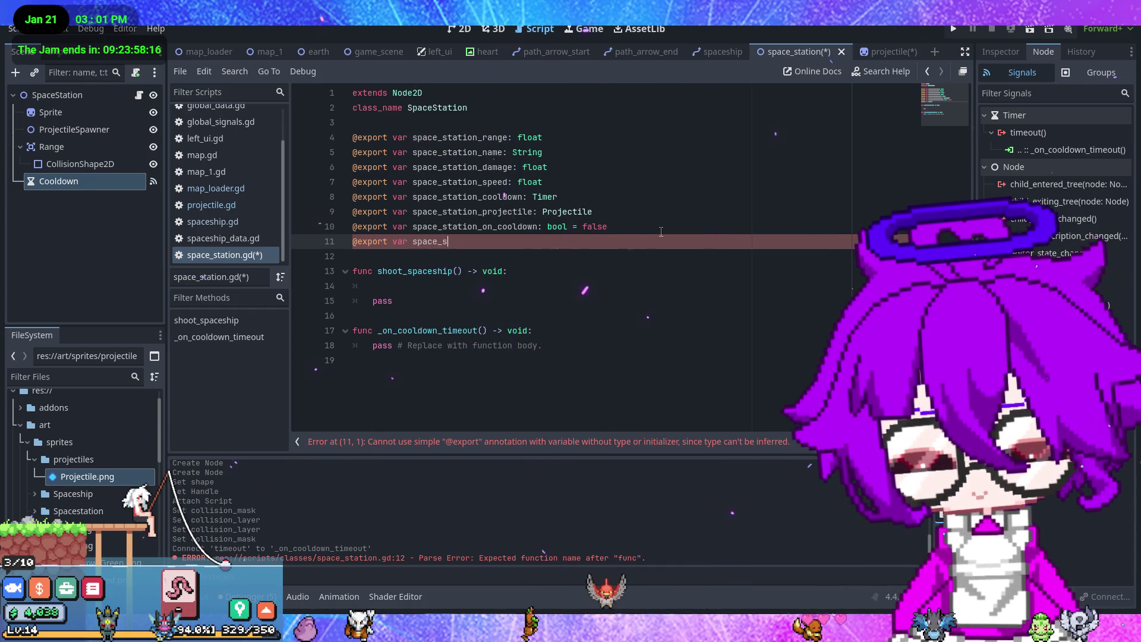
text(ion_)
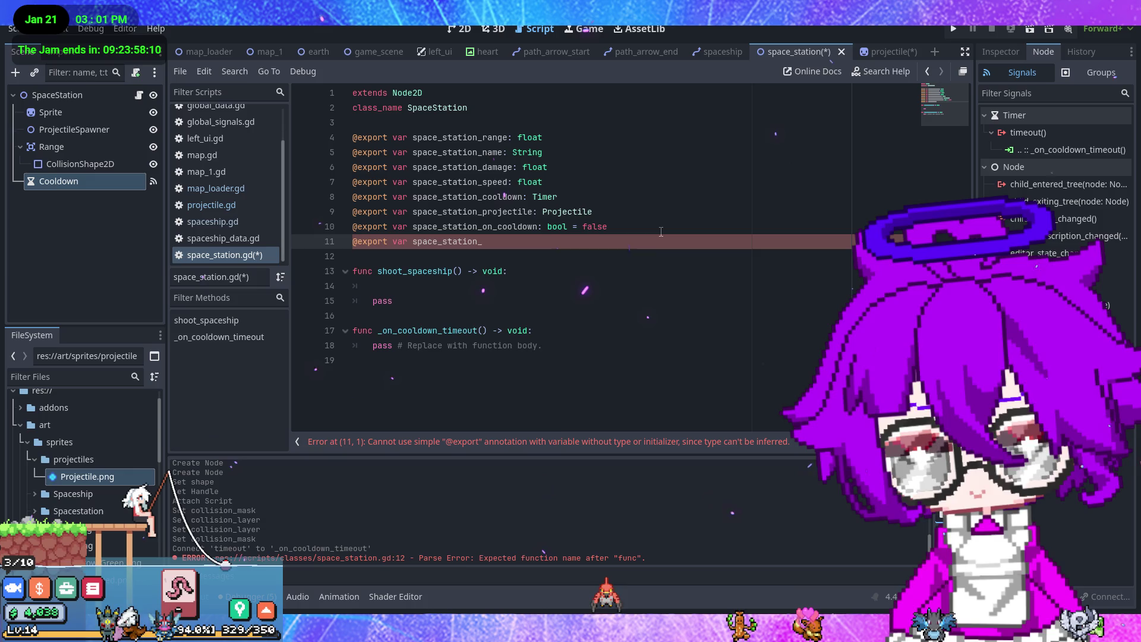
text(rgets:)
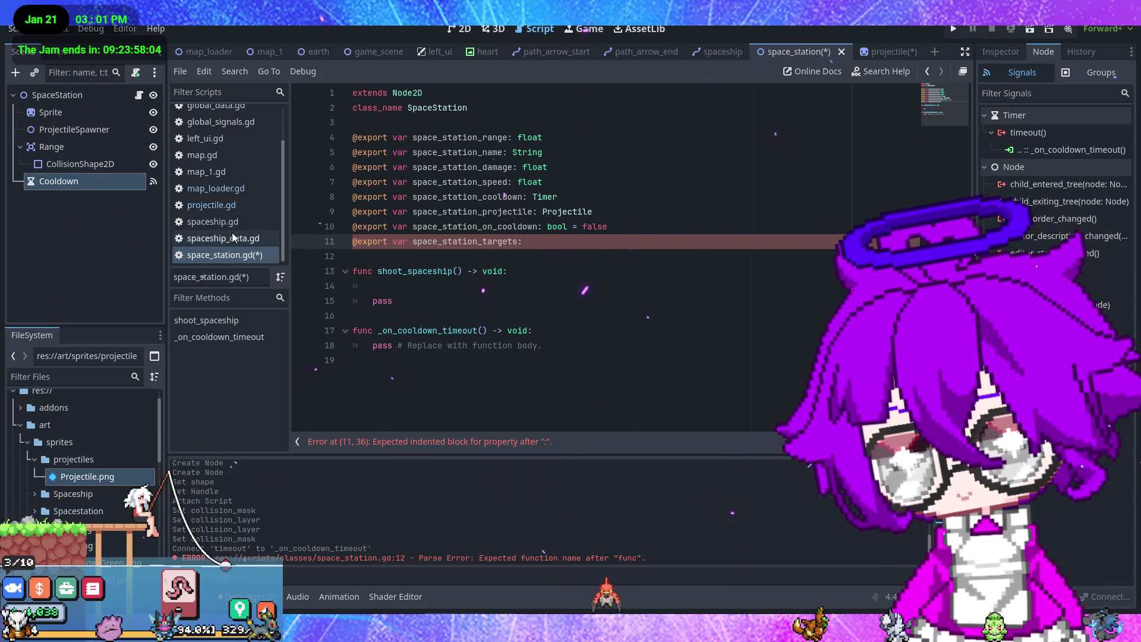
click(881, 71)
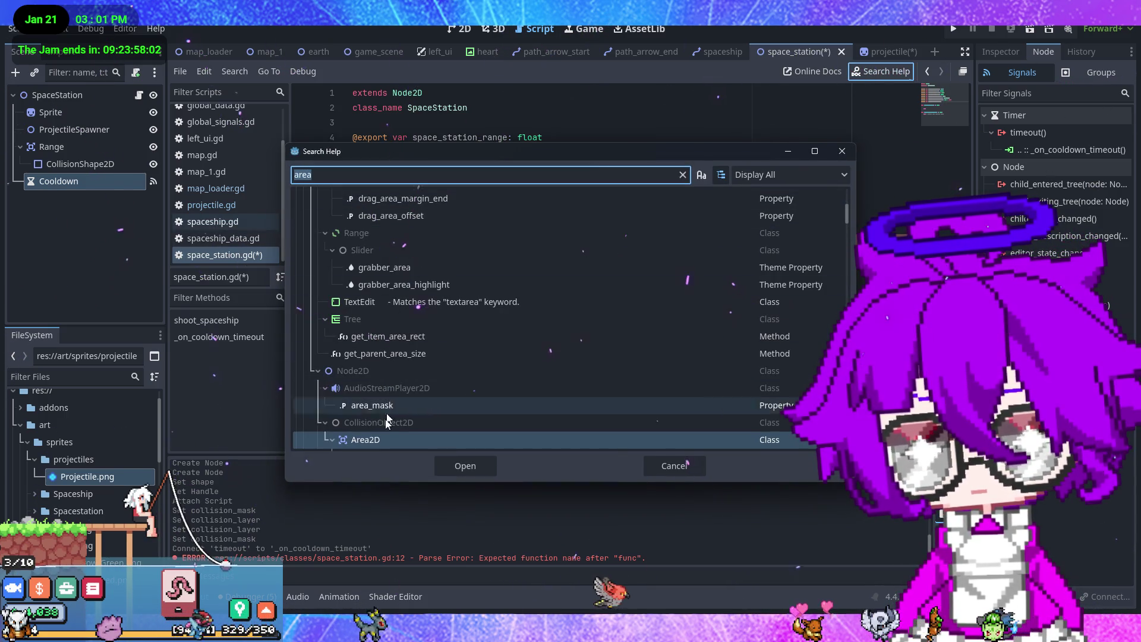
Read through the Area2D class documentation, including its signals
double_click(379, 440)
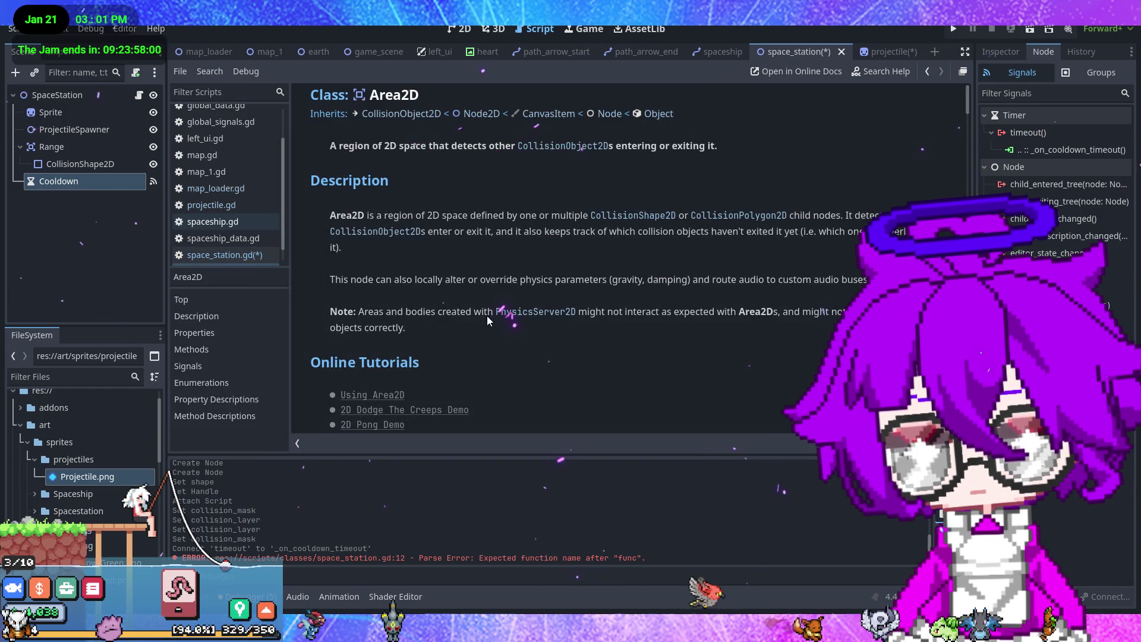
scroll(479, 317, down, 5)
scroll(512, 314, down, 6)
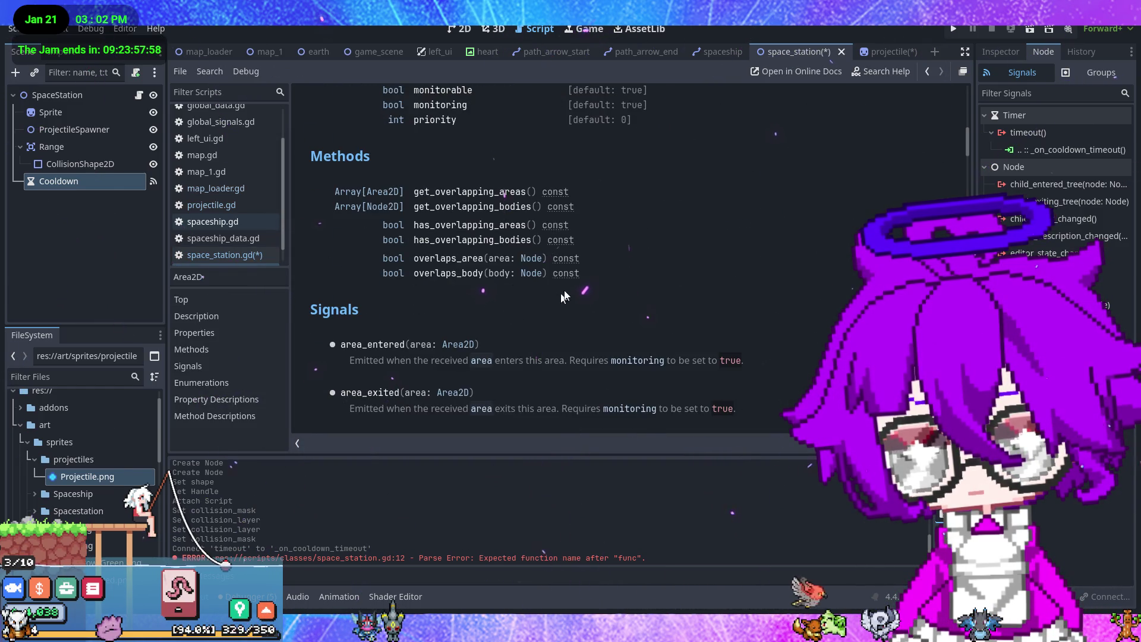
scroll(231, 247, down, 1)
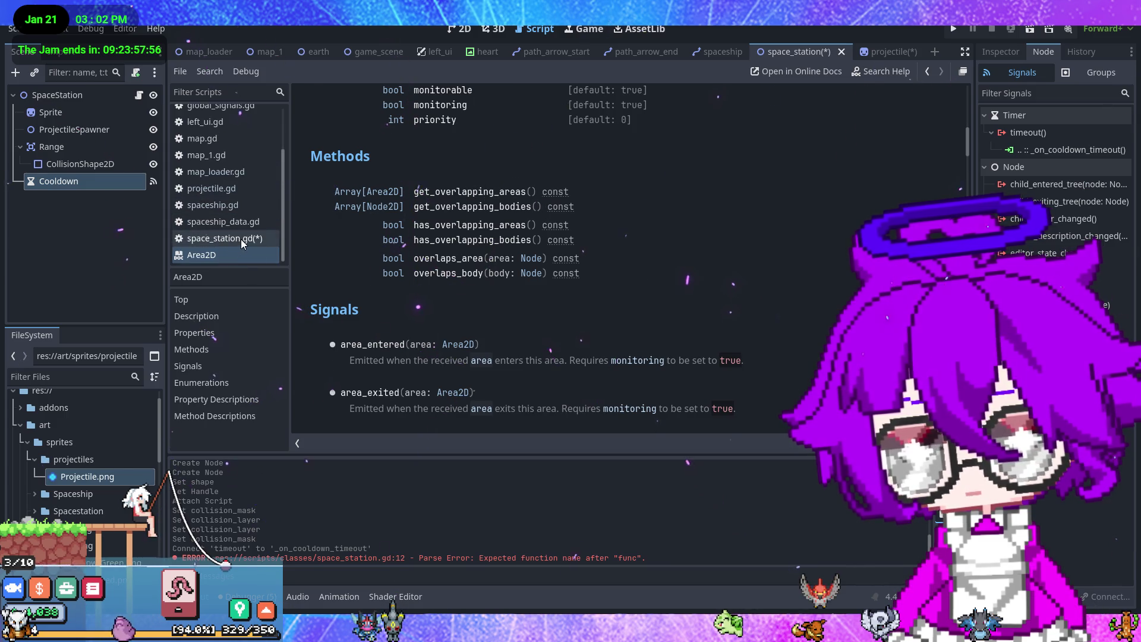
Type space_station_targets as Array[Area2D] in space_station.gd and save the script
click(241, 239)
text(Array[)
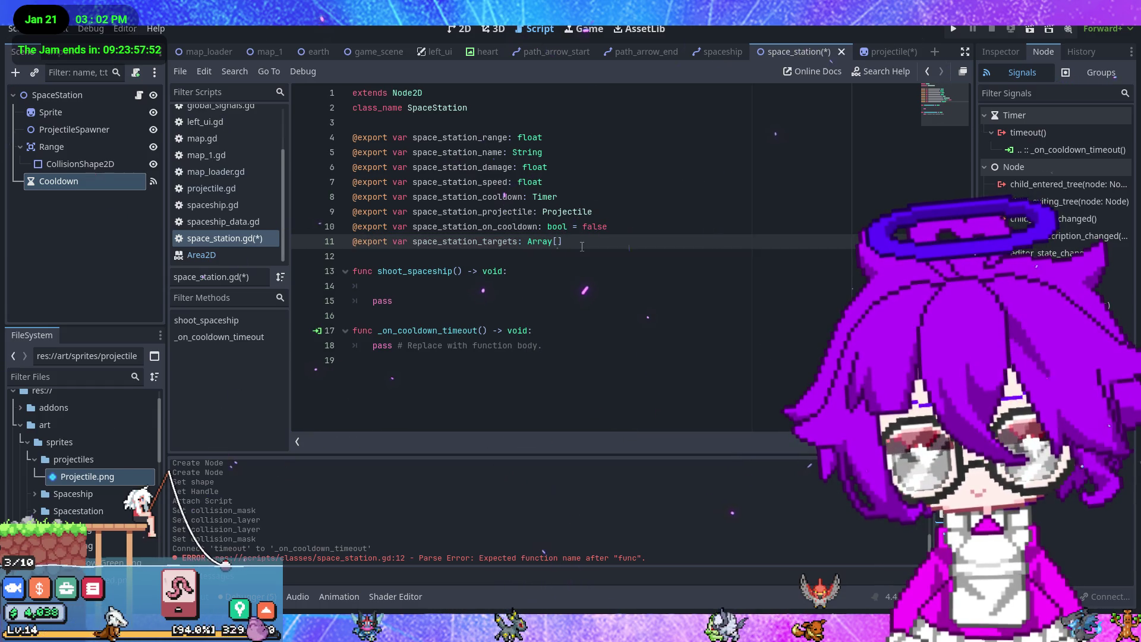
text(Area2D)
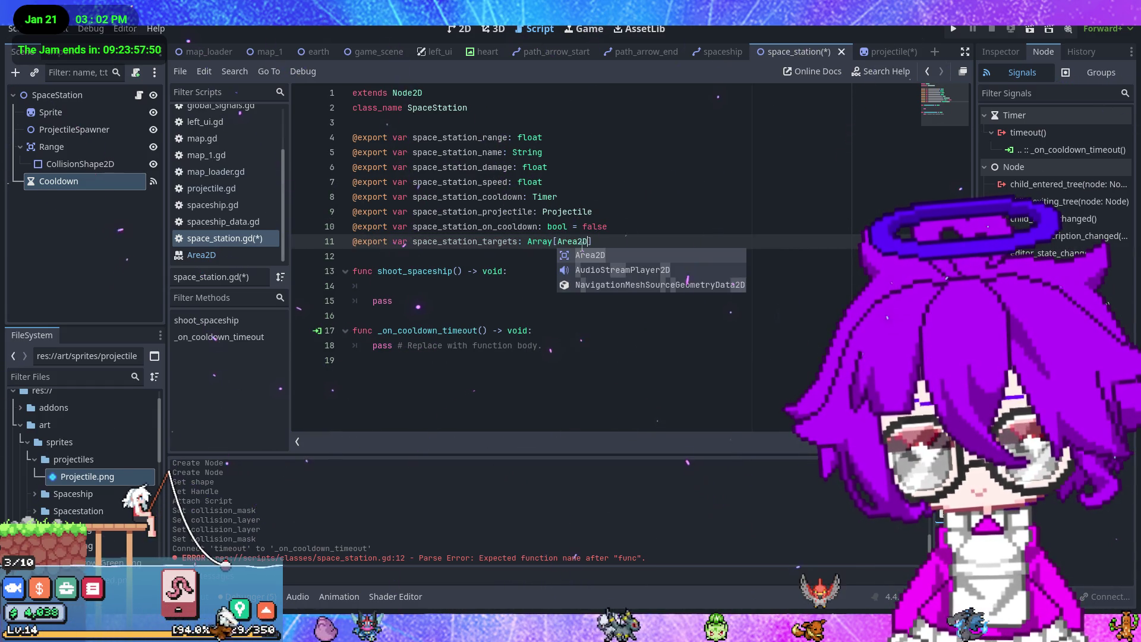
key(Return)
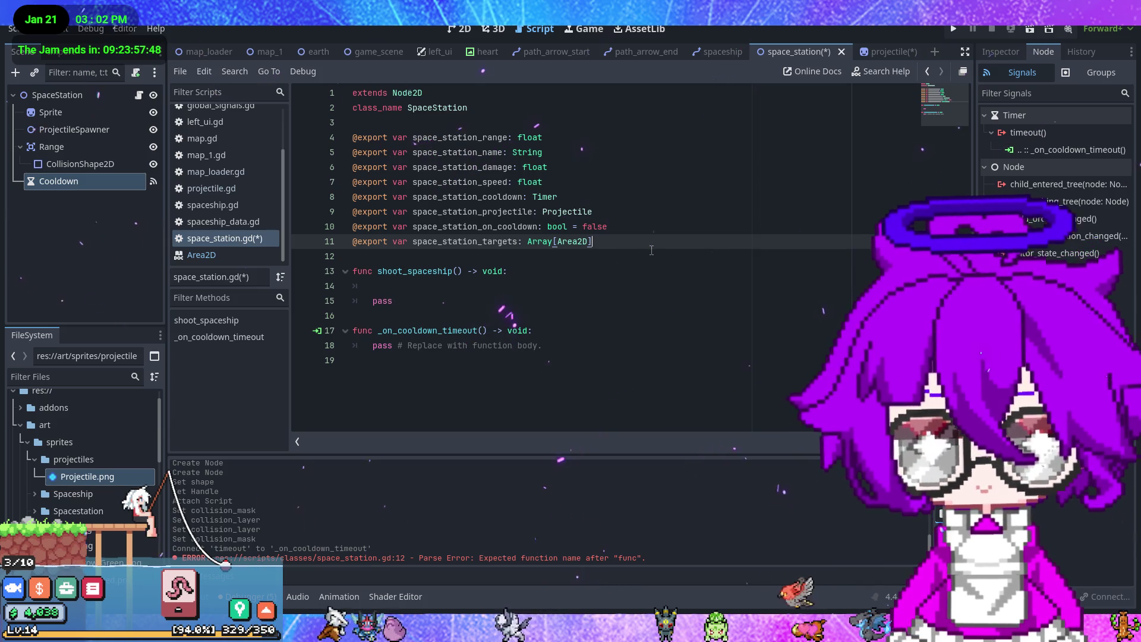
key(ctrl+s)
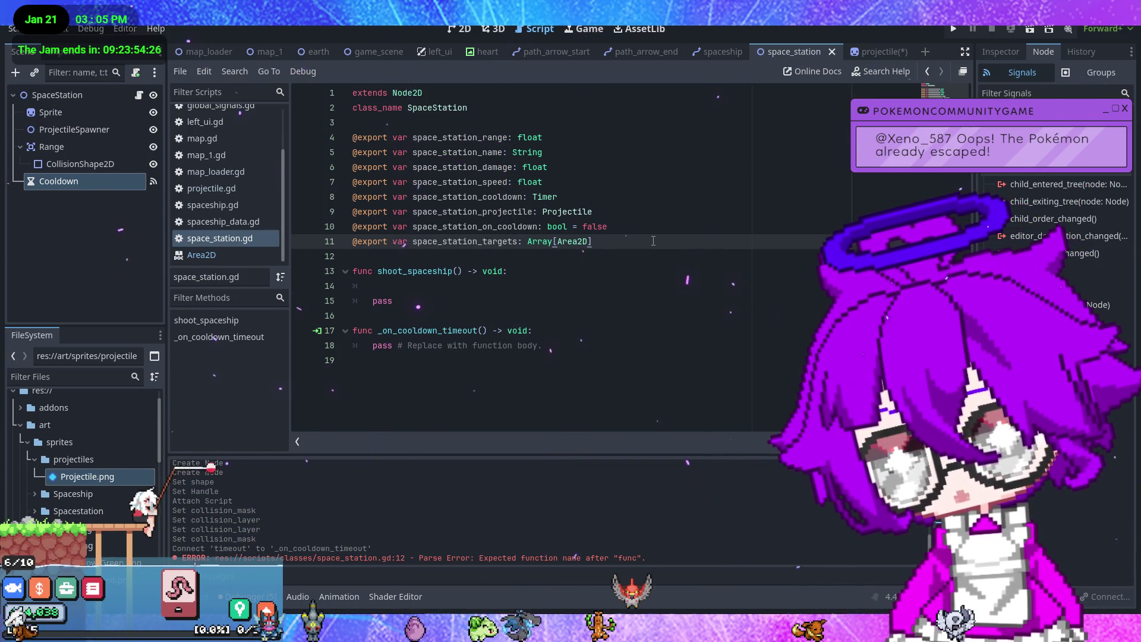
click(573, 337)
click(649, 227)
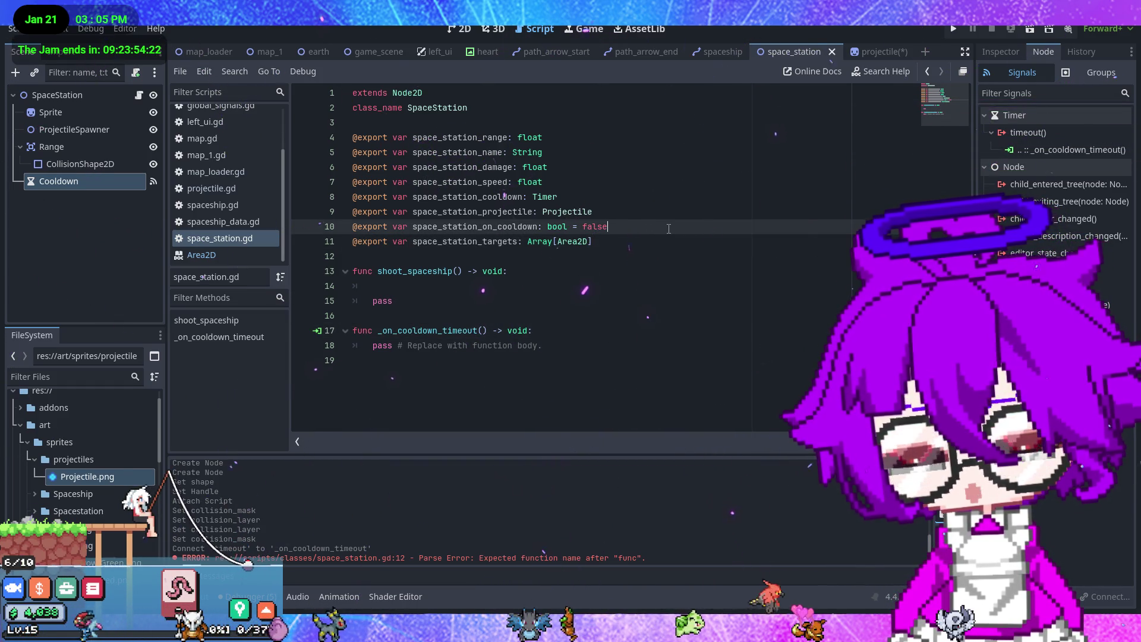
double_click(580, 231)
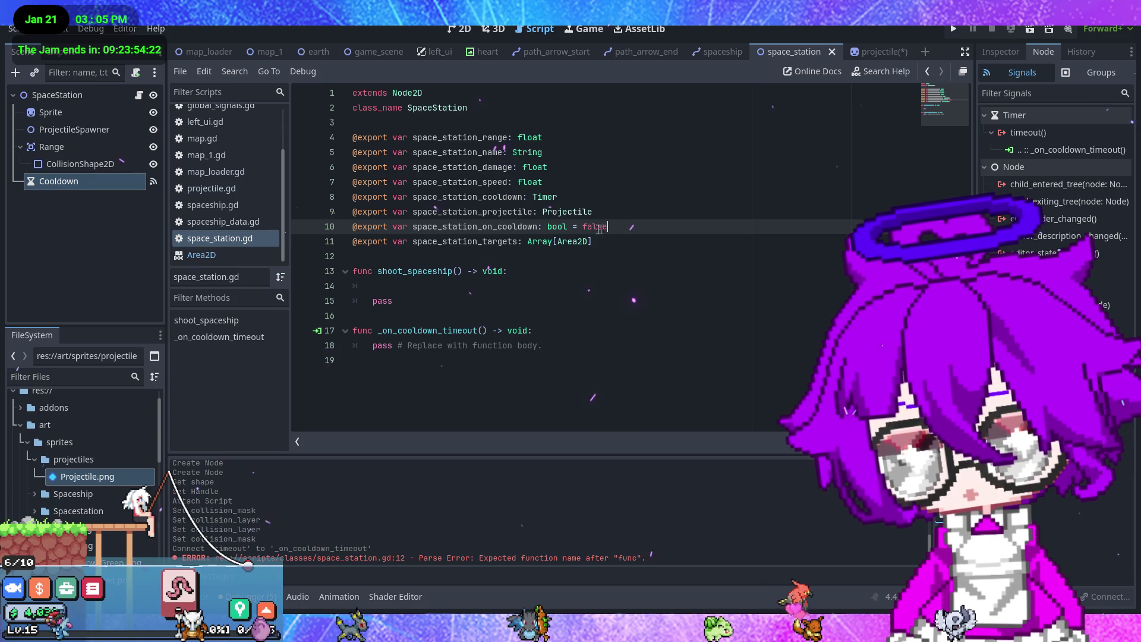
click(644, 231)
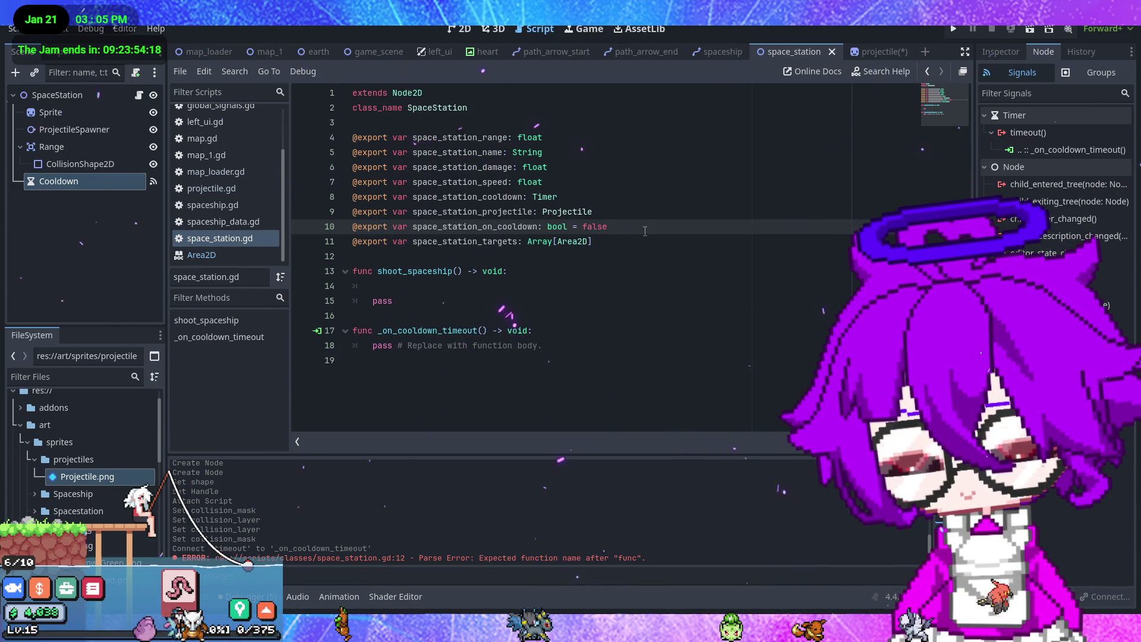
Add a _process function containing an if space_station_cooldown: block before shoot_spaceship
click(394, 259)
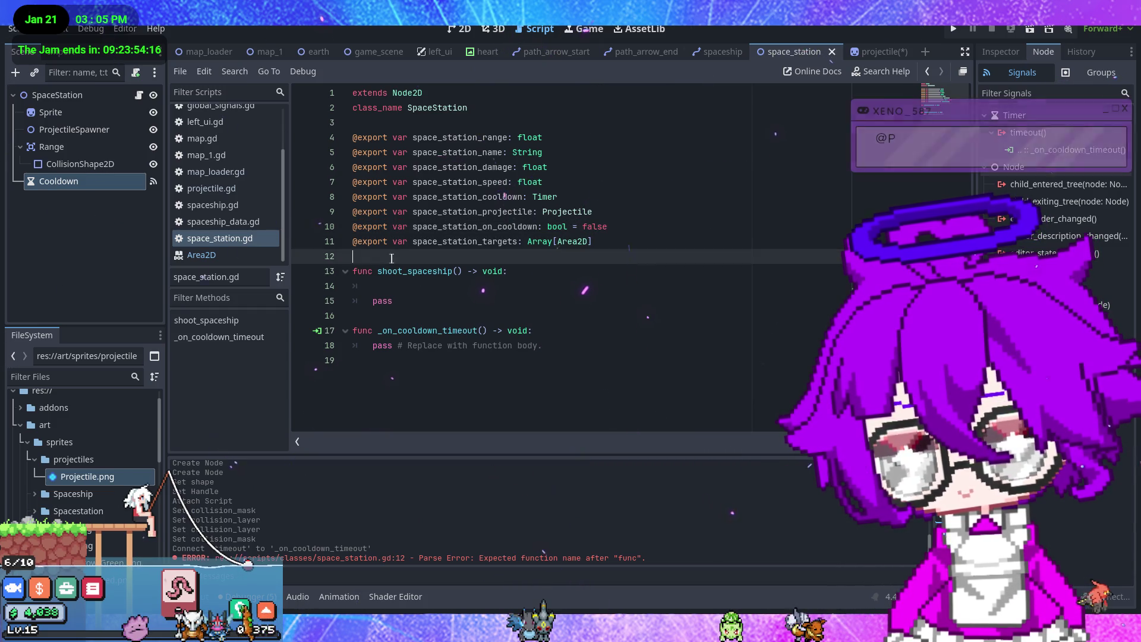
key(Return)
key(Return)
click(407, 265)
text(func _)
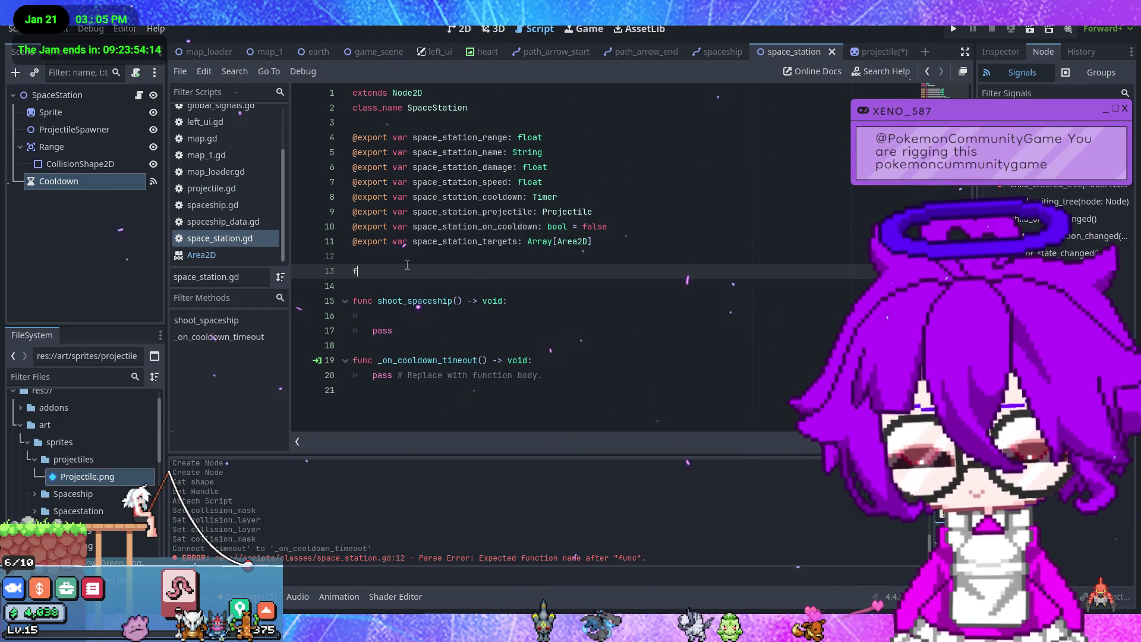
text(pro)
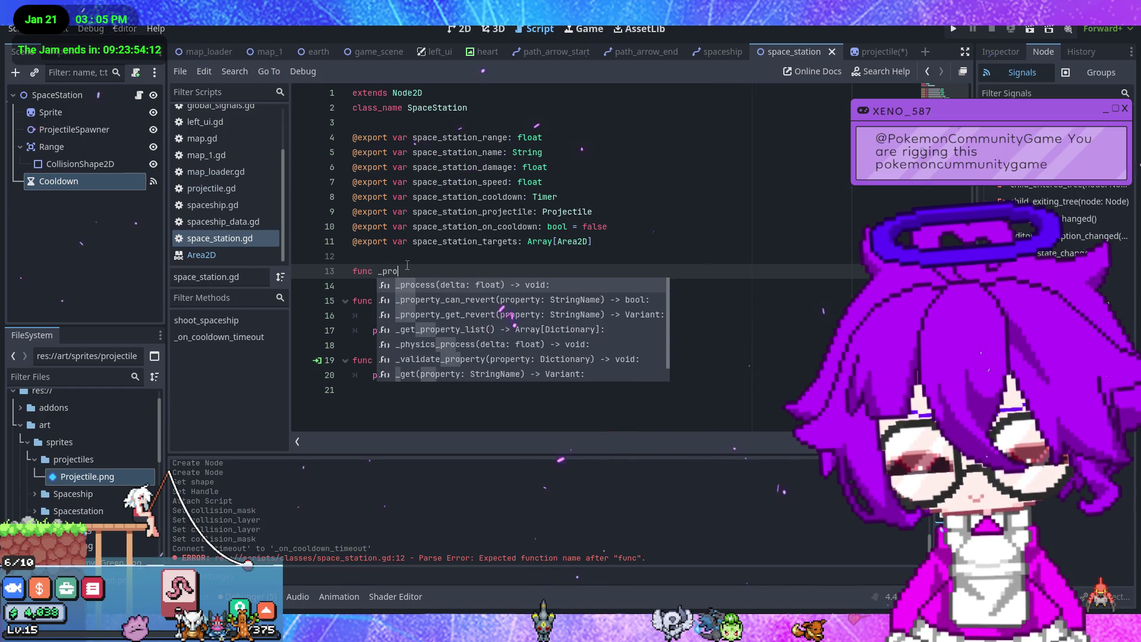
key(Return)
key(Return)
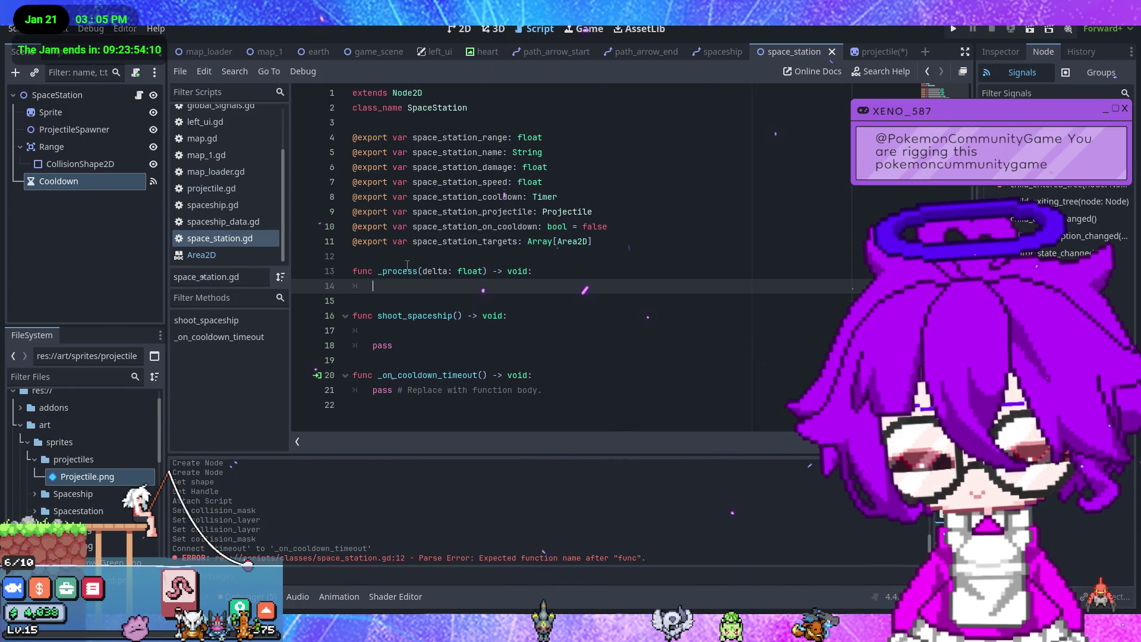
text(if sp)
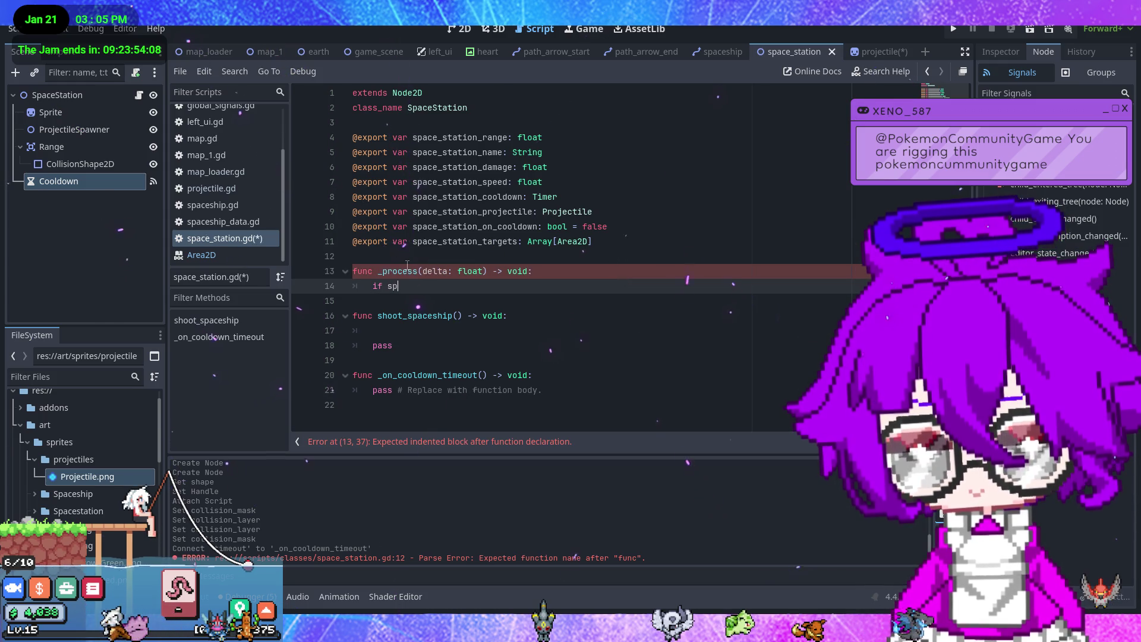
key(Return)
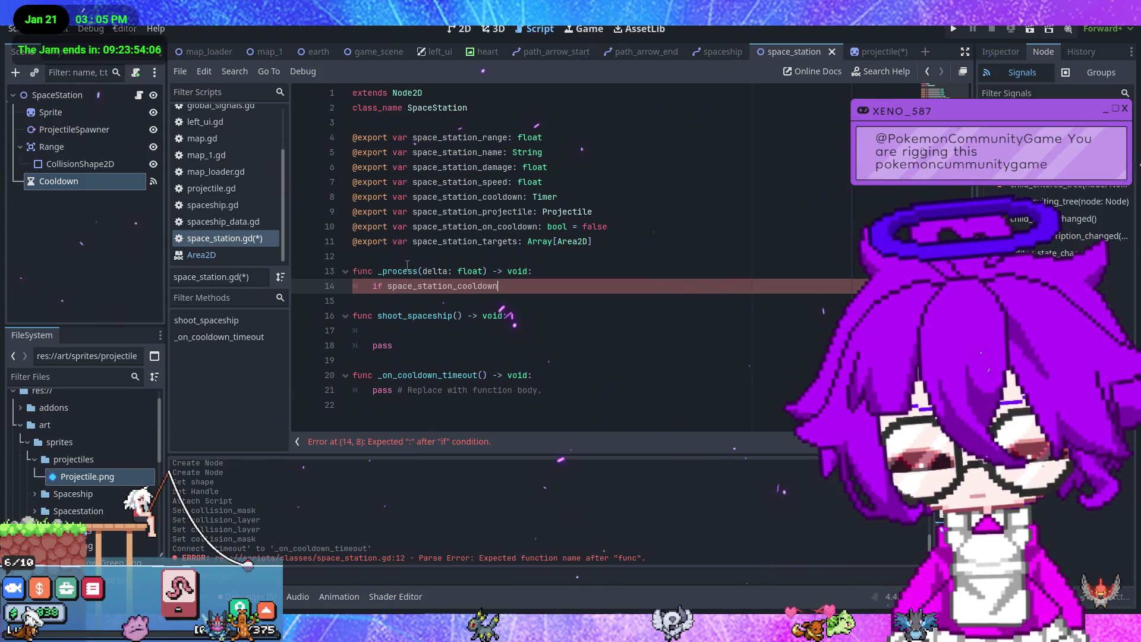
text(:)
key(Return)
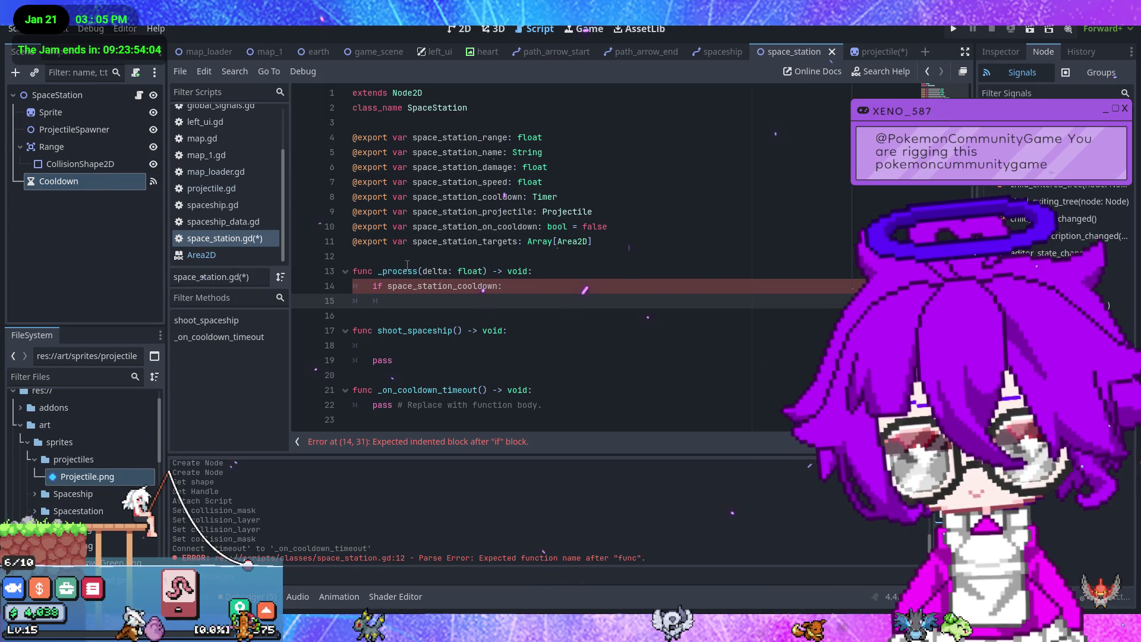
Negate the condition to !space_station_cooldown and add an else: branch containing pass
click(387, 285)
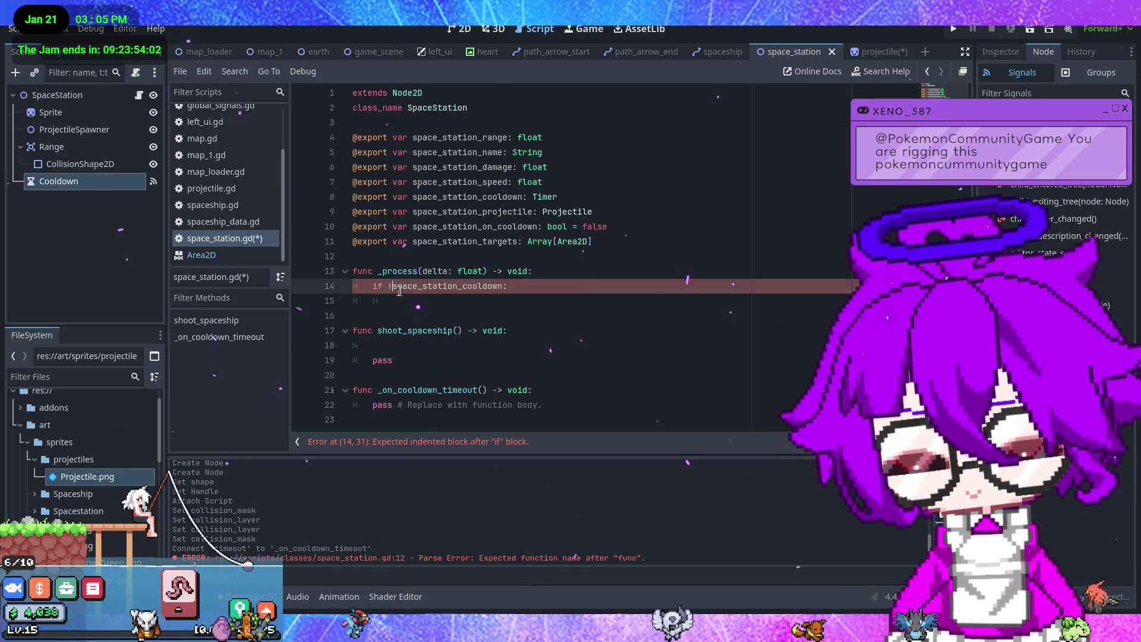
click(429, 301)
text(pass)
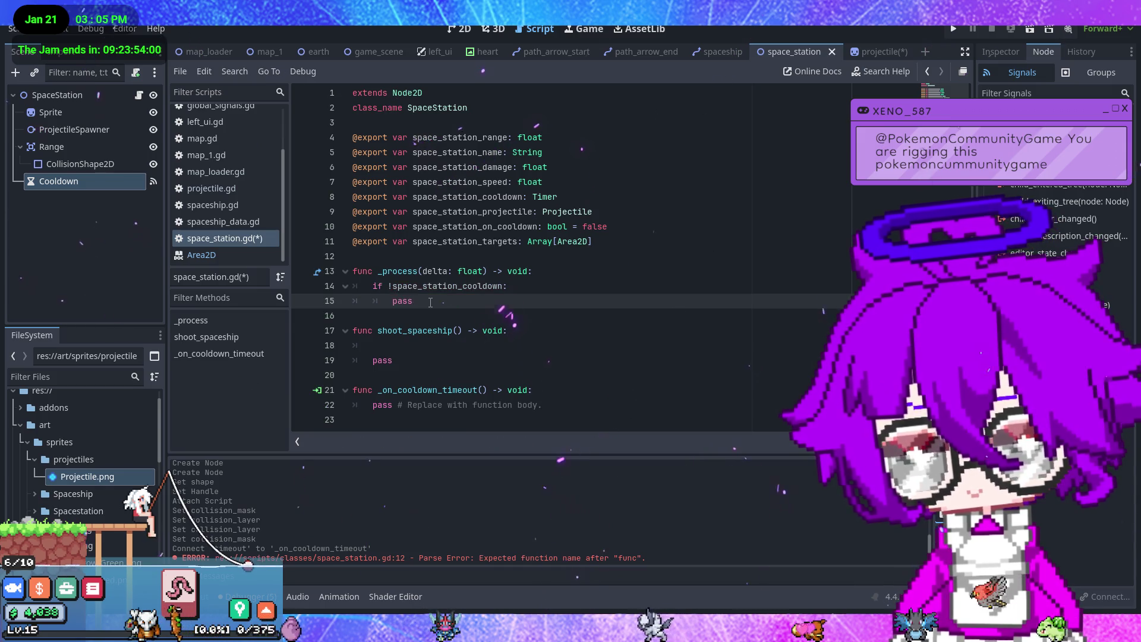
key(Return)
text(else:)
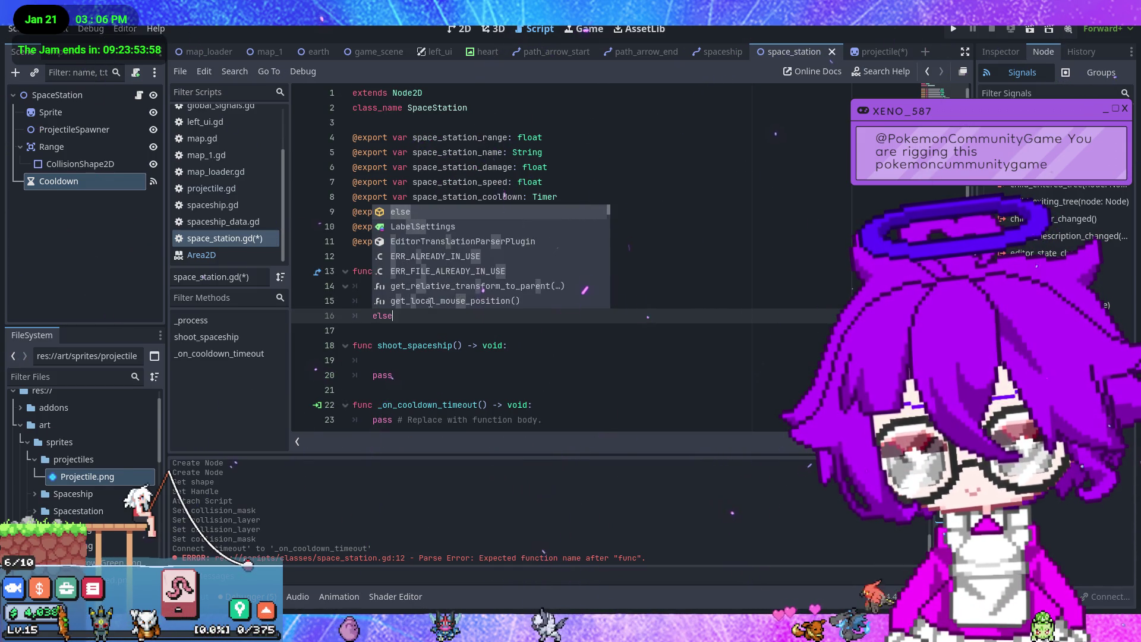
key(Return)
text(pass)
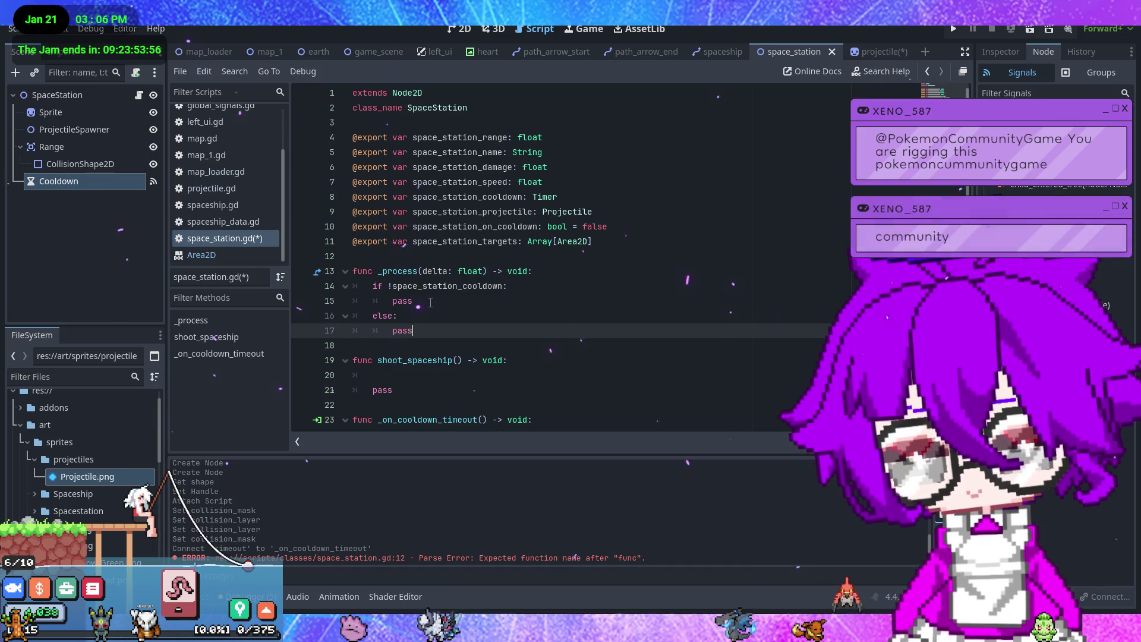
click(501, 319)
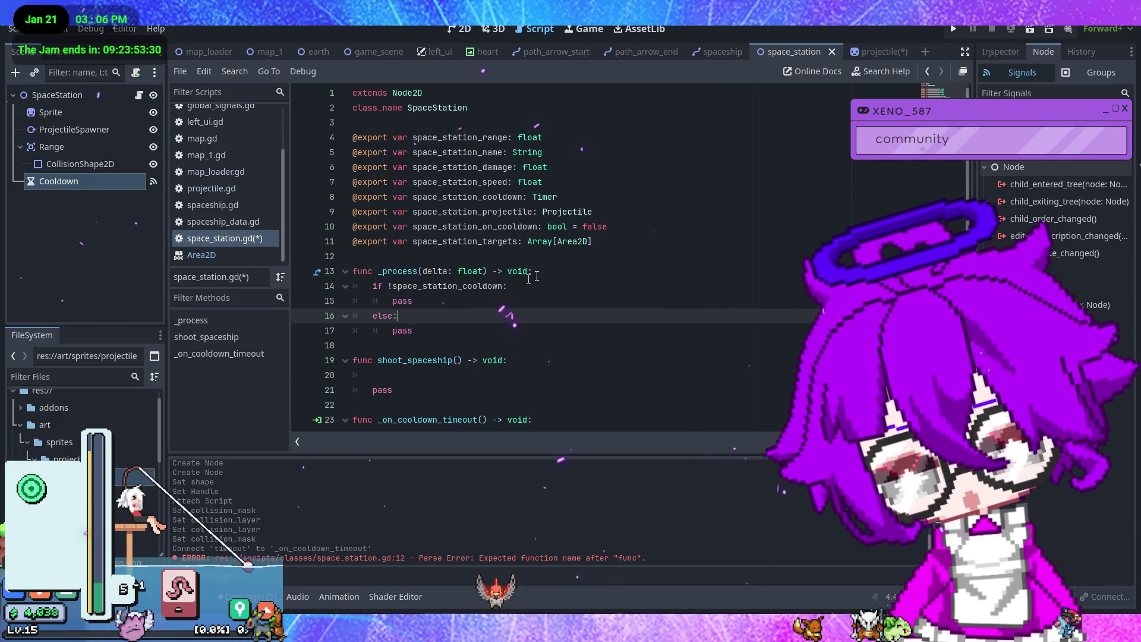
Select the placeholder pass in the if !space_station_cooldown branch
click(618, 244)
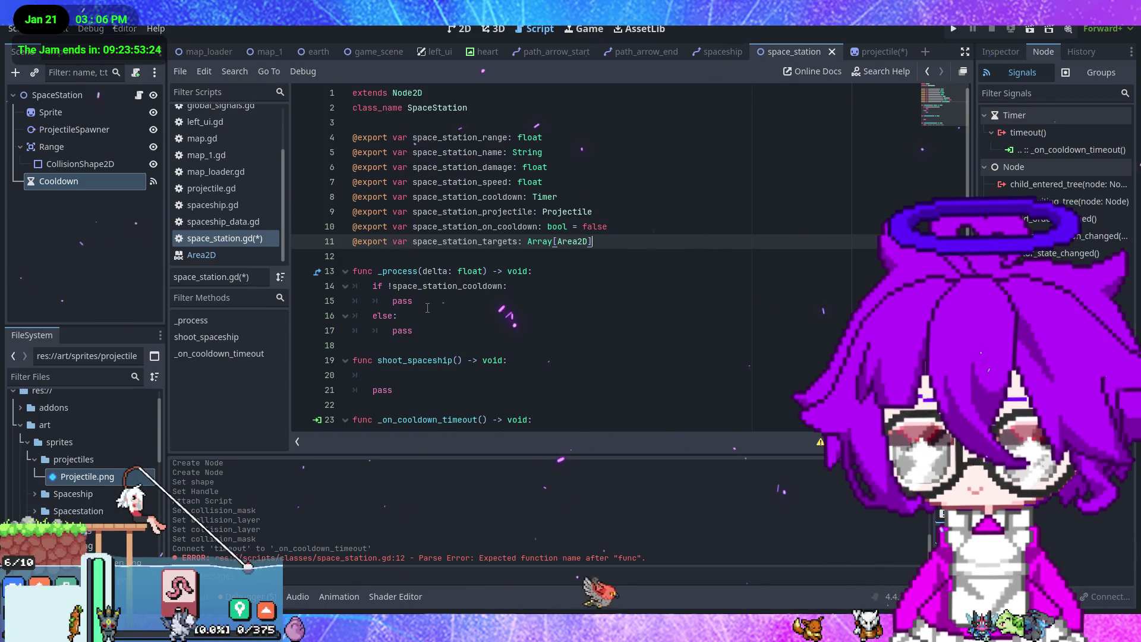
double_click(431, 301)
text(s)
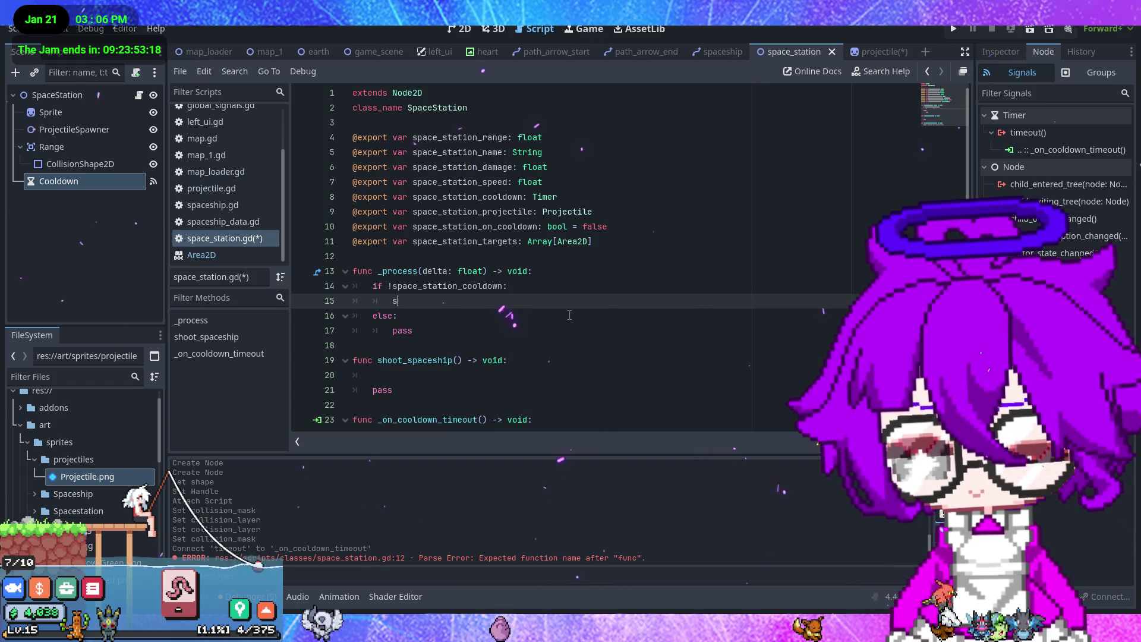
Replace the pass with the unfinished assignment 'space_station_targets ='
text(pace_)
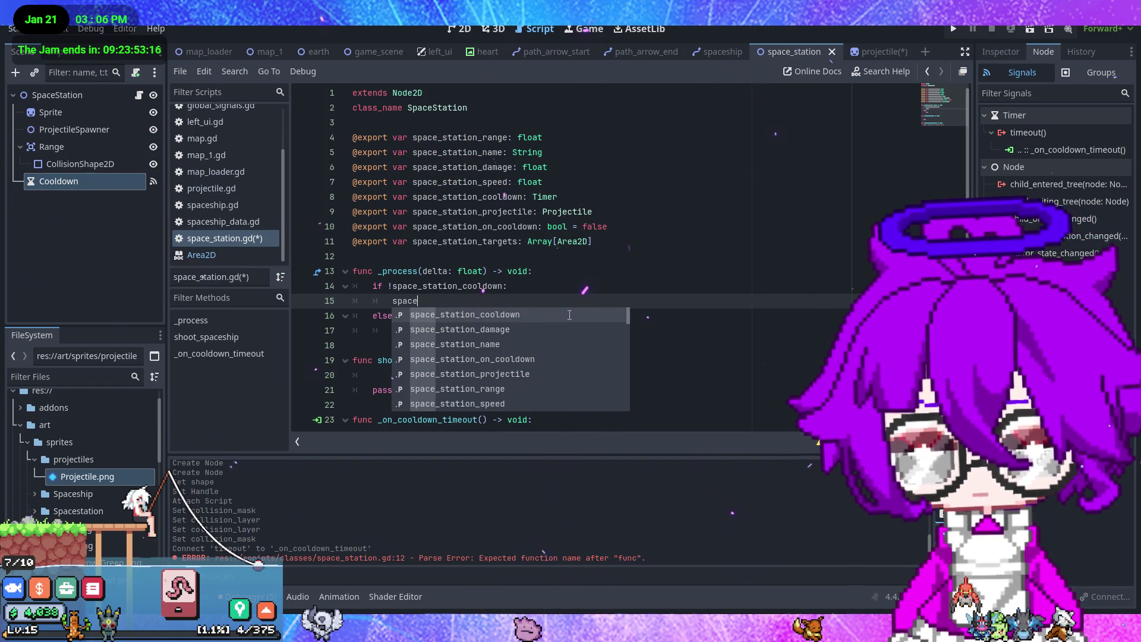
text(stat)
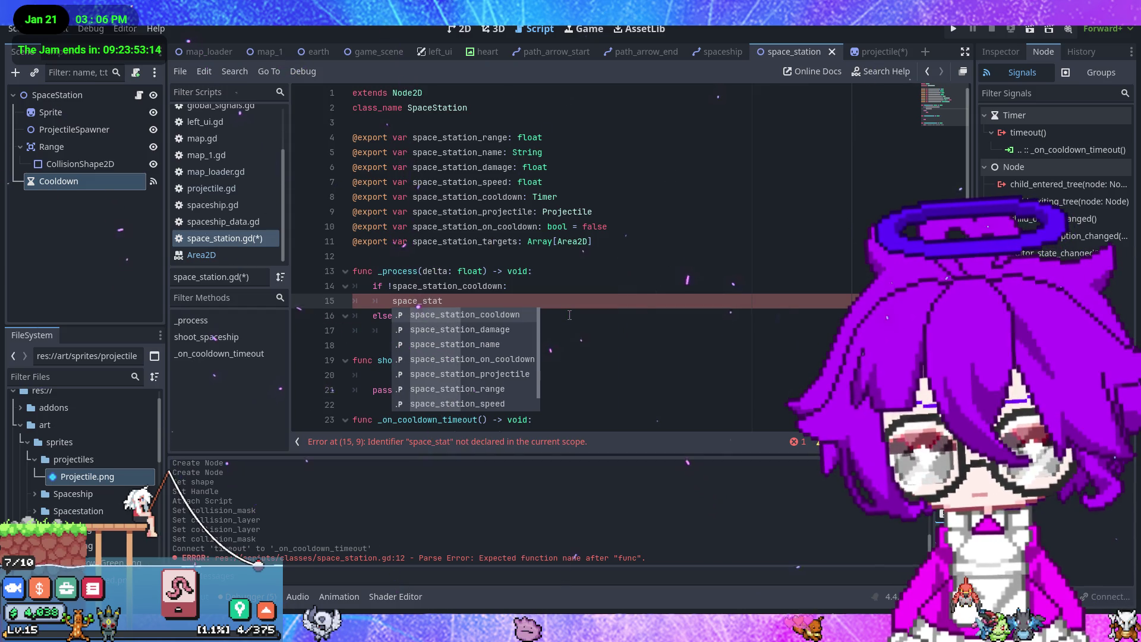
text(ion_)
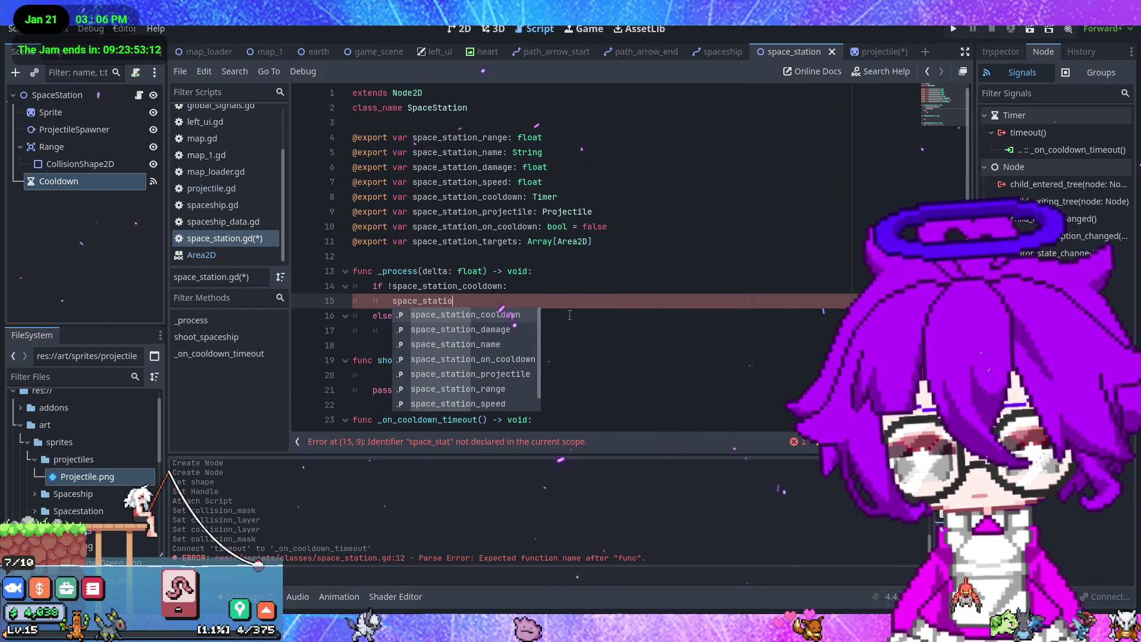
text(targets)
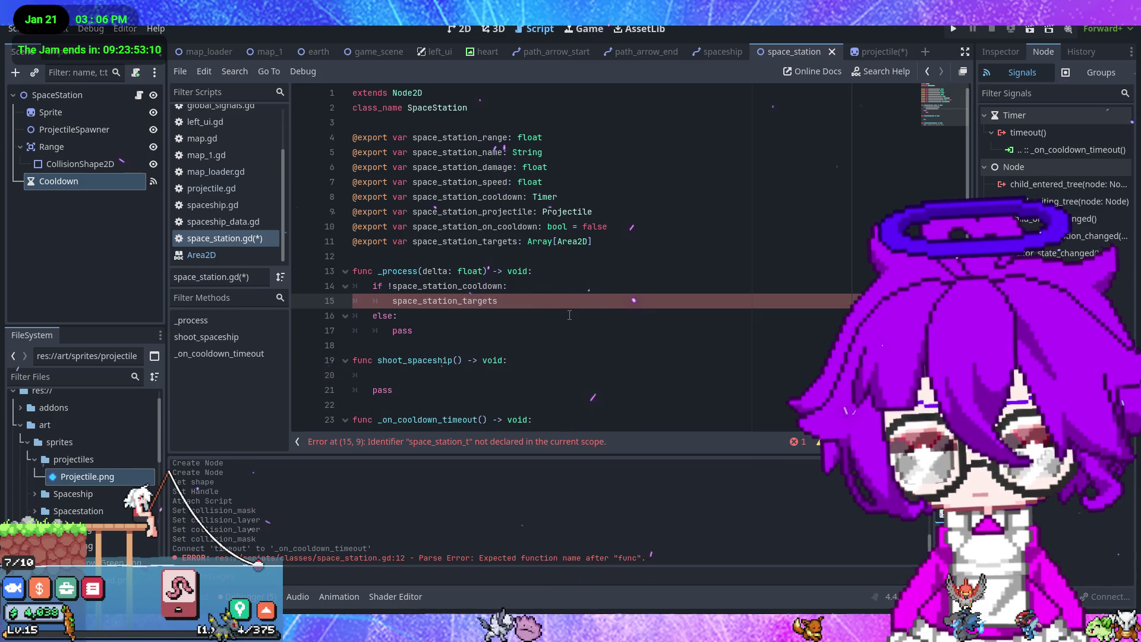
key(Return)
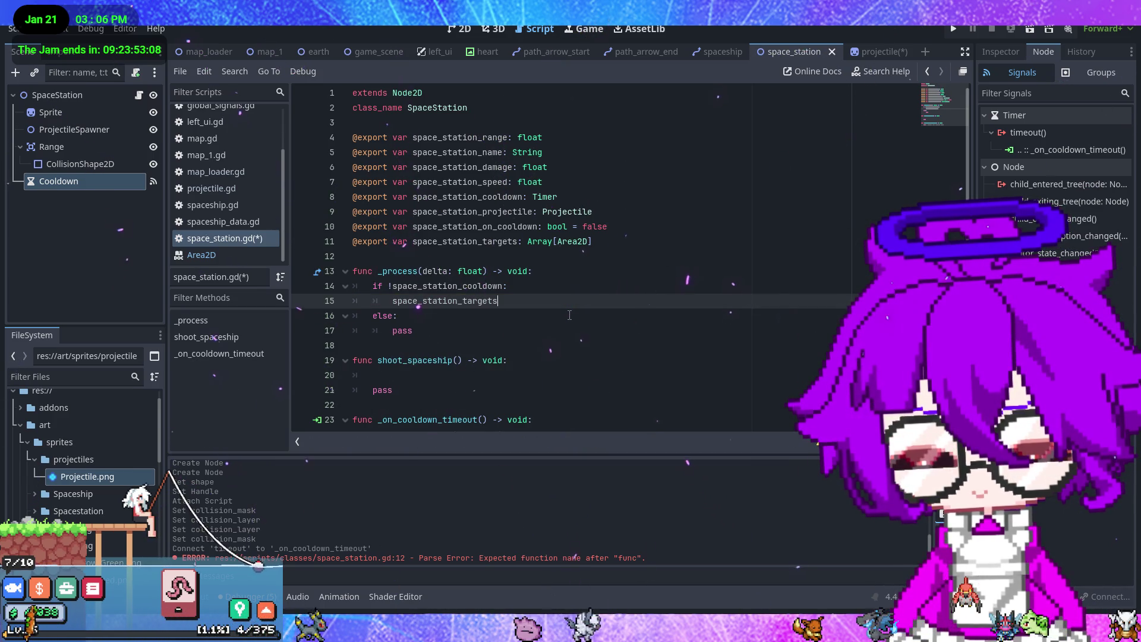
text(=)
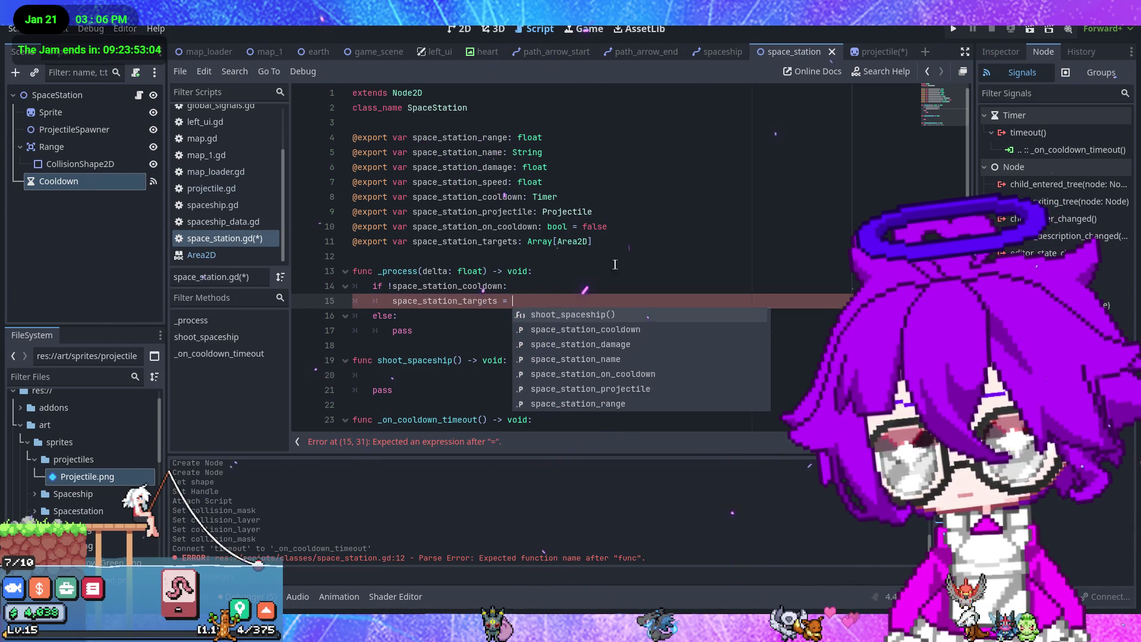
click(597, 194)
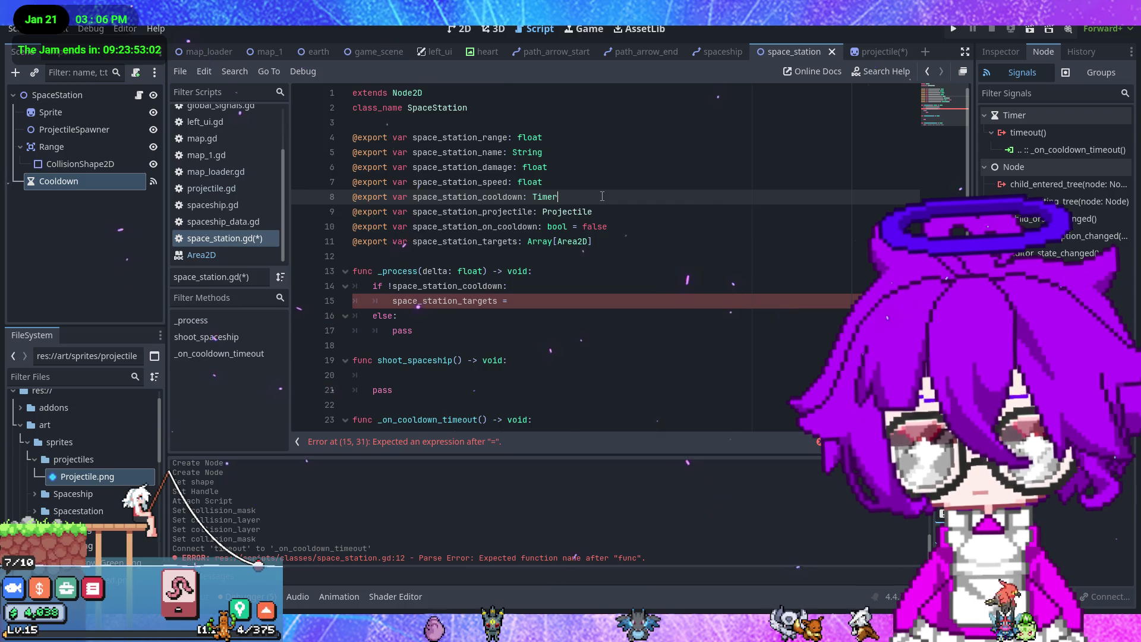
Add an exported space_station_area variable of type Area2D below the cooldown flag
click(648, 228)
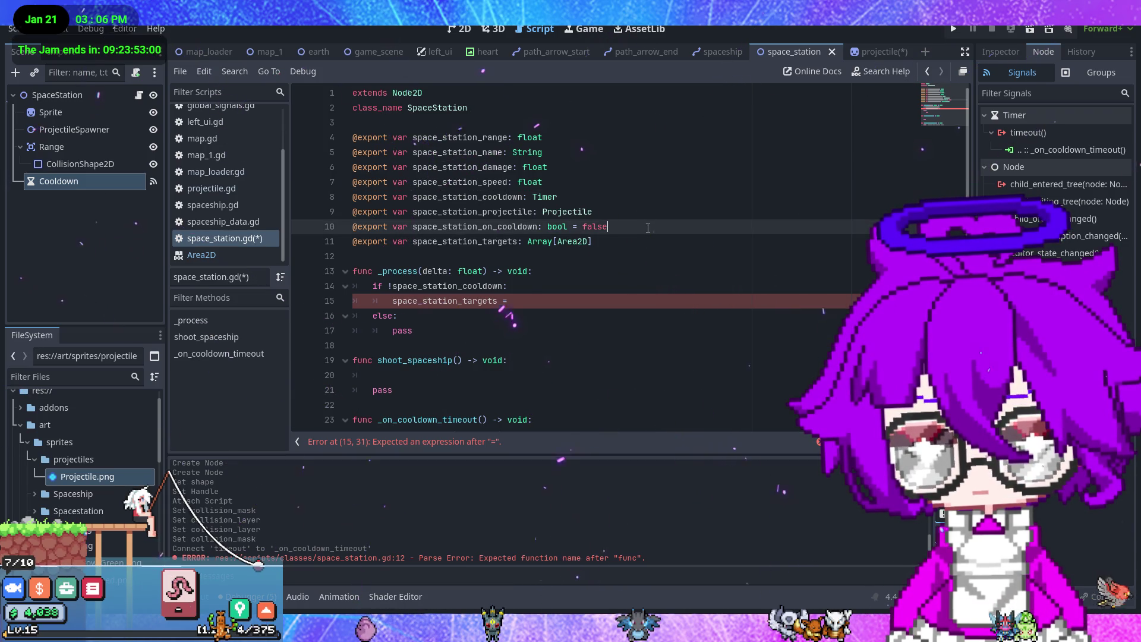
key(Return)
text(export)
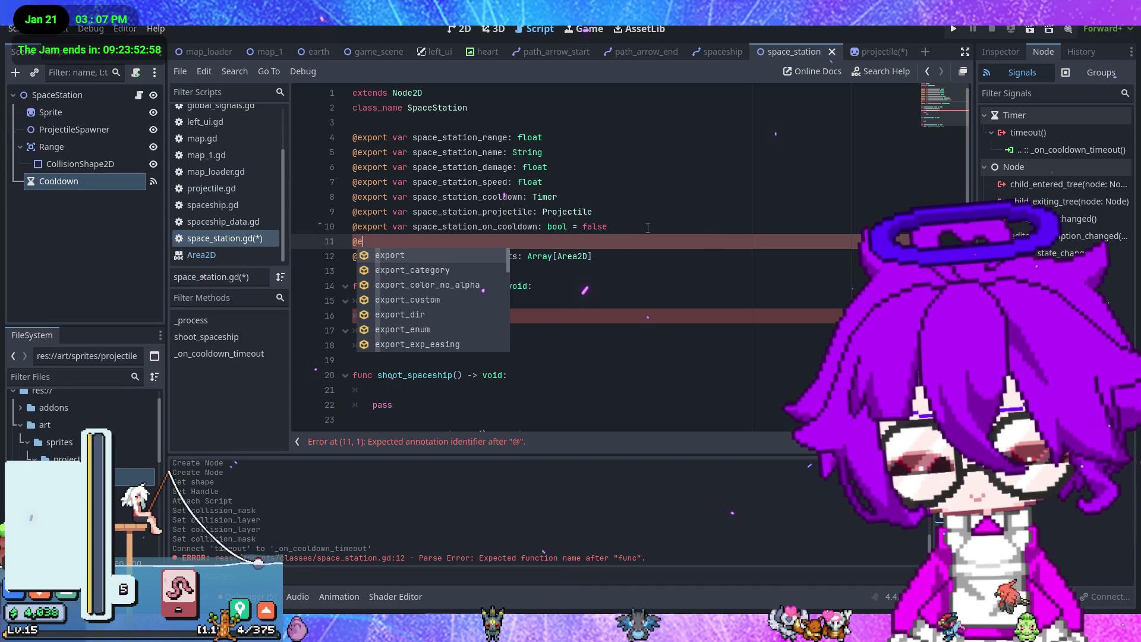
key(Return)
text(var space_stat)
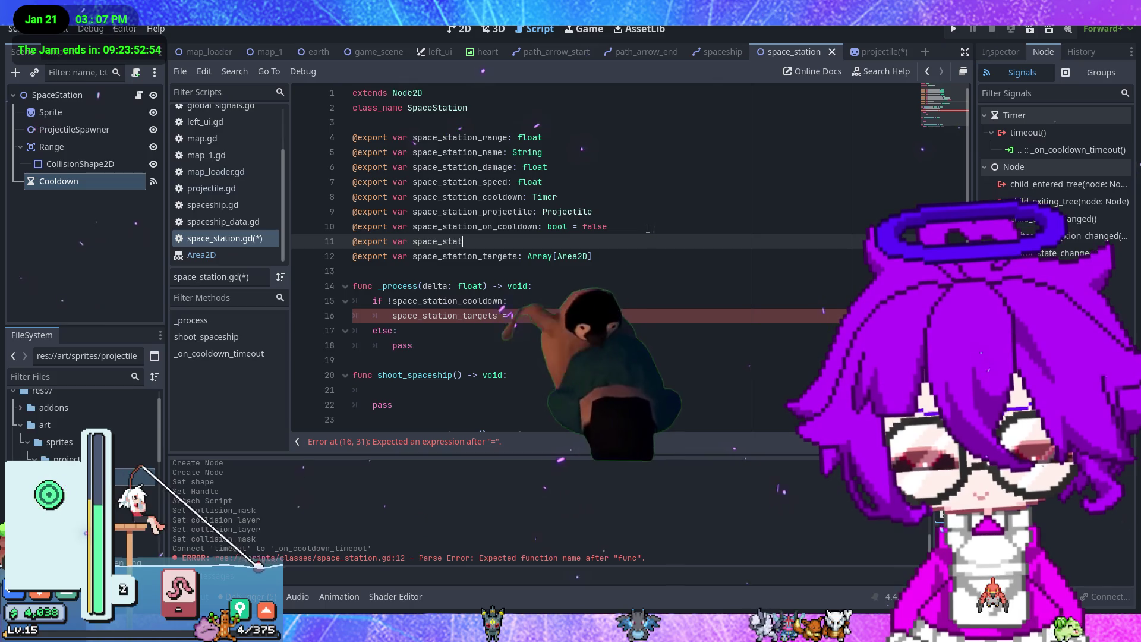
text(ion)
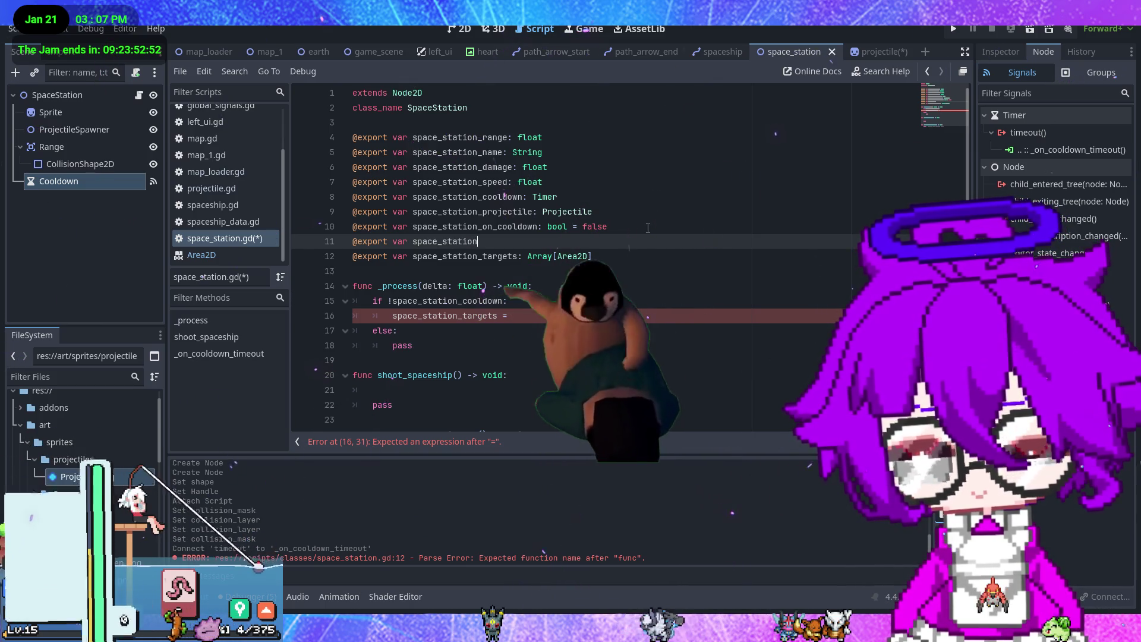
text(_range)
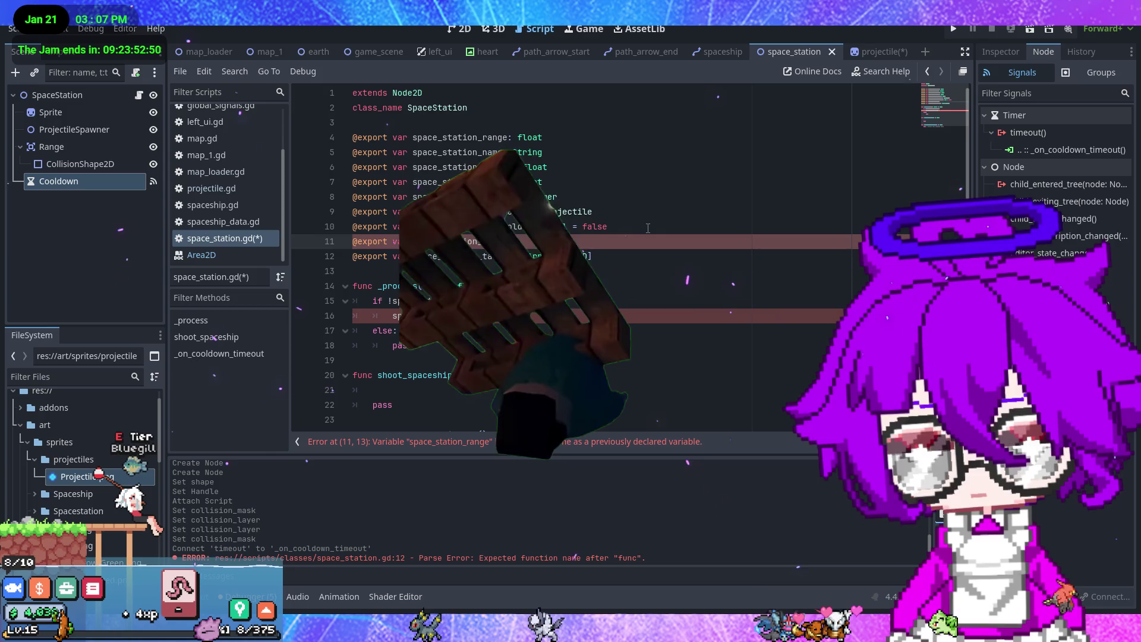
text(range: Are)
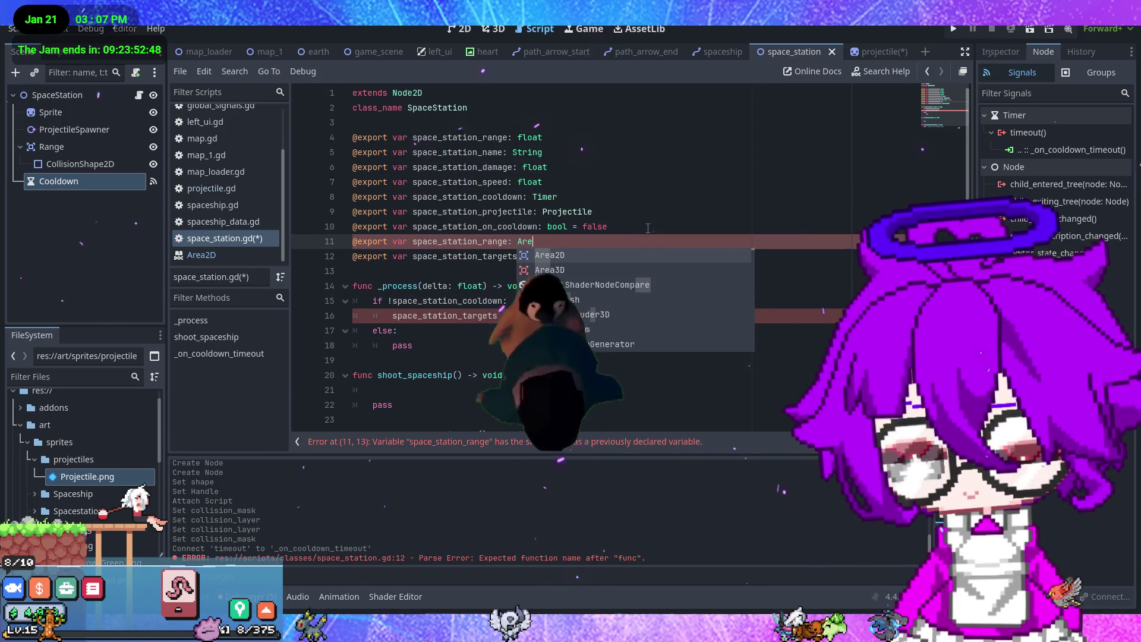
key(Return)
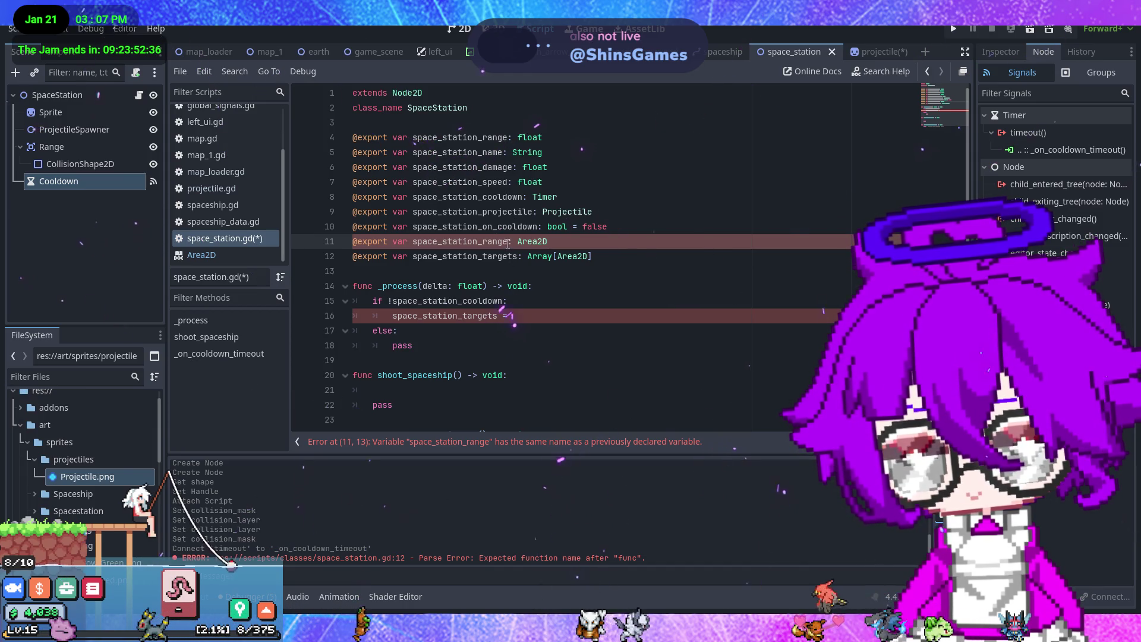
drag(507, 241, 483, 242)
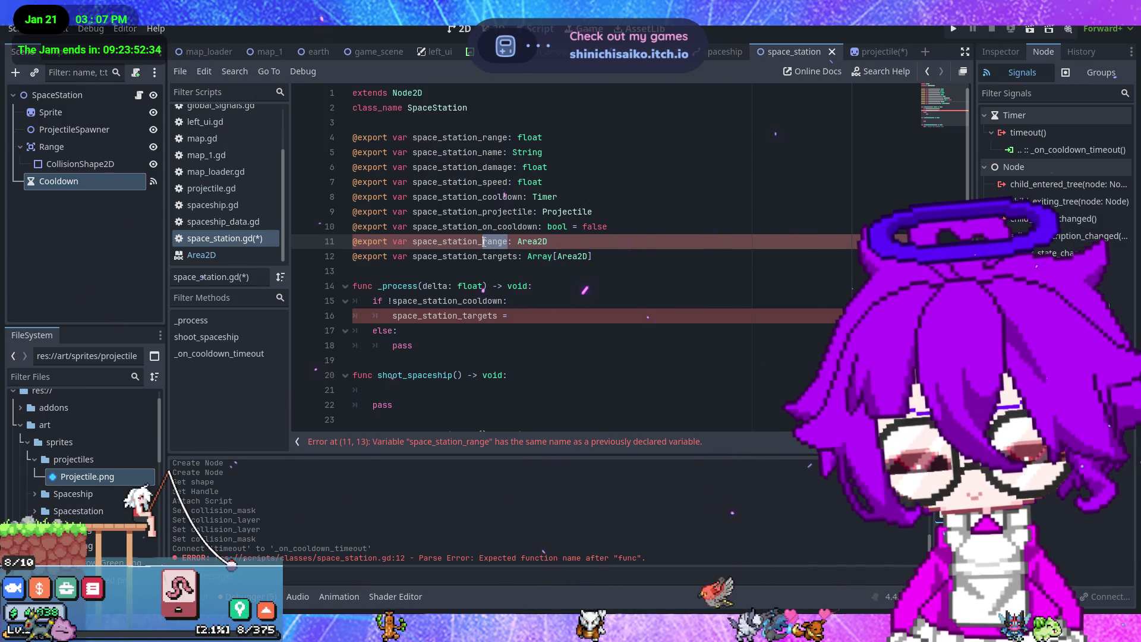
text(area)
click(591, 242)
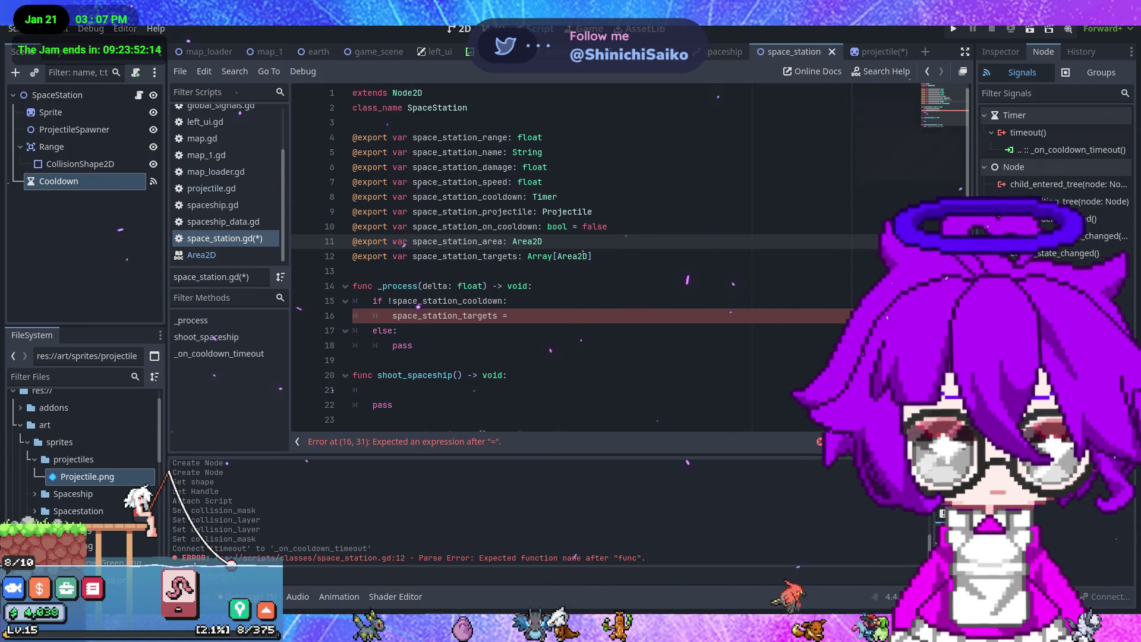
Check the Range node's signals, then delete the unfinished assignment and the space_station_area declaration
click(50, 150)
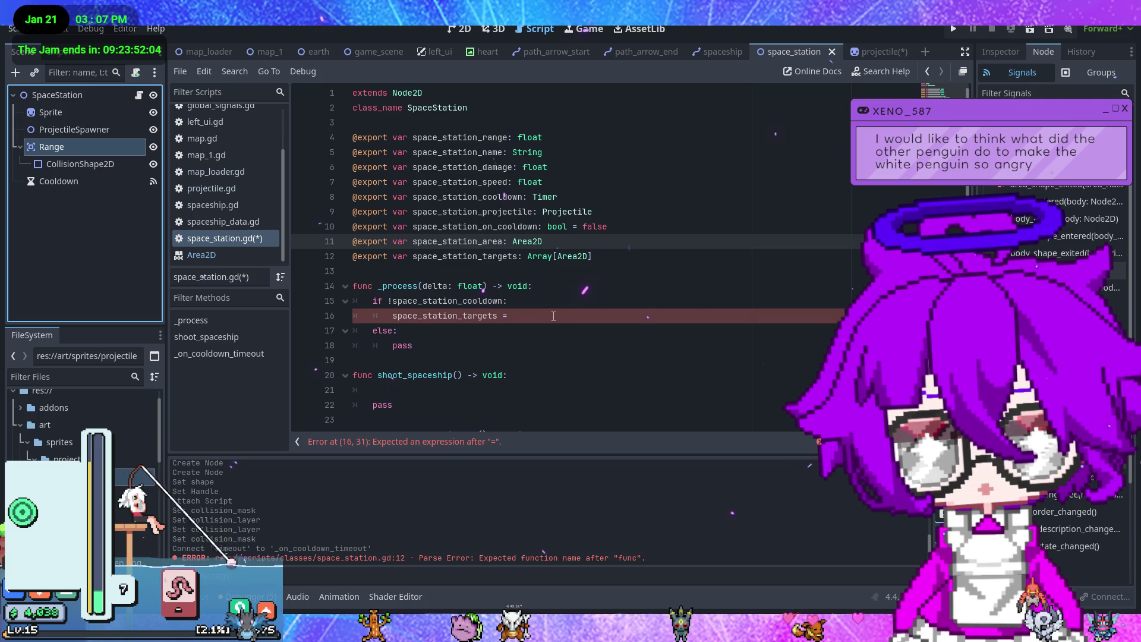
drag(553, 316, 400, 322)
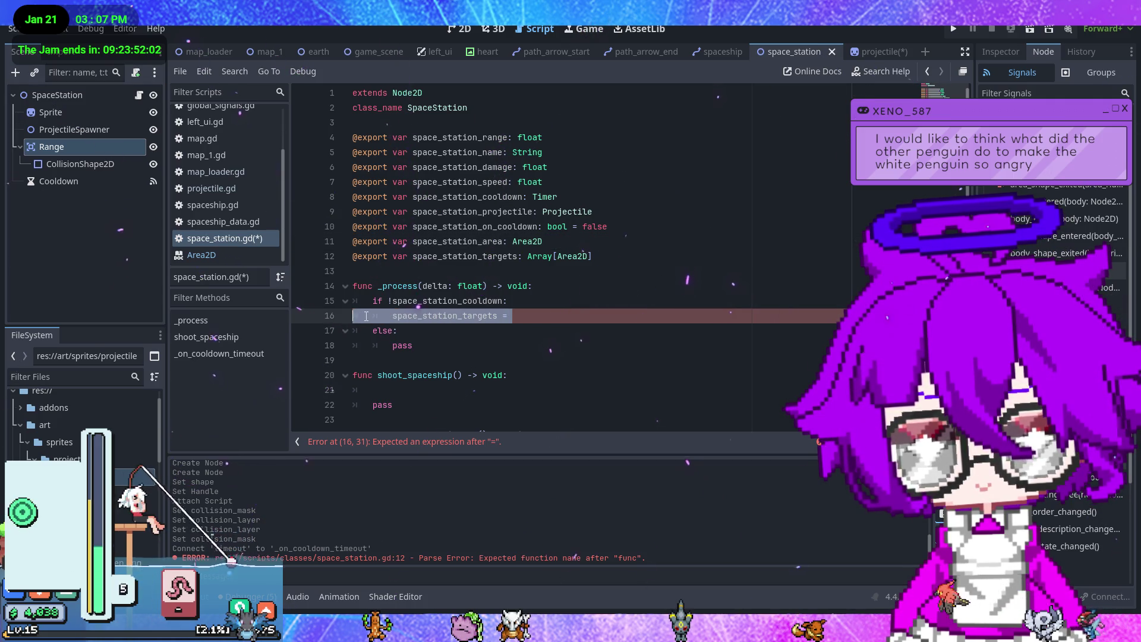
key(BackSpace)
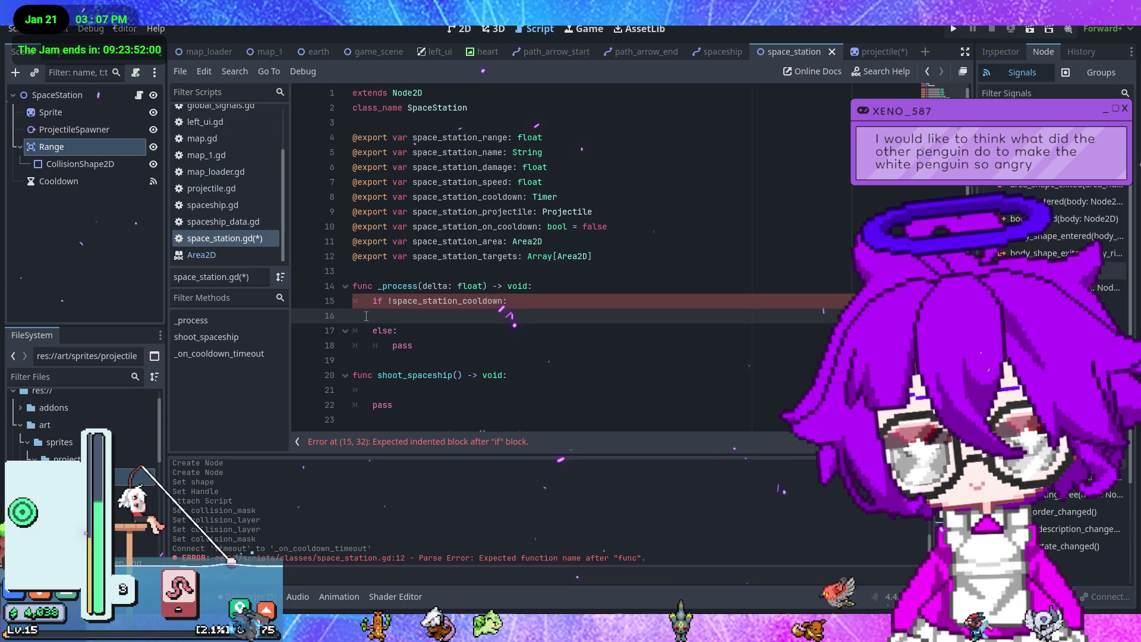
drag(542, 242, 344, 258)
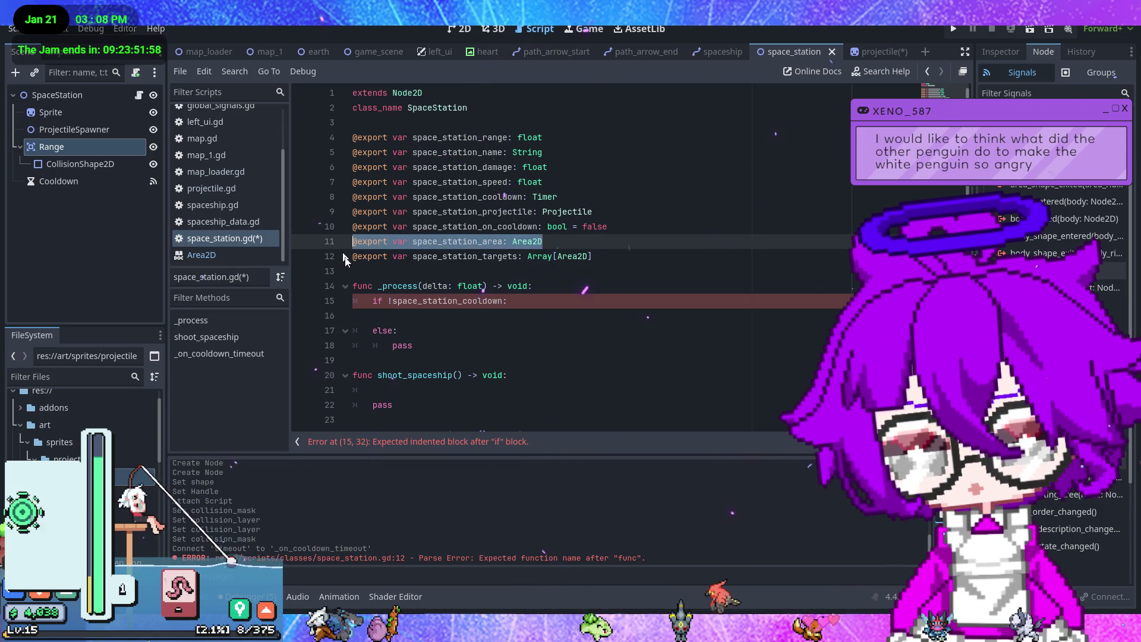
key(BackSpace)
key(BackSpace)
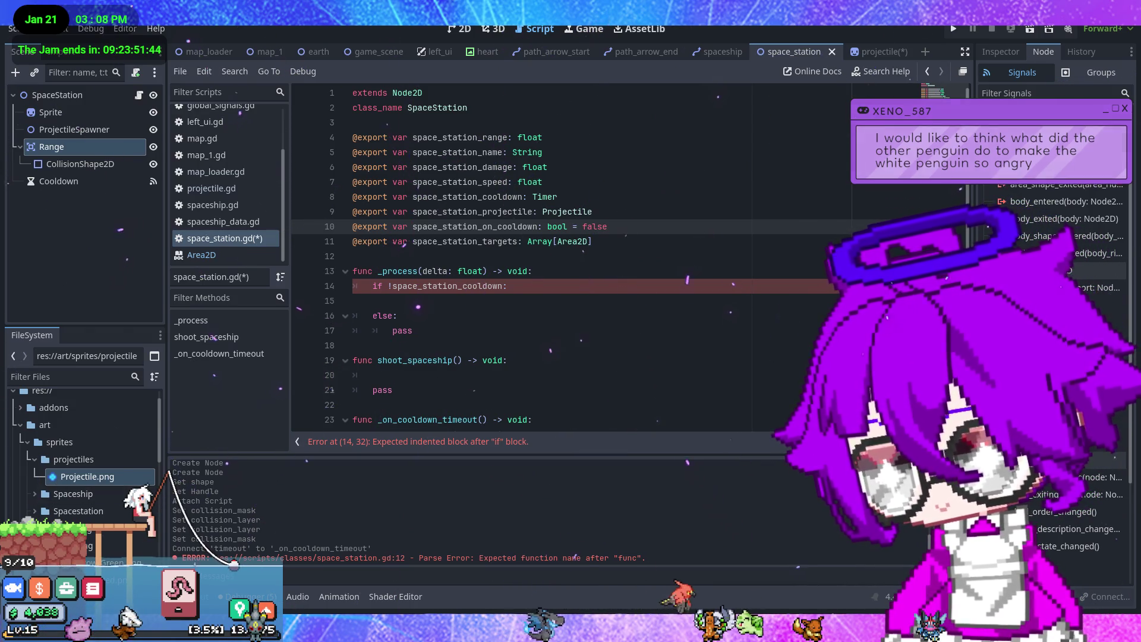
Put pass back into the if branch and show the Range node's signals
click(13, 588)
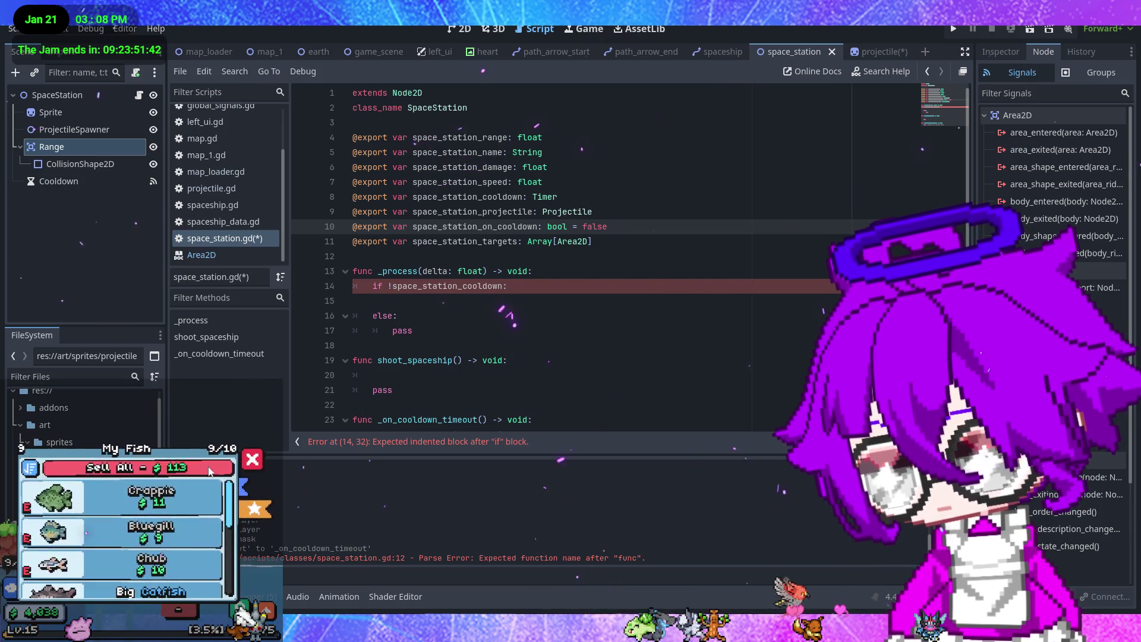
click(233, 467)
click(244, 464)
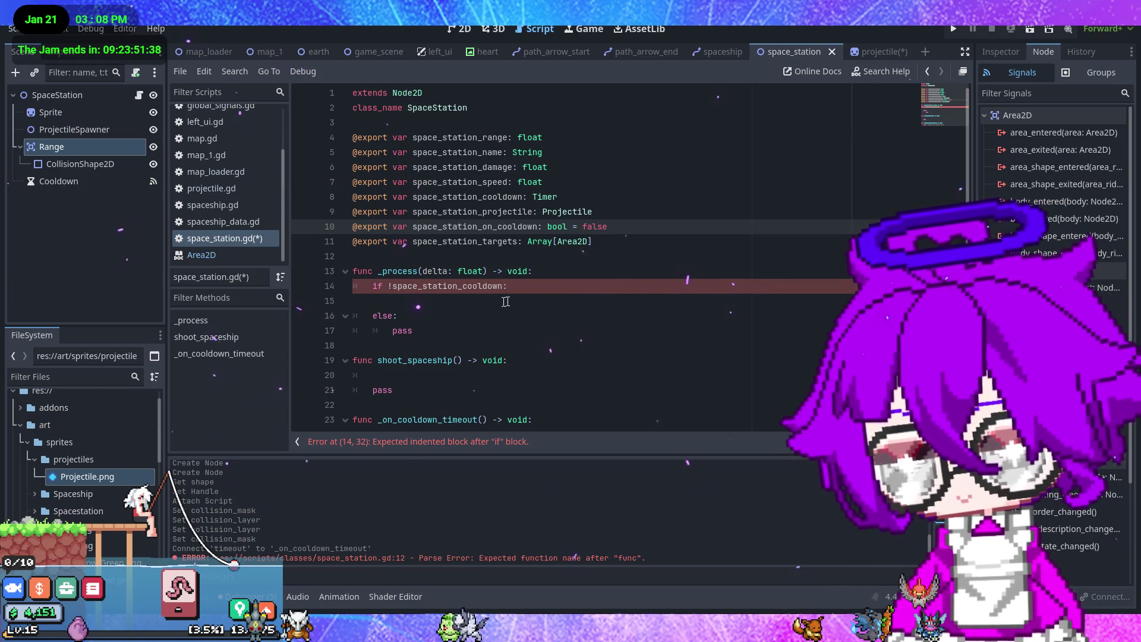
click(525, 304)
text(pass)
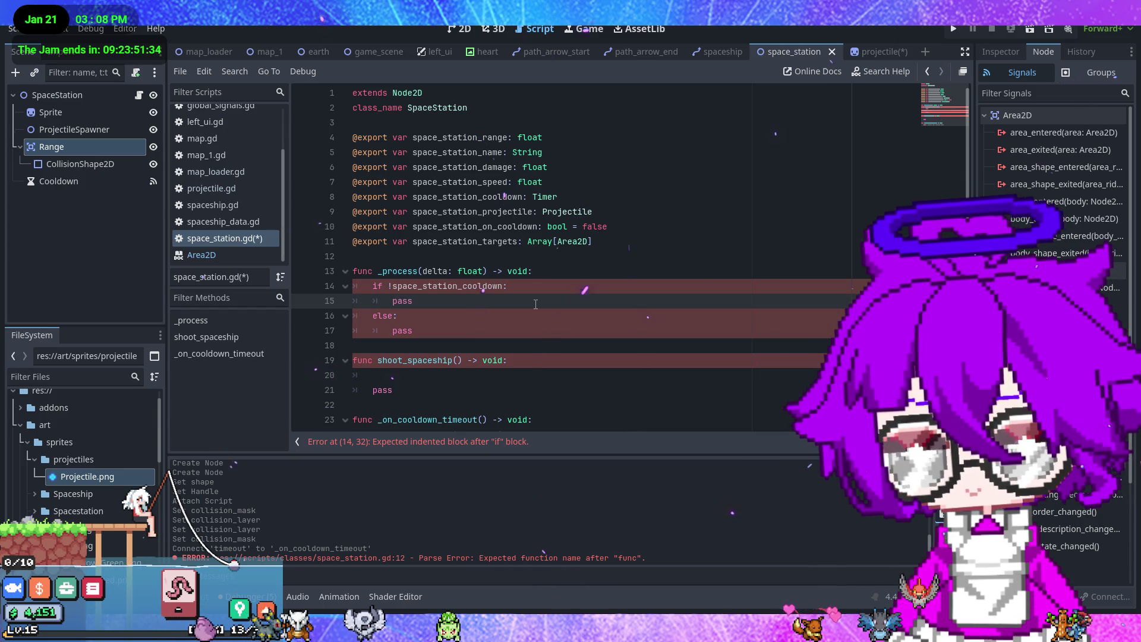
scroll(529, 339, down, 1)
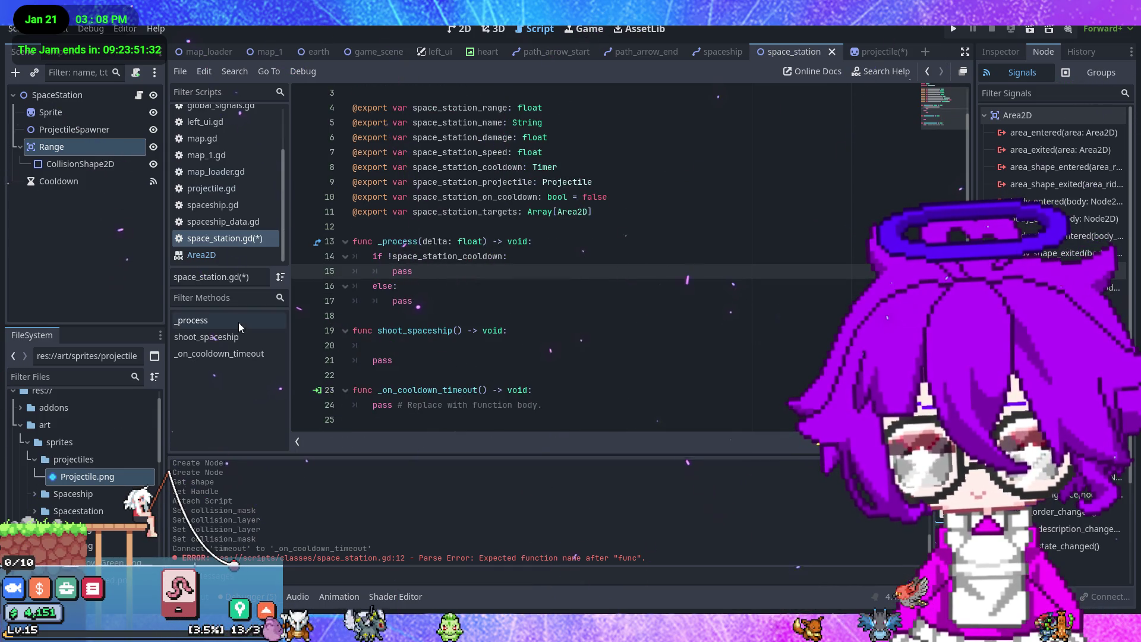
click(59, 147)
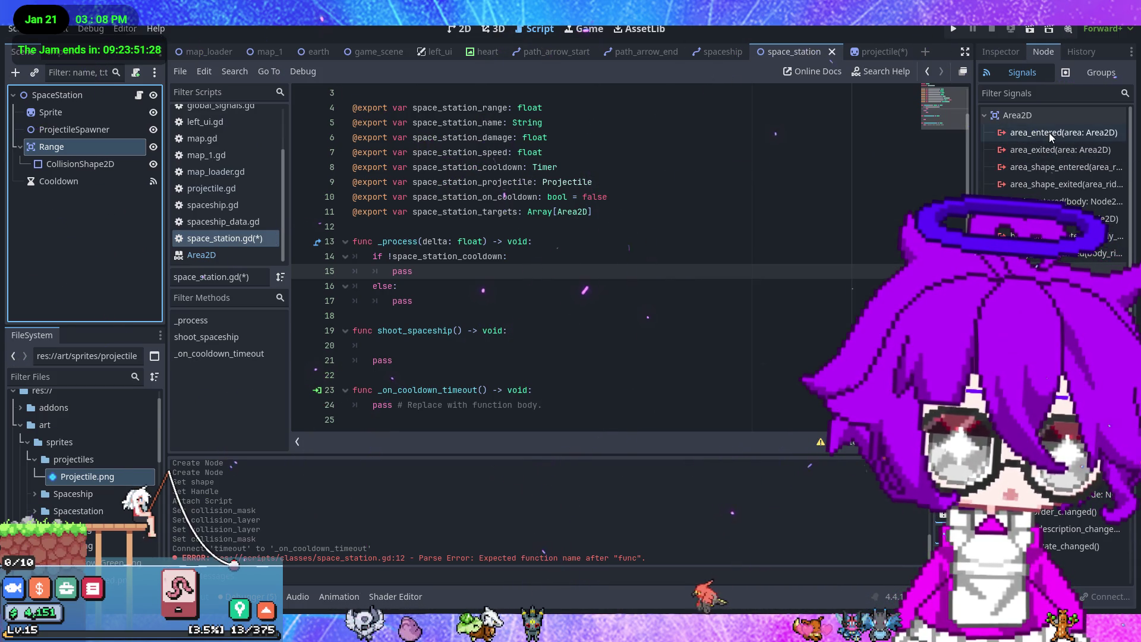
Connect Range's area_entered and area_exited to new _on_range_area_entered and _on_range_area_exited handlers
mouse_move(1049, 133)
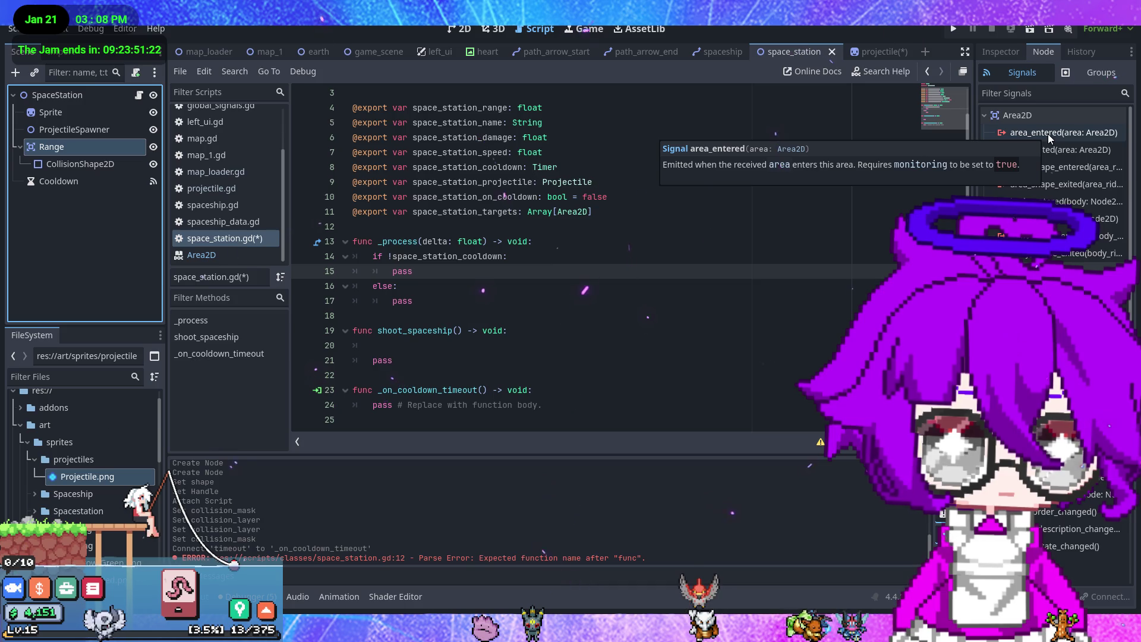
mouse_move(1059, 169)
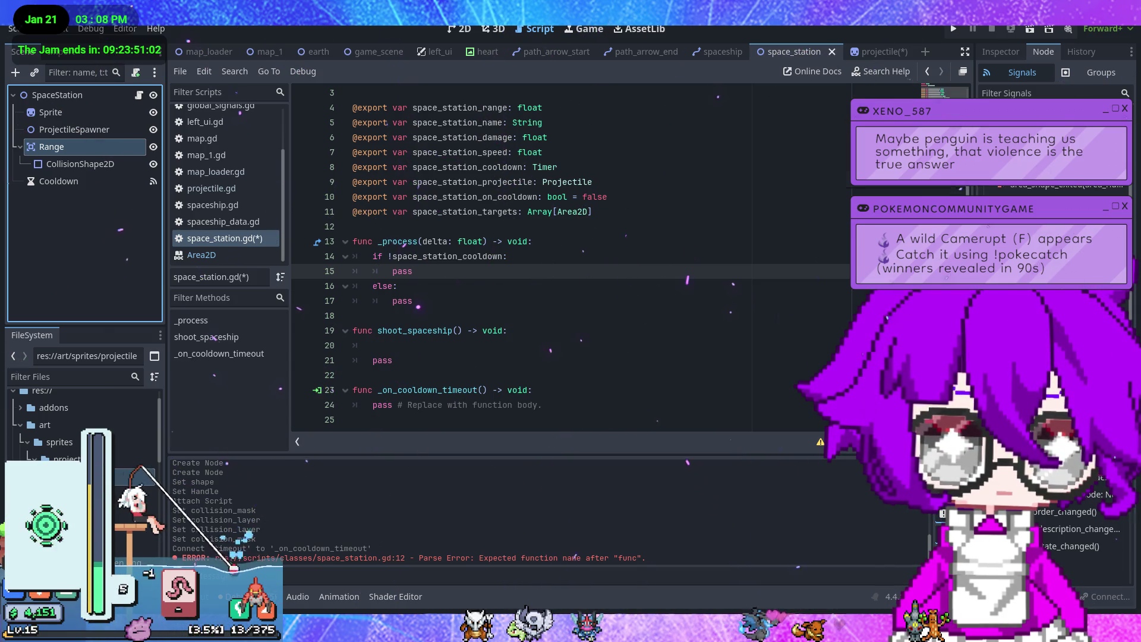
click(1104, 597)
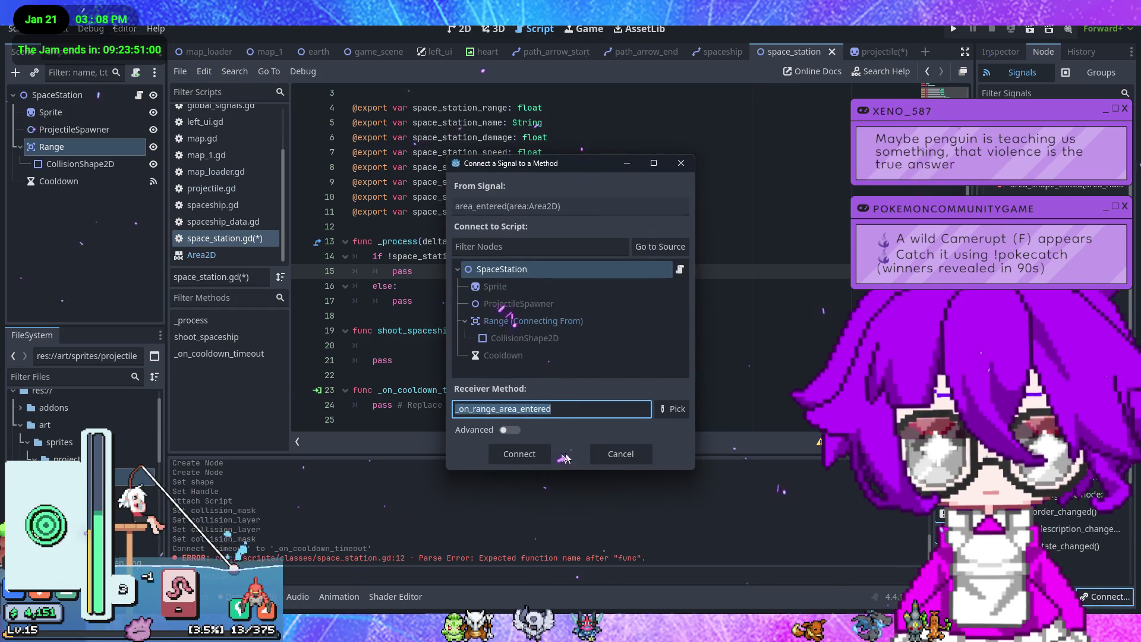
click(518, 454)
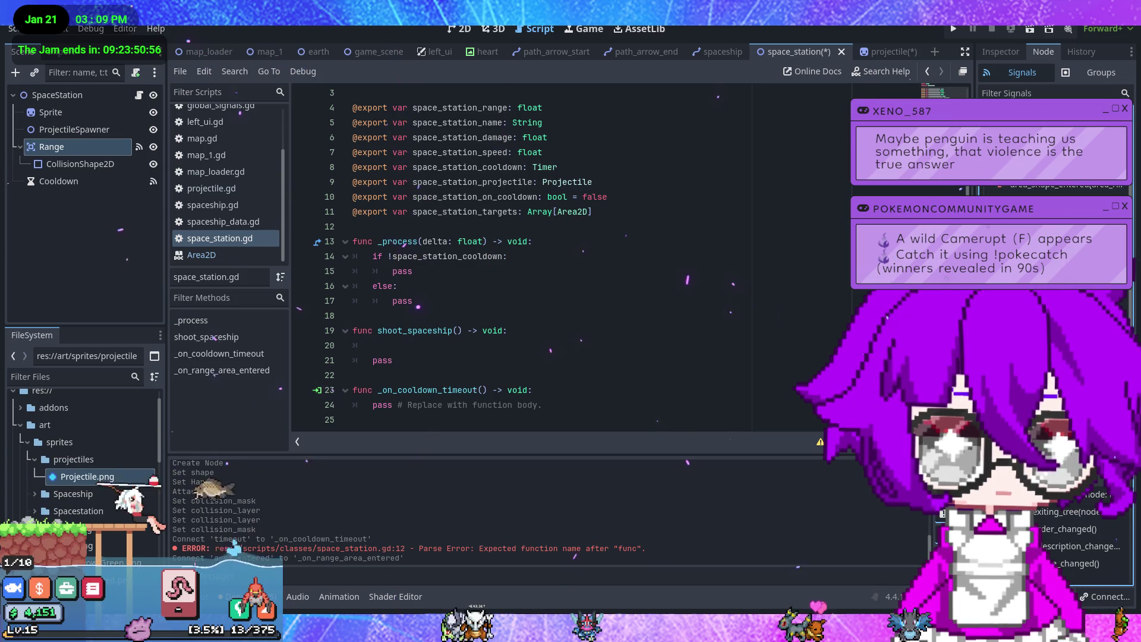
click(1081, 597)
click(518, 454)
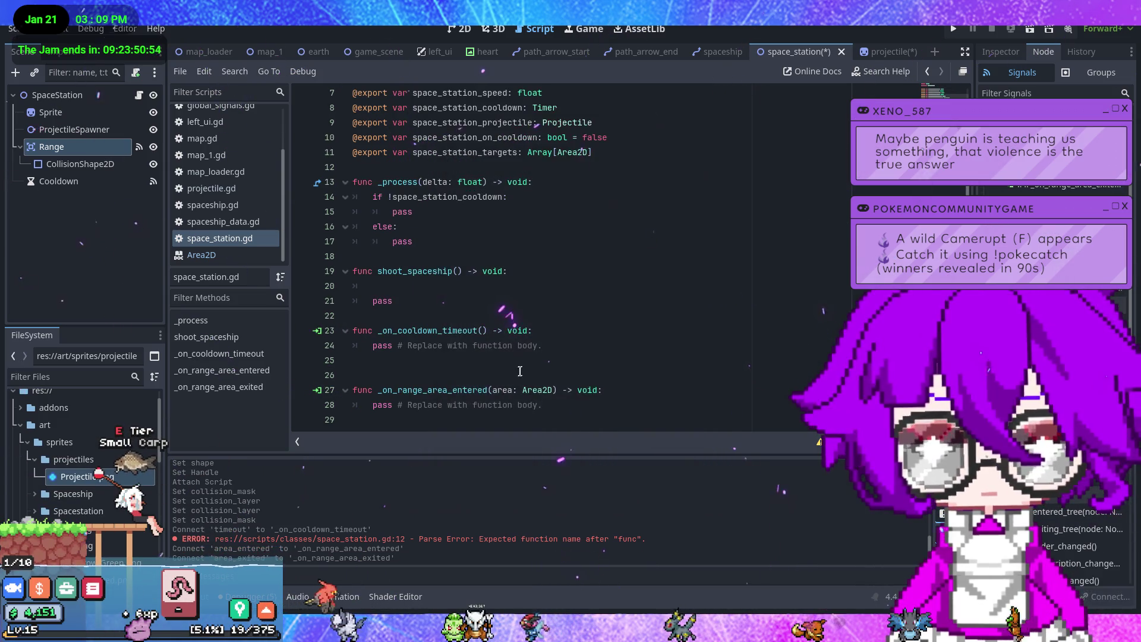
drag(542, 345, 373, 346)
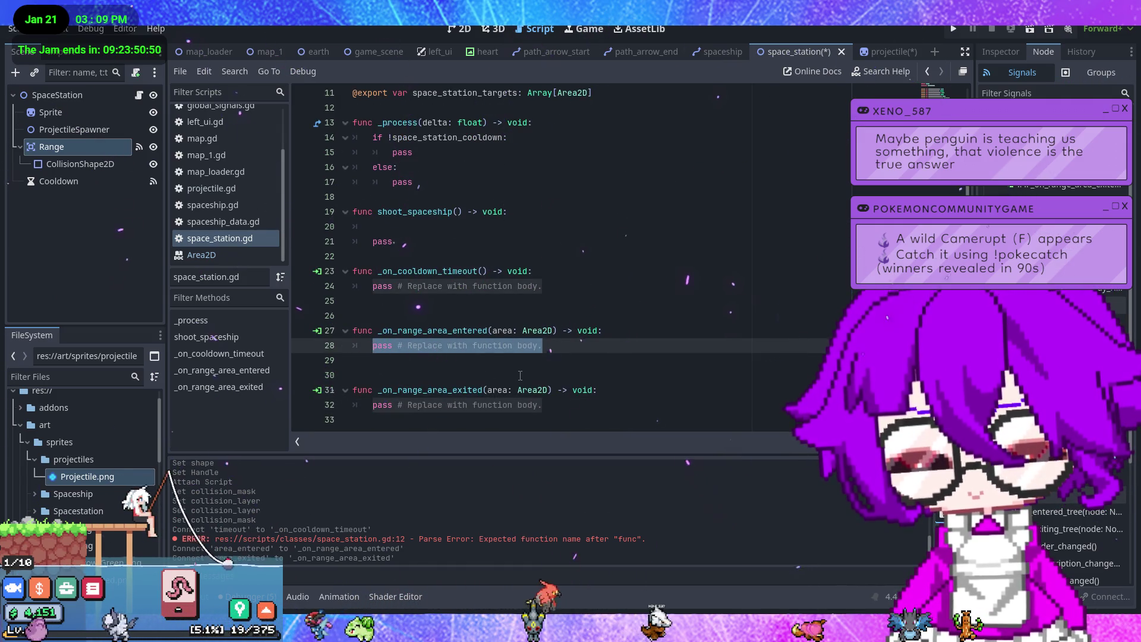
Write space_station_targets.append(Area2D) in the _on_range_area_entered handler
scroll(653, 339, up, 1)
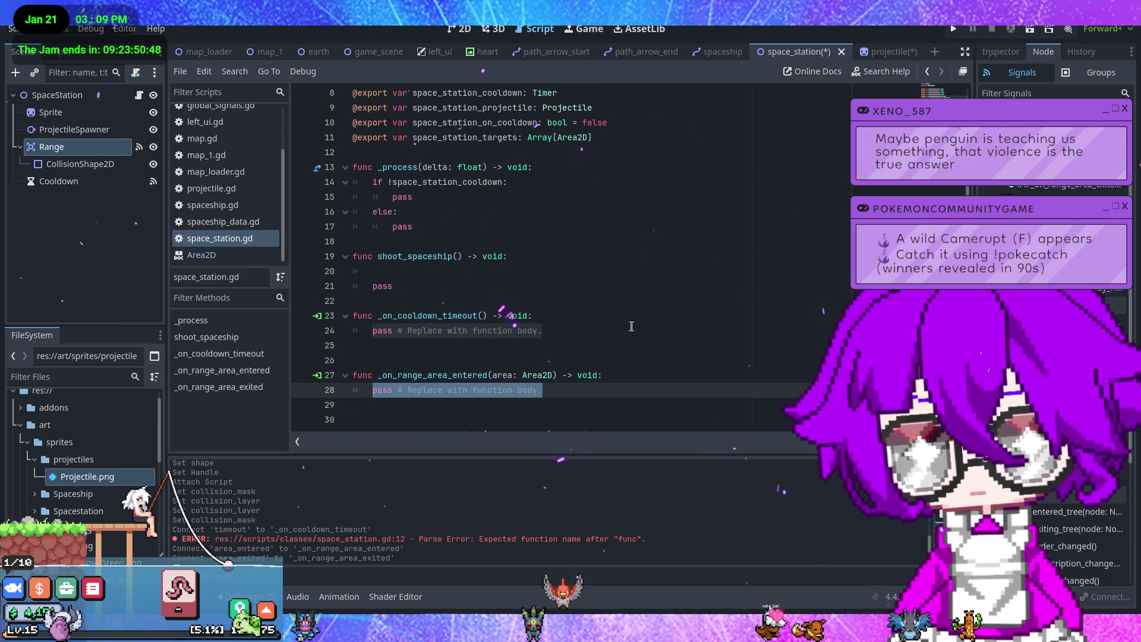
text(spa)
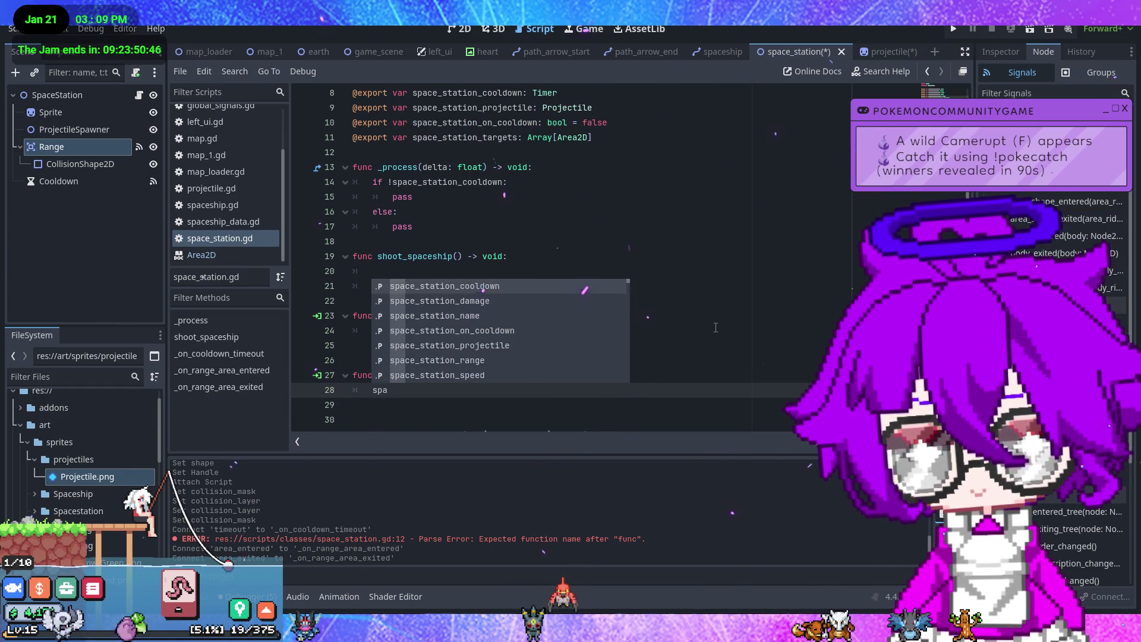
text(ce_stat)
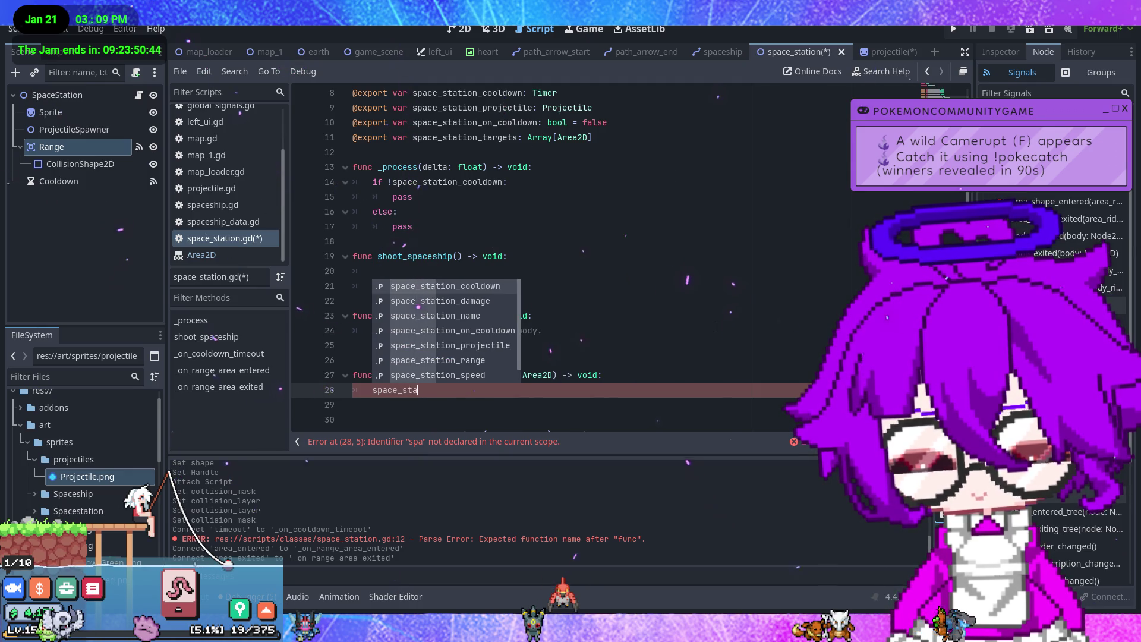
key(Down)
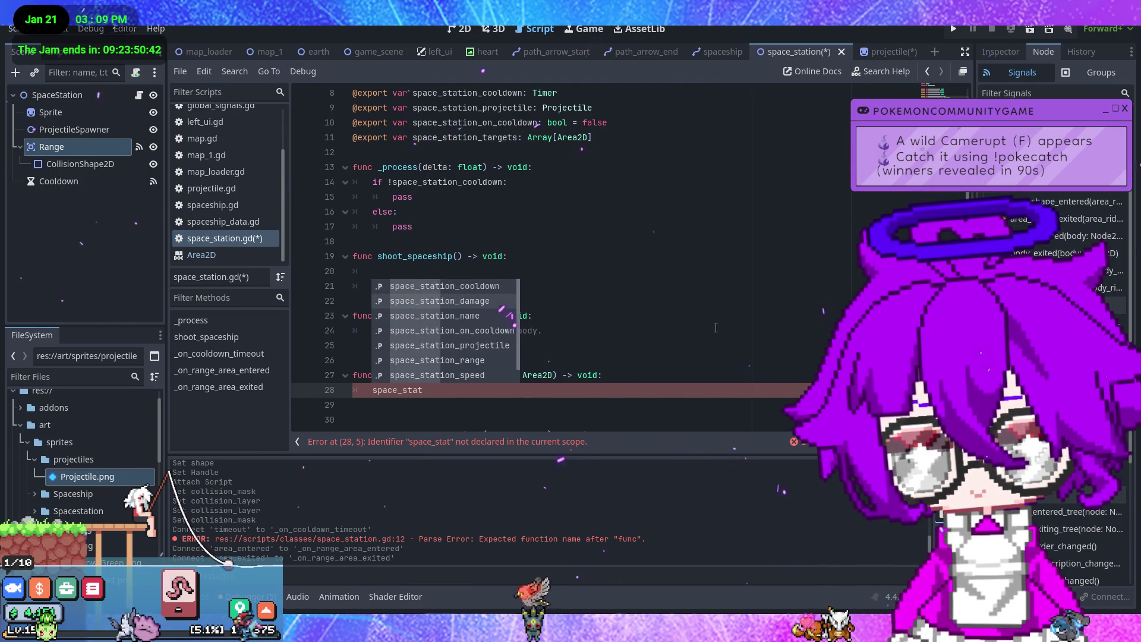
text(ion_)
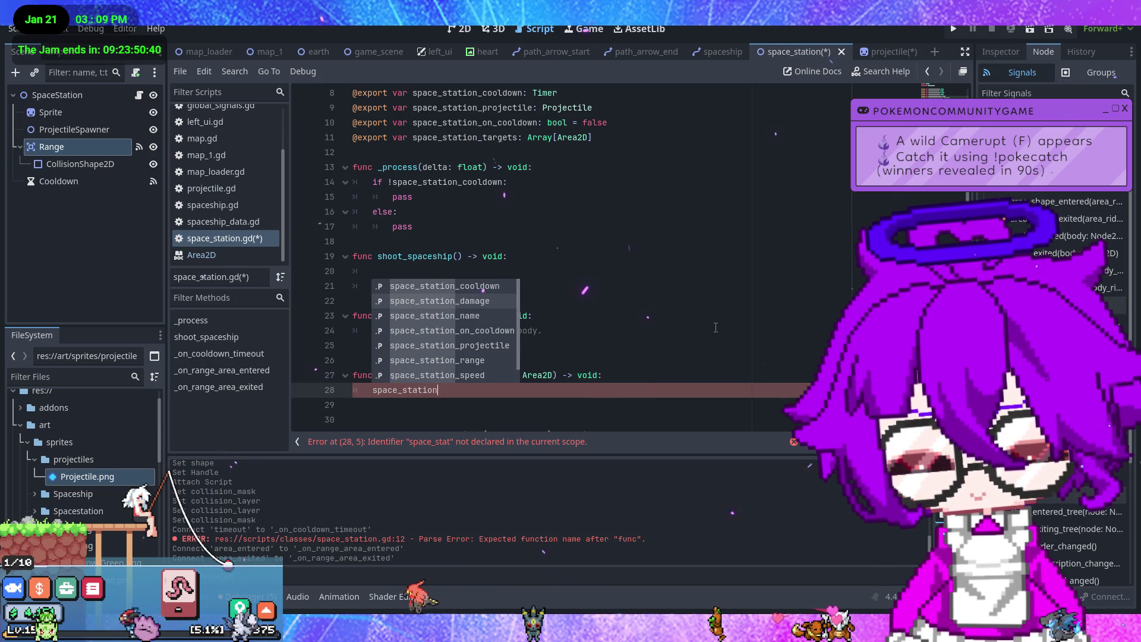
text(targets.)
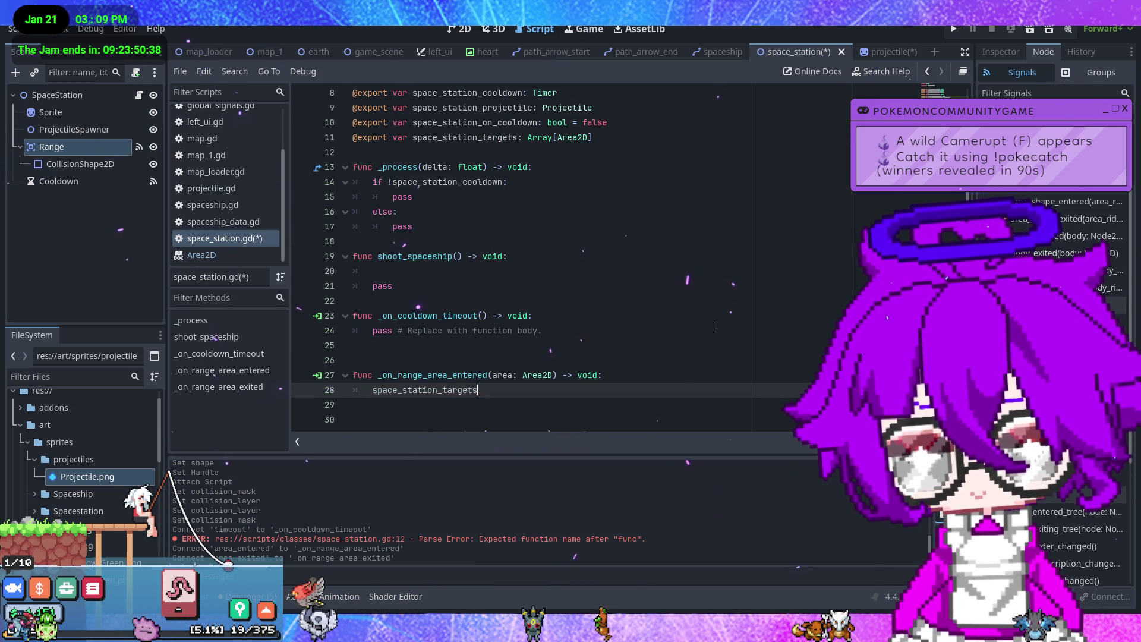
text(add)
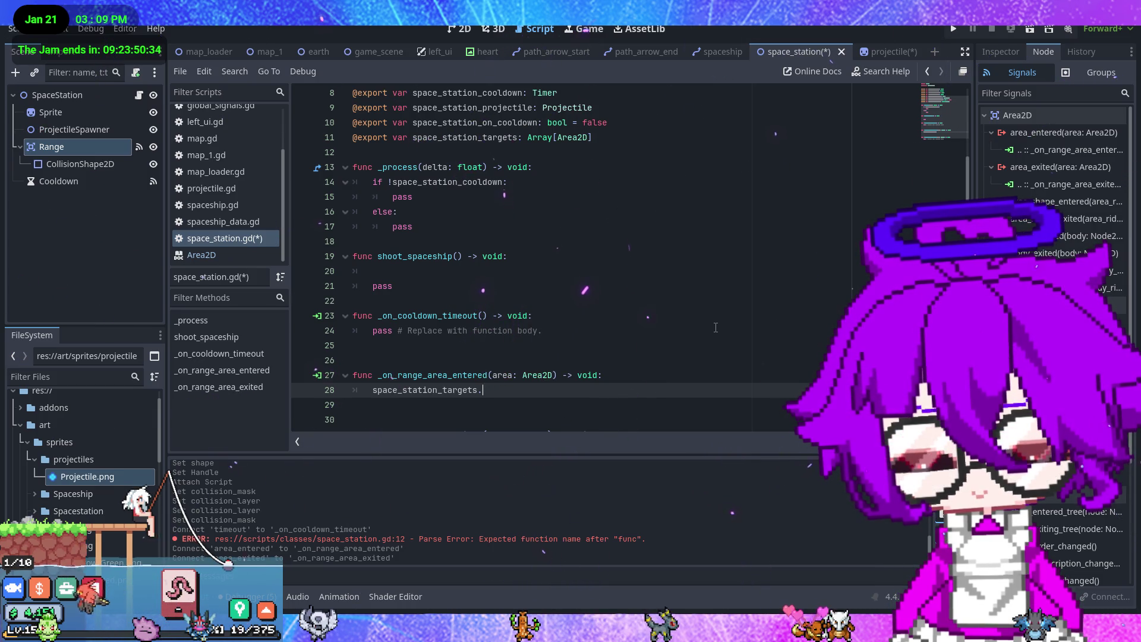
key(BackSpace)
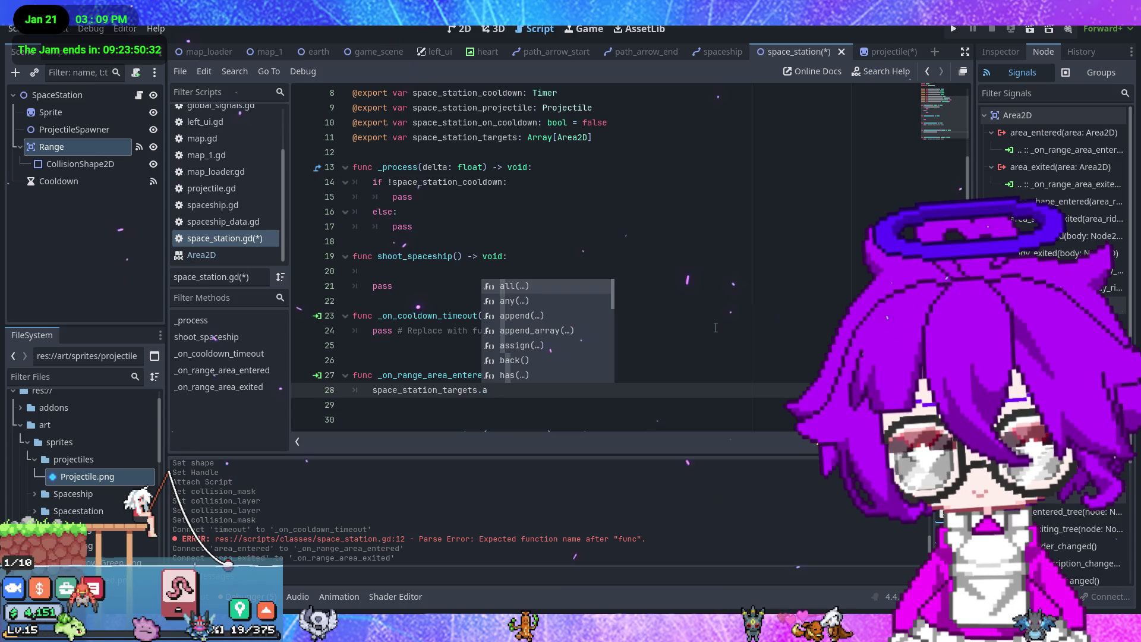
key(Down)
key(Down)
key(Return)
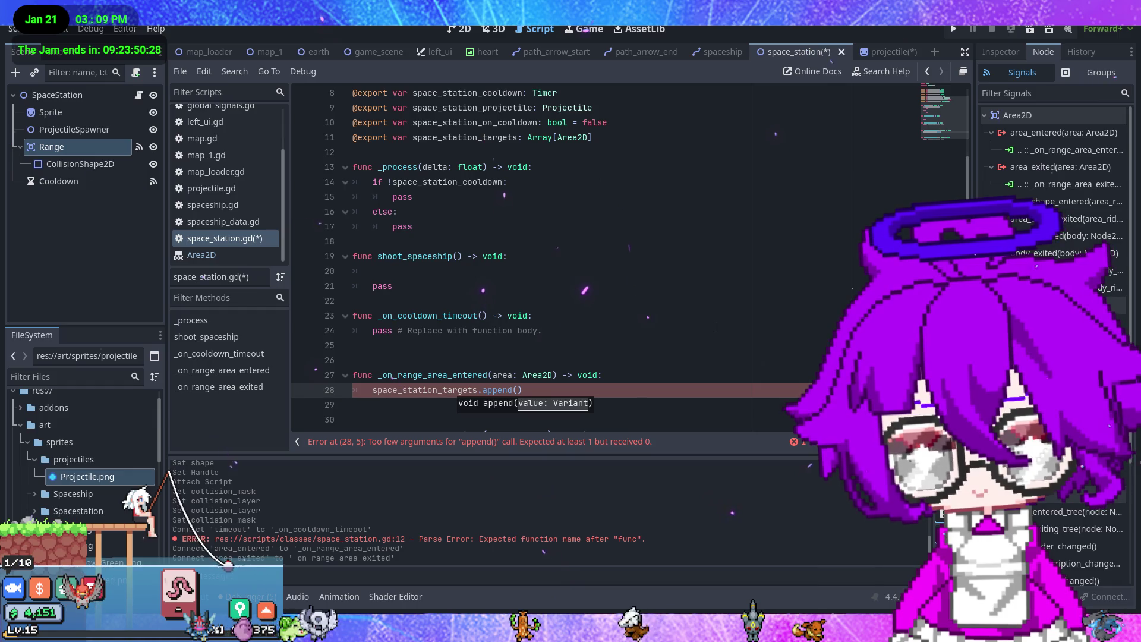
text(area)
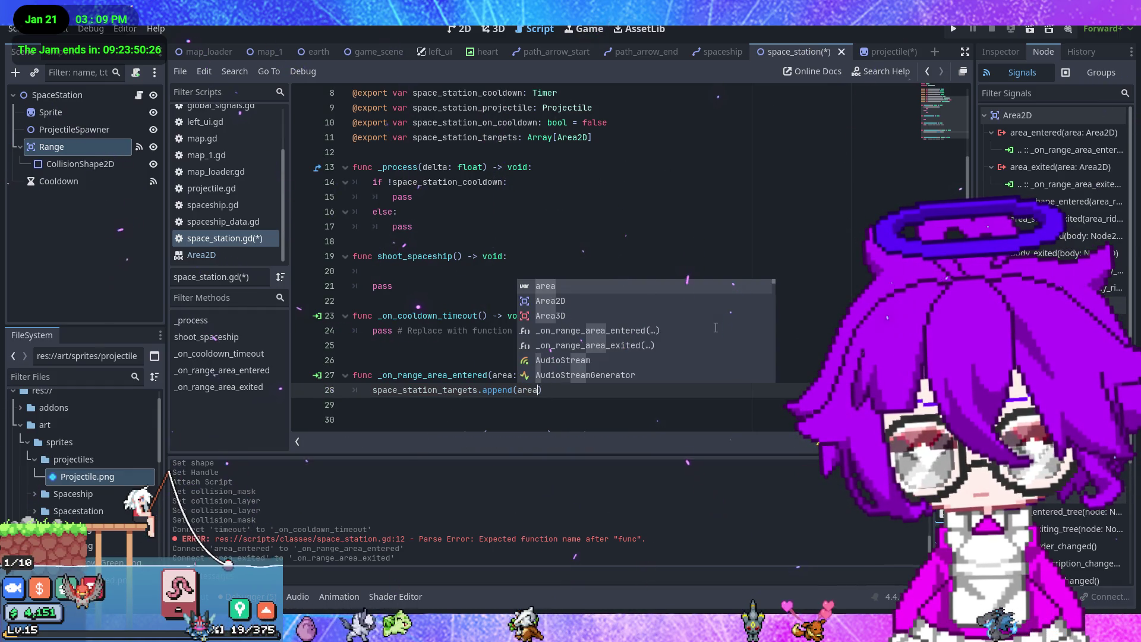
key(Down)
key(Return)
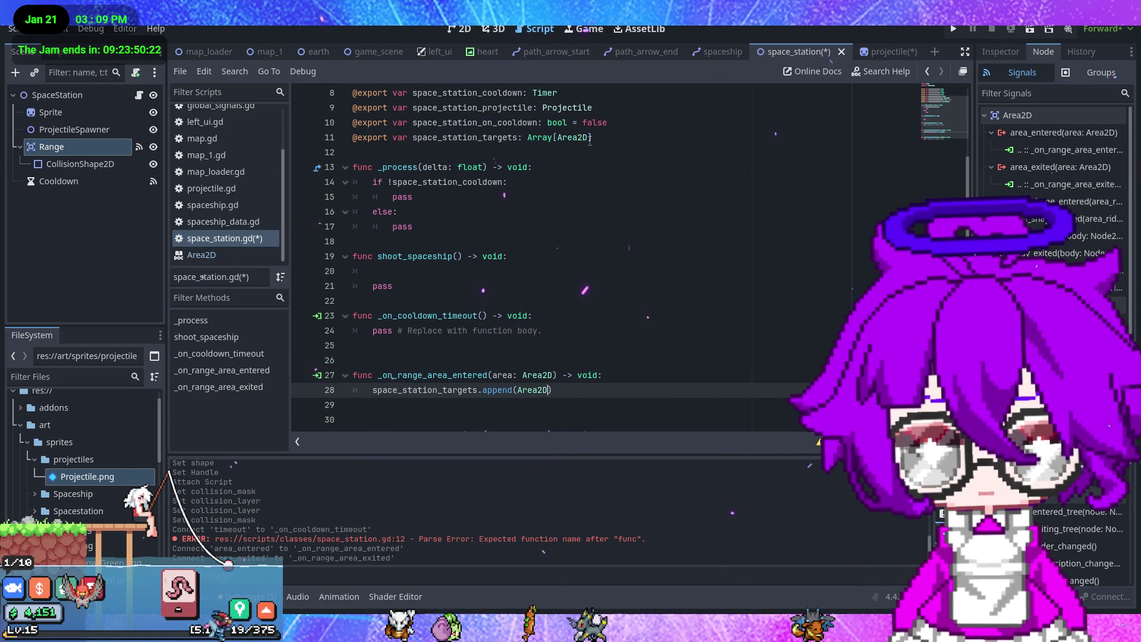
Change the targets array's element type from Area2D to Spaceship after checking the spaceship scene
double_click(564, 137)
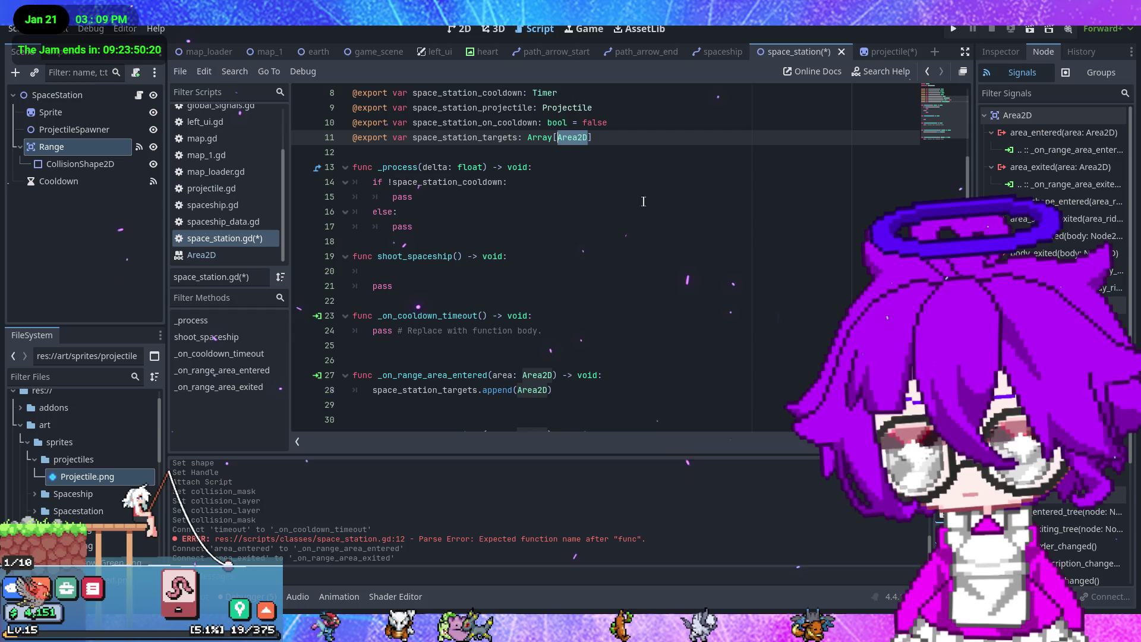
click(709, 54)
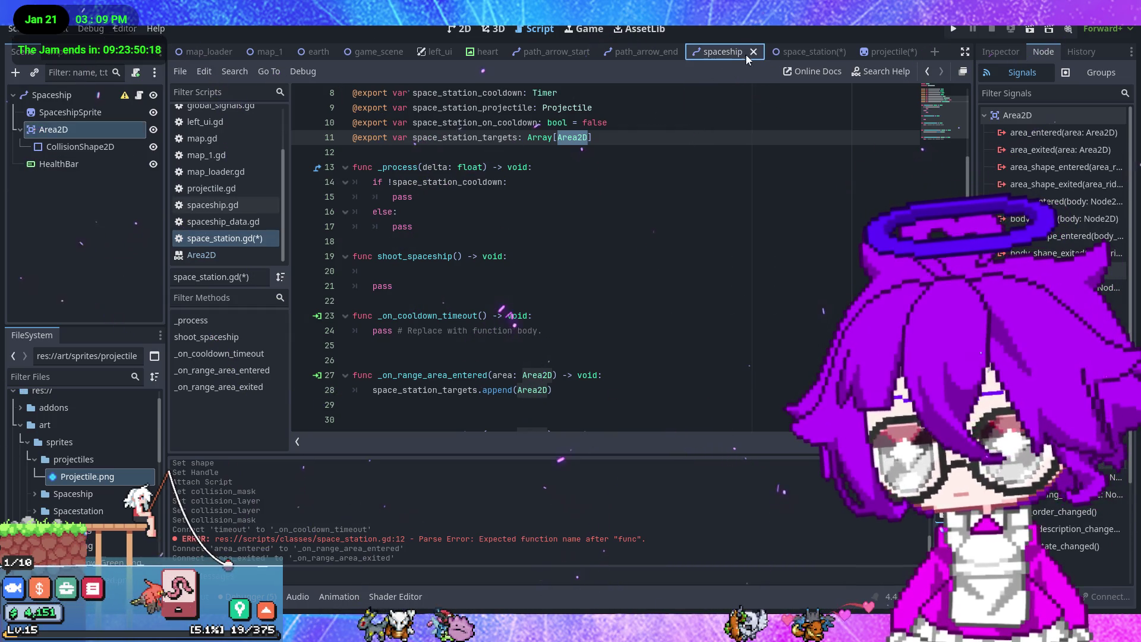
click(780, 51)
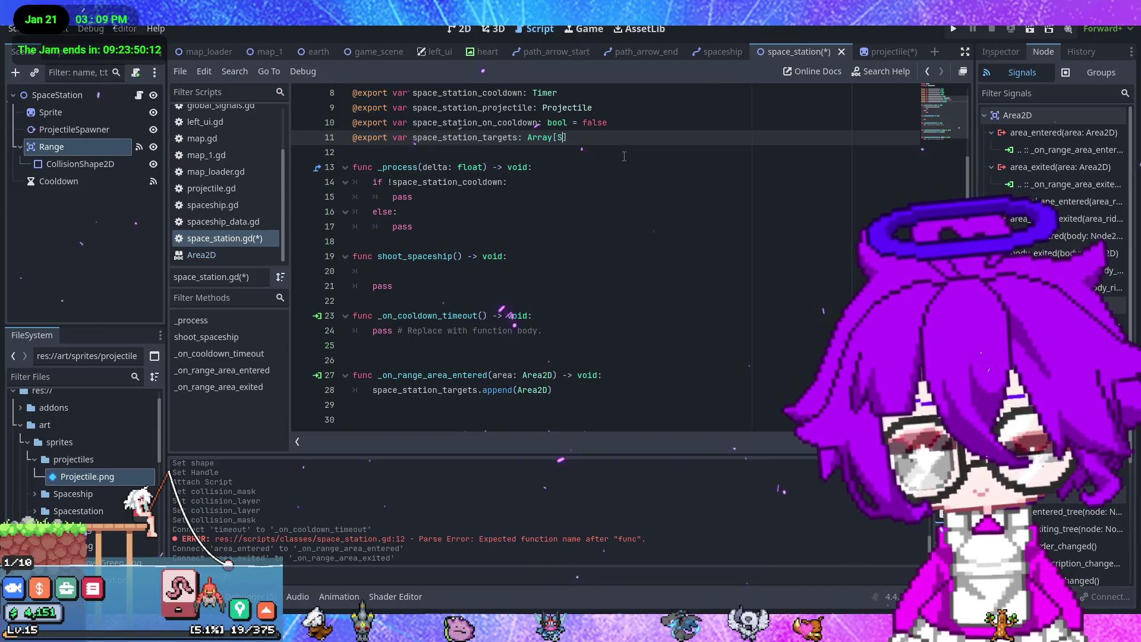
text(Spa)
key(Return)
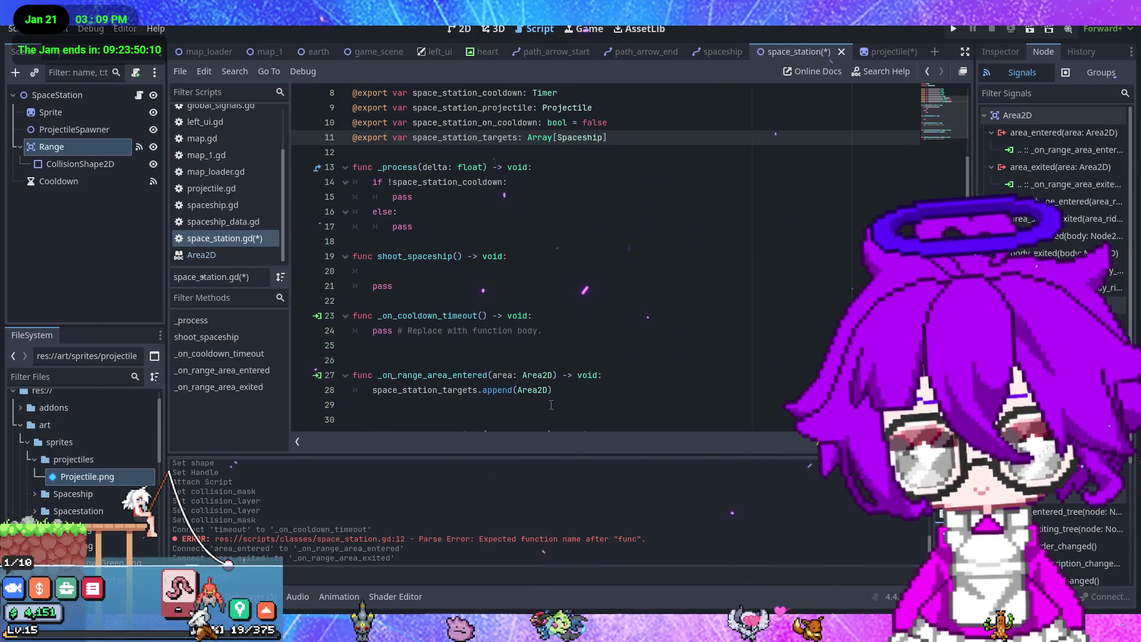
Change the append argument to area.get_parent()
click(542, 391)
key(Delete)
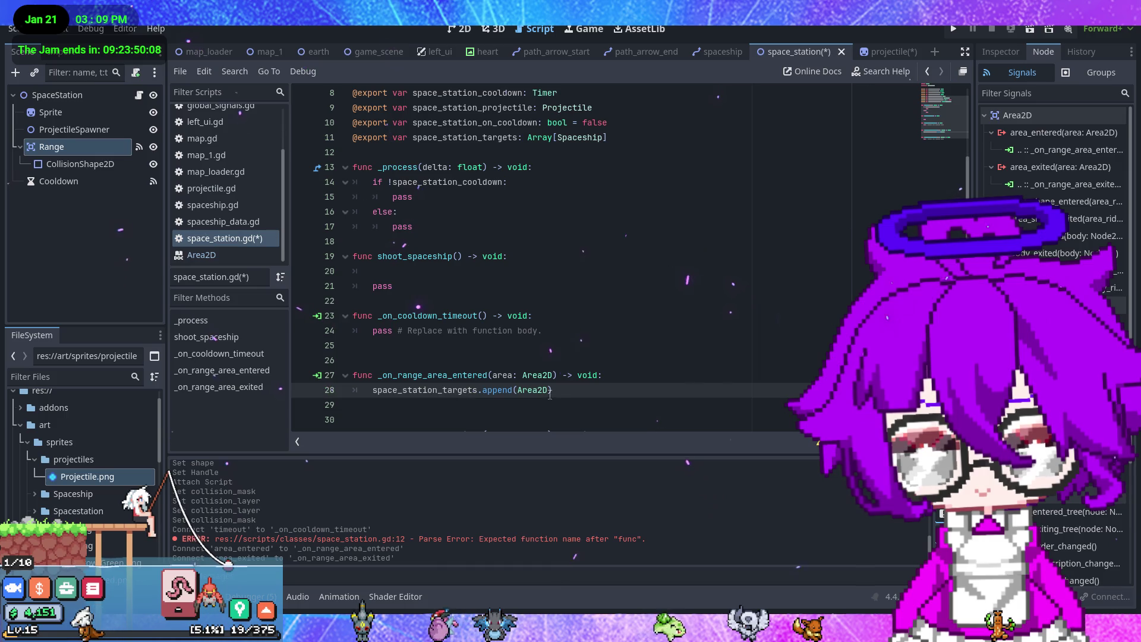
key(BackSpace)
key(BackSpace)
key(BackSpace)
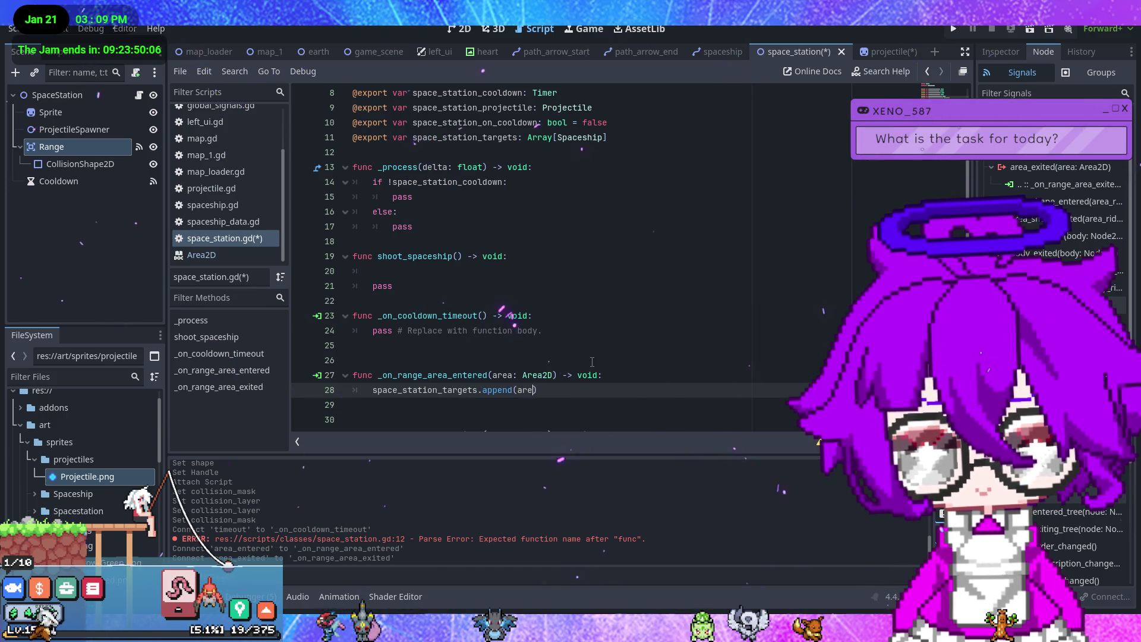
text(are)
key(Return)
text(.get)
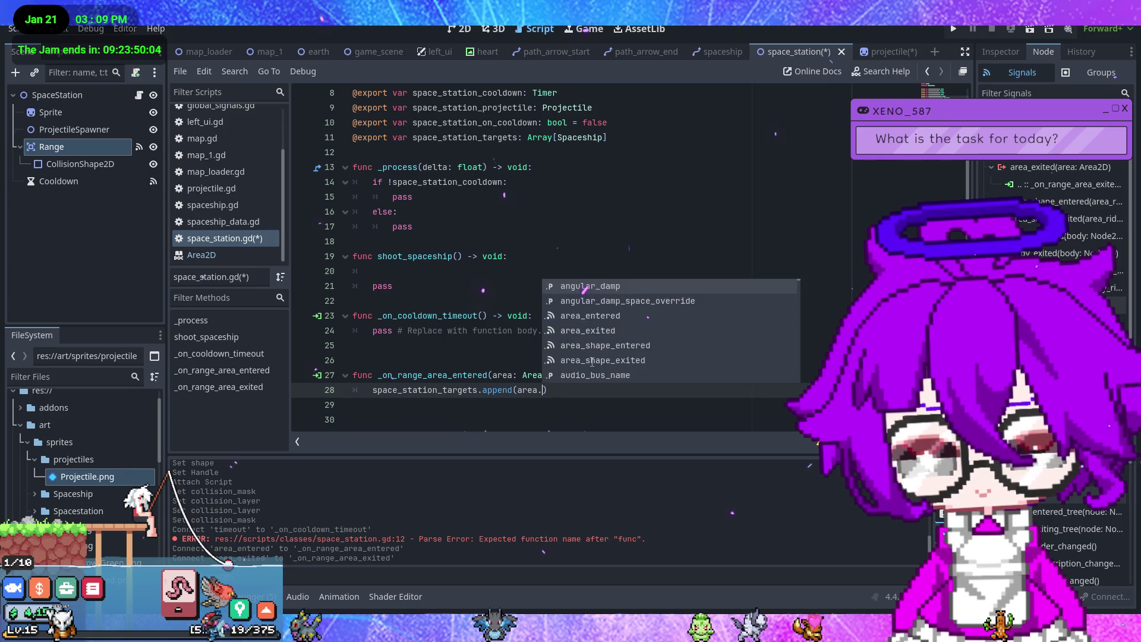
text(_pa)
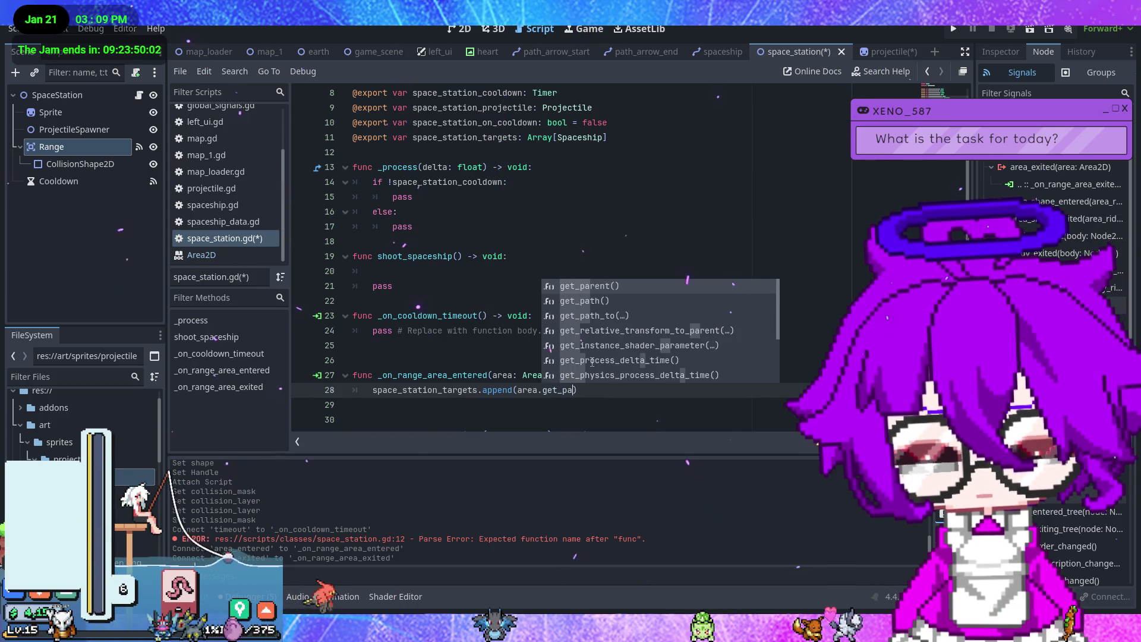
key(Return)
scroll(612, 380, down, 1)
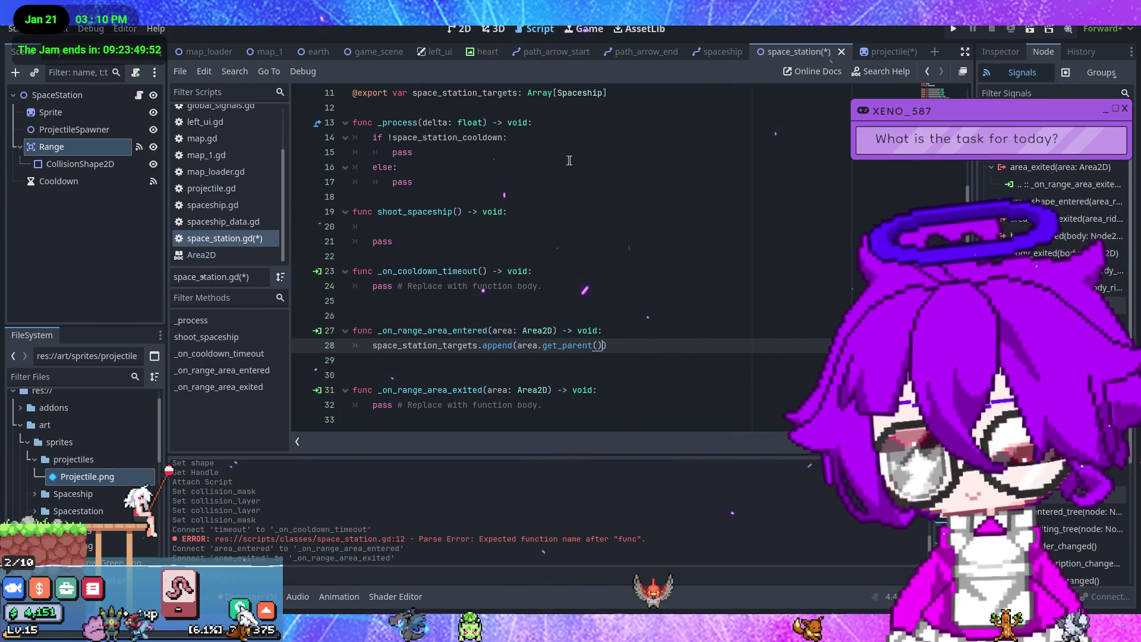
key(alt+Tab)
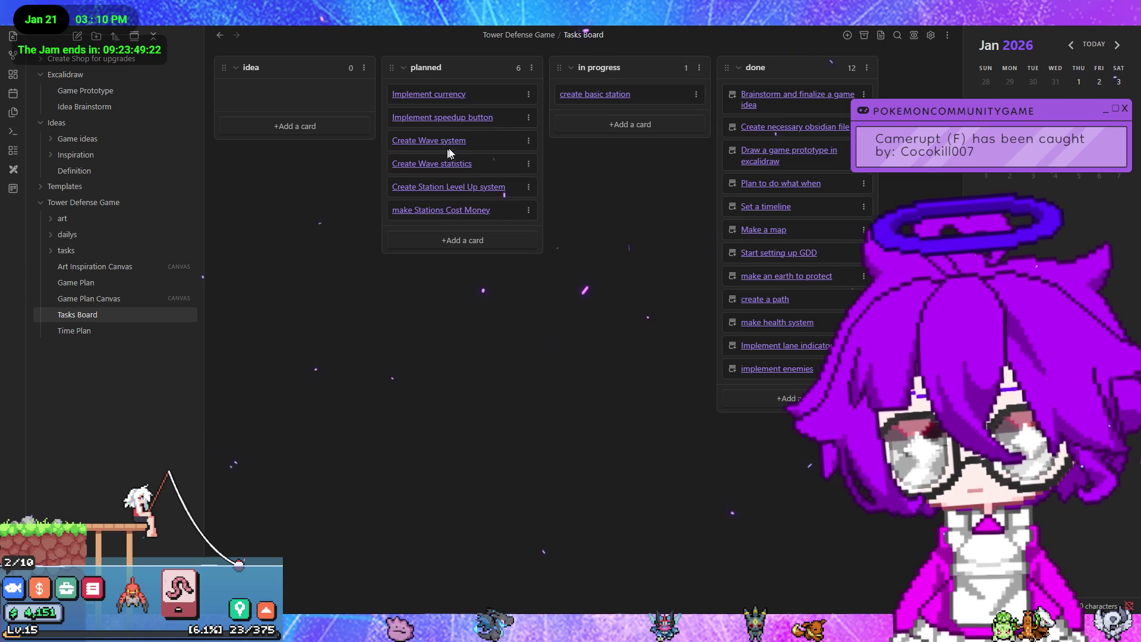
Preview the planned cards on the Tasks Board, such as Create Wave statistics
mouse_move(506, 156)
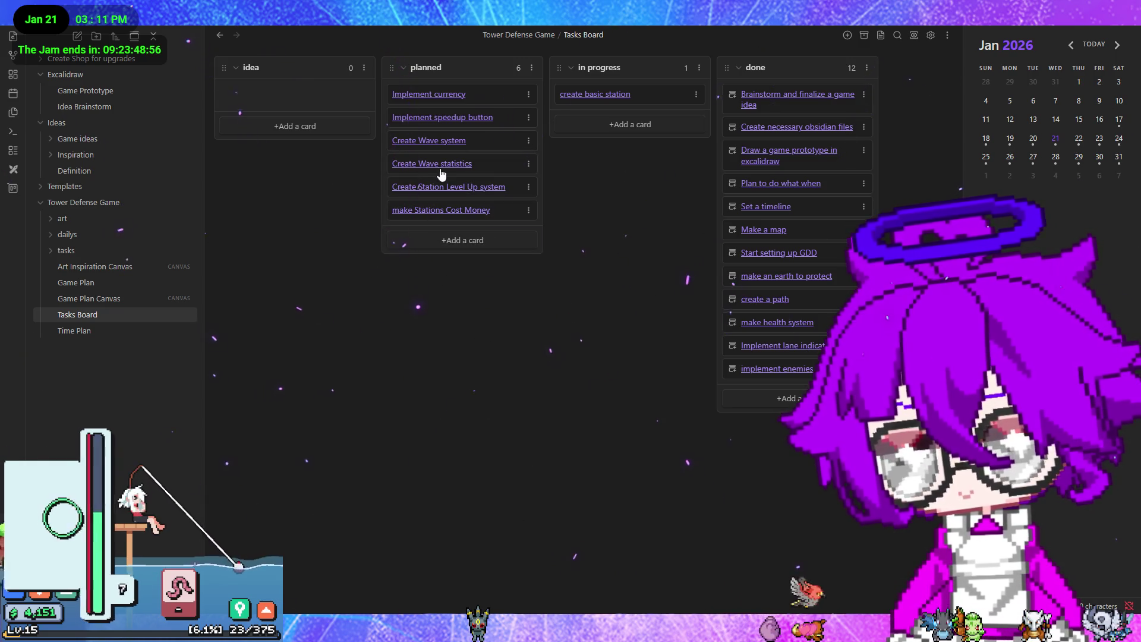
mouse_move(439, 164)
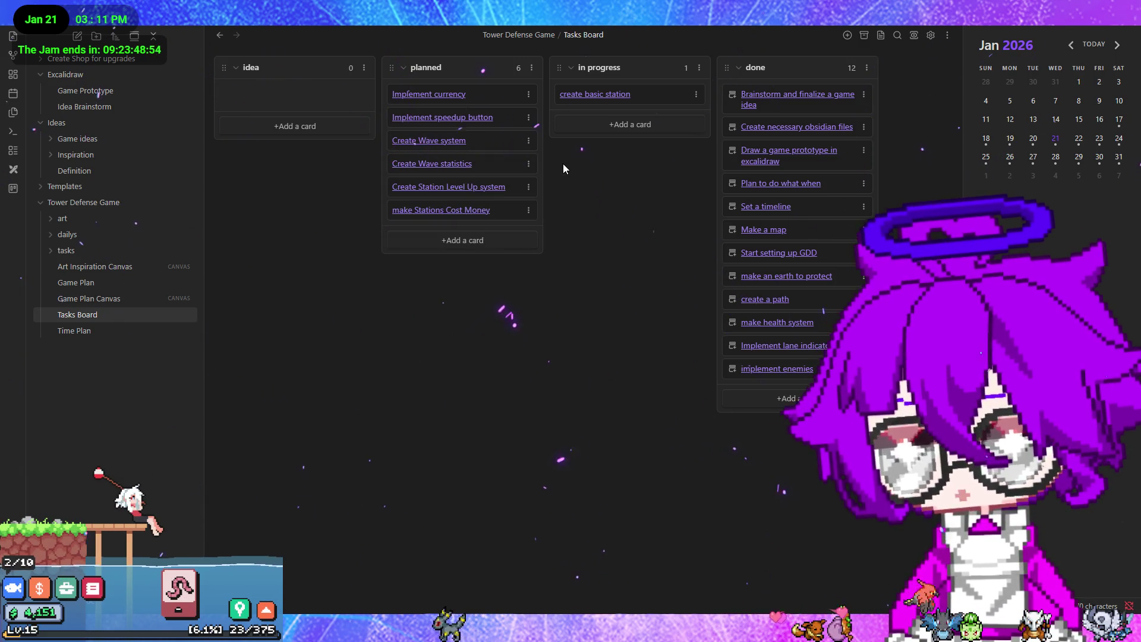
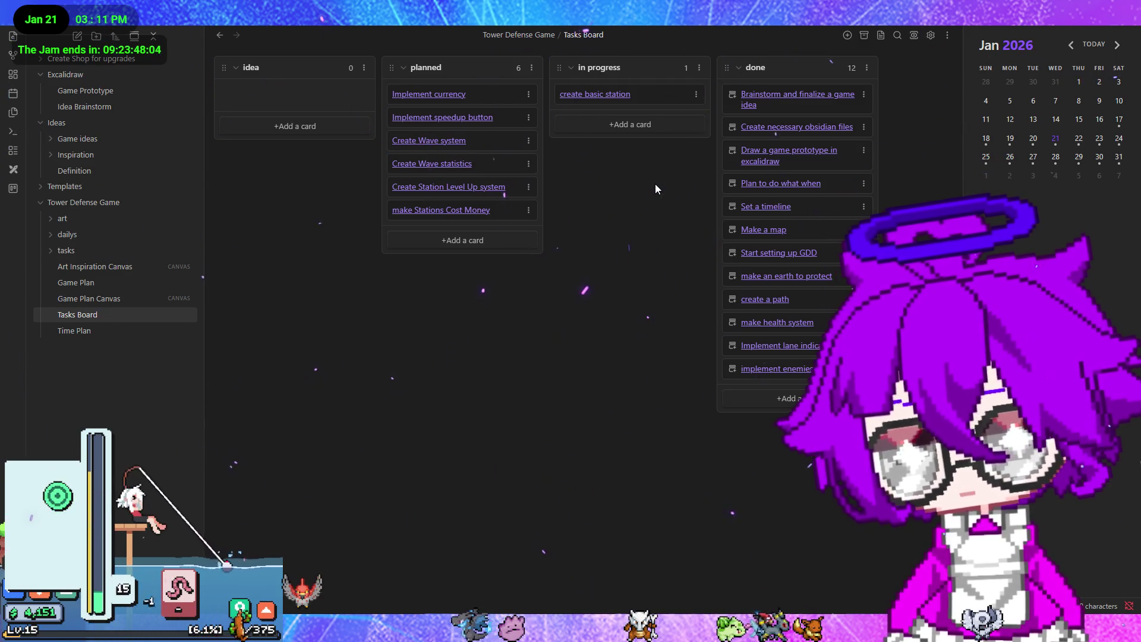
Open the Time Plan note and scroll down its task table
mouse_move(480, 215)
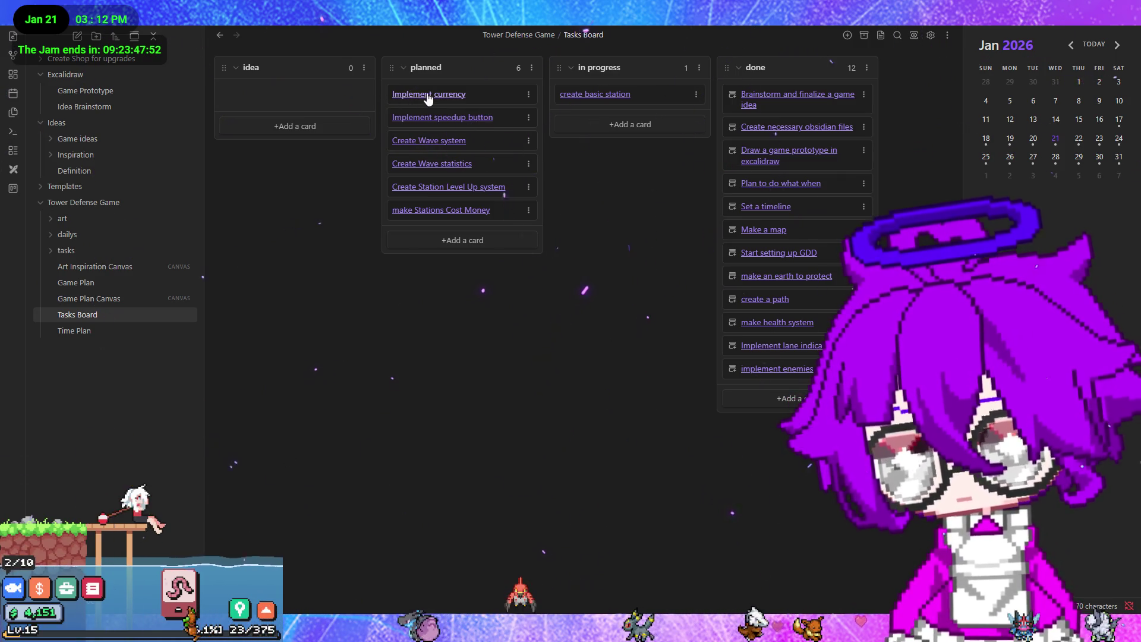
mouse_move(429, 94)
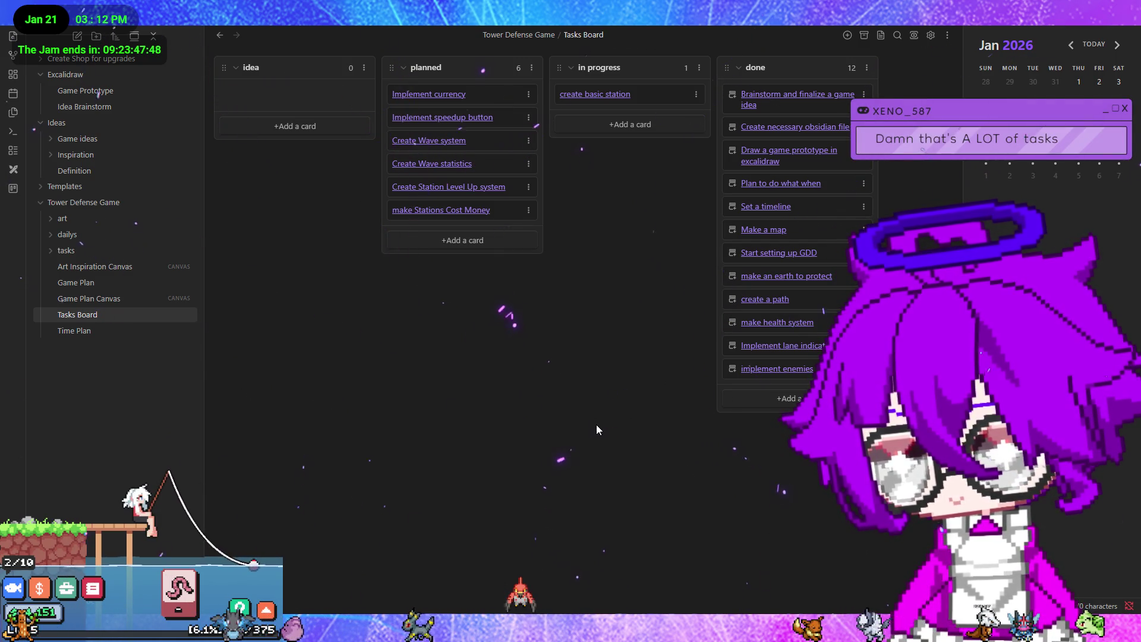
click(117, 331)
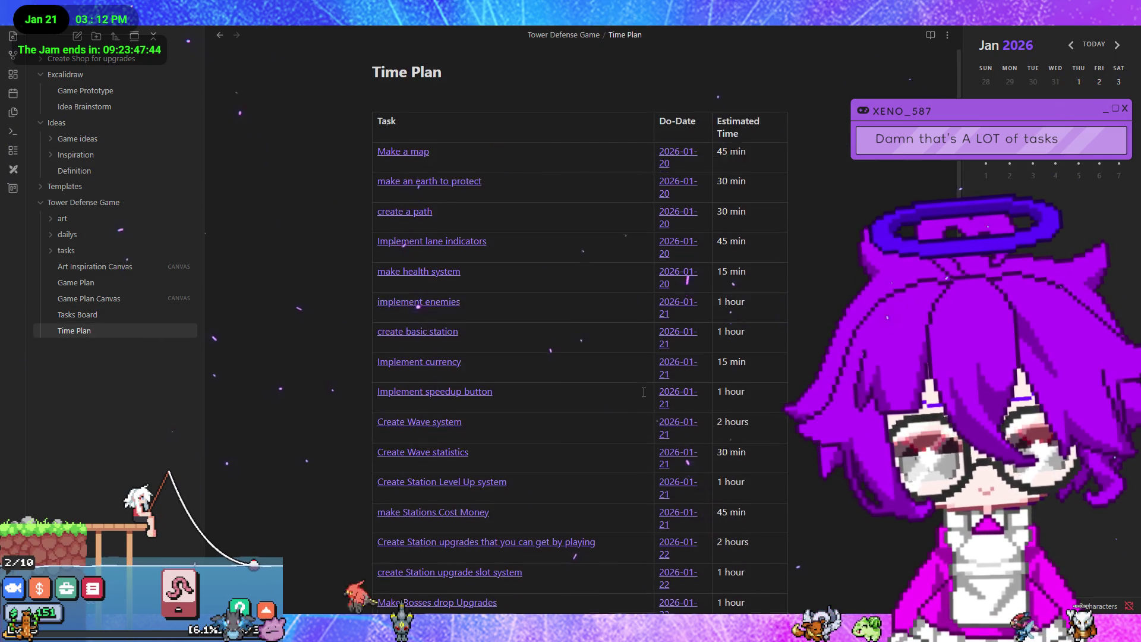
scroll(776, 318, down, 1)
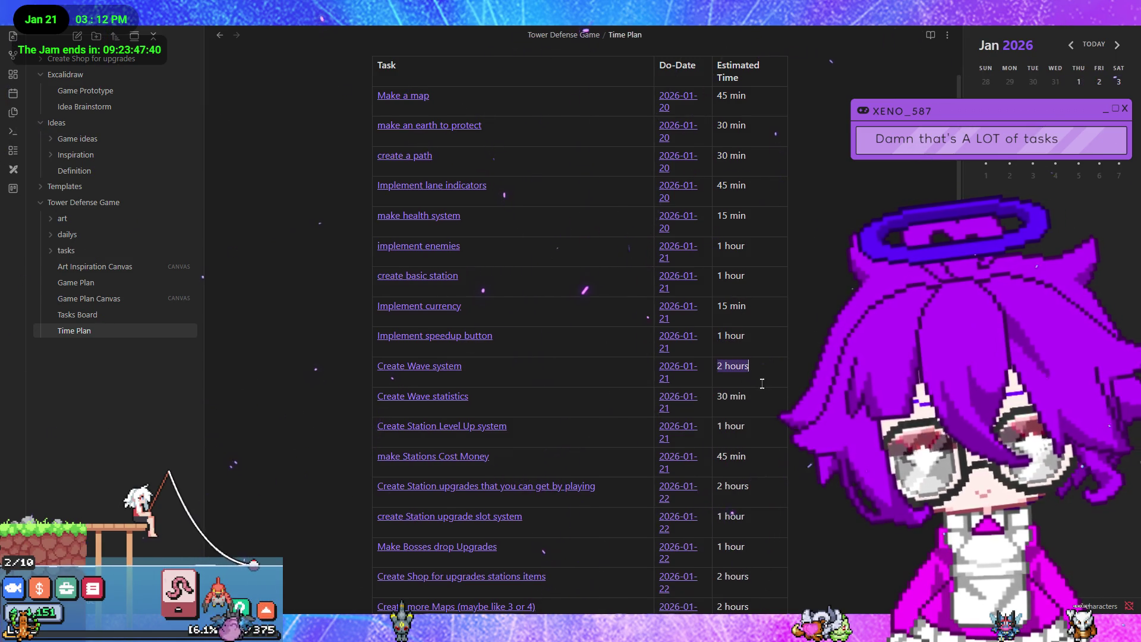
scroll(762, 383, down, 1)
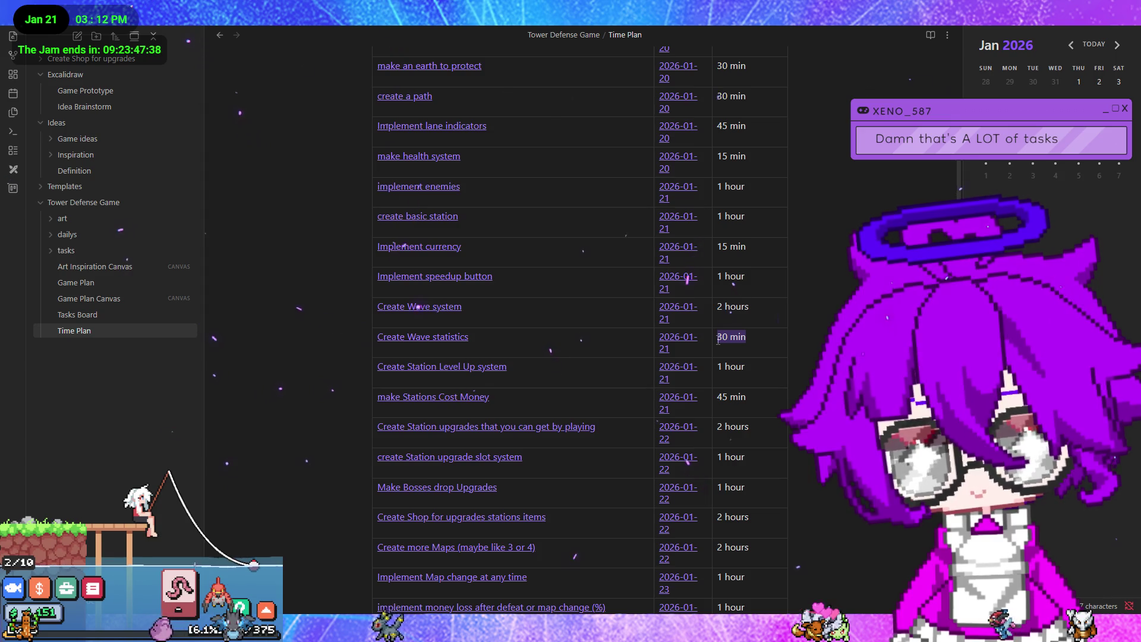
Review the estimated times for the station level-up, station cost and speedup tasks, and the Create Wave system cell
triple_click(718, 368)
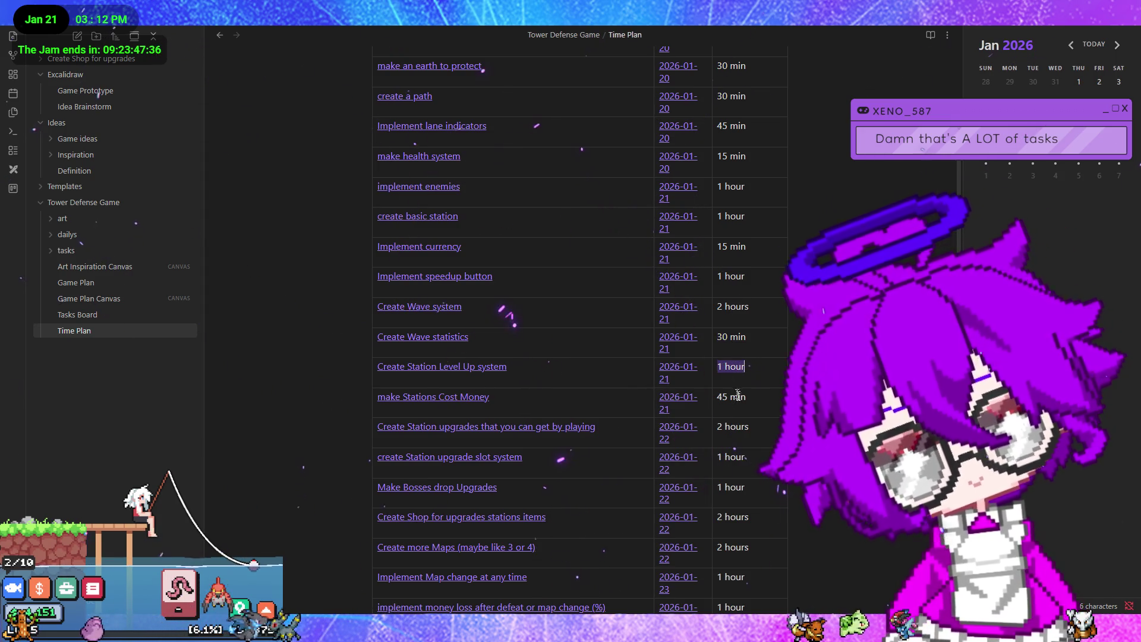
triple_click(719, 397)
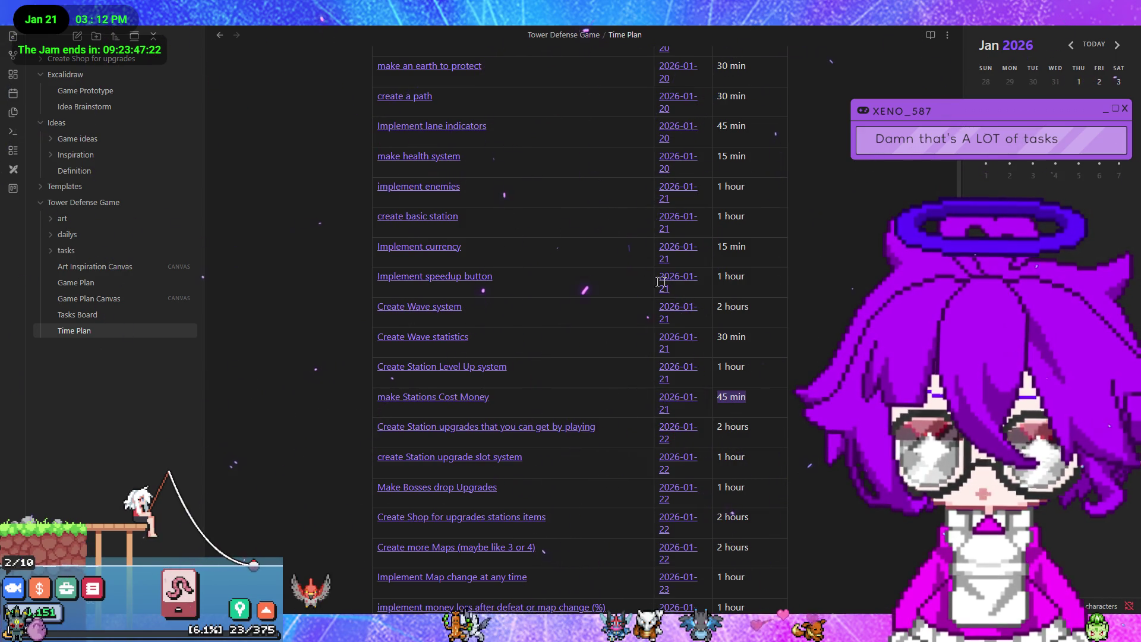
triple_click(723, 280)
click(758, 283)
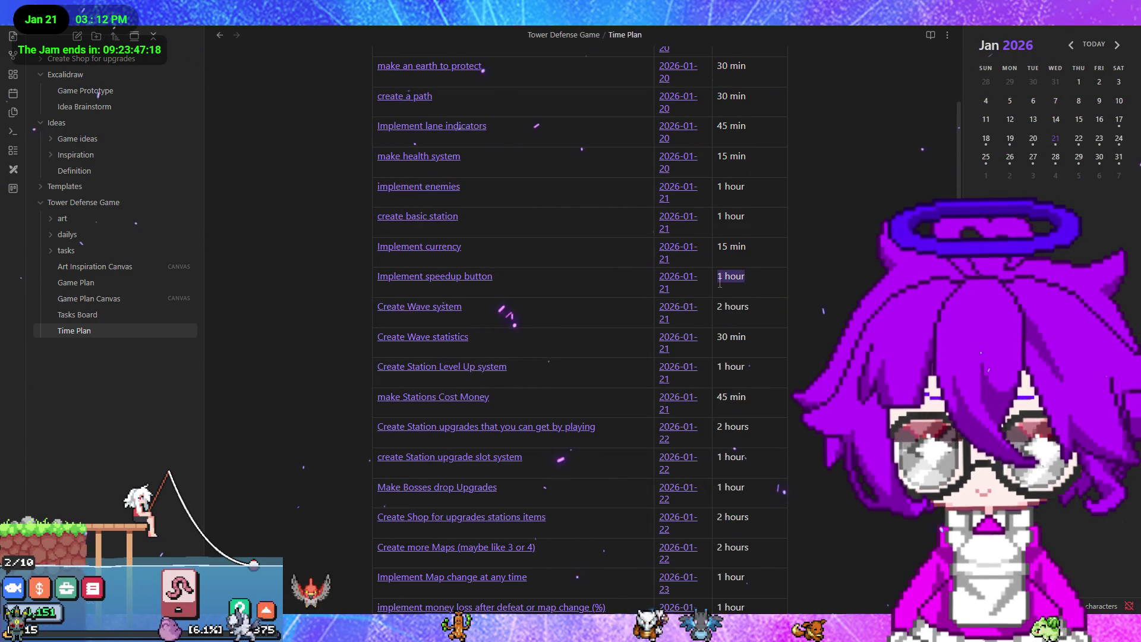
click(509, 307)
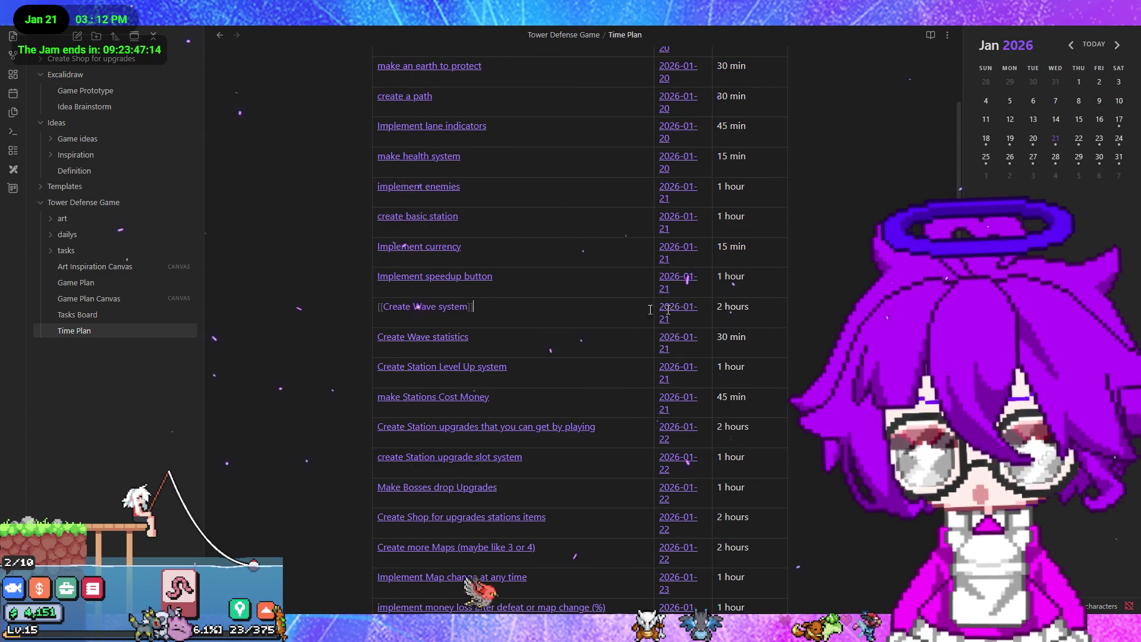
click(752, 308)
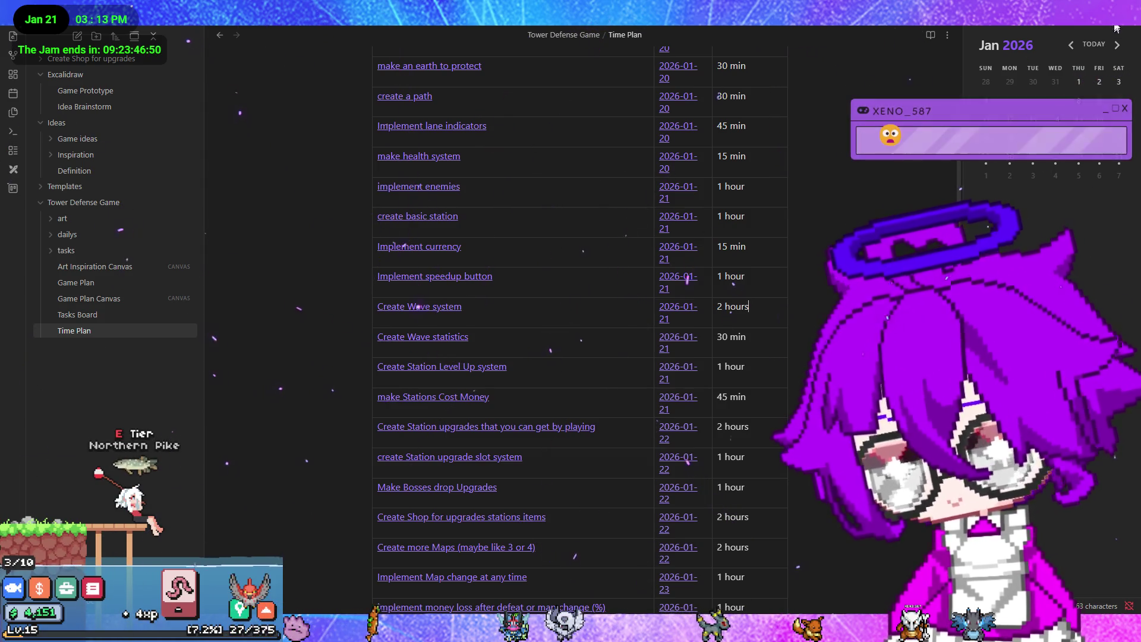
key(alt+Tab)
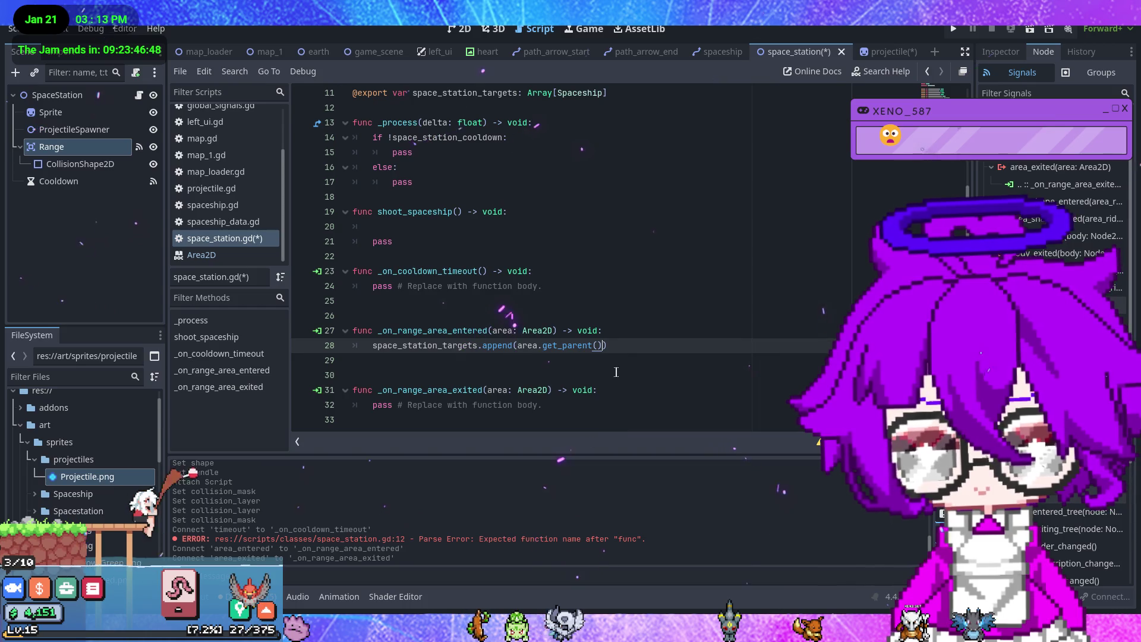
Replace pass in _on_range_area_exited with space_station_targets.erase(area.get_parent())
click(580, 405)
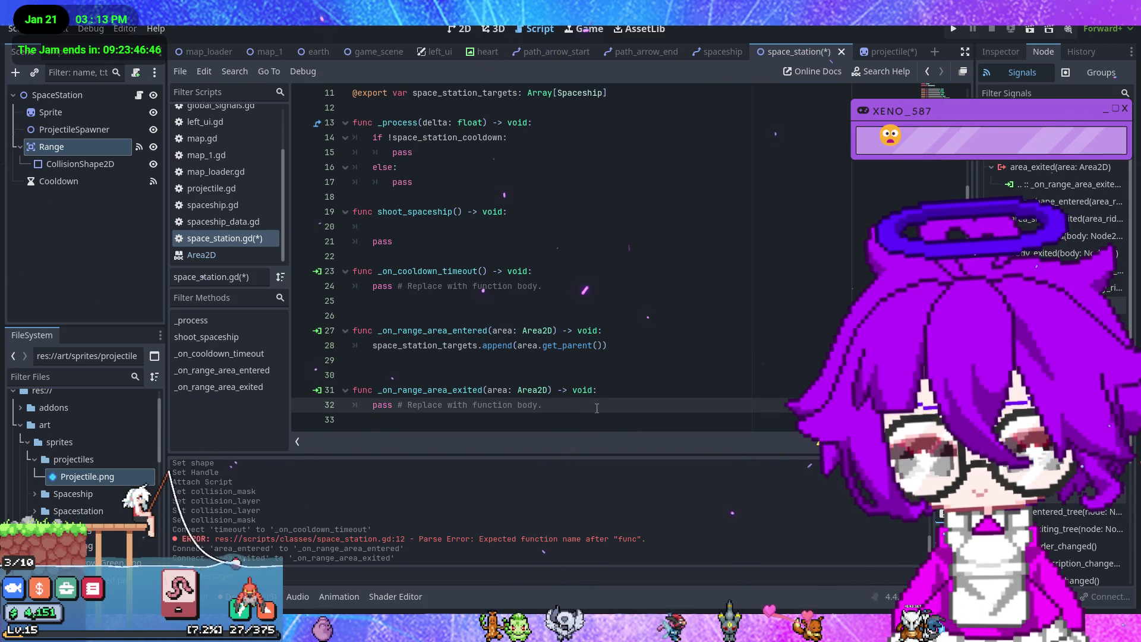
drag(507, 410, 373, 408)
text(spa)
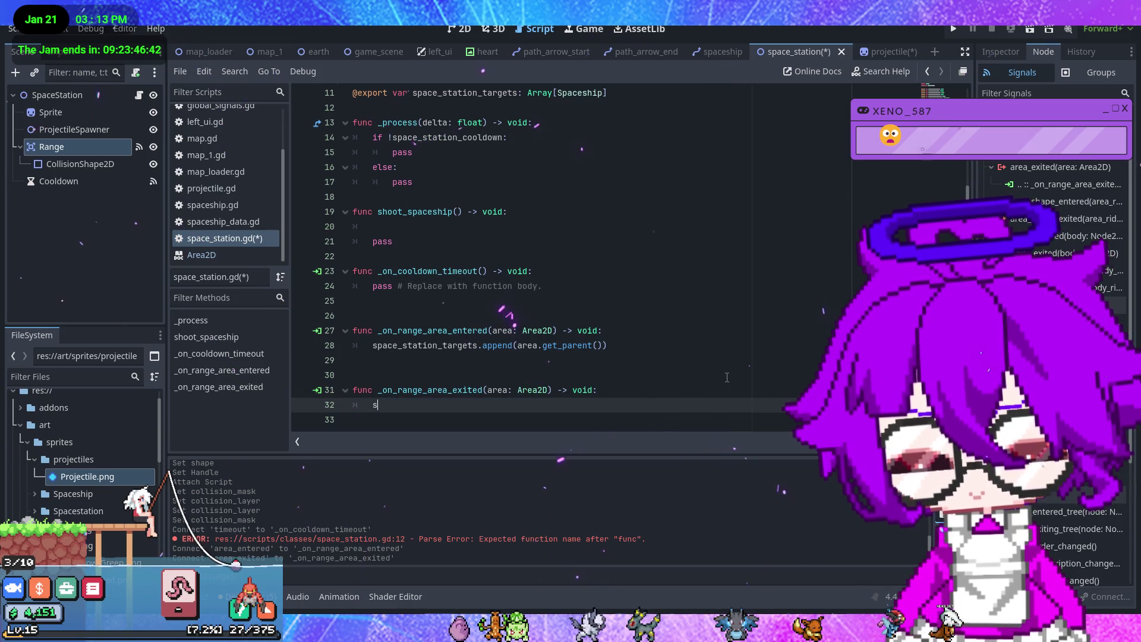
text(ce)
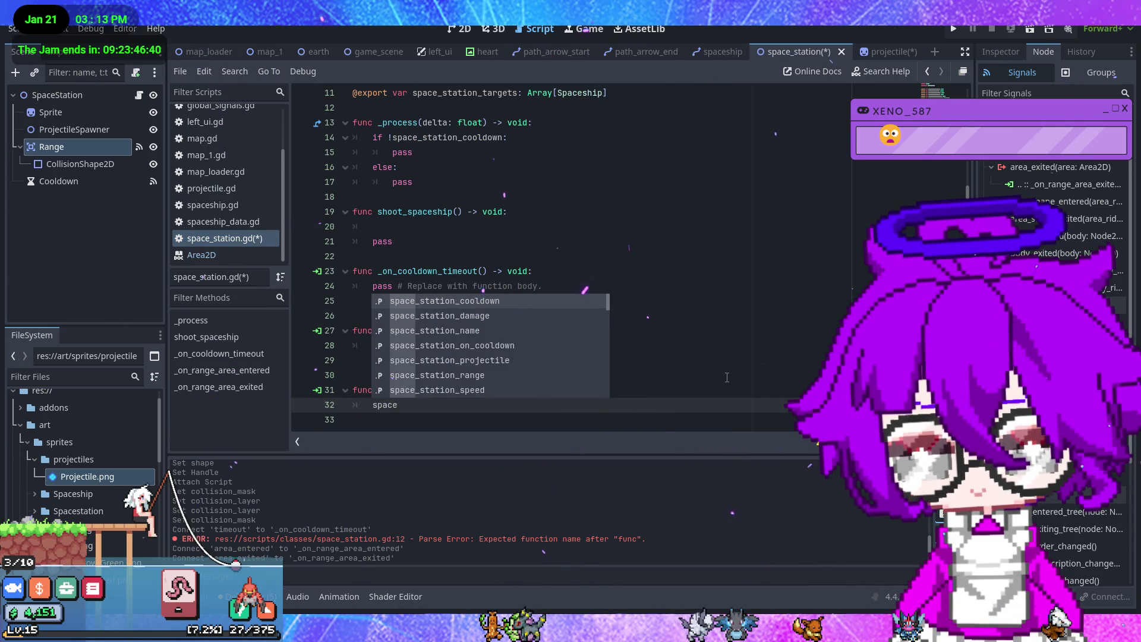
scroll(528, 353, down, 3)
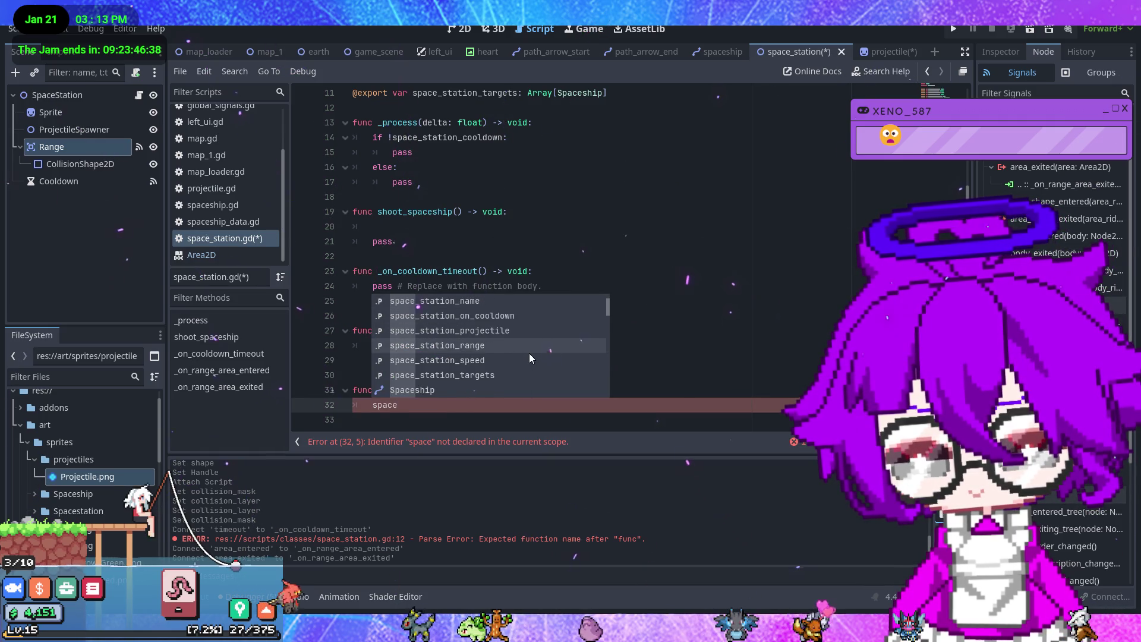
click(502, 360)
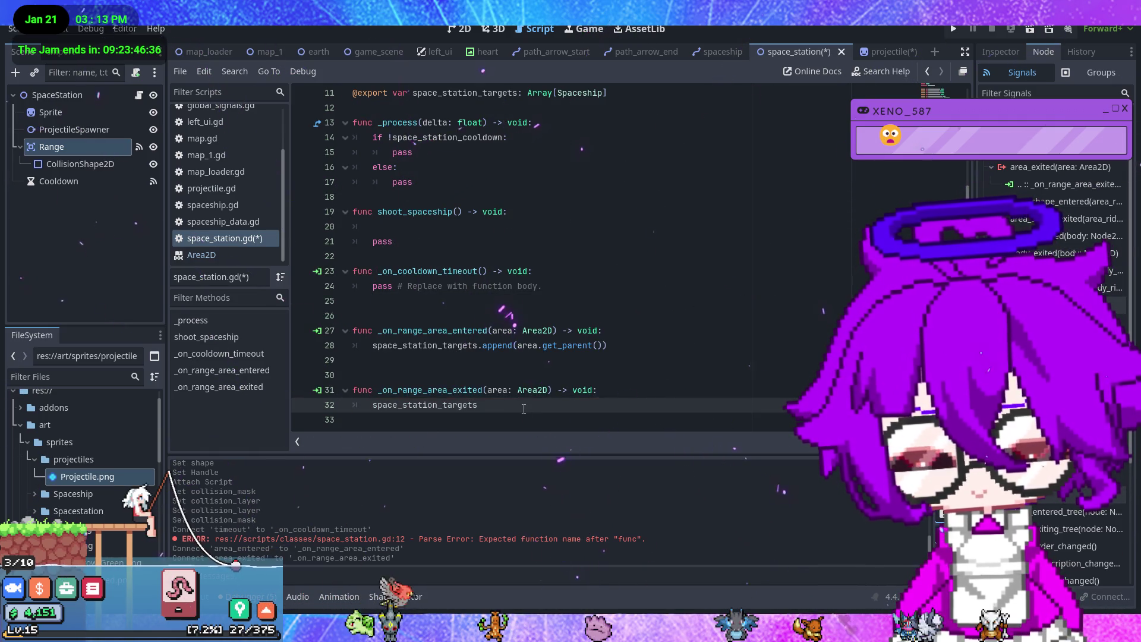
text(.r)
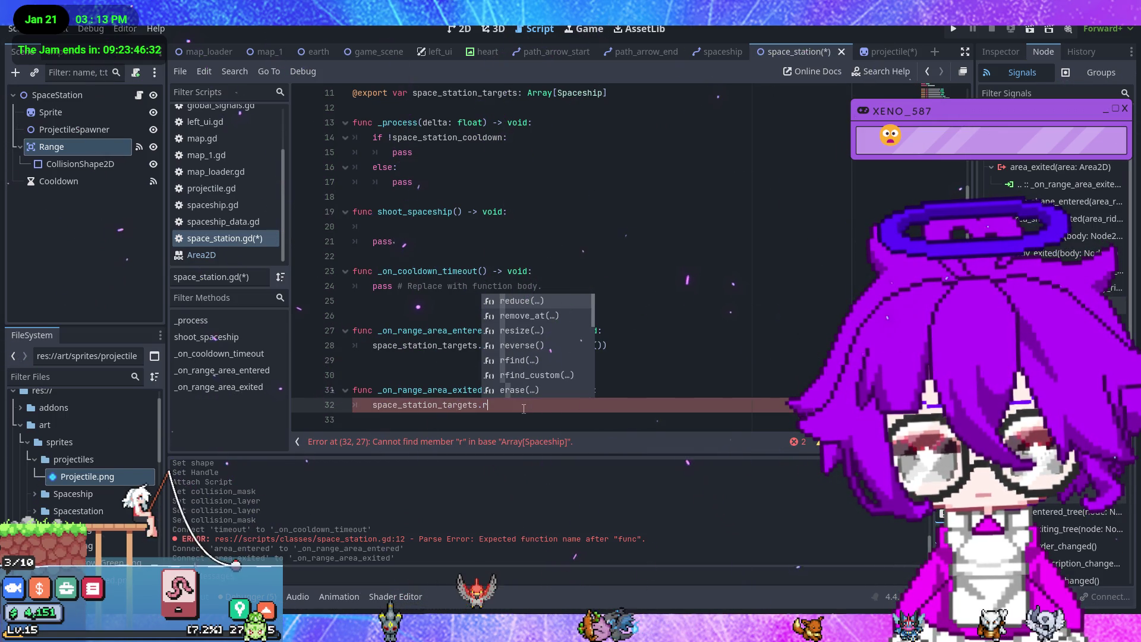
key(Down)
key(Down)
key(Down)
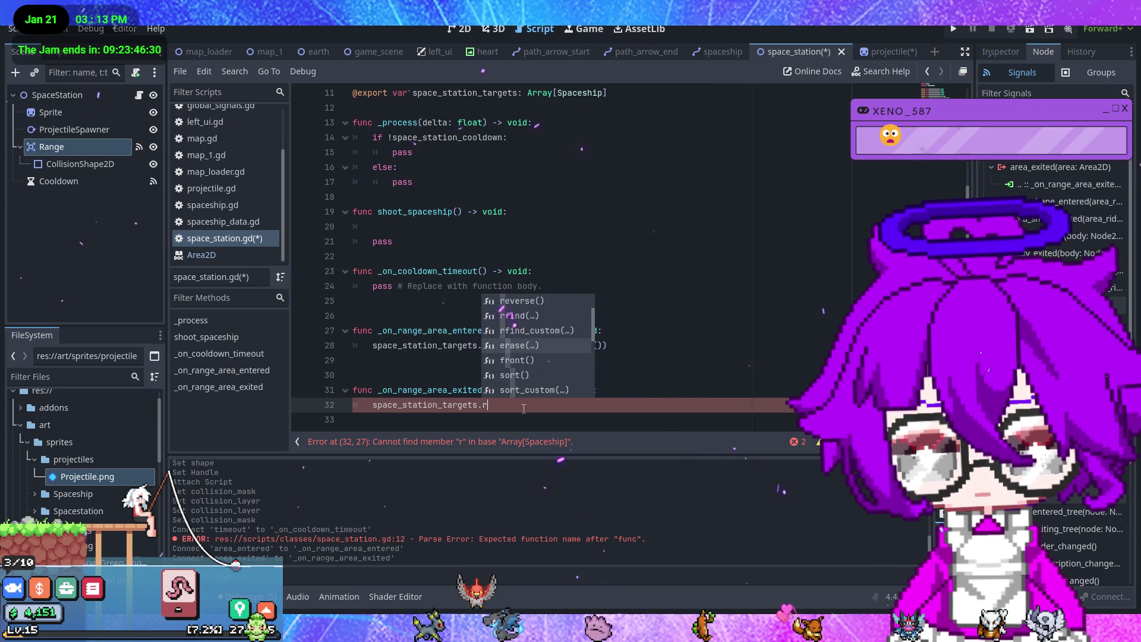
key(Return)
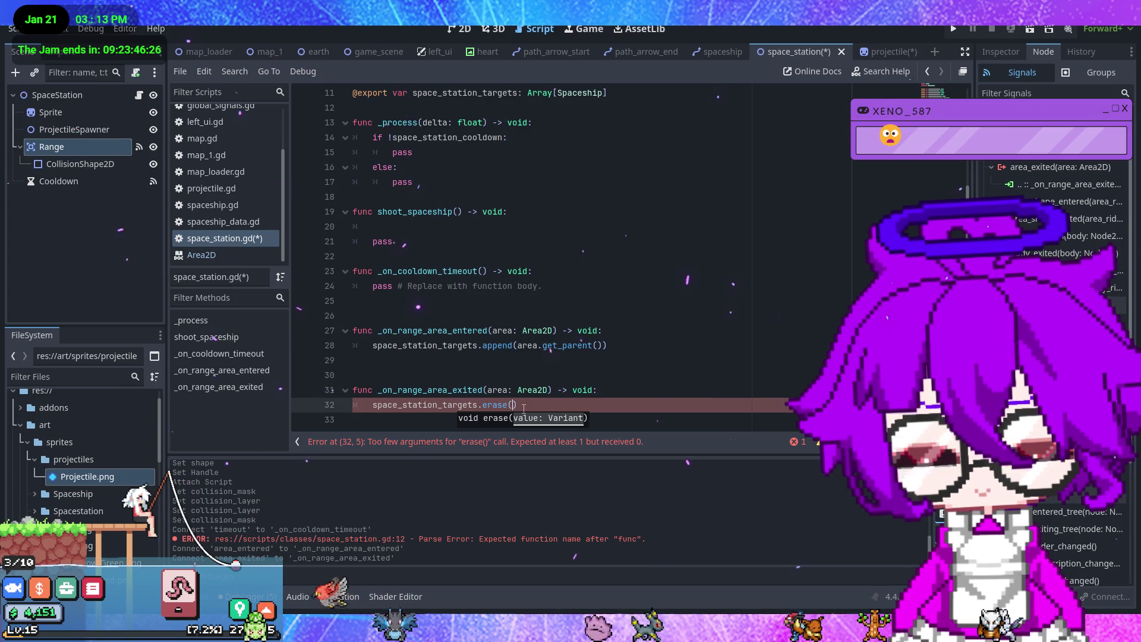
key(Return)
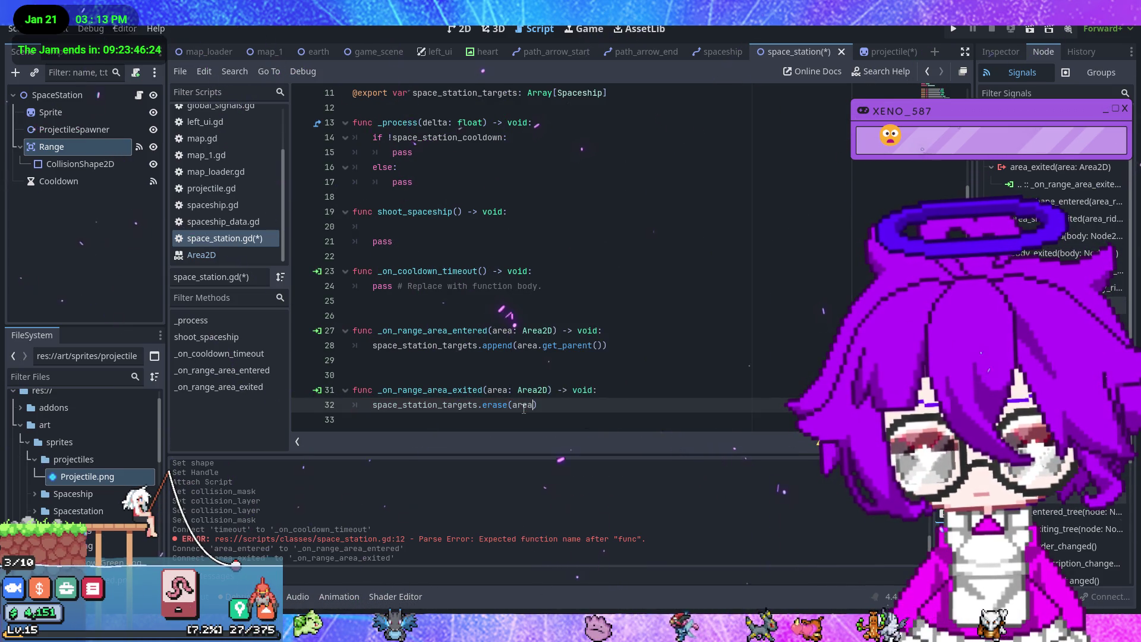
text(get)
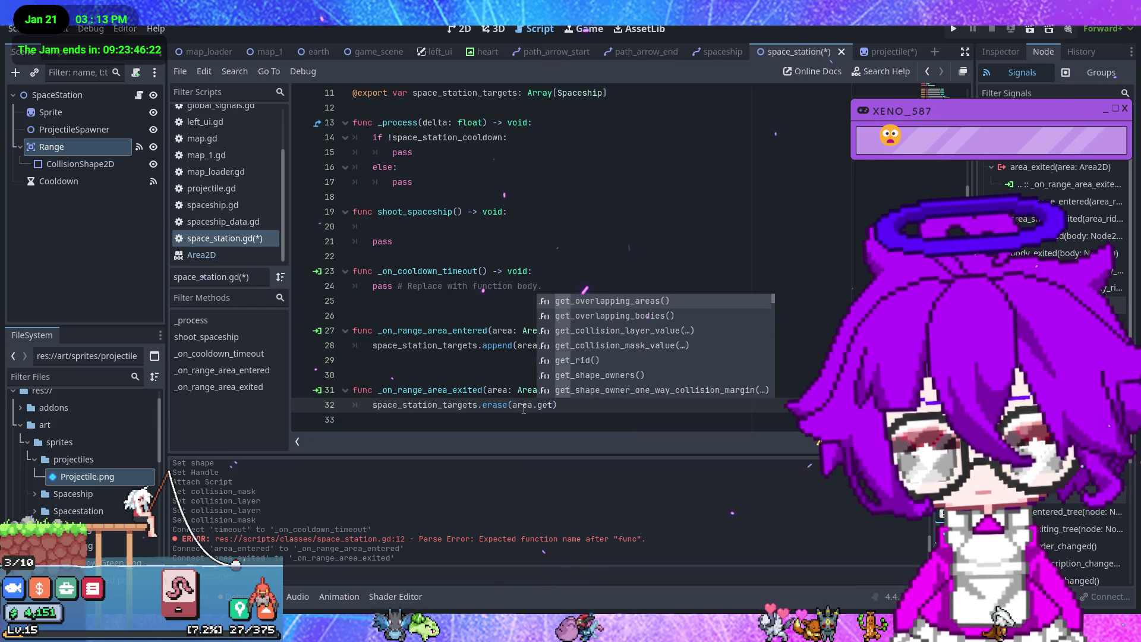
text(_pa)
key(Return)
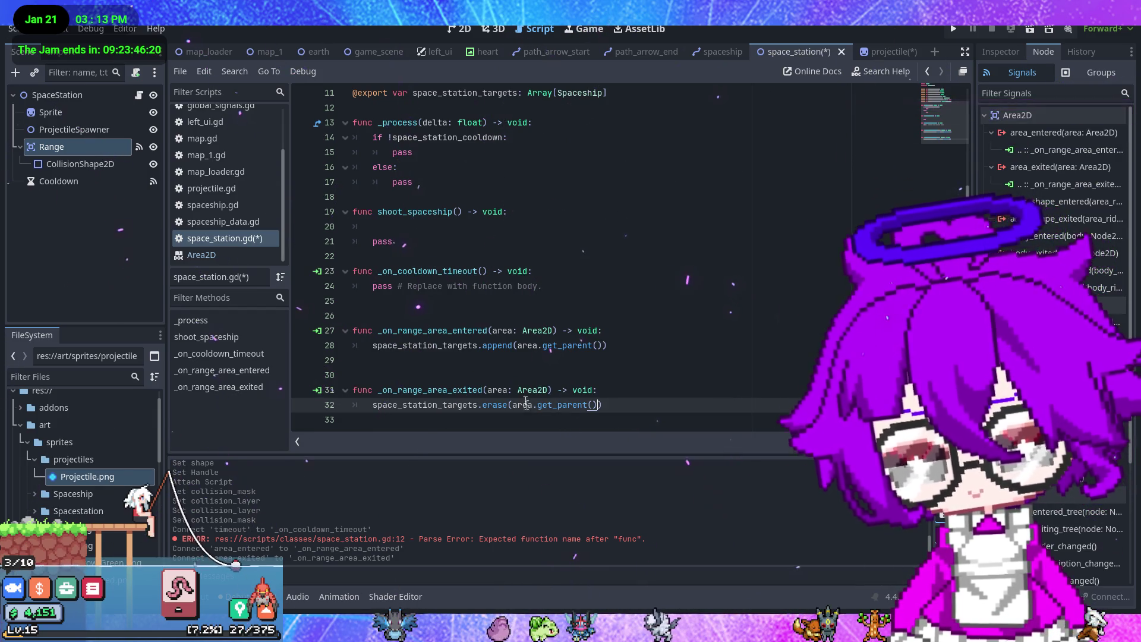
Check the spaceship scene's nodes, then review the append line and the space_station_targets declaration
click(723, 52)
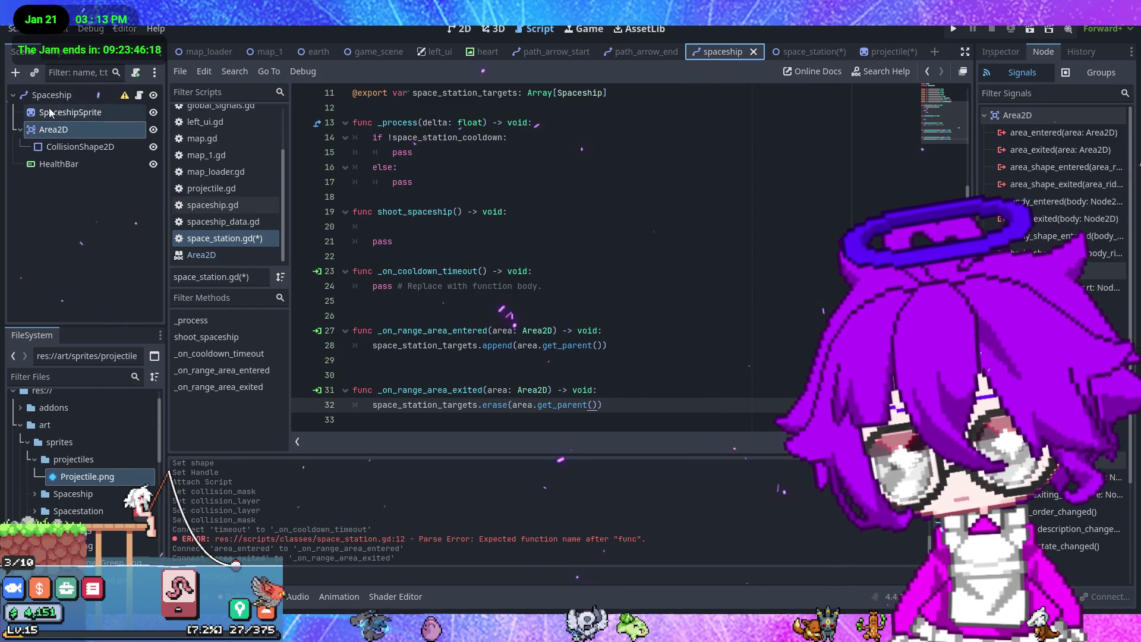
click(817, 51)
scroll(616, 156, up, 1)
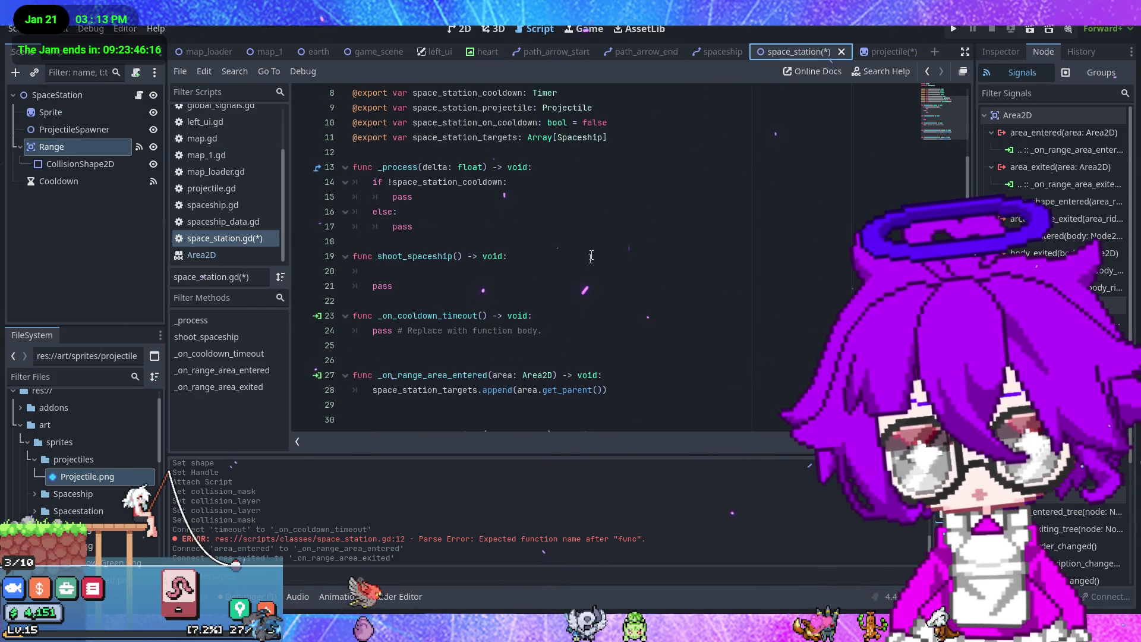
scroll(616, 156, down, 1)
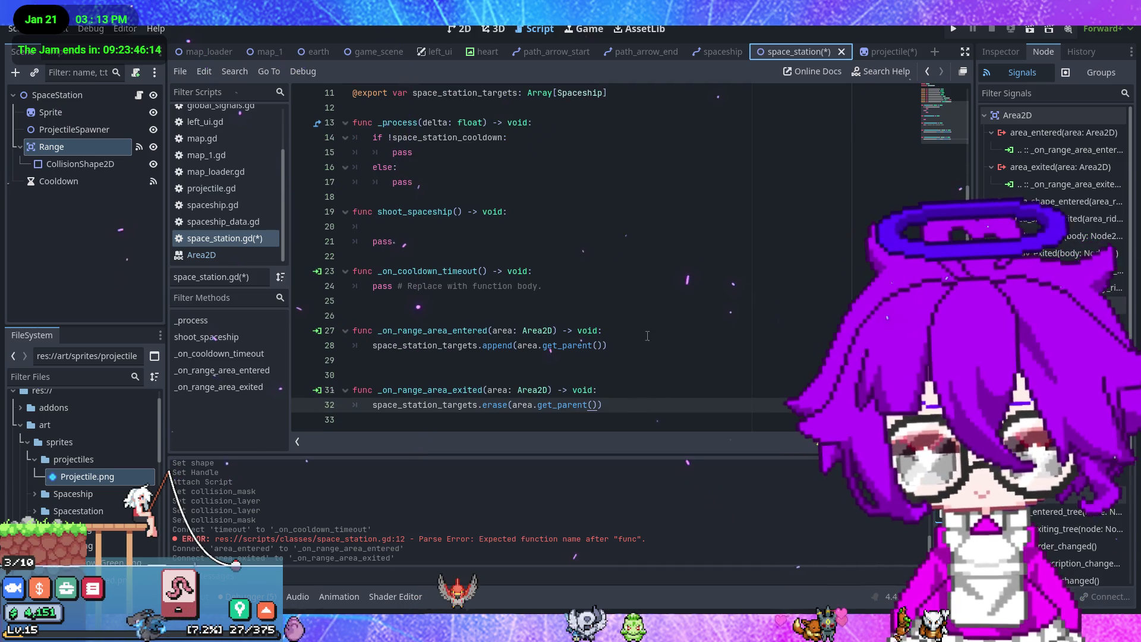
click(651, 345)
click(646, 400)
scroll(613, 284, up, 1)
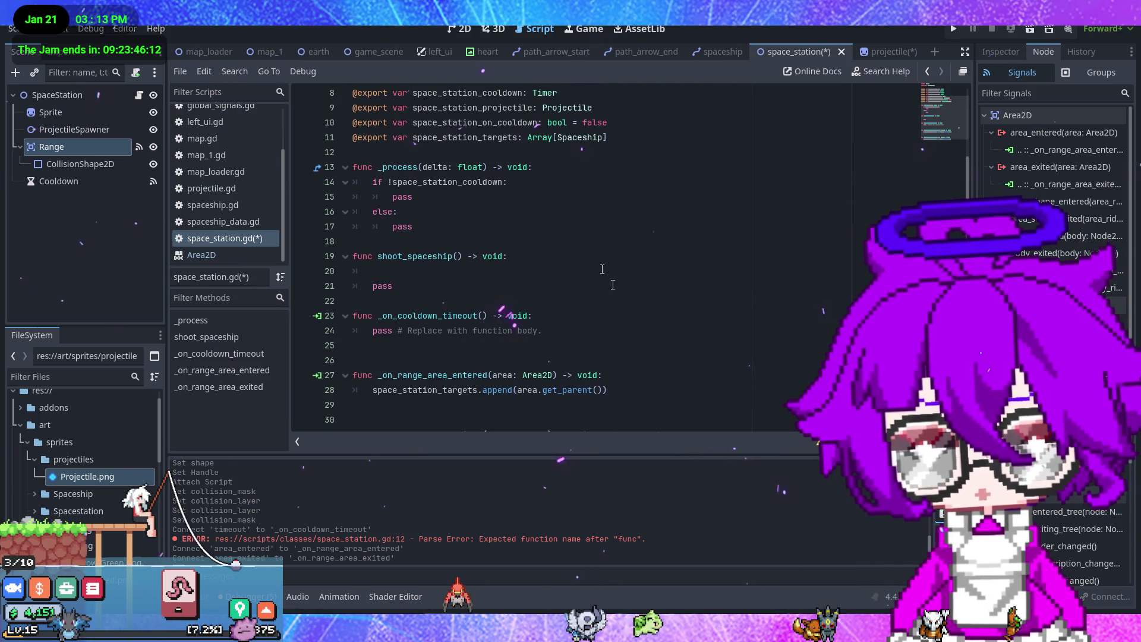
scroll(640, 146, down, 1)
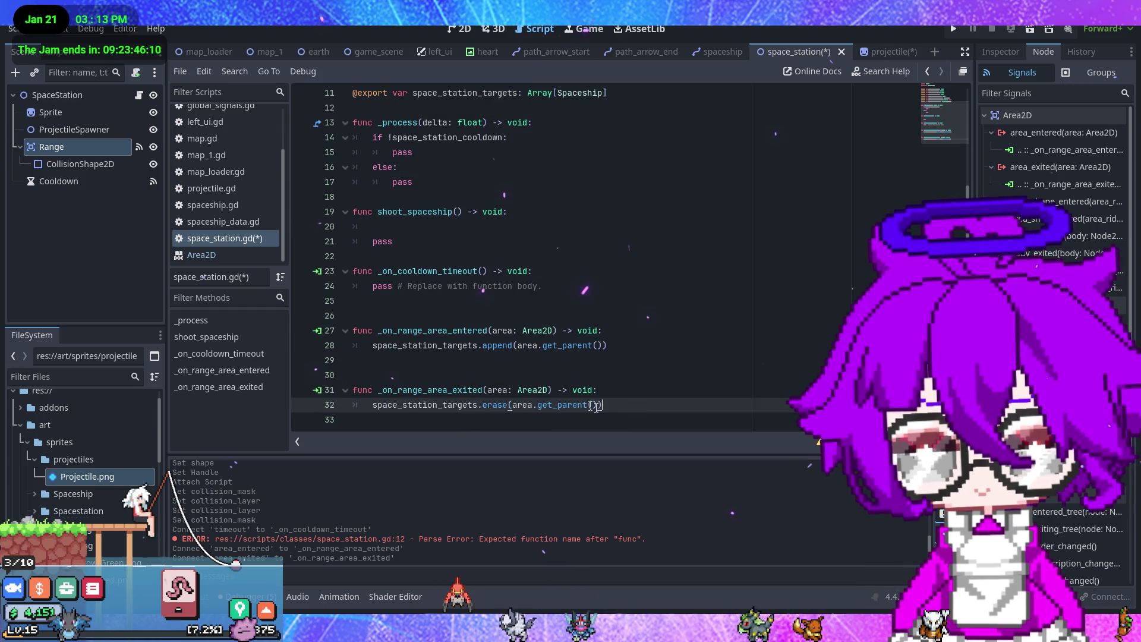
scroll(623, 389, up, 1)
click(645, 137)
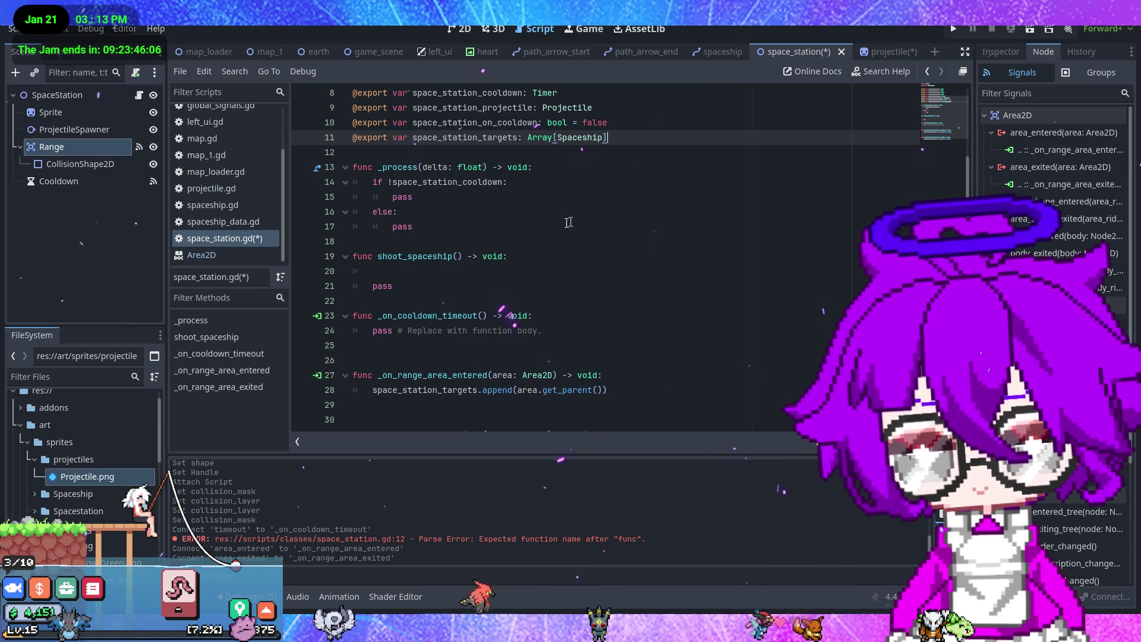
Replace the _on_cooldown_timeout placeholder with space_station_on_cooldown = false and save the script
click(470, 272)
click(561, 317)
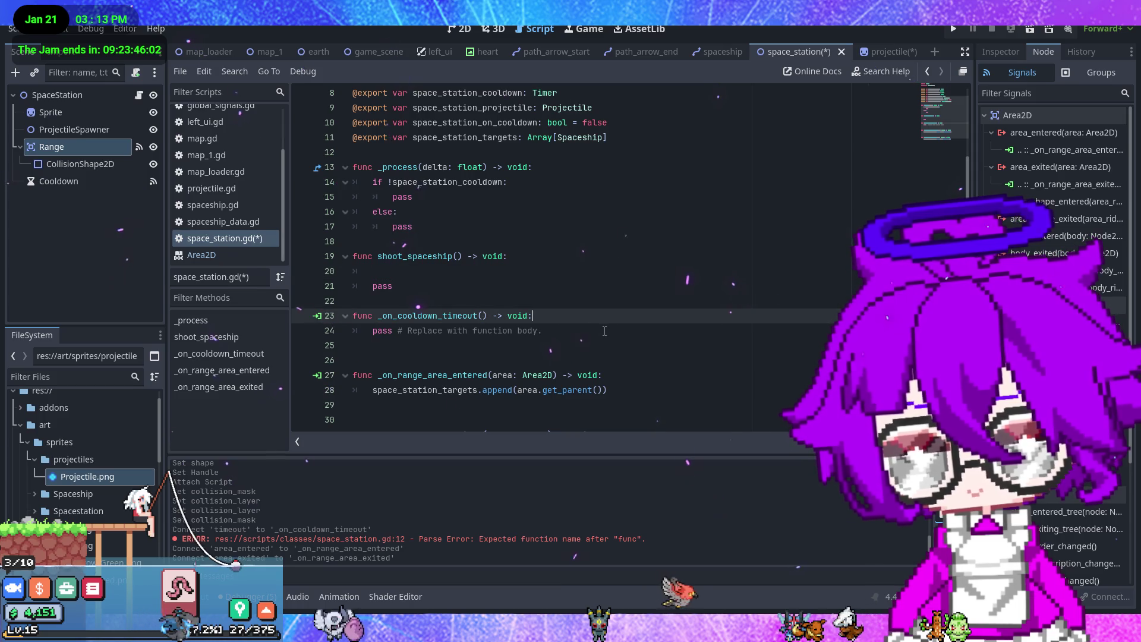
click(625, 331)
drag(582, 331, 373, 331)
text(space_stat)
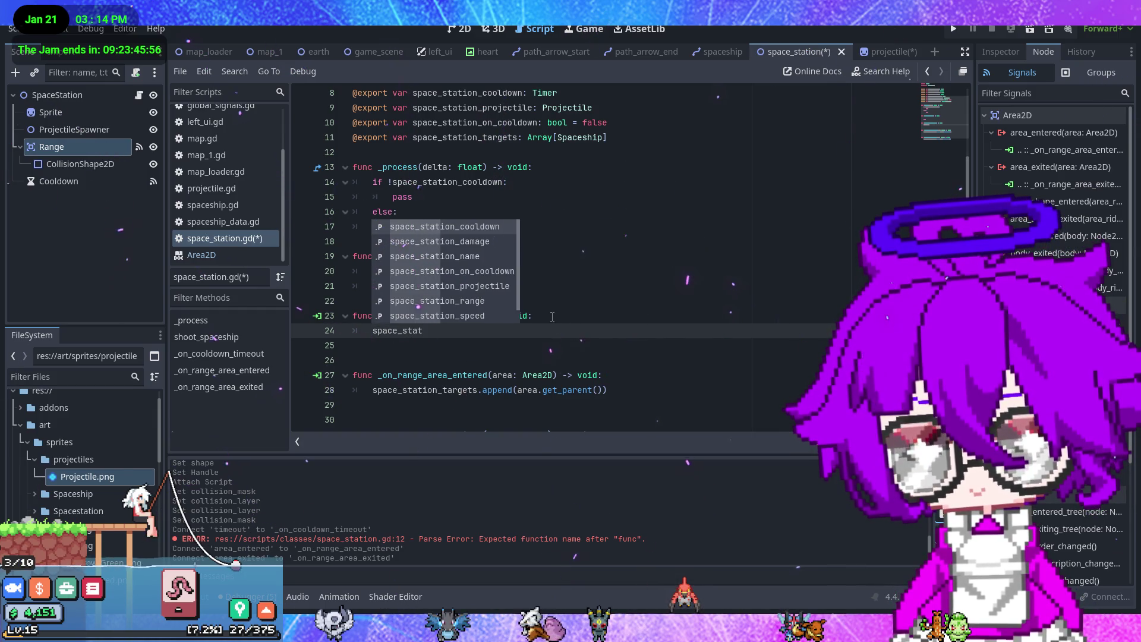
key(Return)
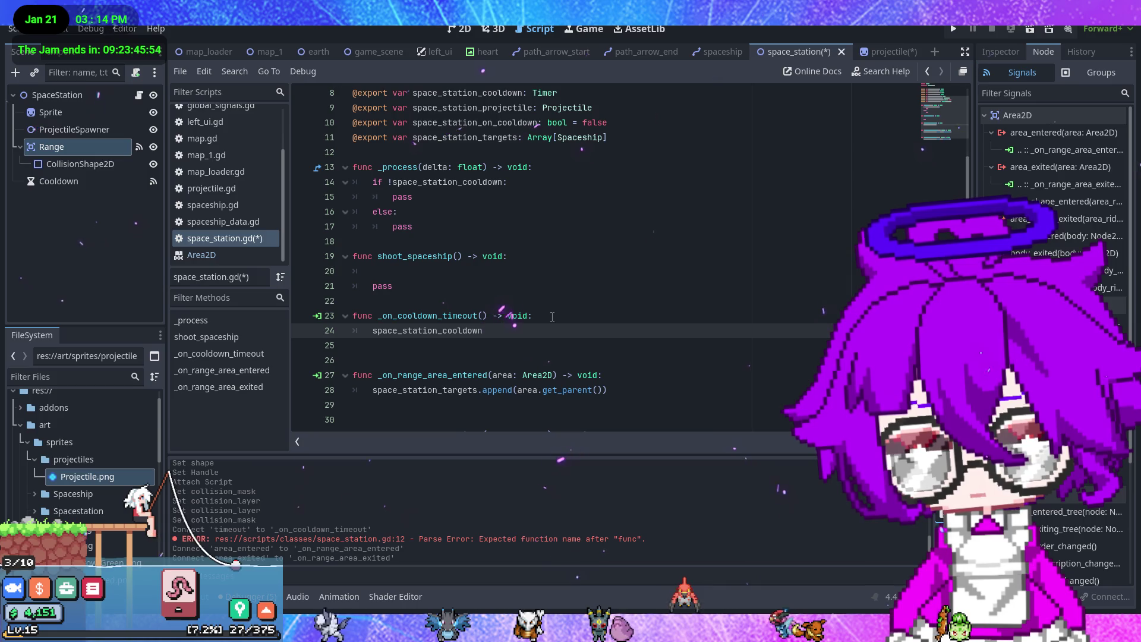
text(= )
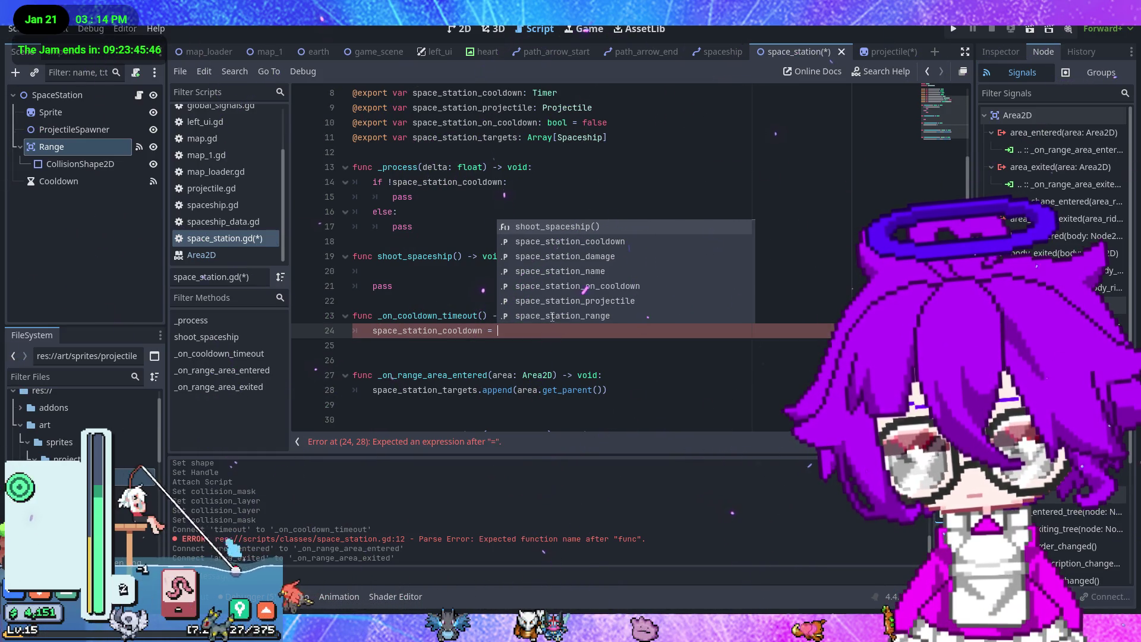
text( false)
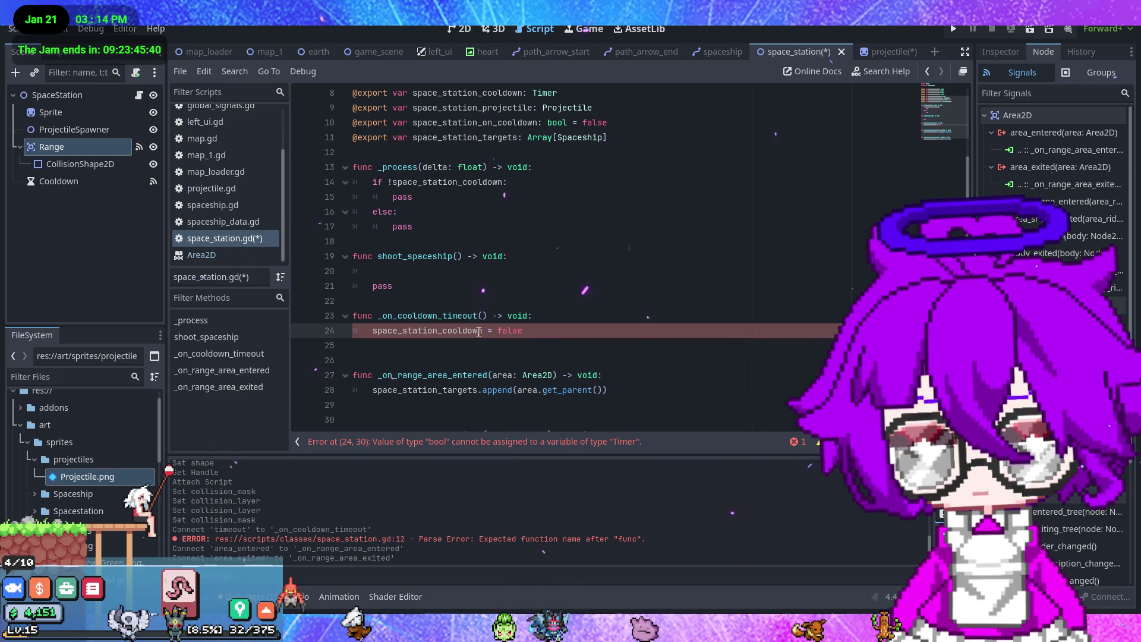
text(_)
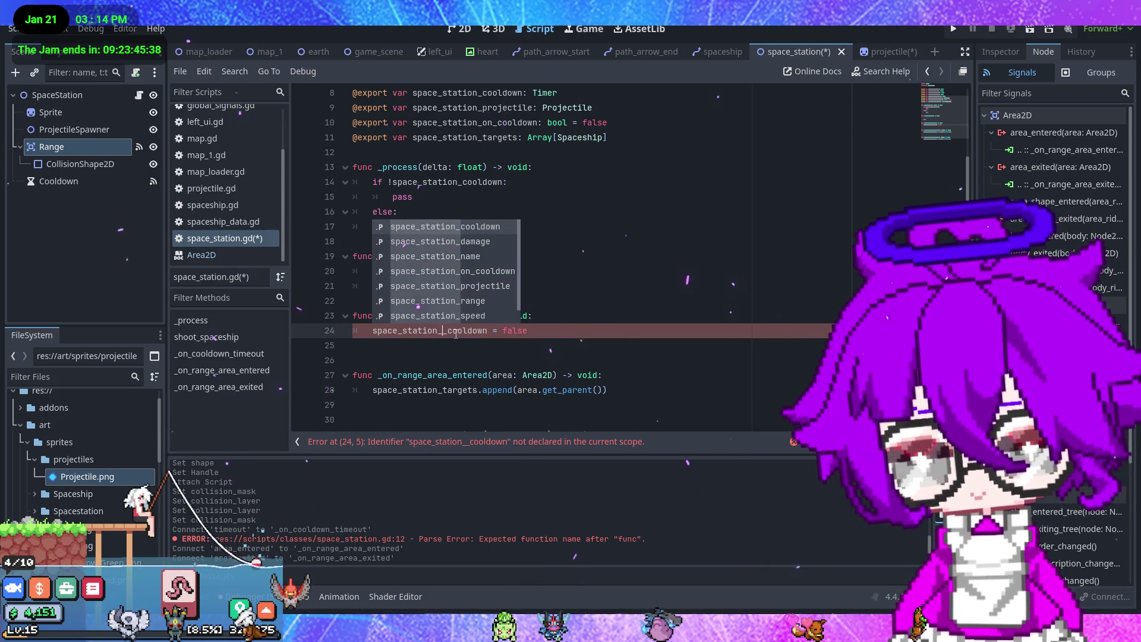
key(Left)
text(on)
key(Escape)
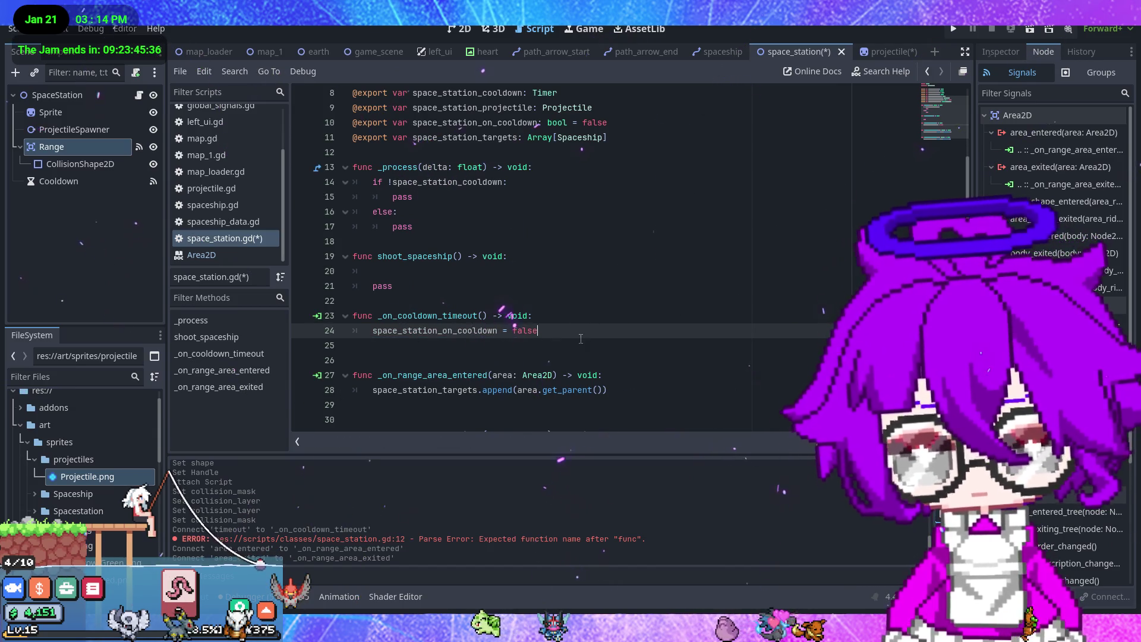
key(ctrl+s)
scroll(617, 347, up, 1)
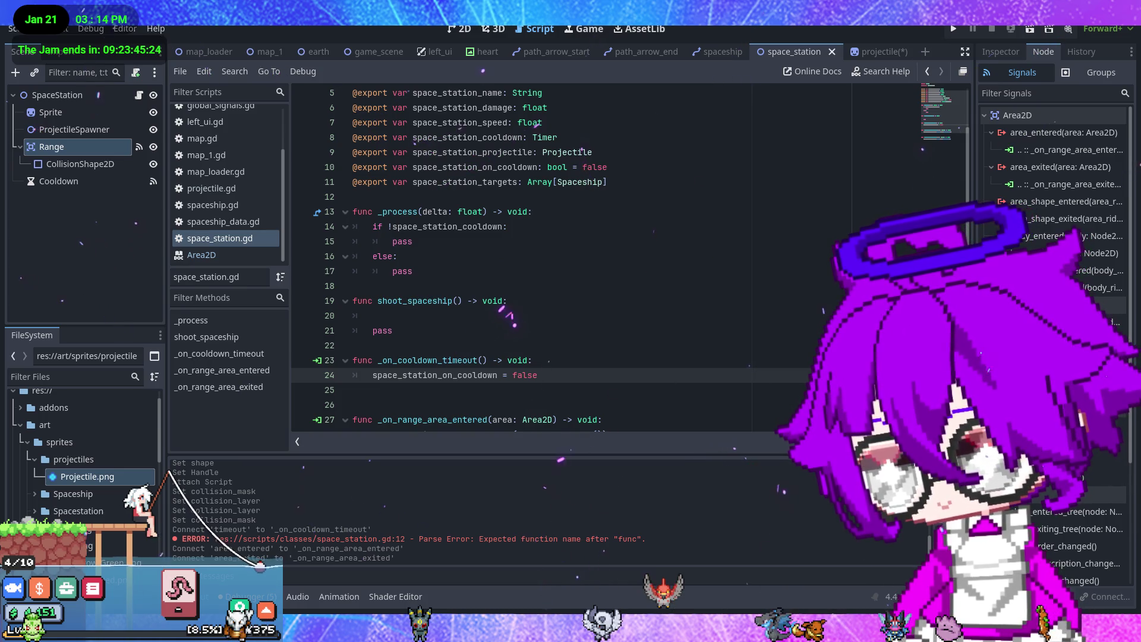
click(535, 226)
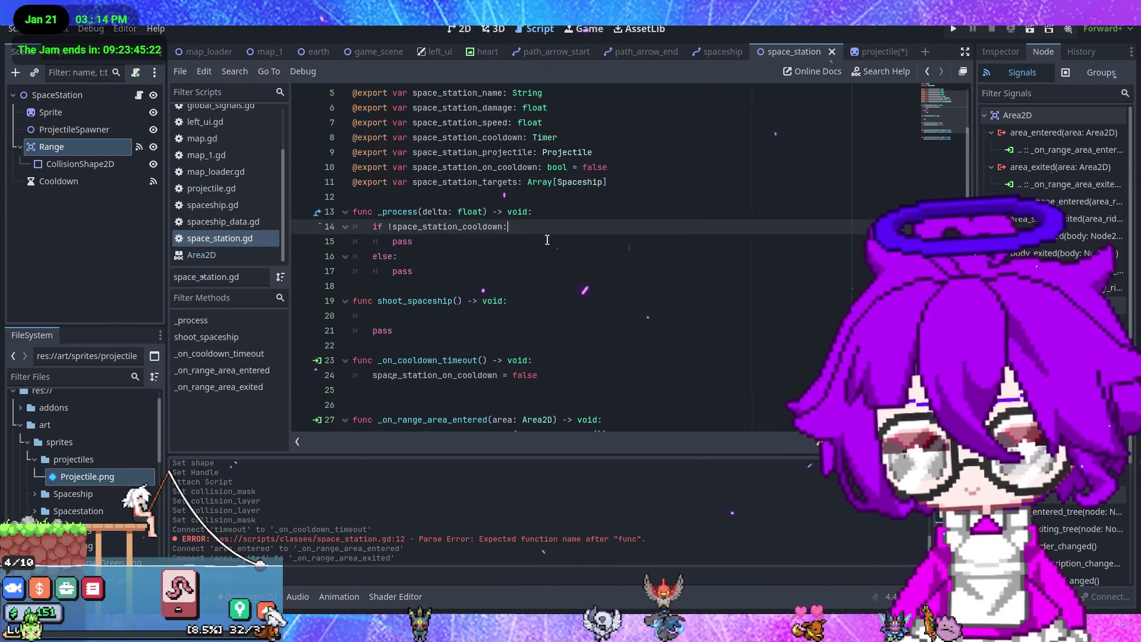
click(555, 242)
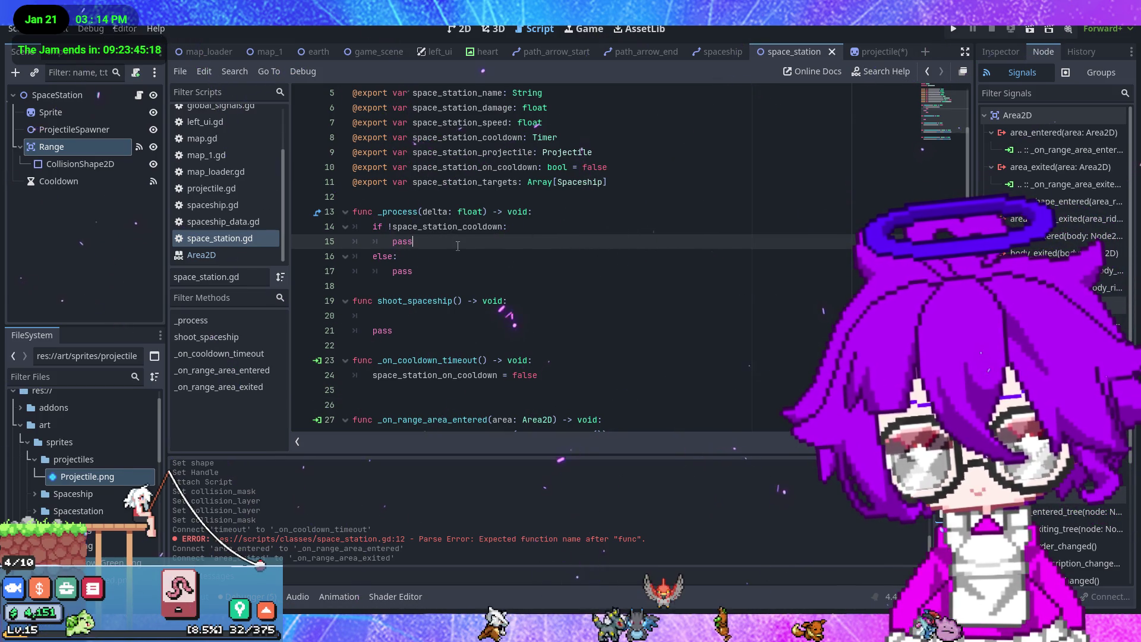
key(ctrl+shift+Left)
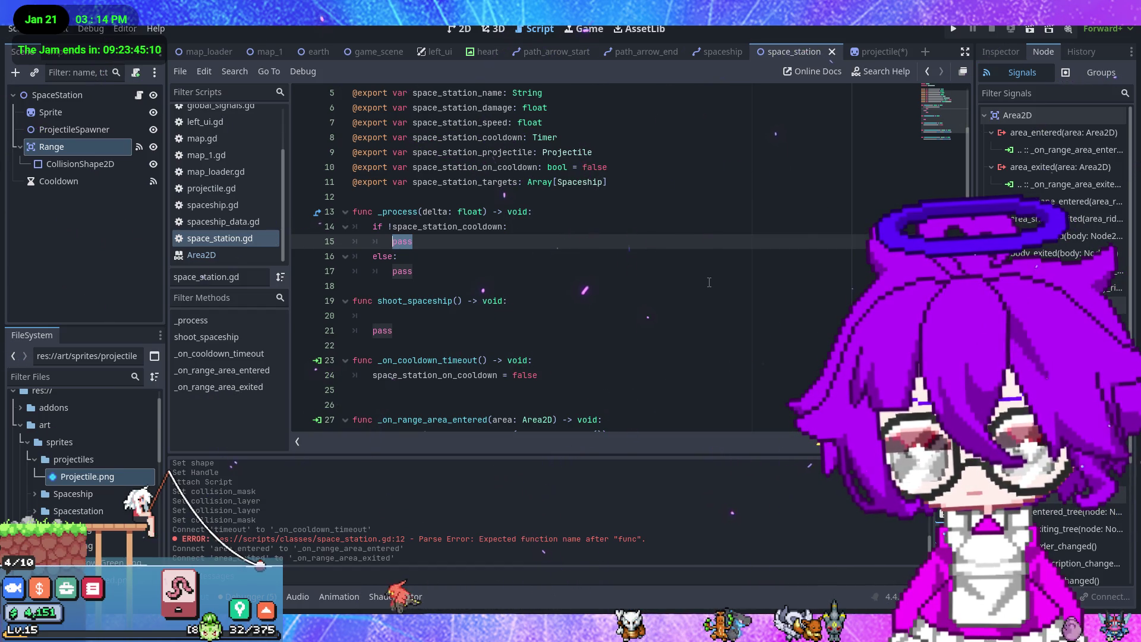
Open the Array help page from line 11 and scroll its Methods list down to sort() and sort_custom()
ctrl+click(539, 183)
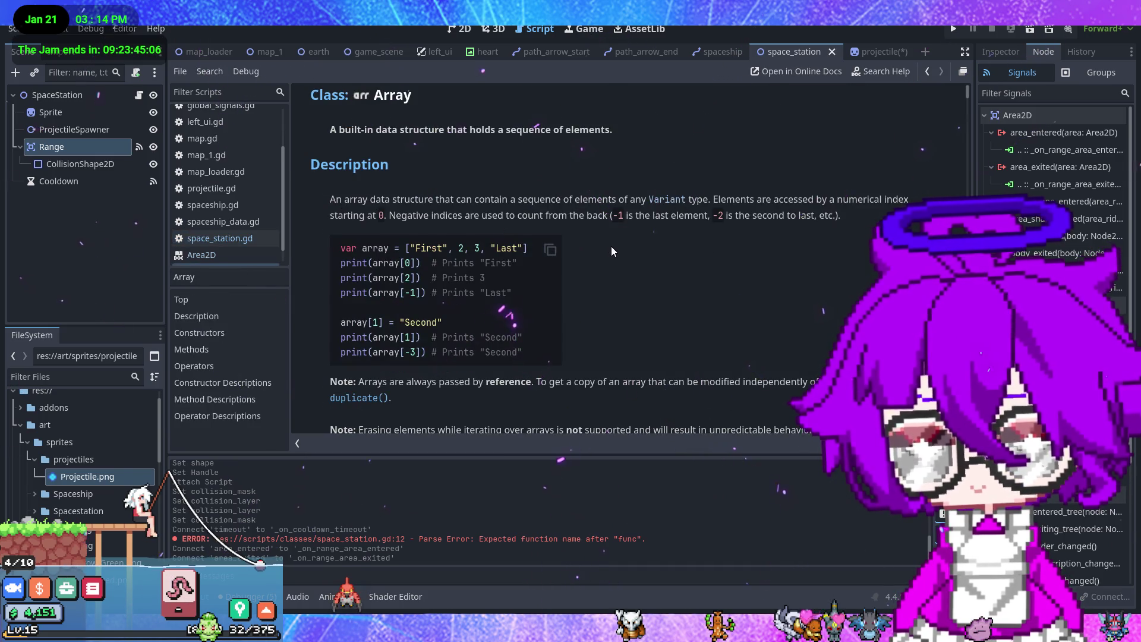
scroll(611, 246, down, 10)
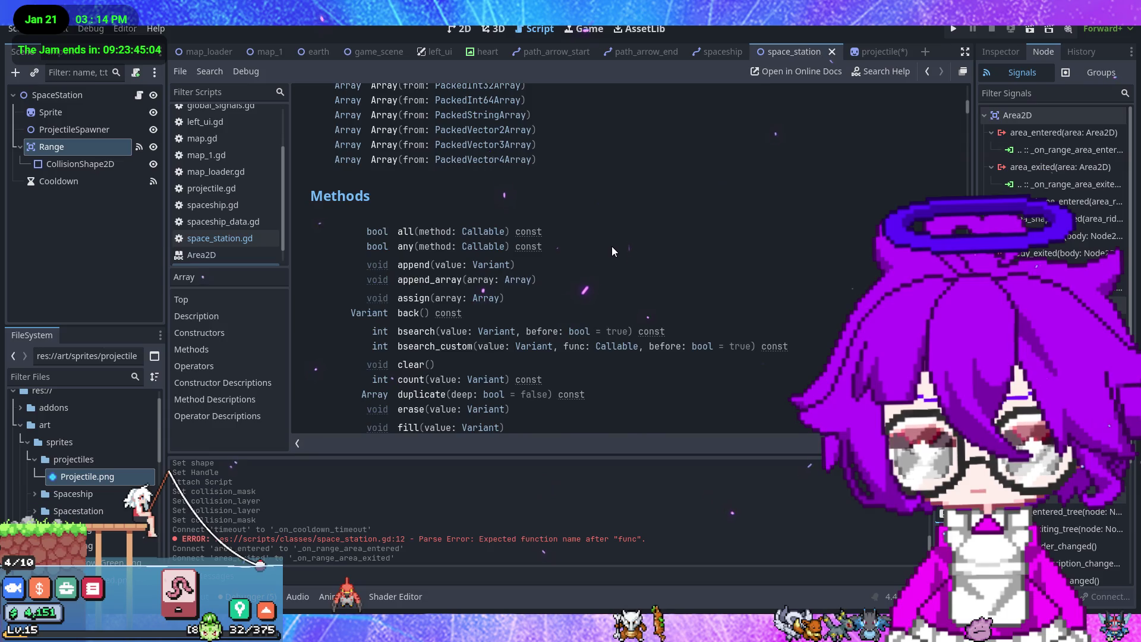
scroll(612, 246, down, 2)
scroll(631, 229, down, 2)
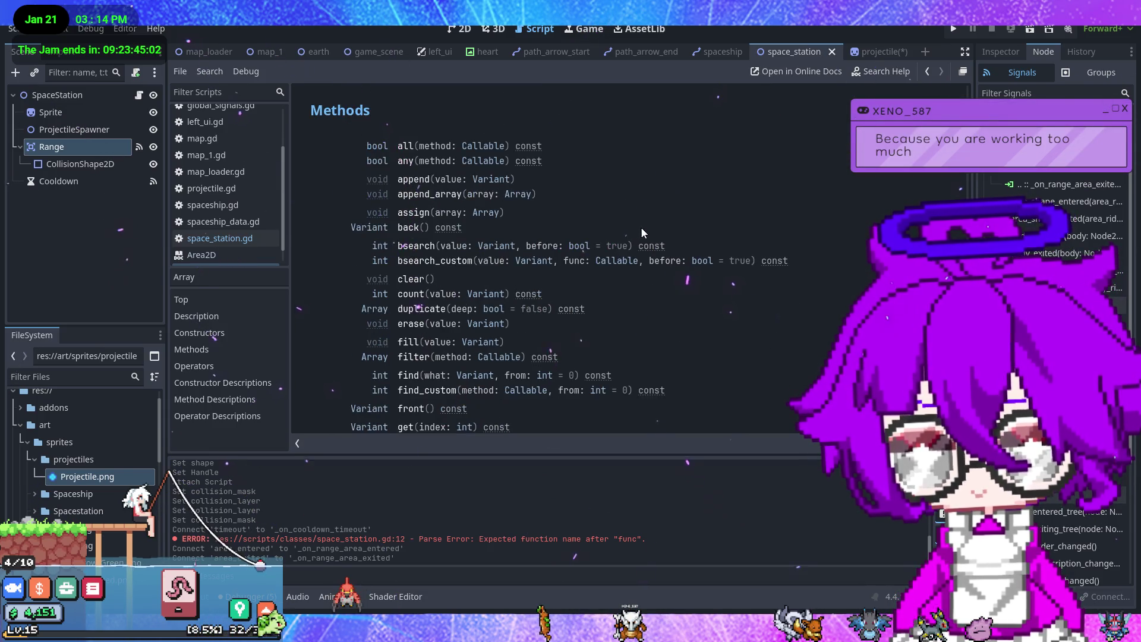
scroll(644, 226, down, 2)
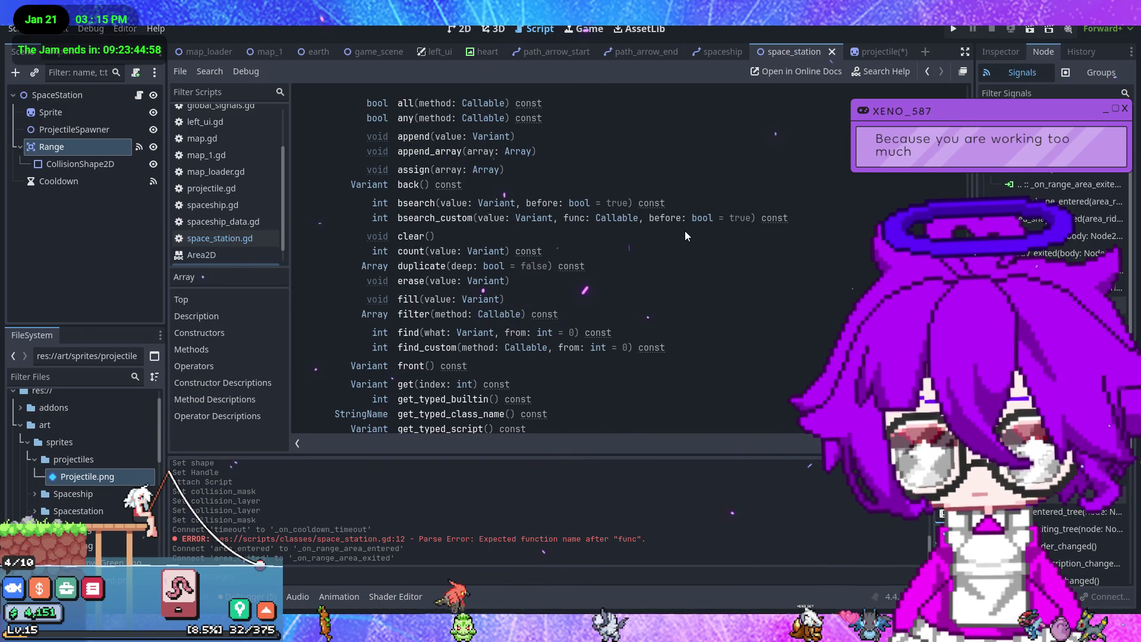
scroll(685, 231, down, 2)
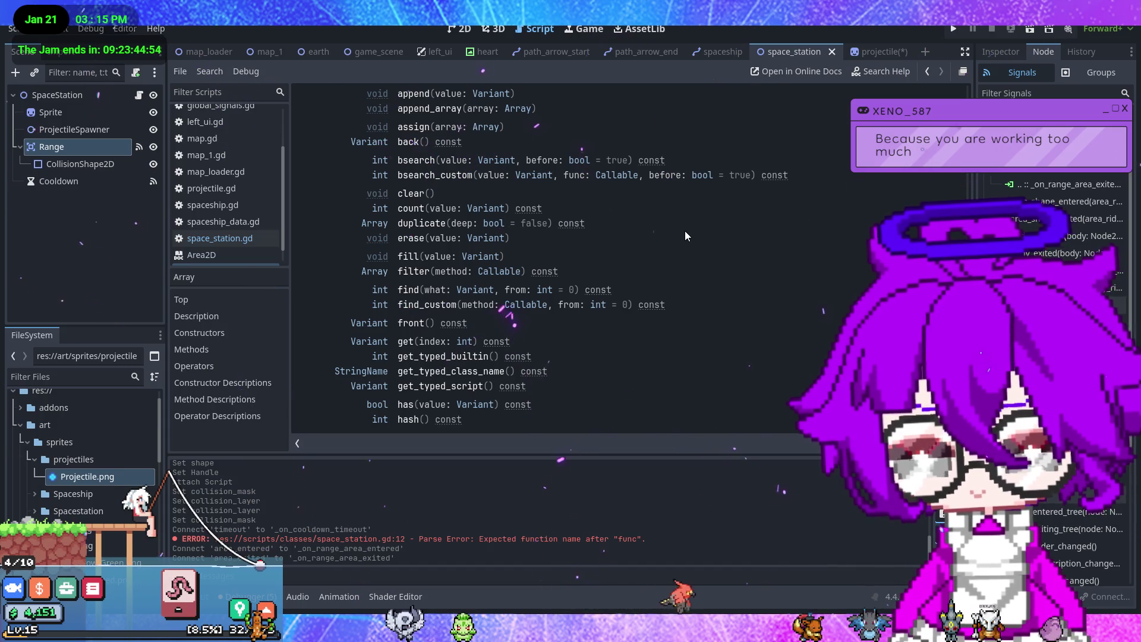
scroll(685, 236, down, 2)
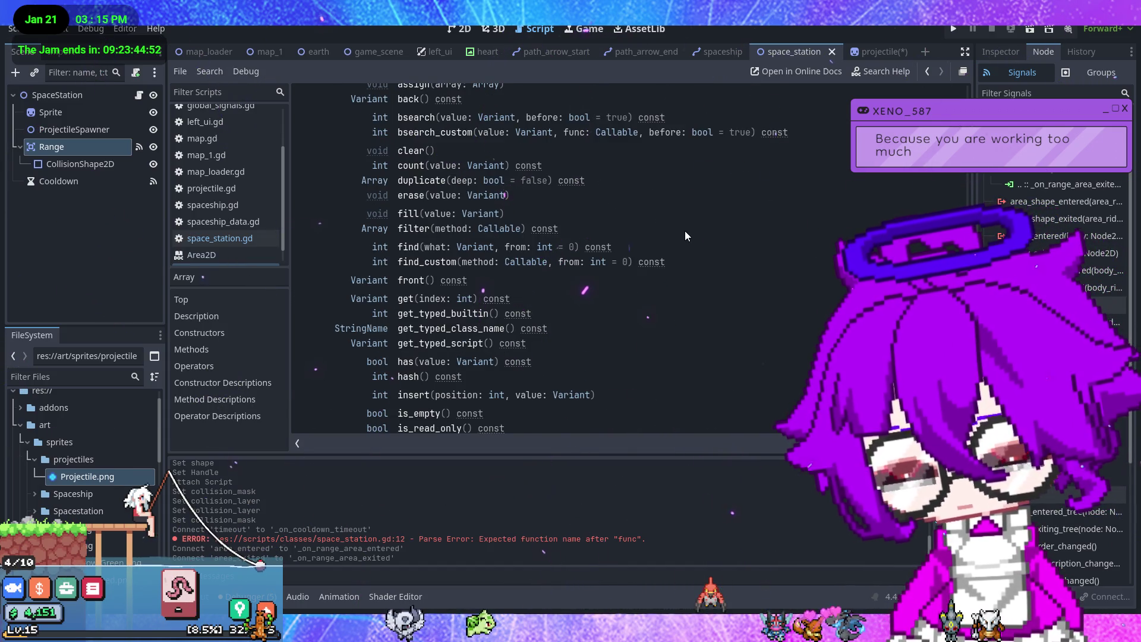
scroll(685, 233, down, 2)
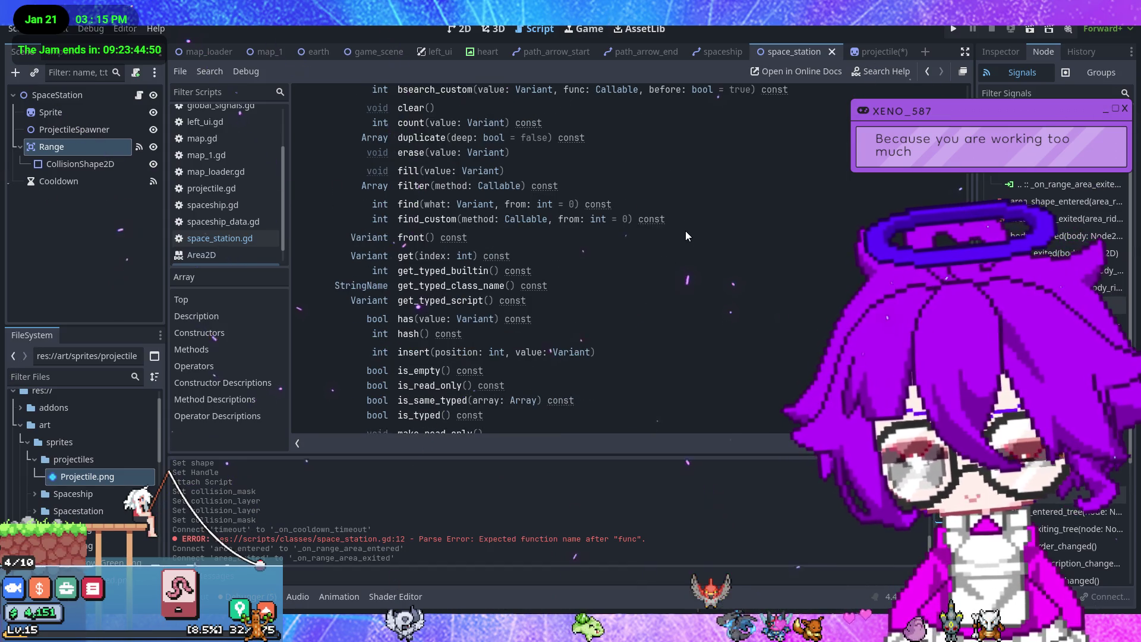
scroll(685, 233, down, 2)
scroll(686, 233, down, 2)
scroll(686, 233, down, 2)
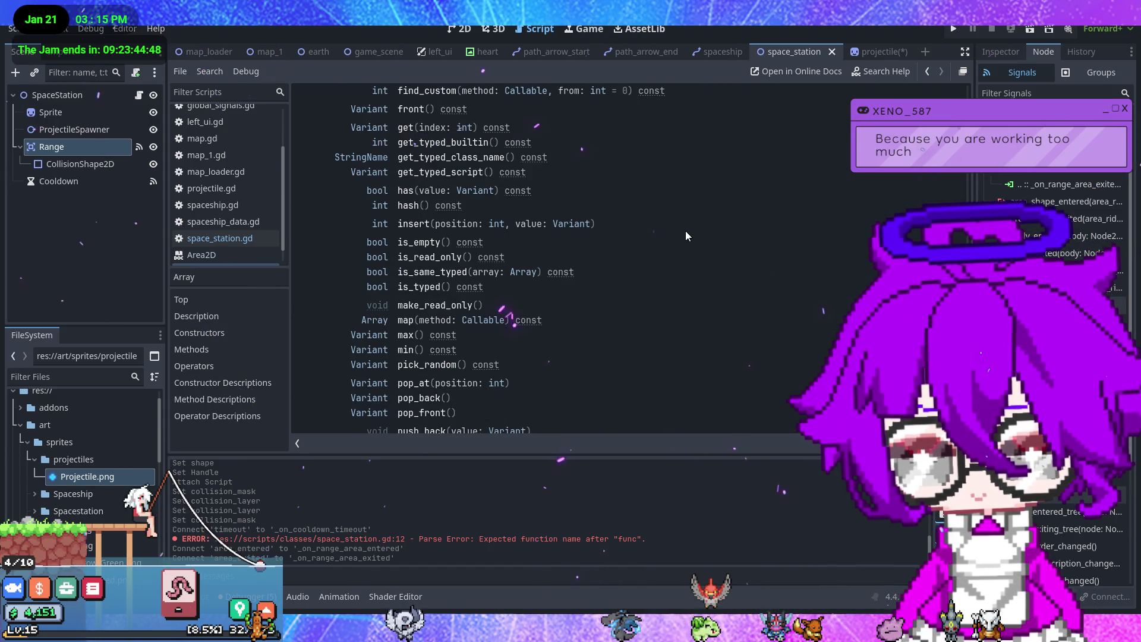
scroll(685, 236, down, 2)
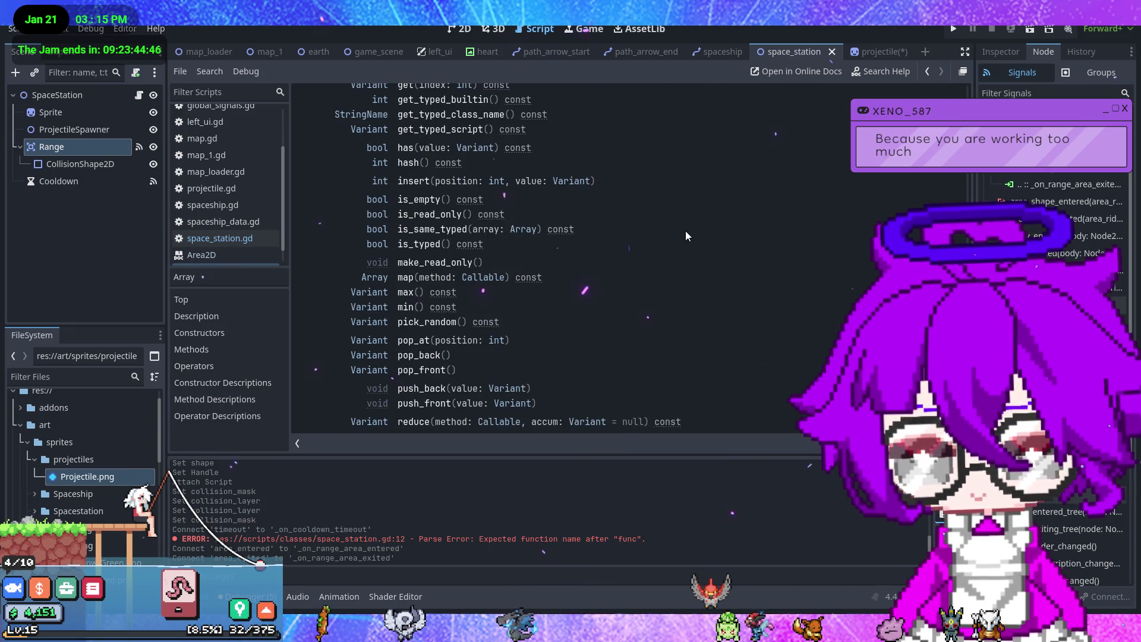
scroll(685, 233, down, 2)
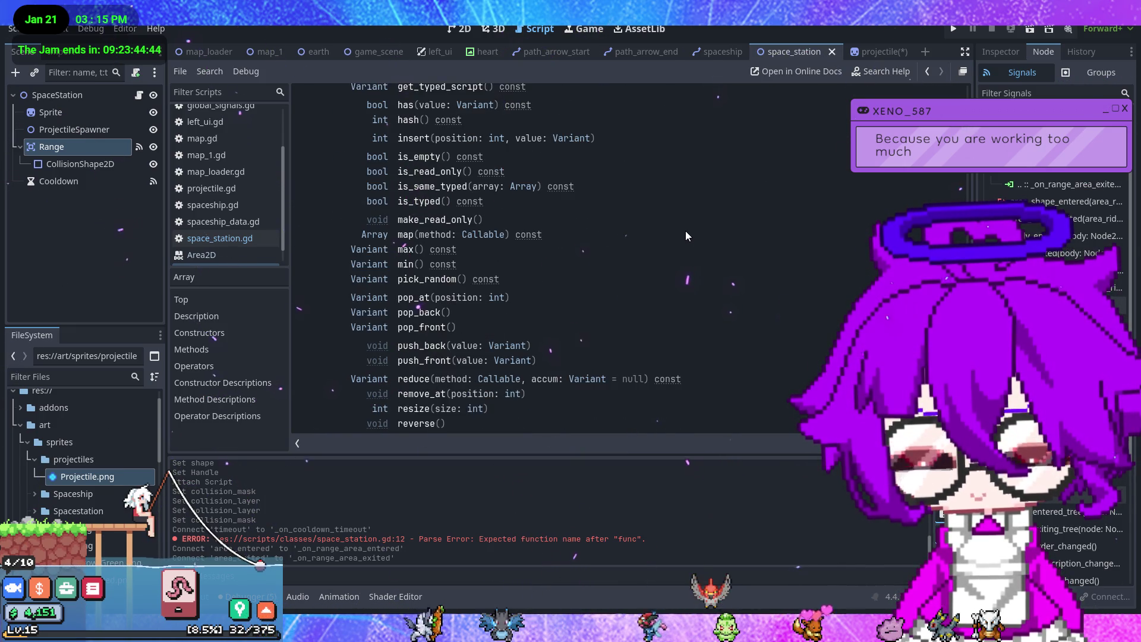
scroll(686, 233, down, 2)
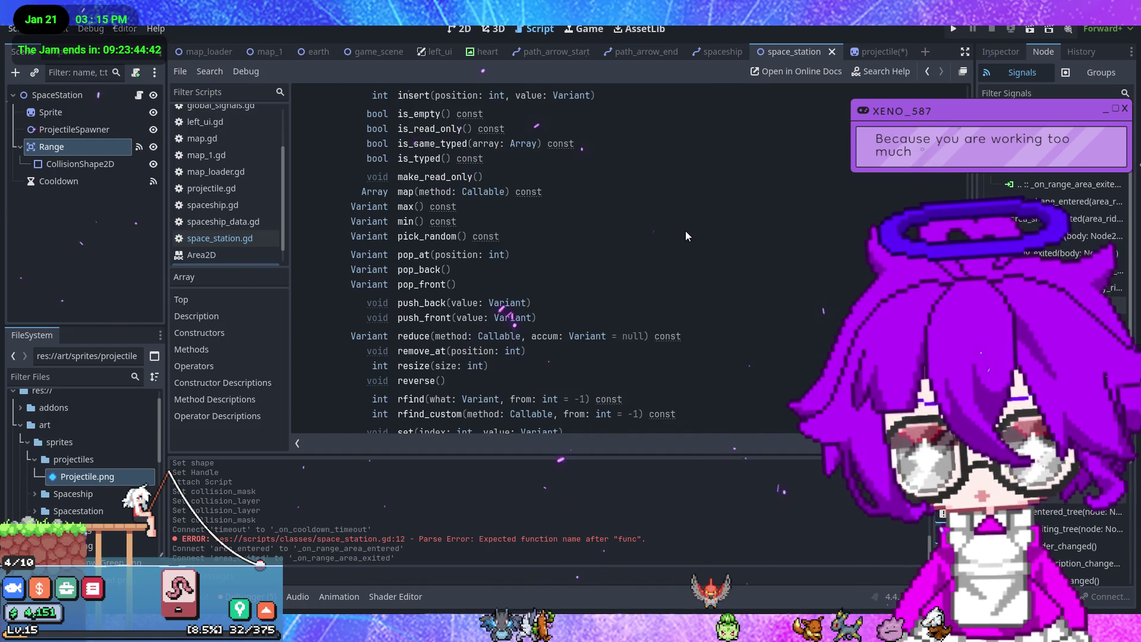
scroll(686, 233, down, 2)
scroll(686, 233, down, 2)
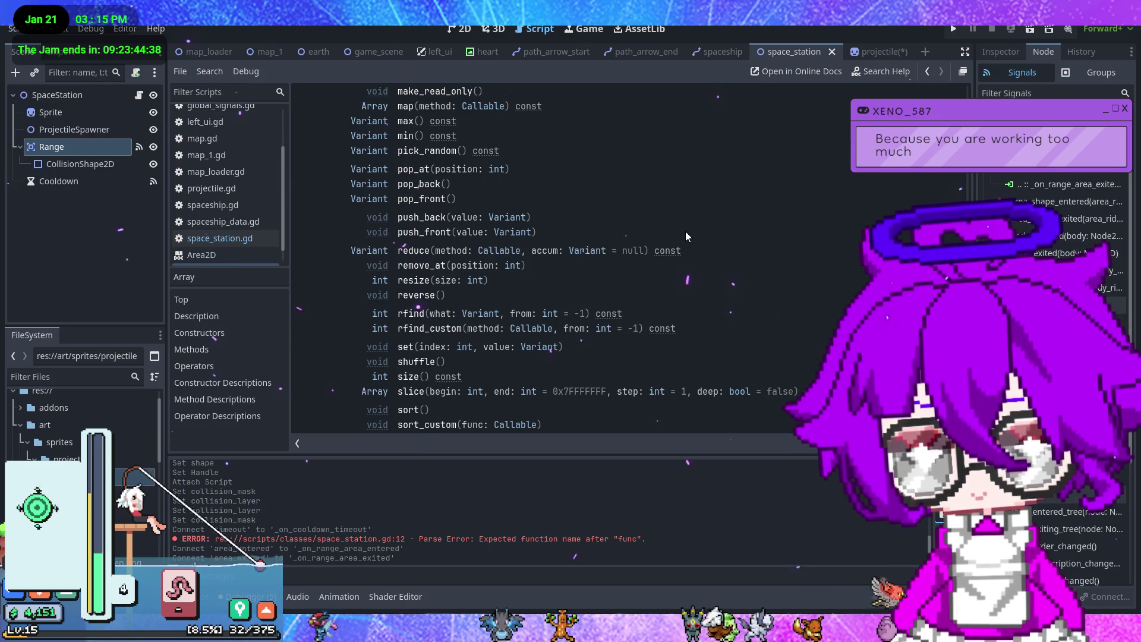
scroll(685, 236, down, 2)
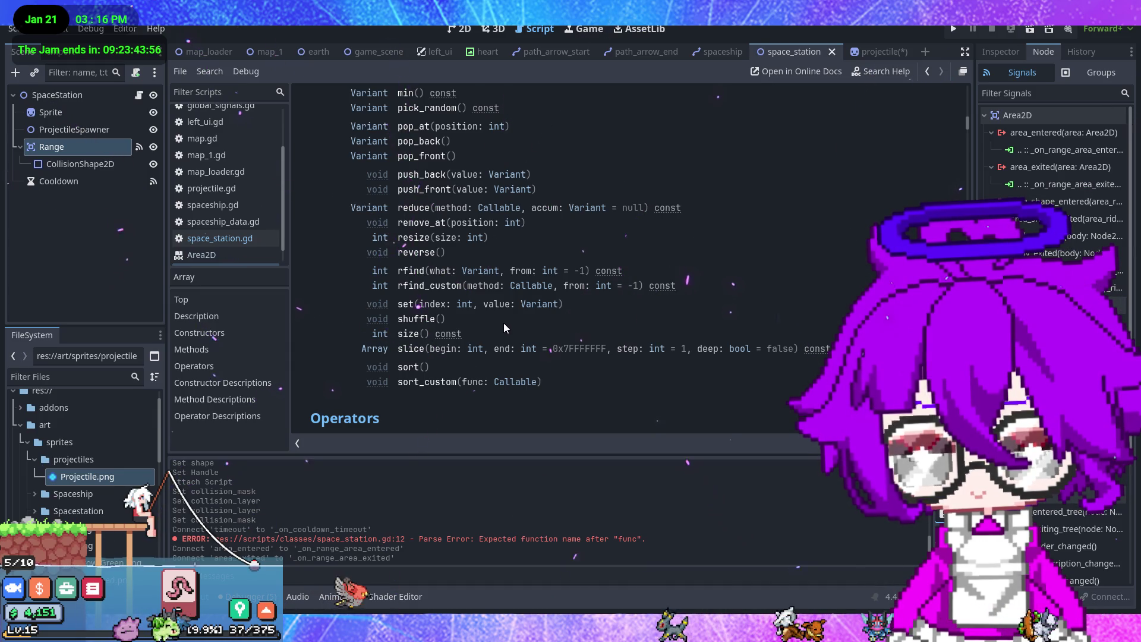
Jump to sort(), select the sort_ascending example code, and return to space_station.gd
click(416, 368)
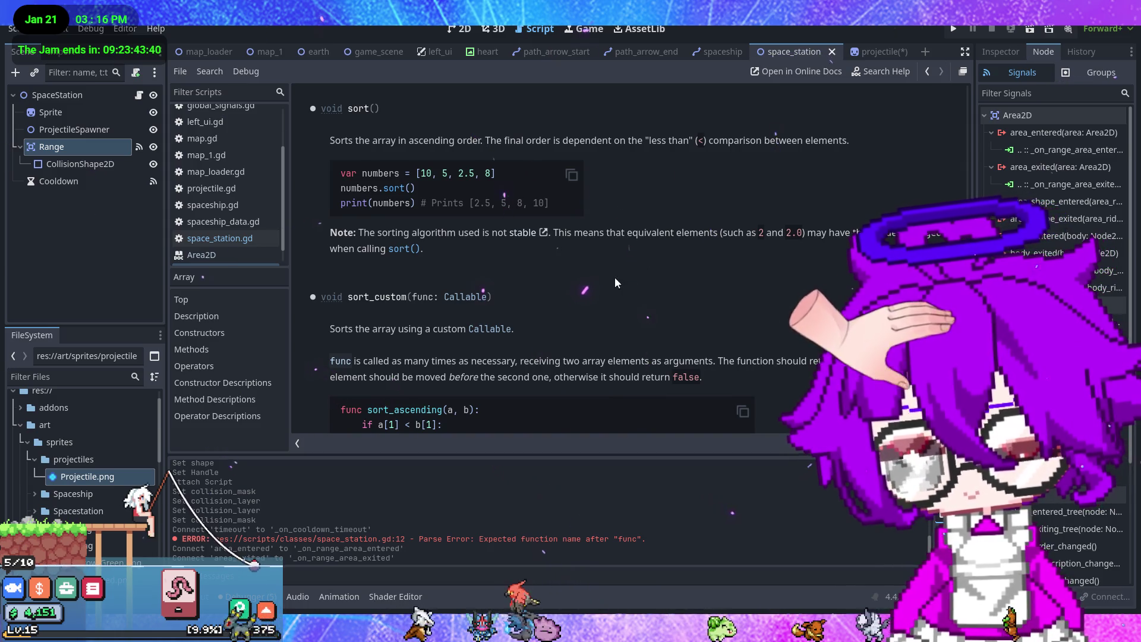
scroll(615, 277, down, 1)
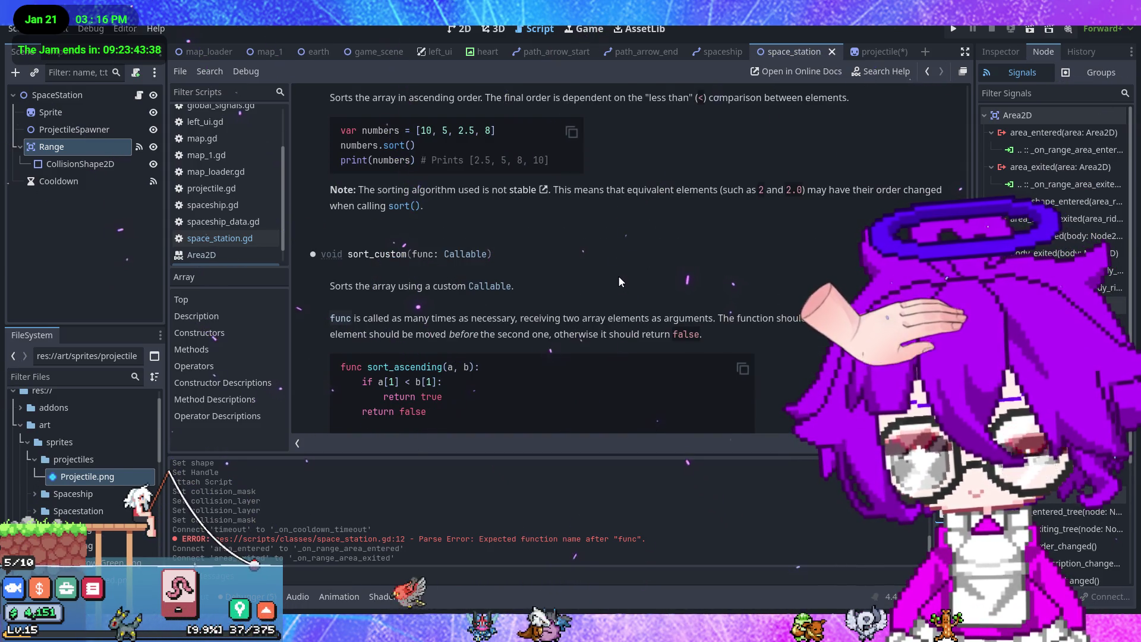
scroll(618, 276, down, 1)
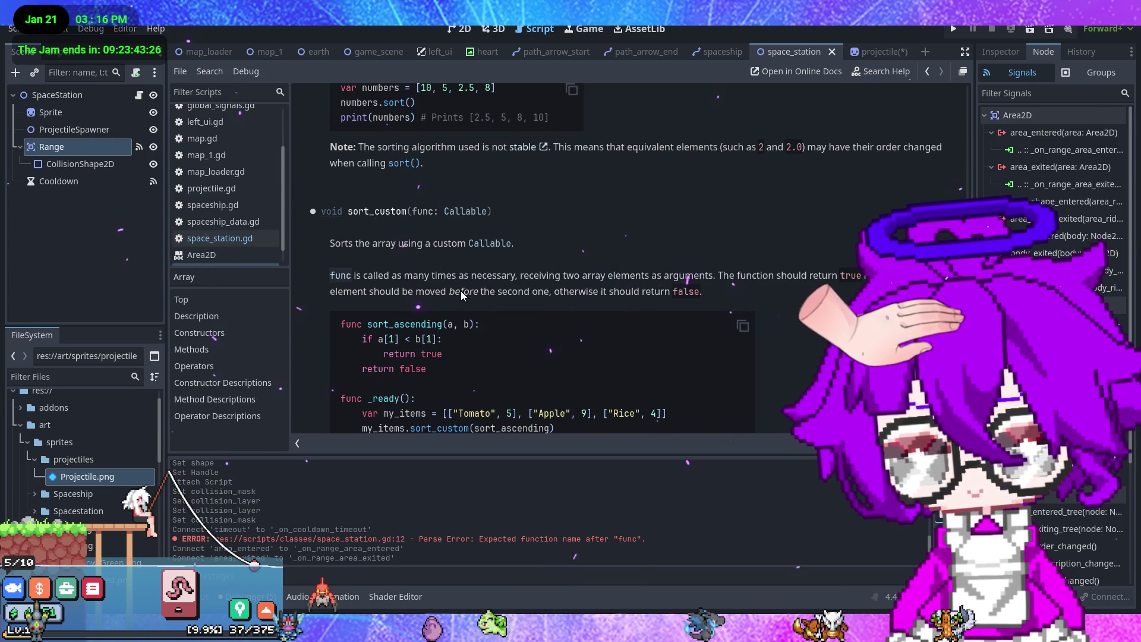
scroll(469, 294, down, 1)
drag(434, 328, 336, 279)
key(ctrl+c)
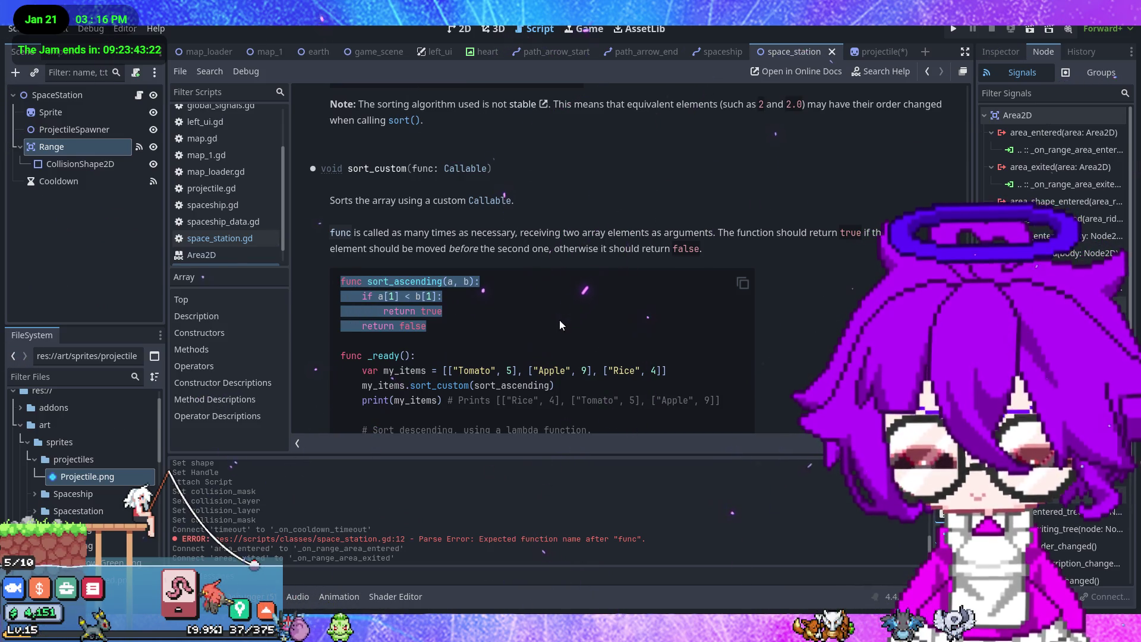
click(235, 223)
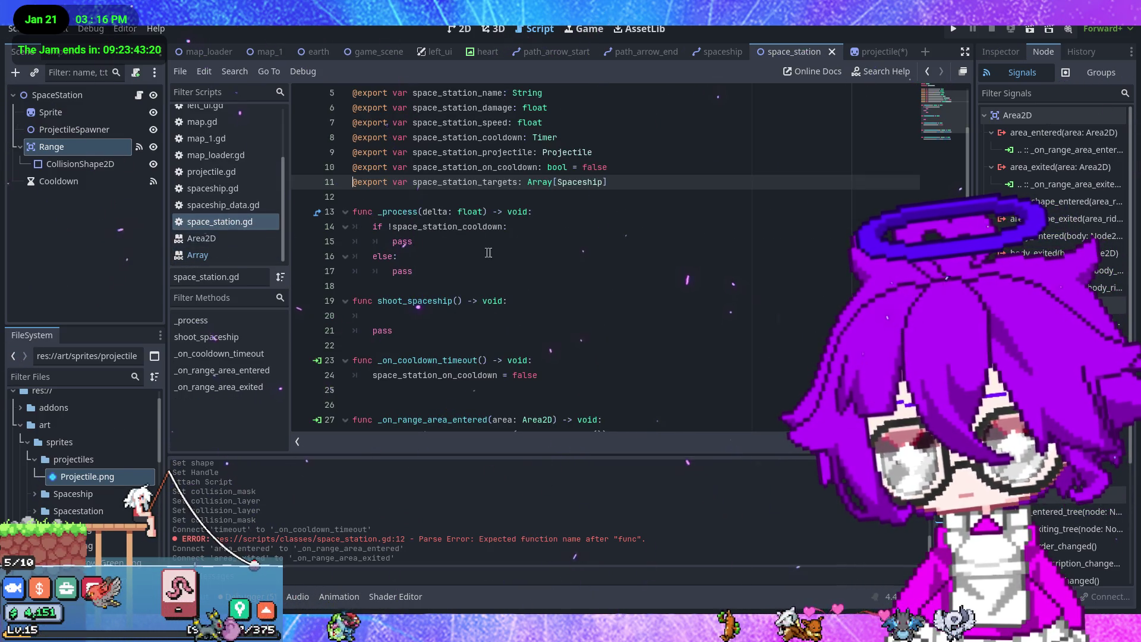
On a new line 19, type 'func sort_targets() -> void:' above shoot_spaceship
double_click(401, 241)
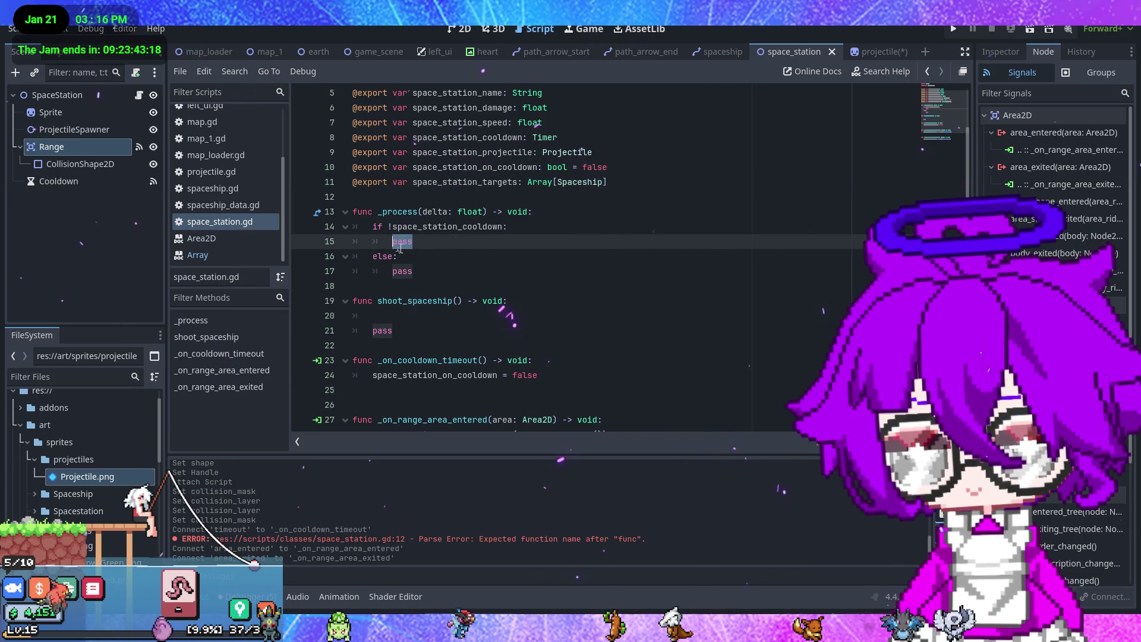
scroll(400, 249, down, 2)
click(369, 197)
key(Return)
key(Return)
click(368, 216)
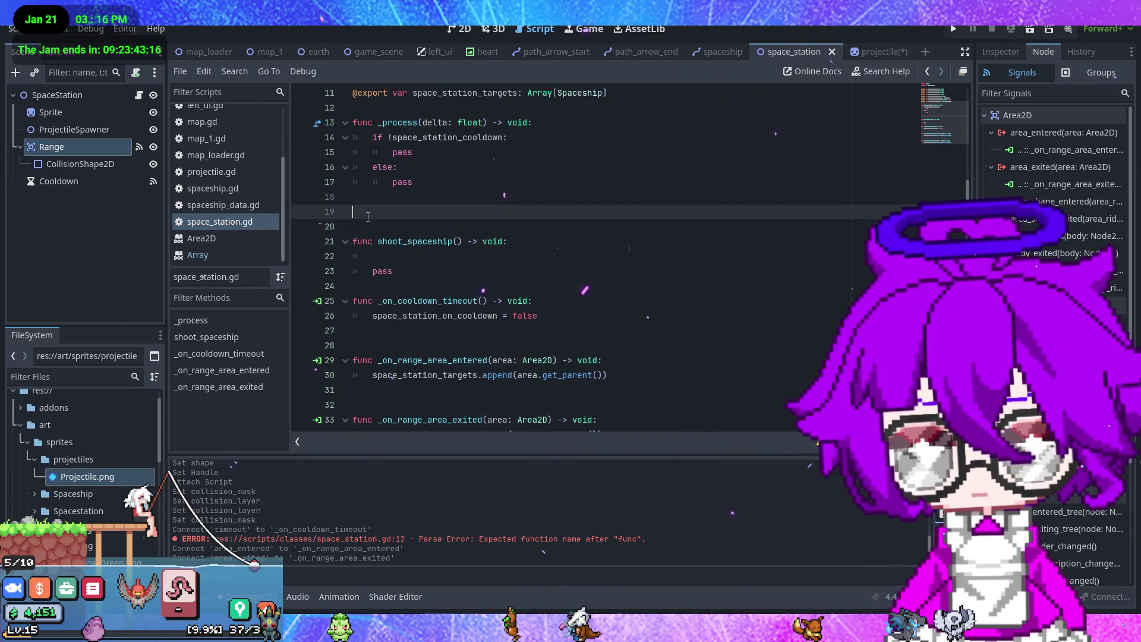
text(func )
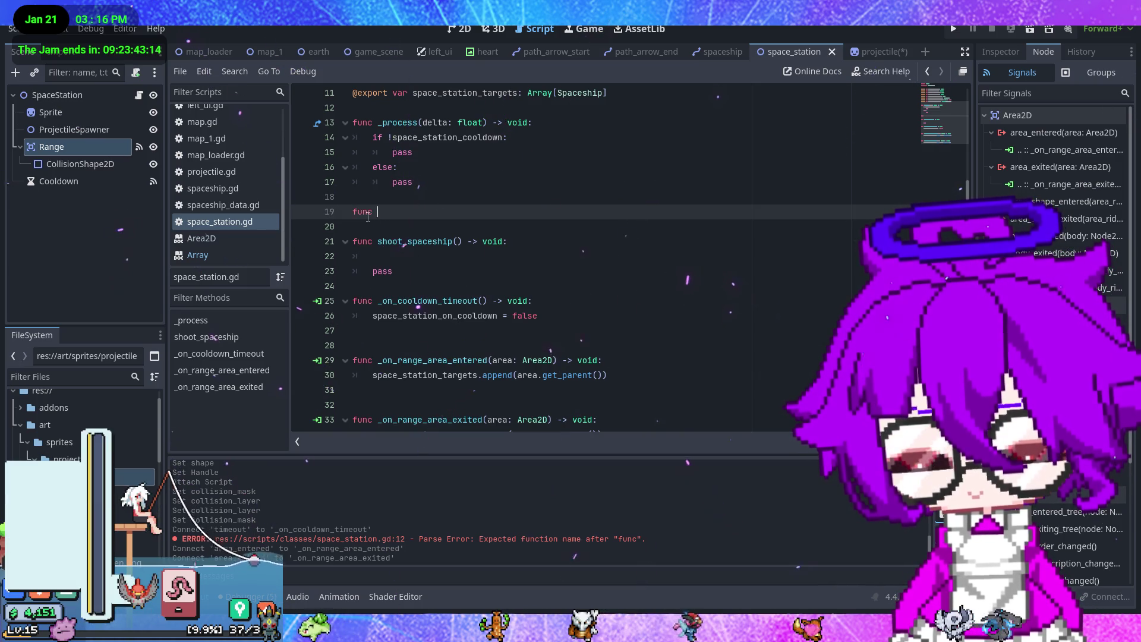
text(sort_)
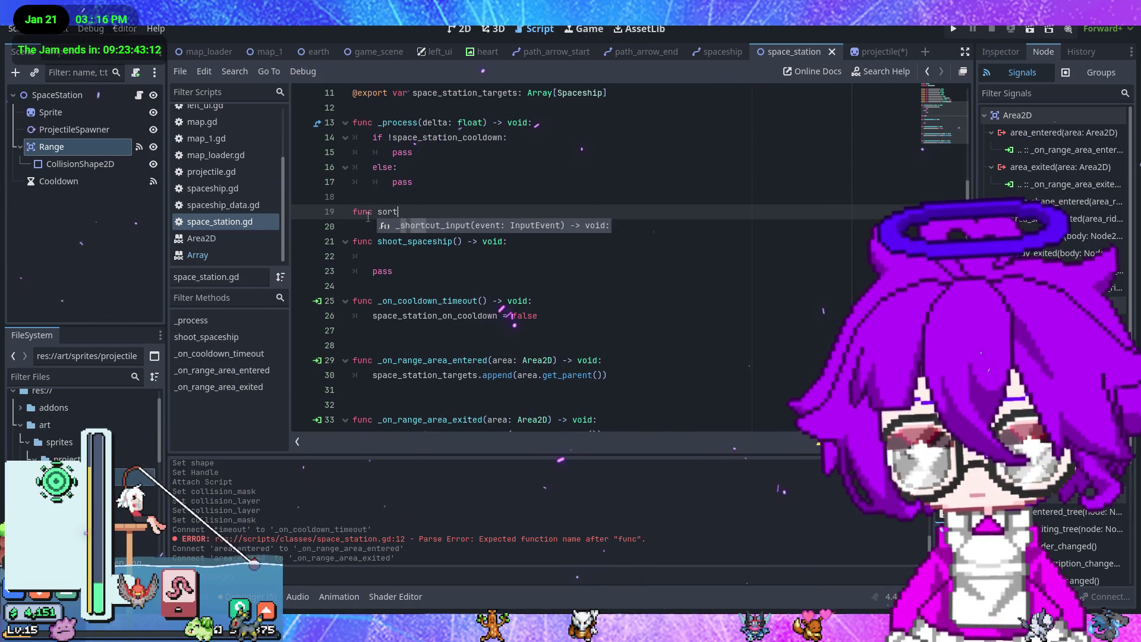
text(targets)
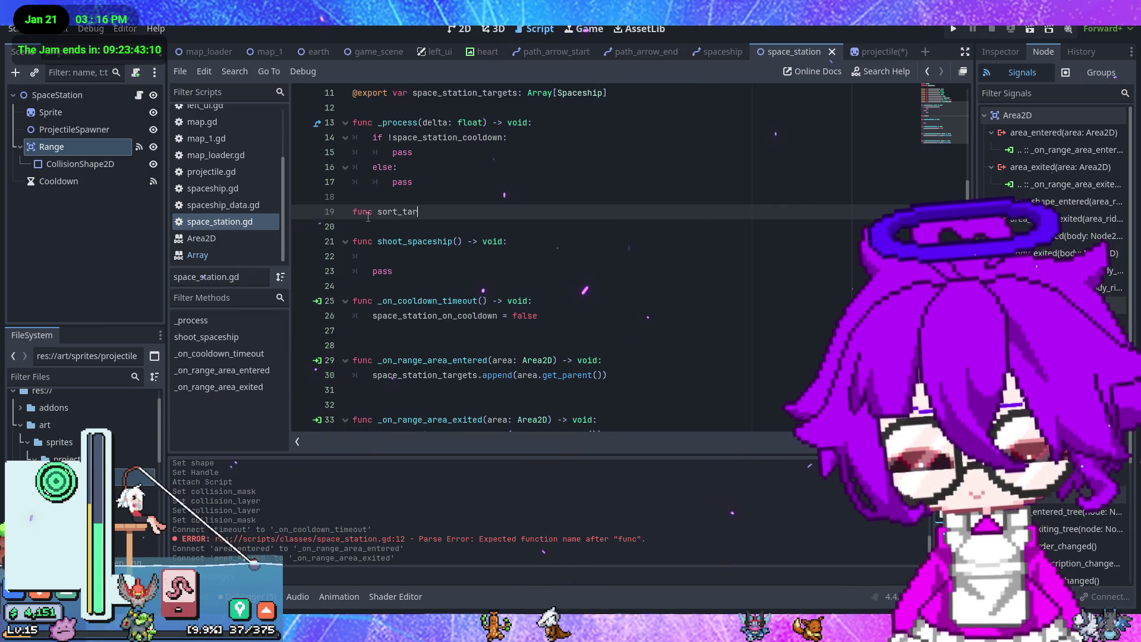
text(())
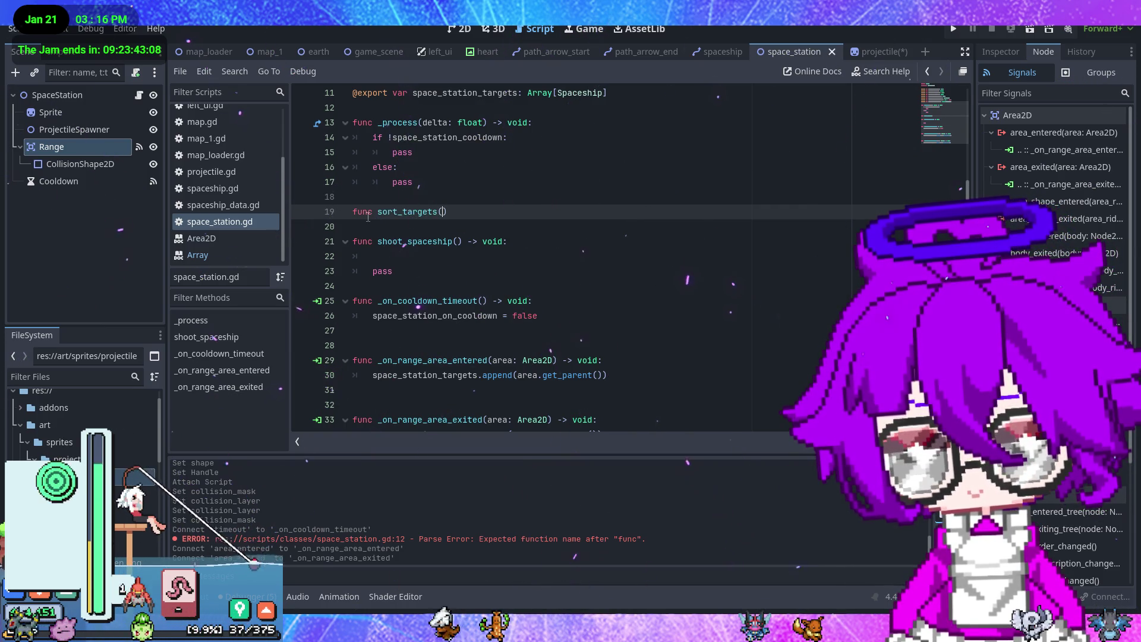
text( -> void)
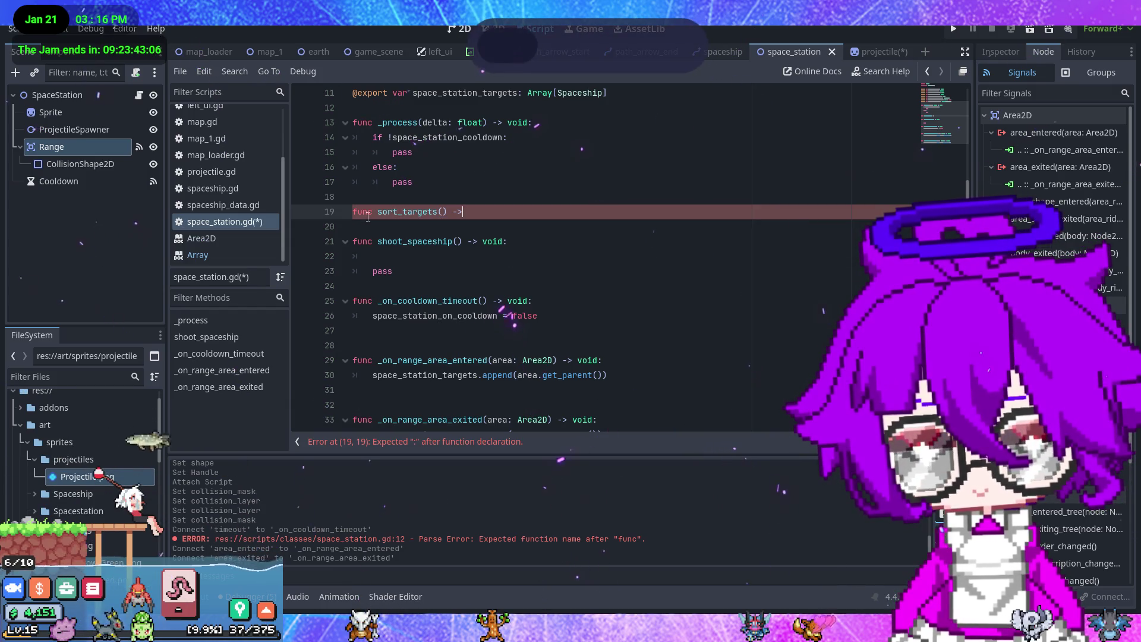
text(:)
Paste the sort_ascending comparison into sort_targets, drop its header line, and re-indent it with tabs
key(Return)
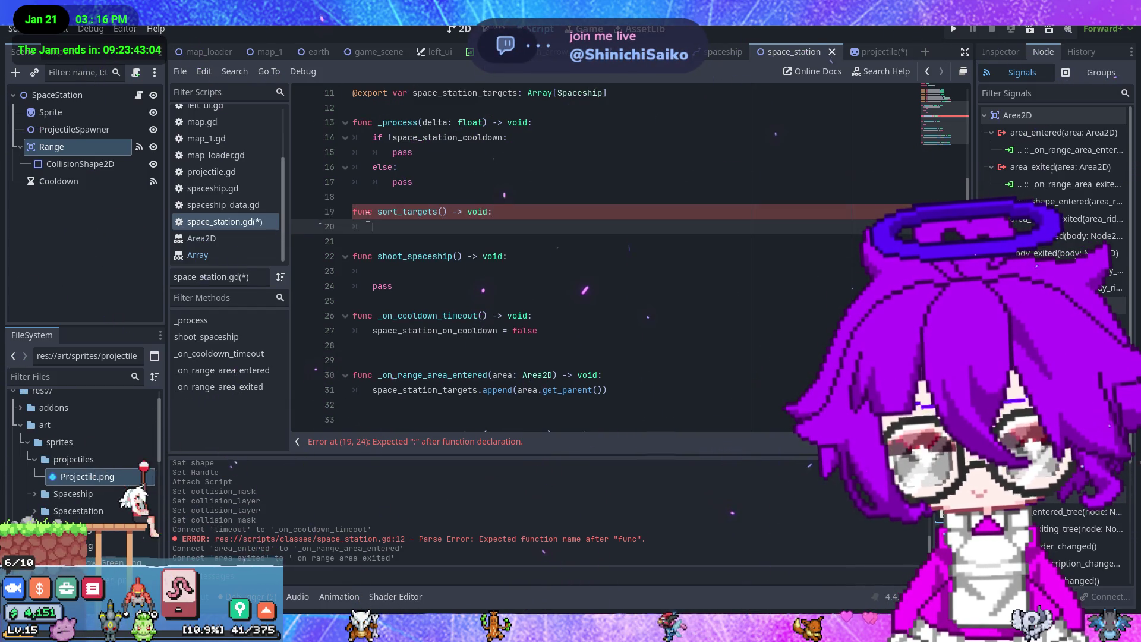
key(ctrl+v)
drag(503, 228, 364, 229)
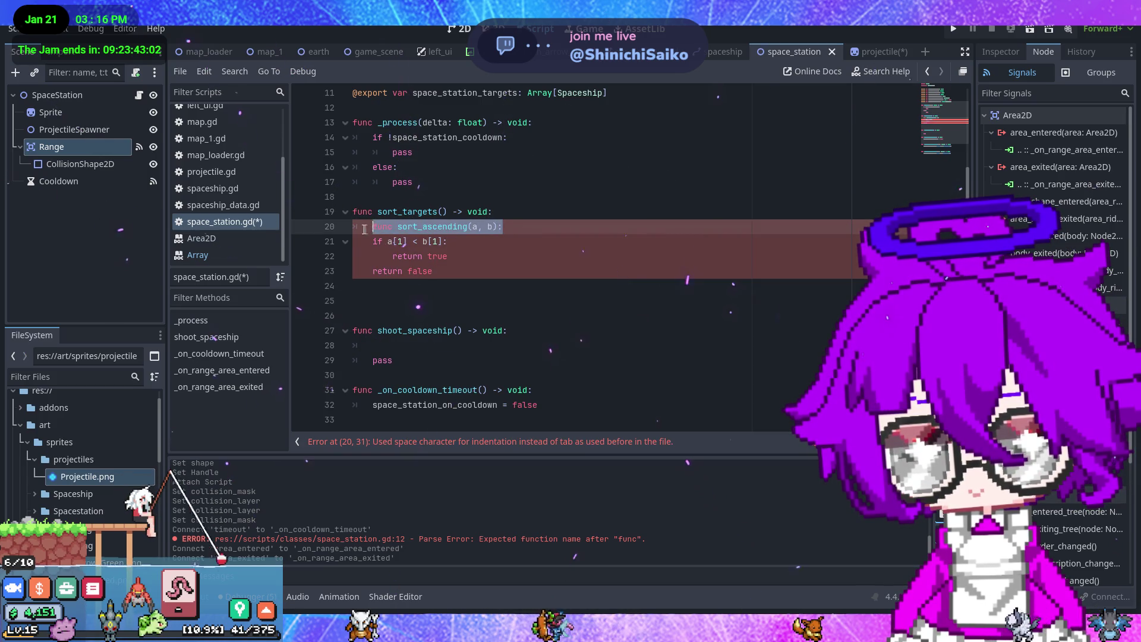
key(BackSpace)
click(363, 241)
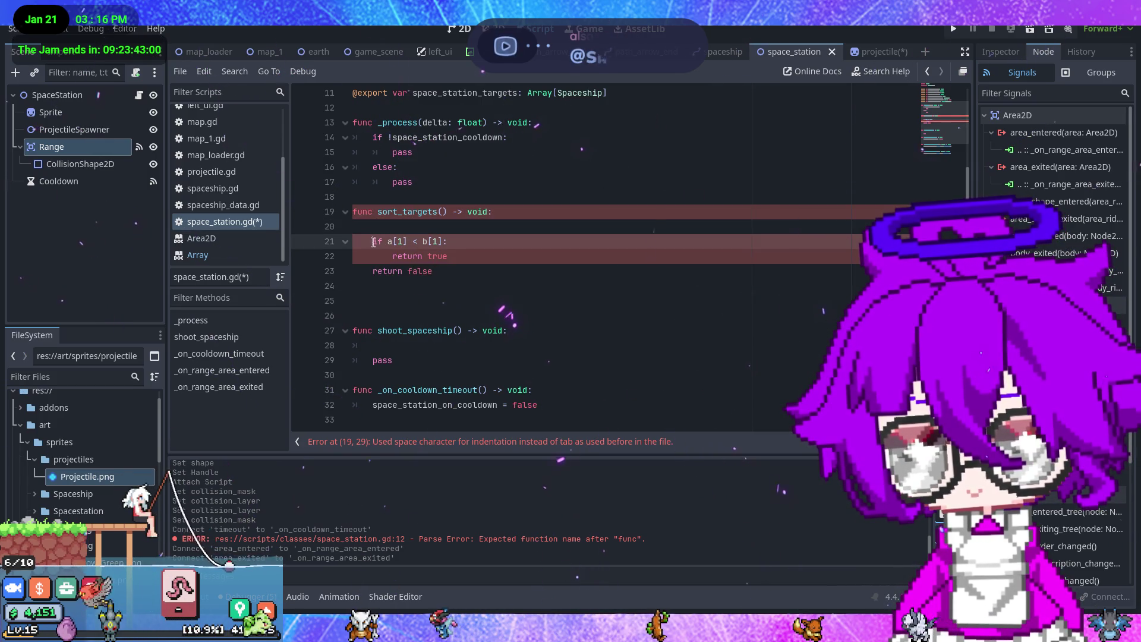
key(BackSpace)
key(BackSpace)
key(BackSpace)
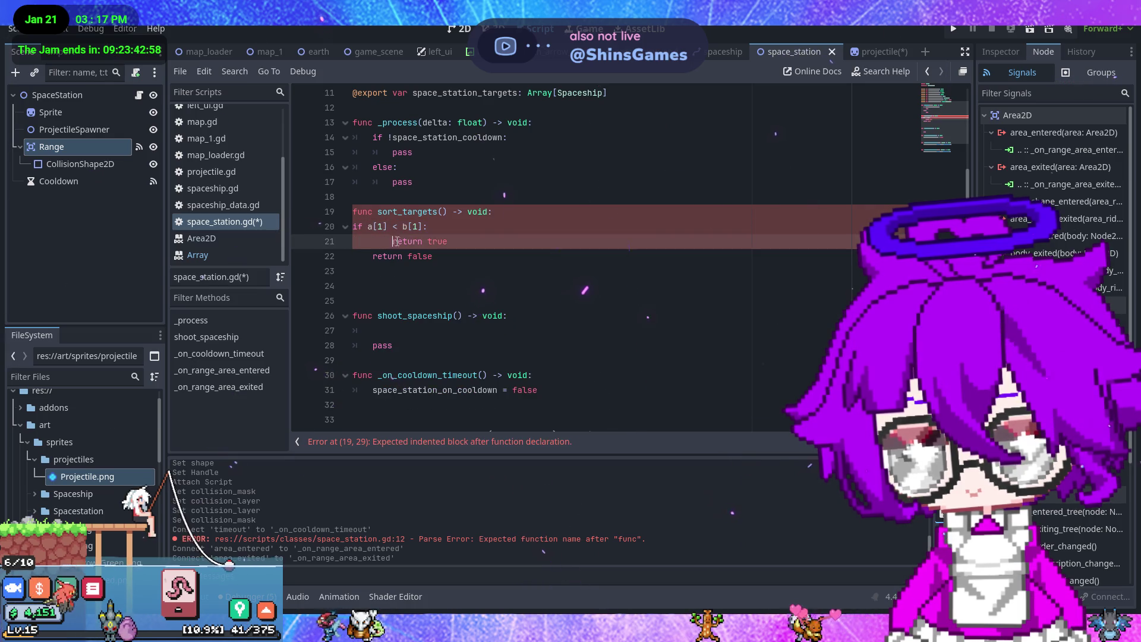
key(Down)
key(BackSpace)
key(Down)
key(Delete)
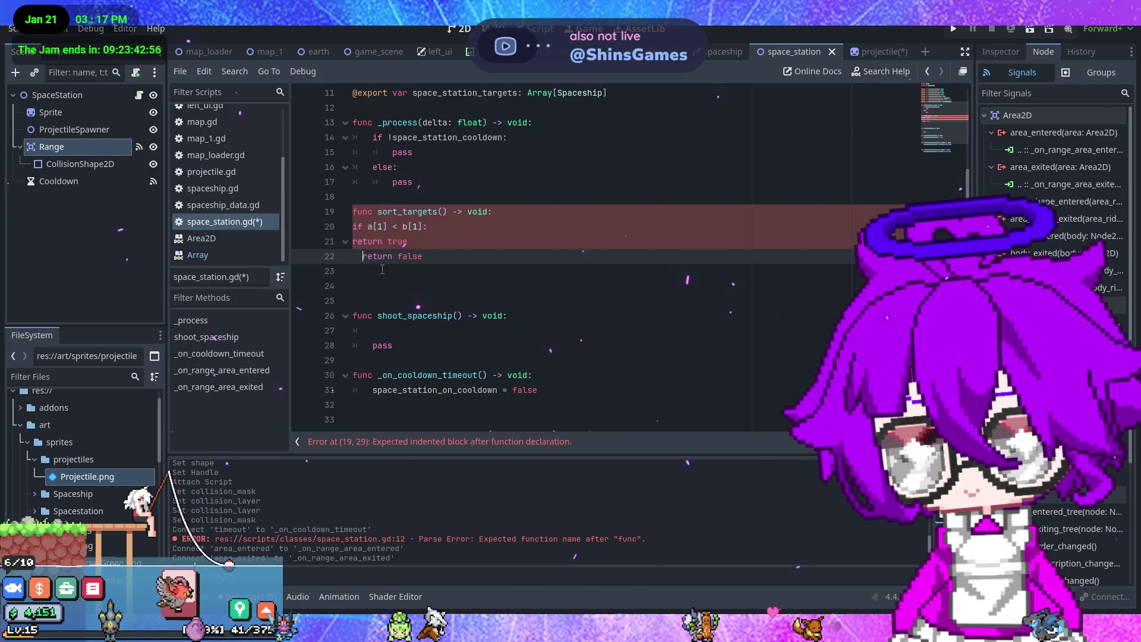
key(Tab)
key(Up)
key(Home)
key(Tab)
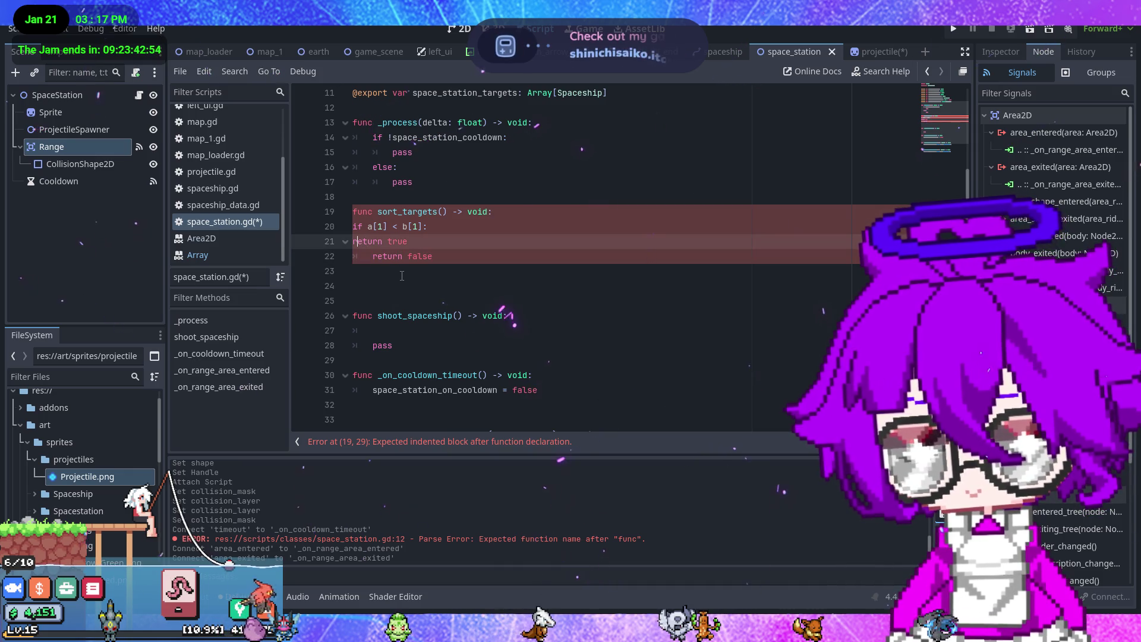
key(Tab)
key(Up)
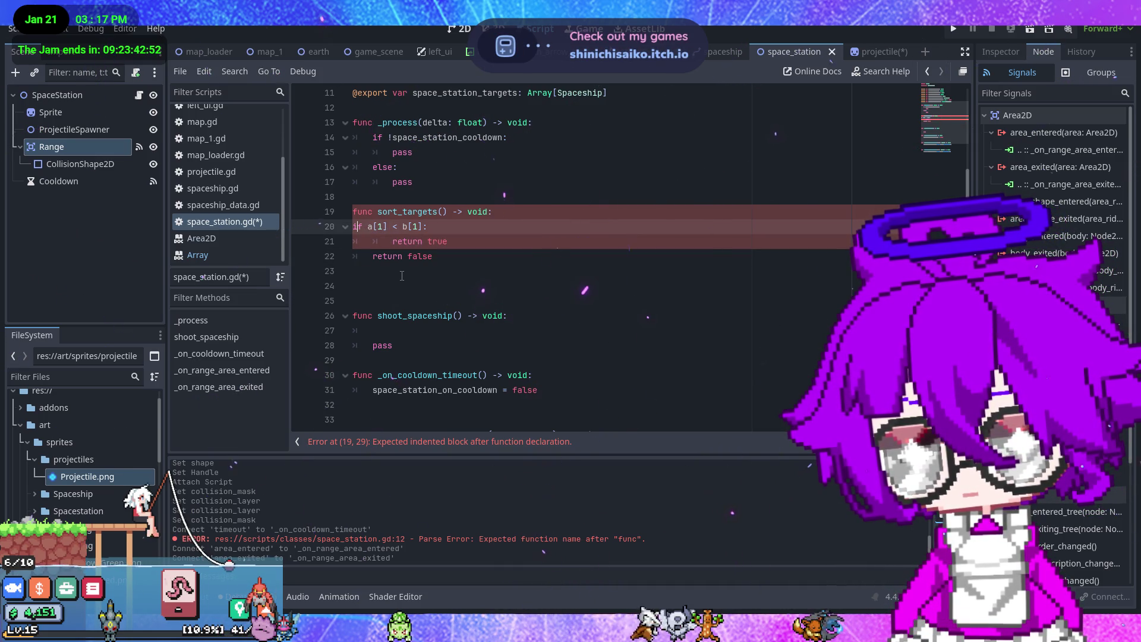
key(Tab)
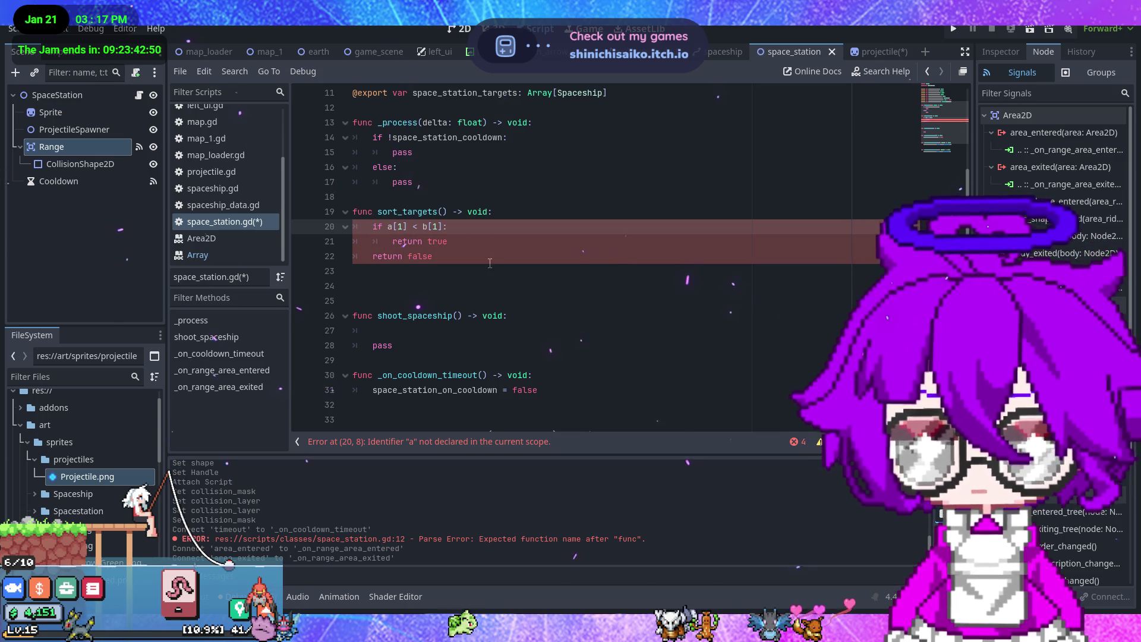
Change the sort_targets return type to bool and add parameters a, b
key(Up)
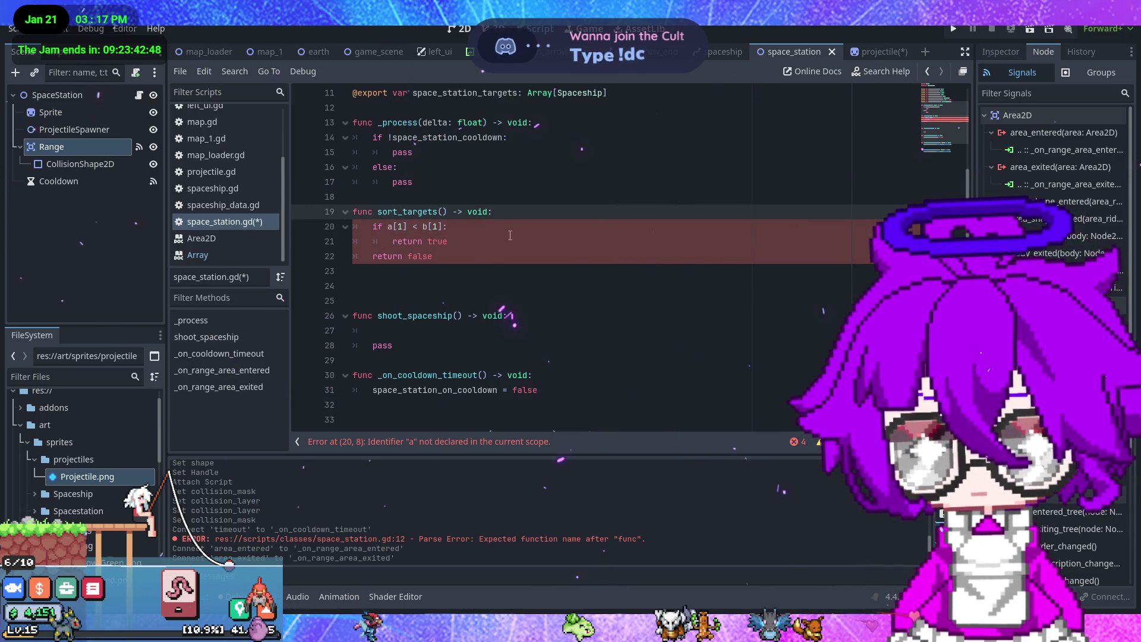
key(End)
key(Left)
key(BackSpace)
key(BackSpace)
key(BackSpace)
text(bo)
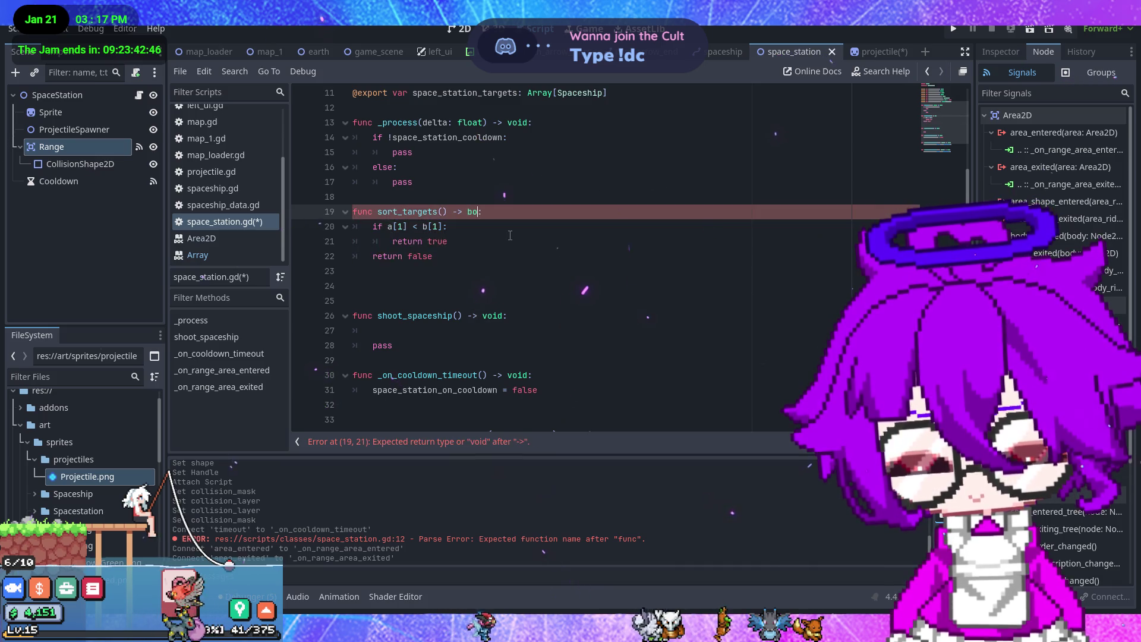
text(ol)
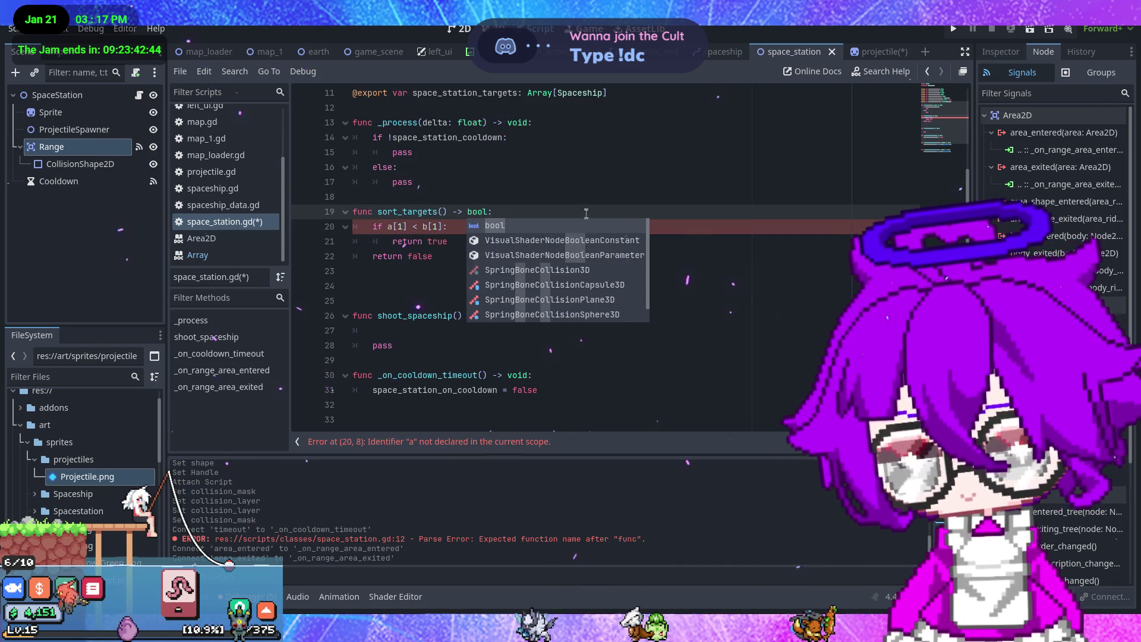
key(Escape)
scroll(552, 249, up, 1)
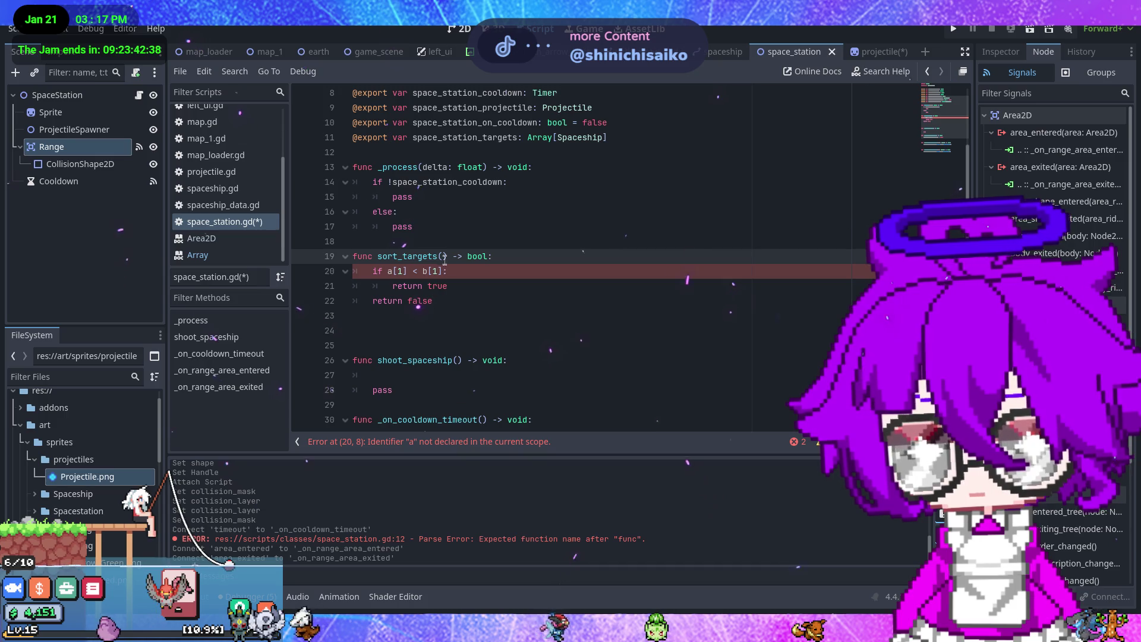
text(a)
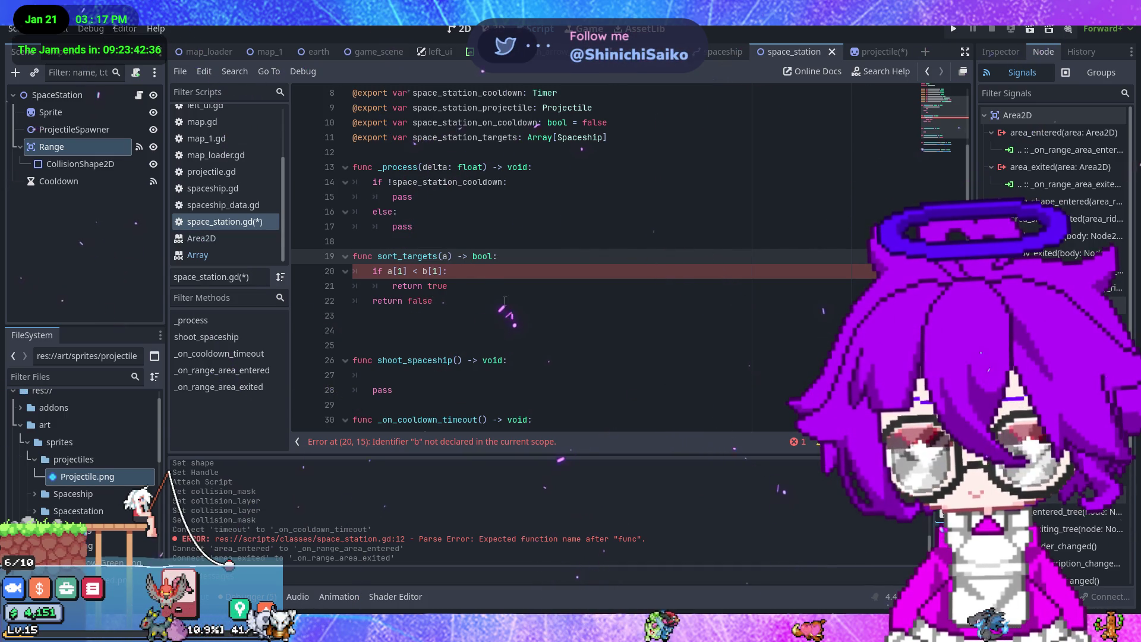
text(, b)
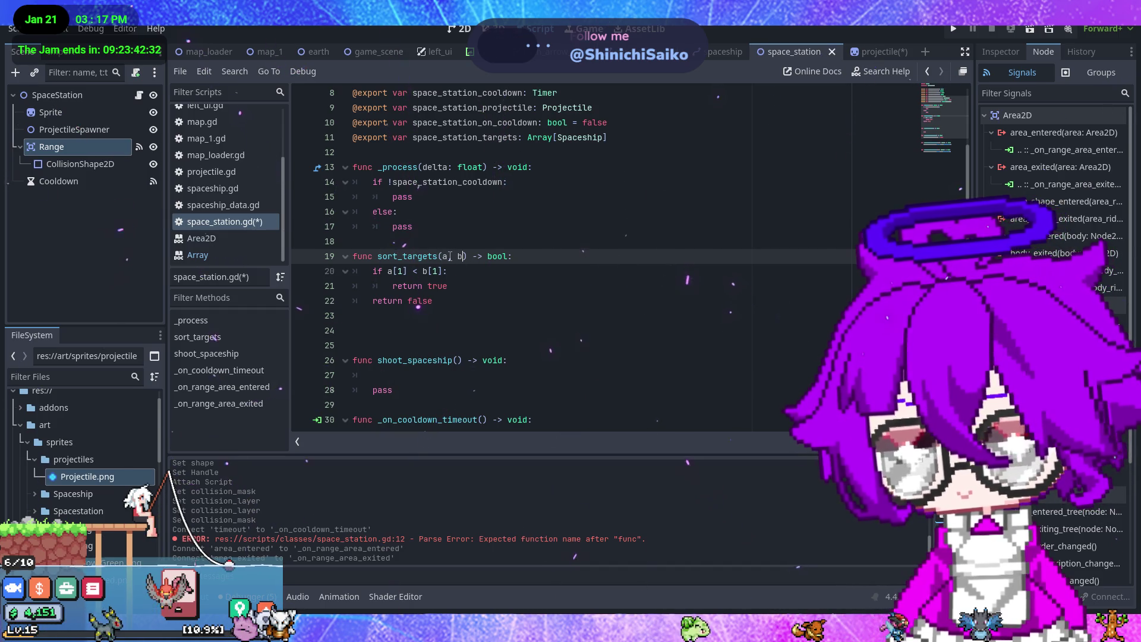
Close the Area2D help page and scroll the Array reference to the sort_custom entry
click(216, 259)
right_click(233, 242)
click(250, 251)
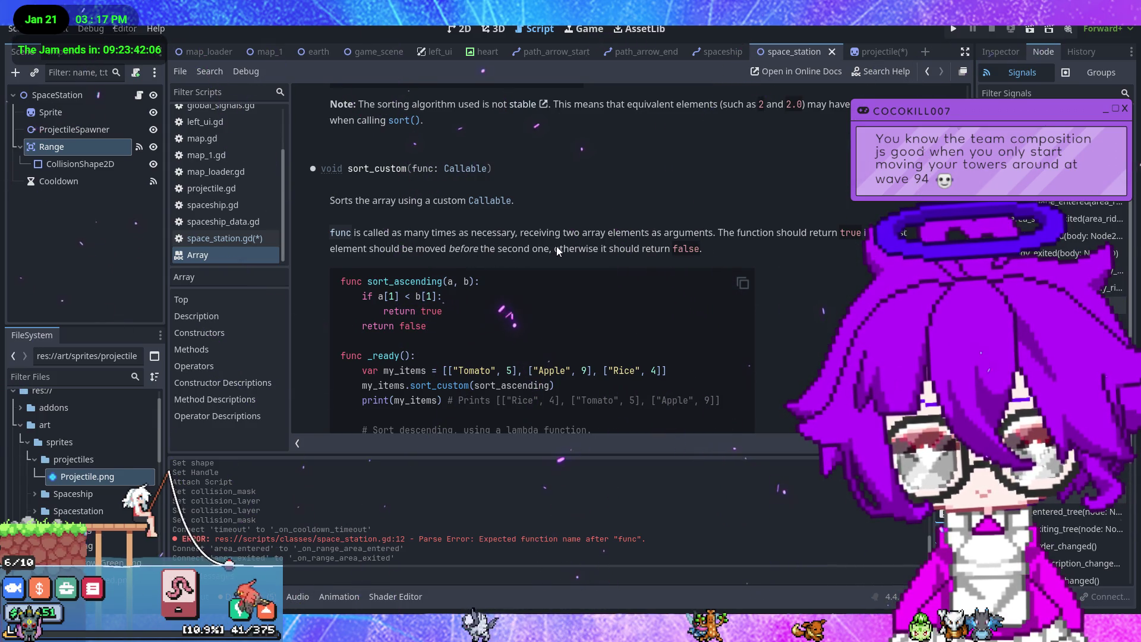
scroll(556, 246, down, 1)
scroll(562, 252, down, 1)
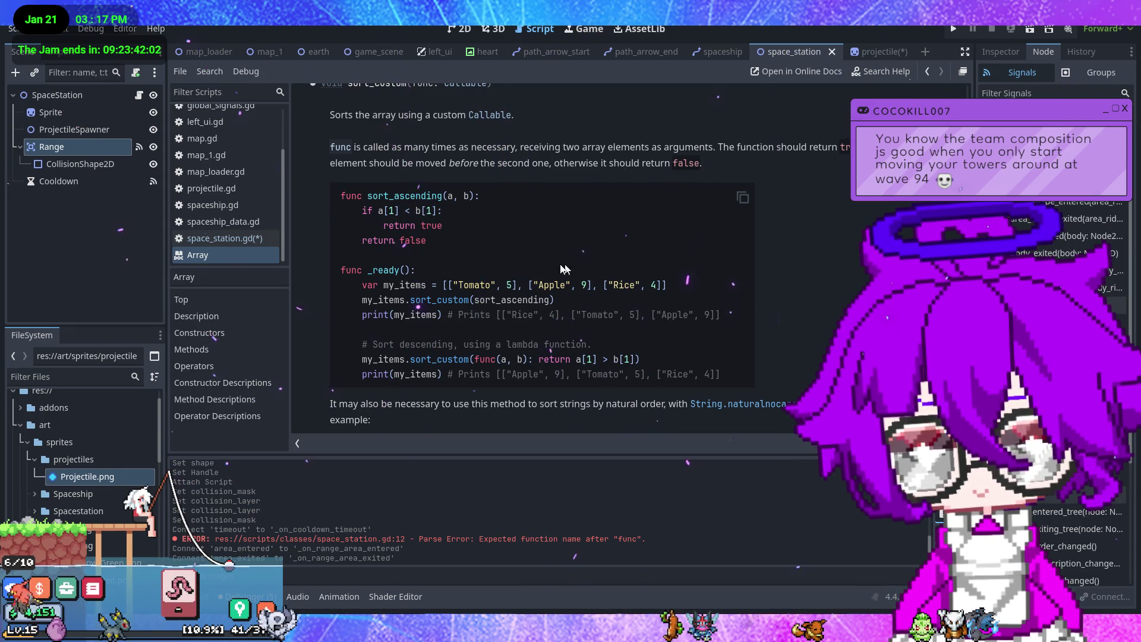
Remove the [1] indexes from the comparison and type parameters a and b as Spaceship
click(239, 241)
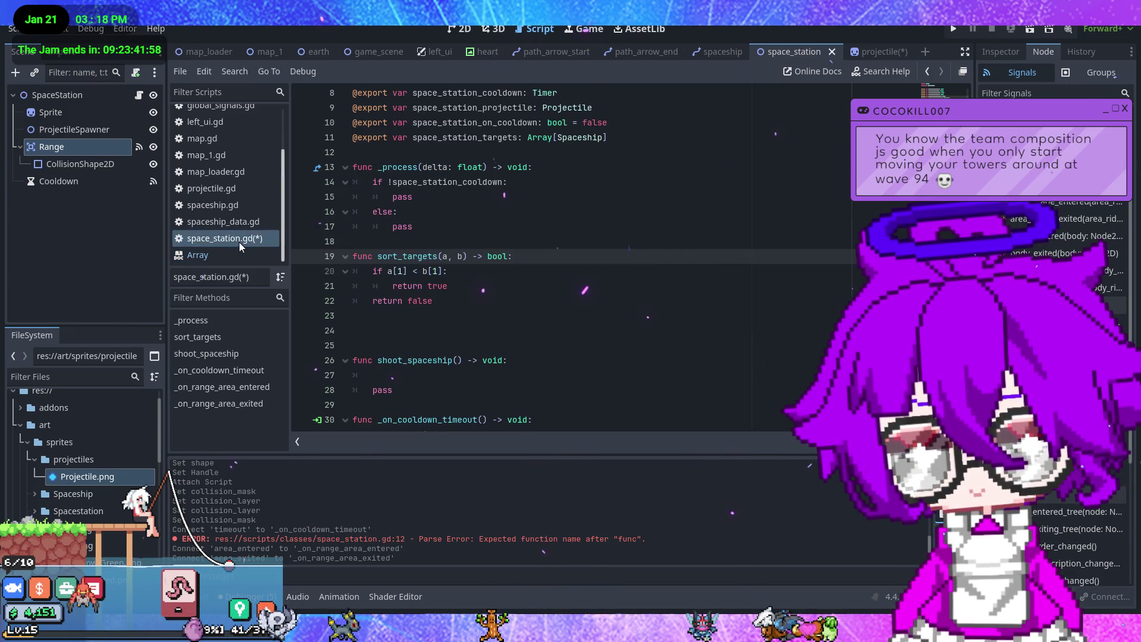
scroll(454, 279, up, 1)
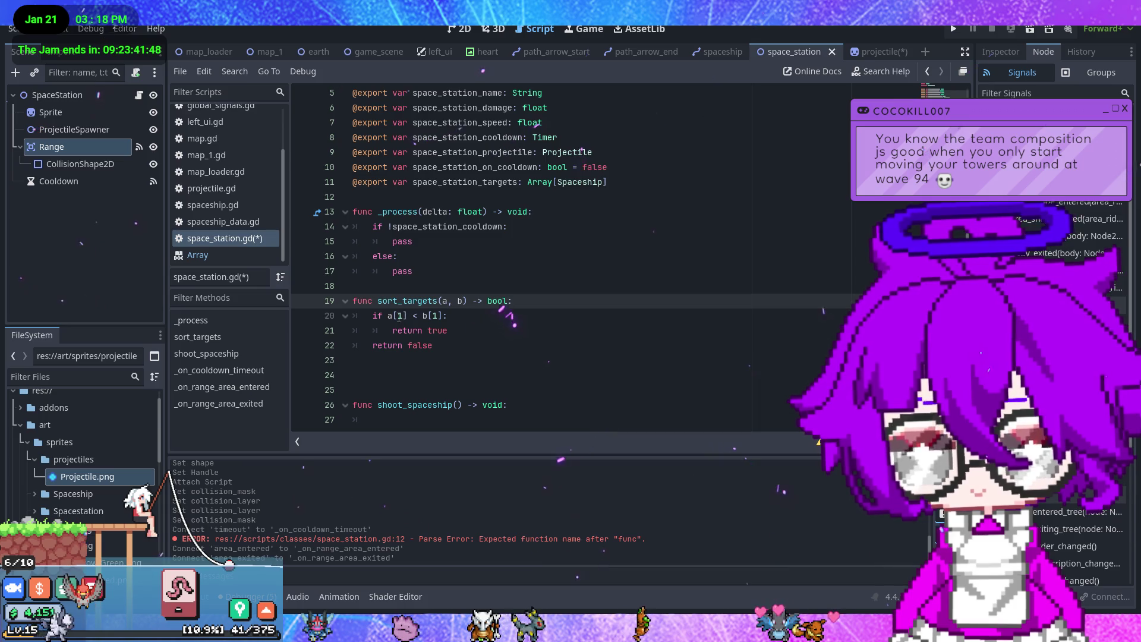
click(406, 319)
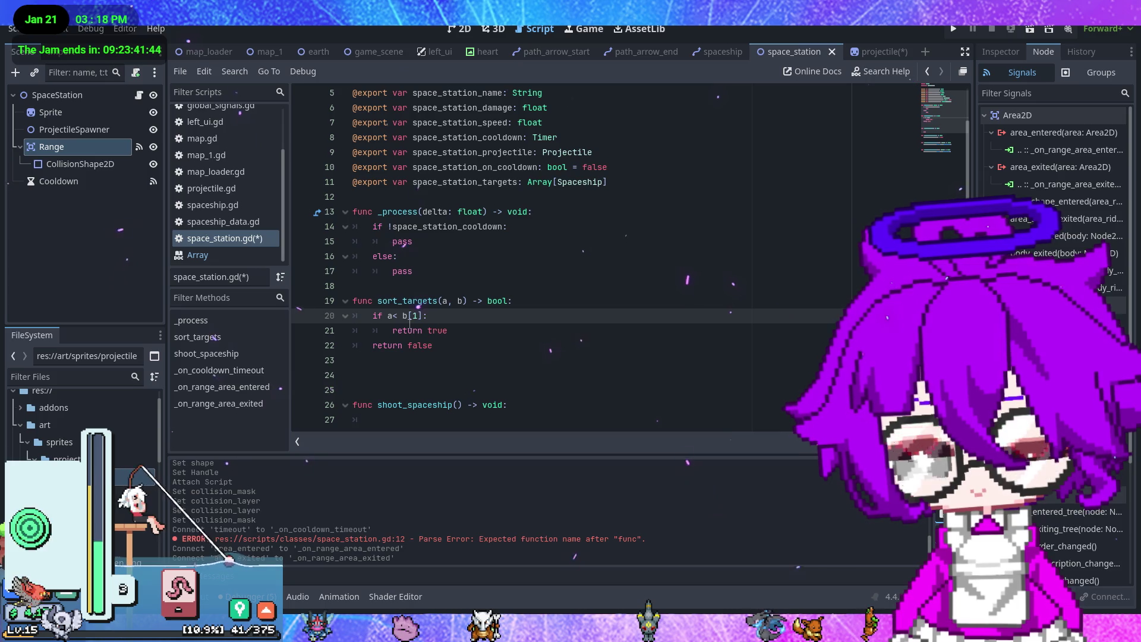
text(])
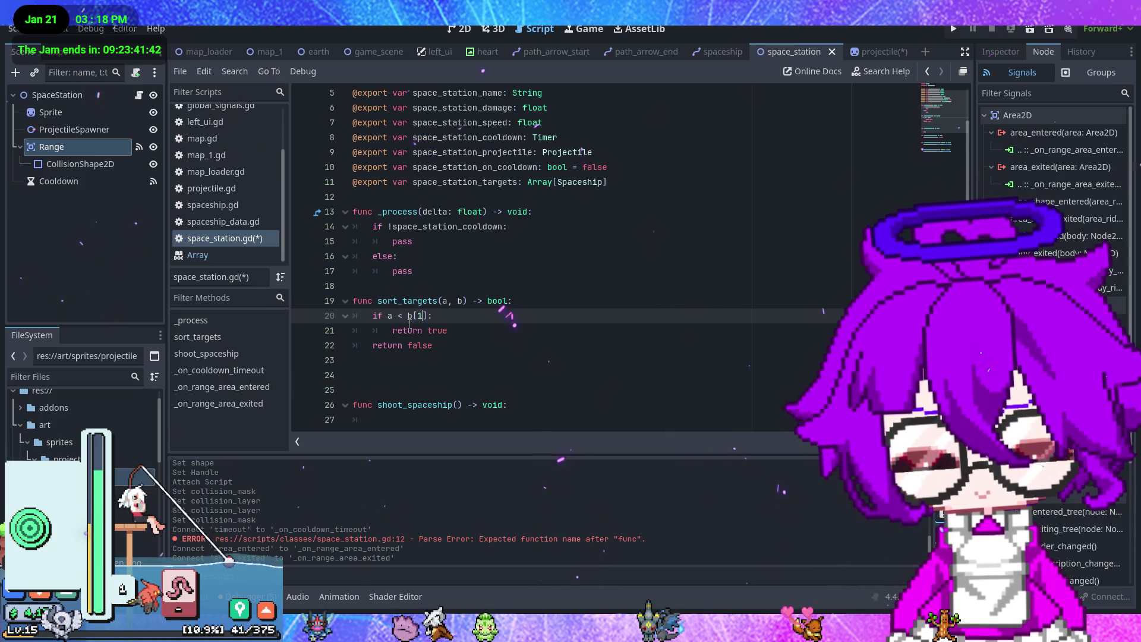
key(BackSpace)
key(BackSpace)
key(BackSpace)
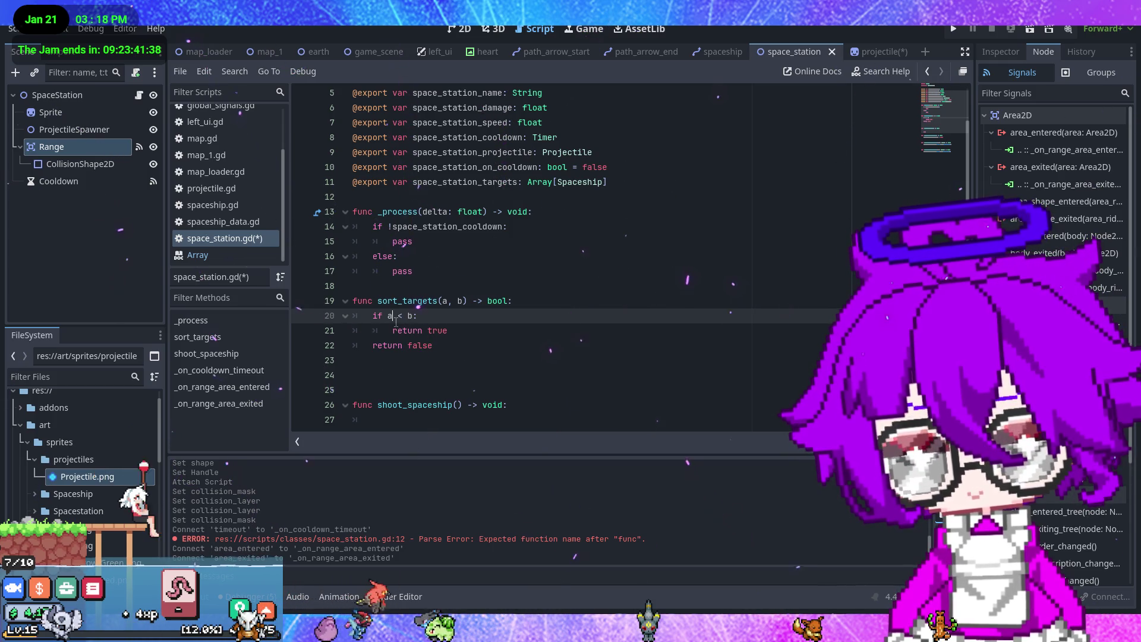
click(449, 302)
text(: S)
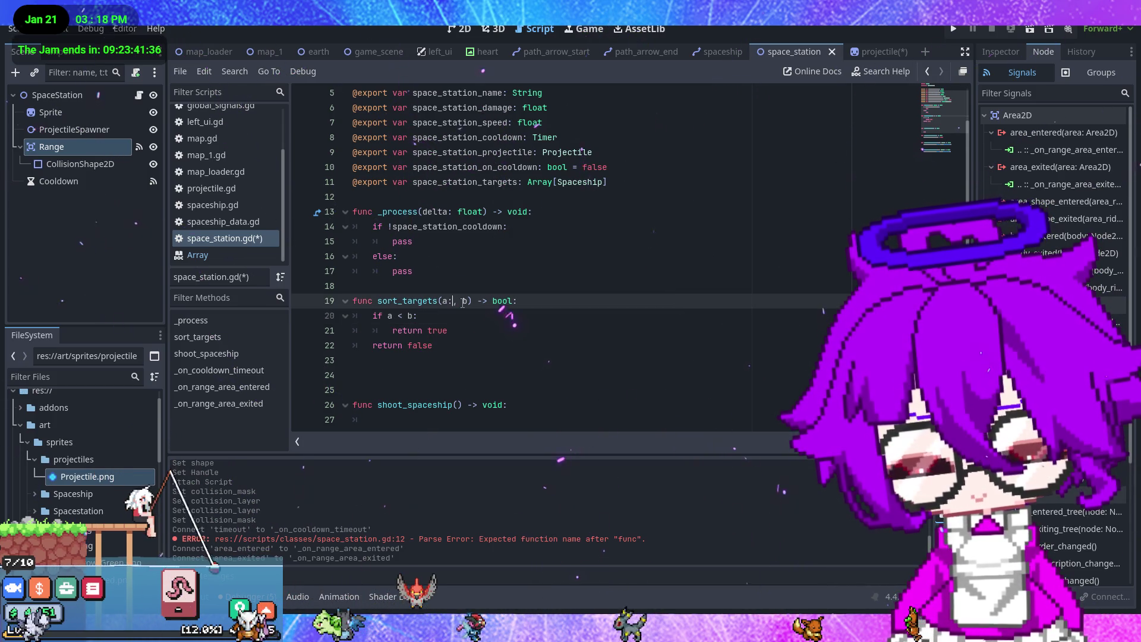
key(Return)
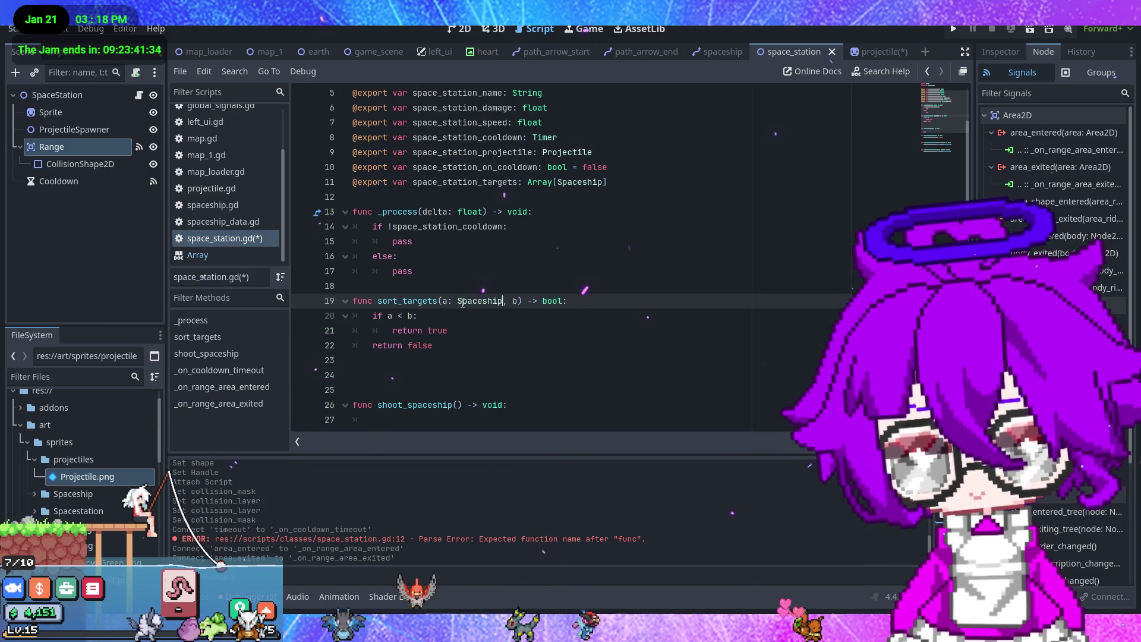
key(Right)
key(Right)
key(Right)
text(: S)
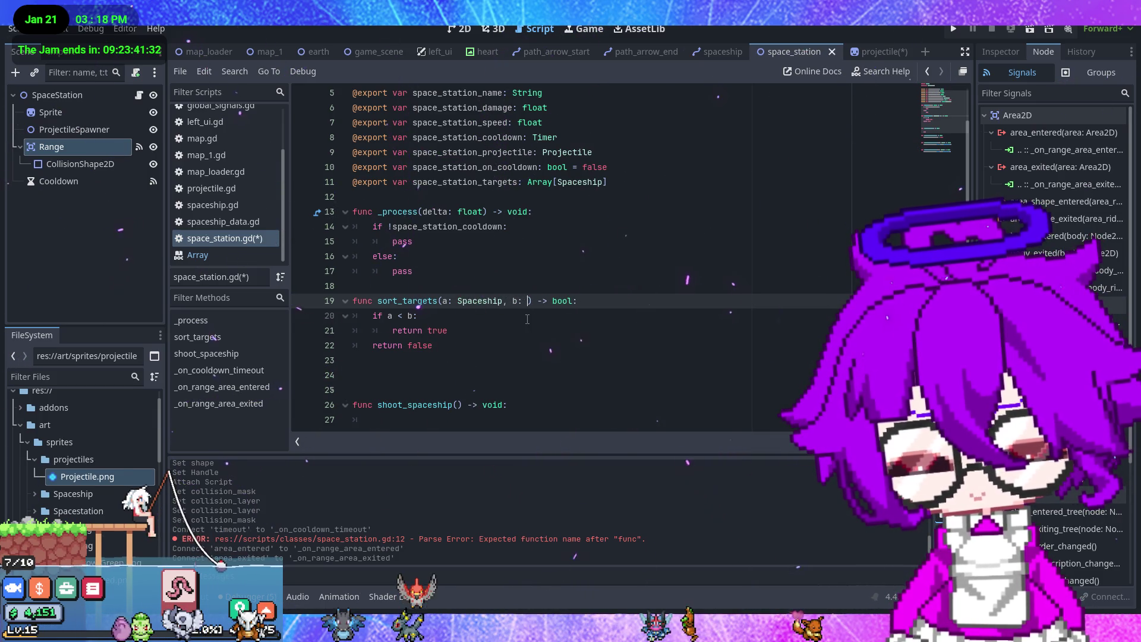
key(Return)
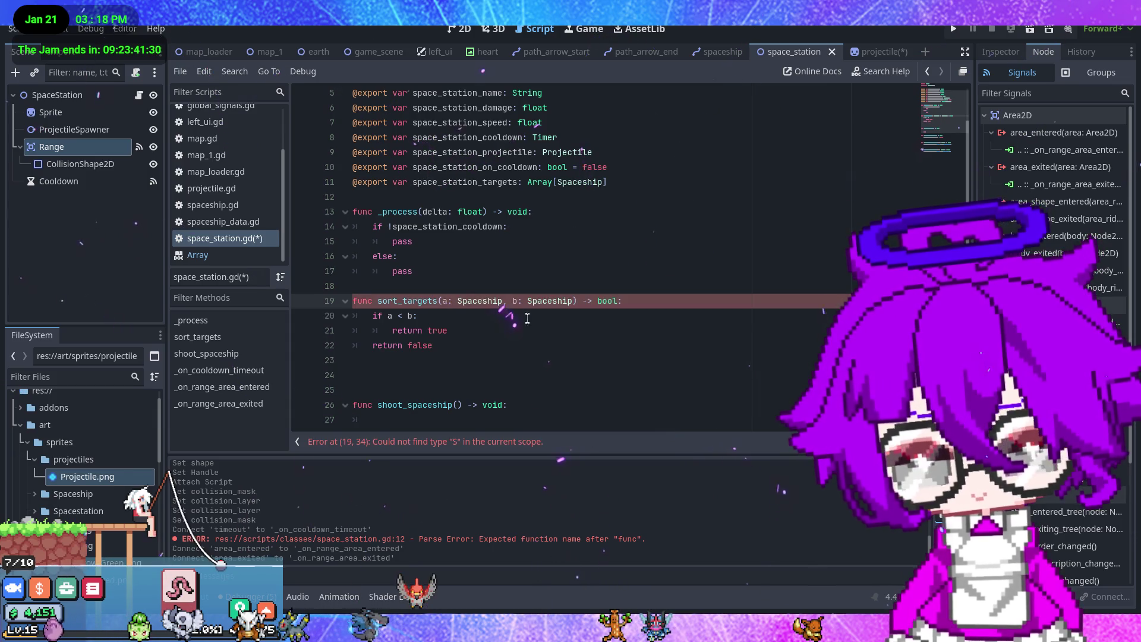
Save, then browse the Spaceship member suggestions after 'a.' for a property to compare
click(397, 318)
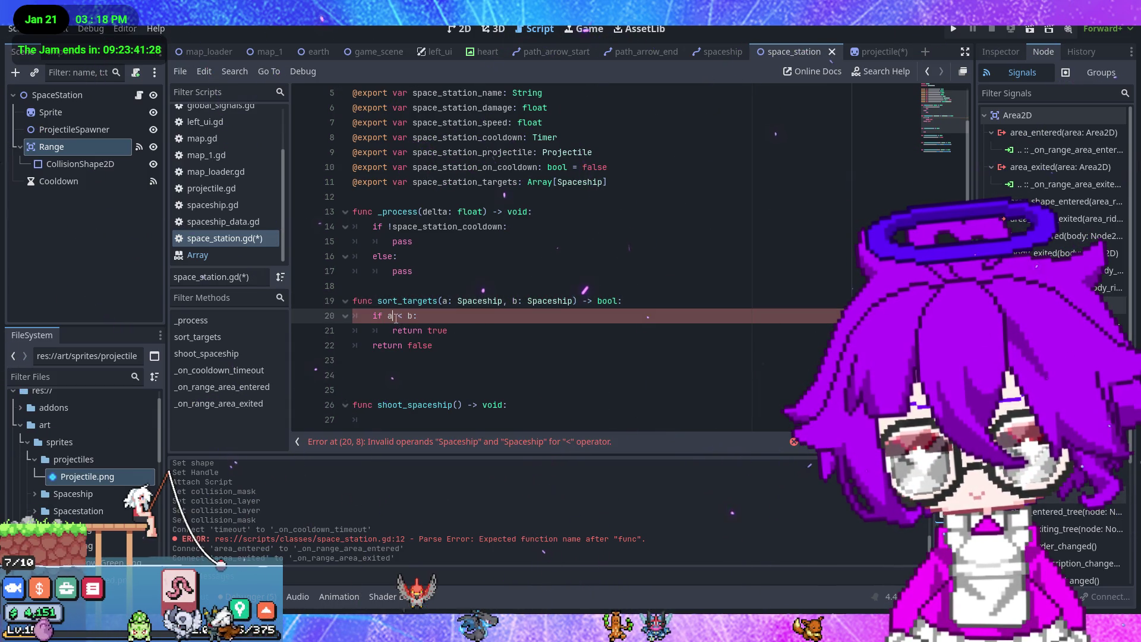
key(ctrl+s)
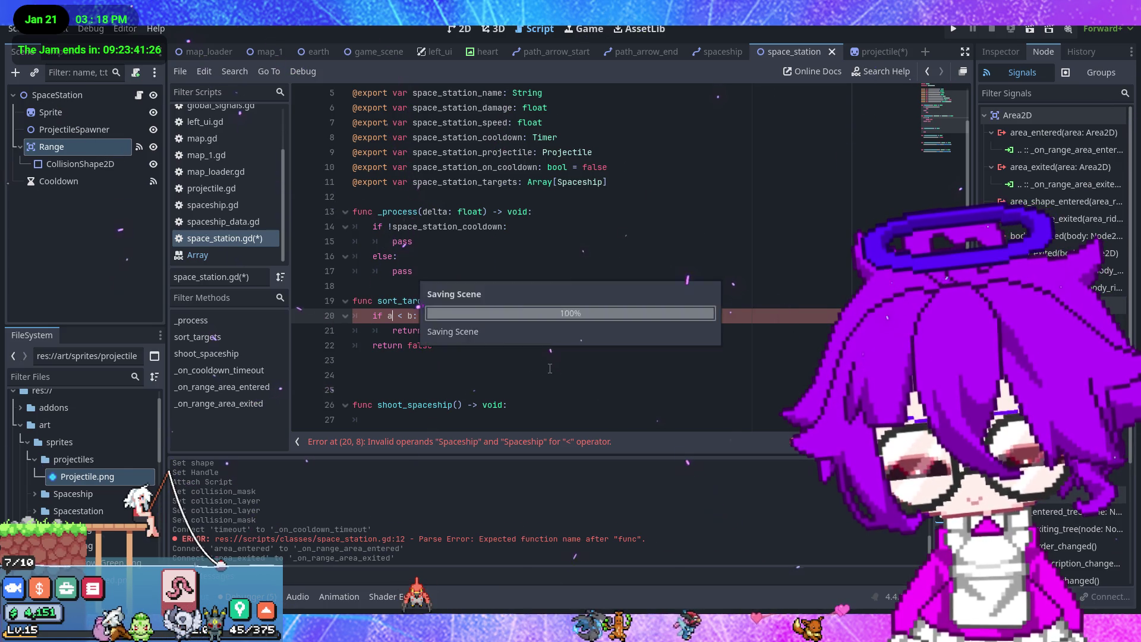
text(.)
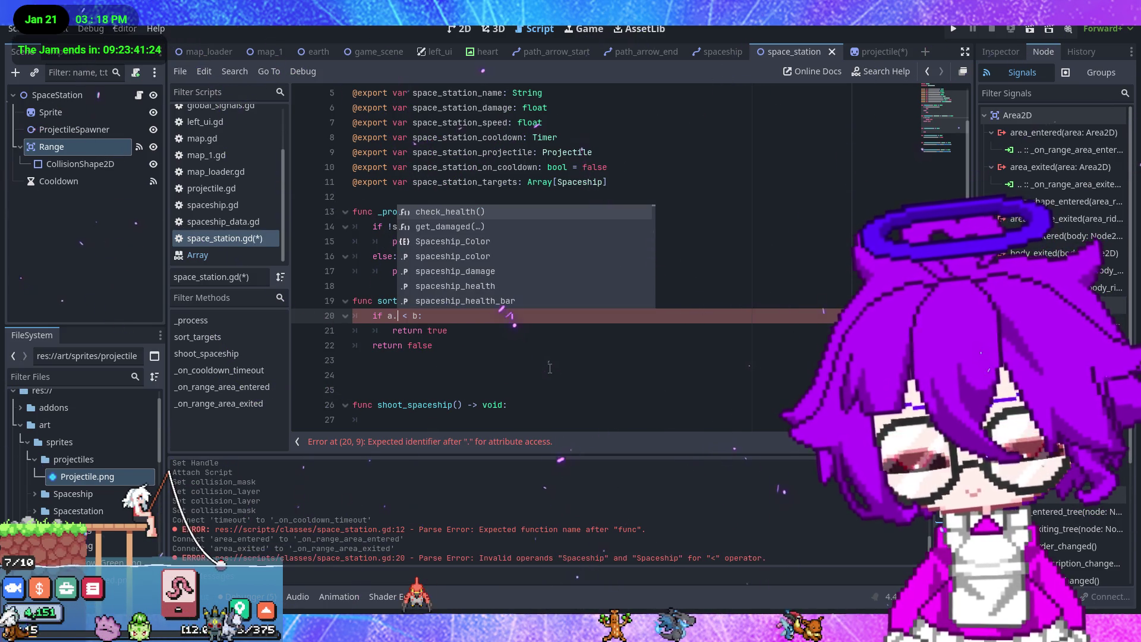
key(Down)
key(Down)
key(Down)
key(Down)
key(Down)
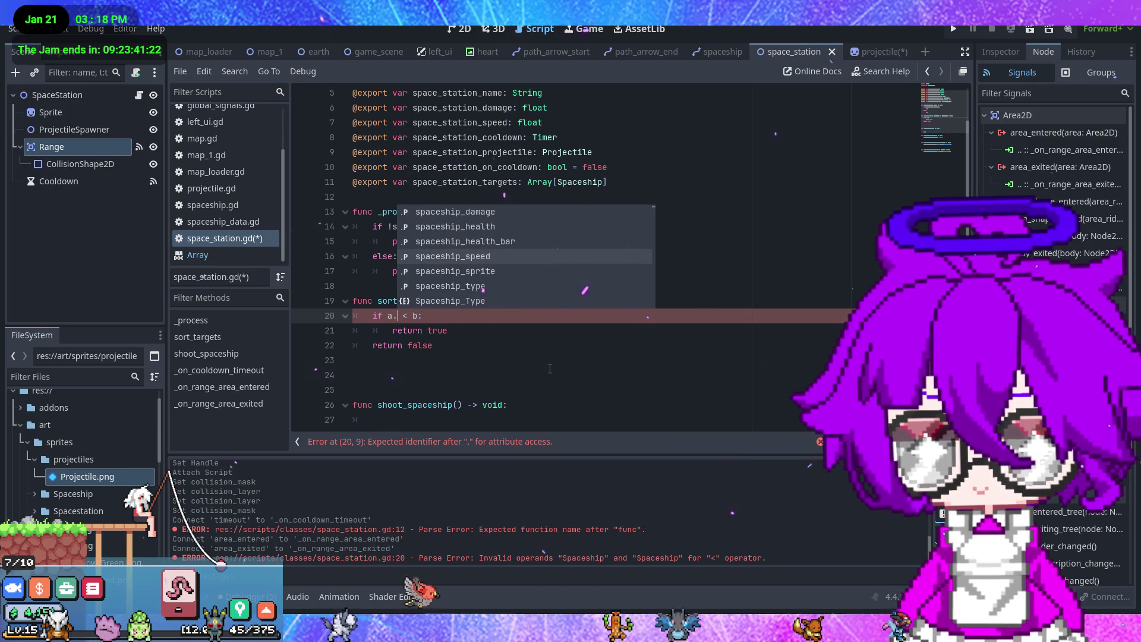
key(Up)
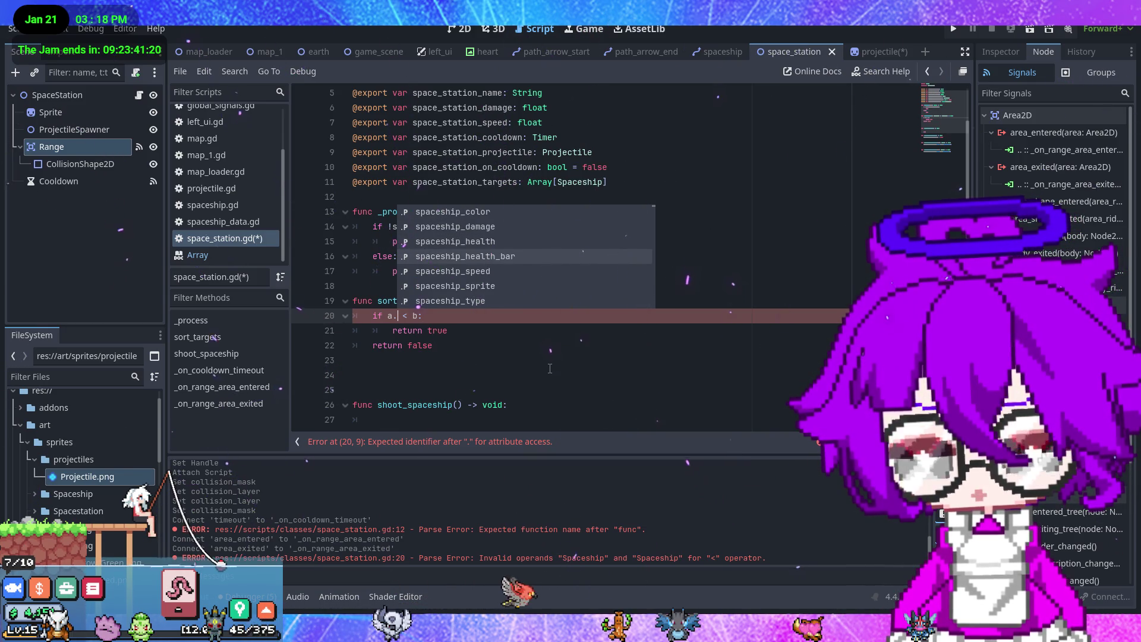
key(Down)
key(Down)
key(Down)
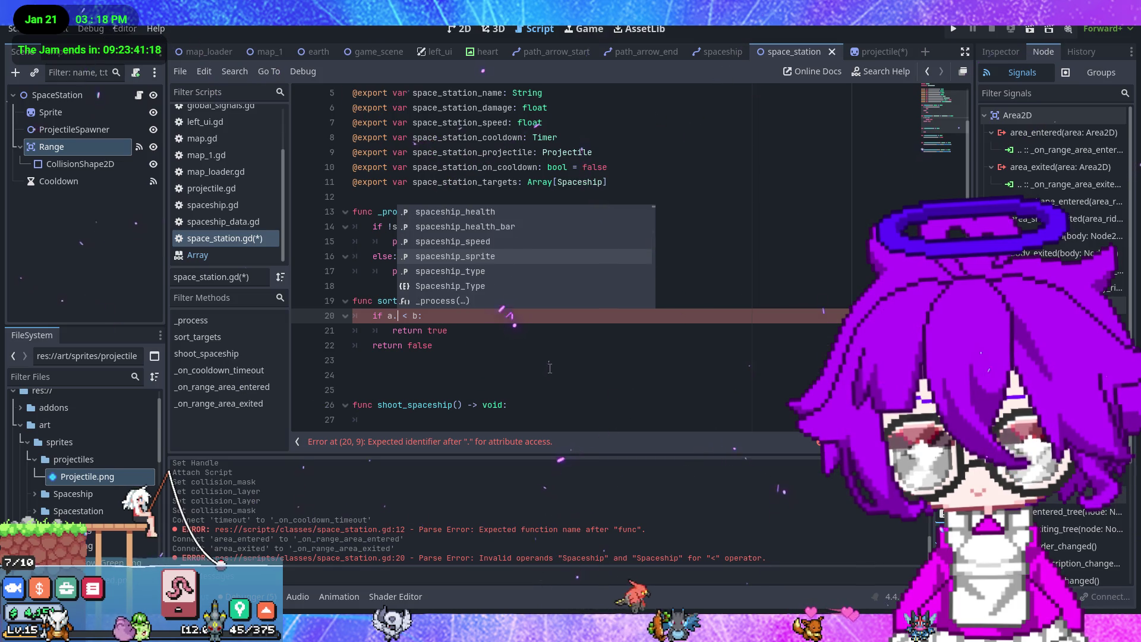
key(Up)
key(Up)
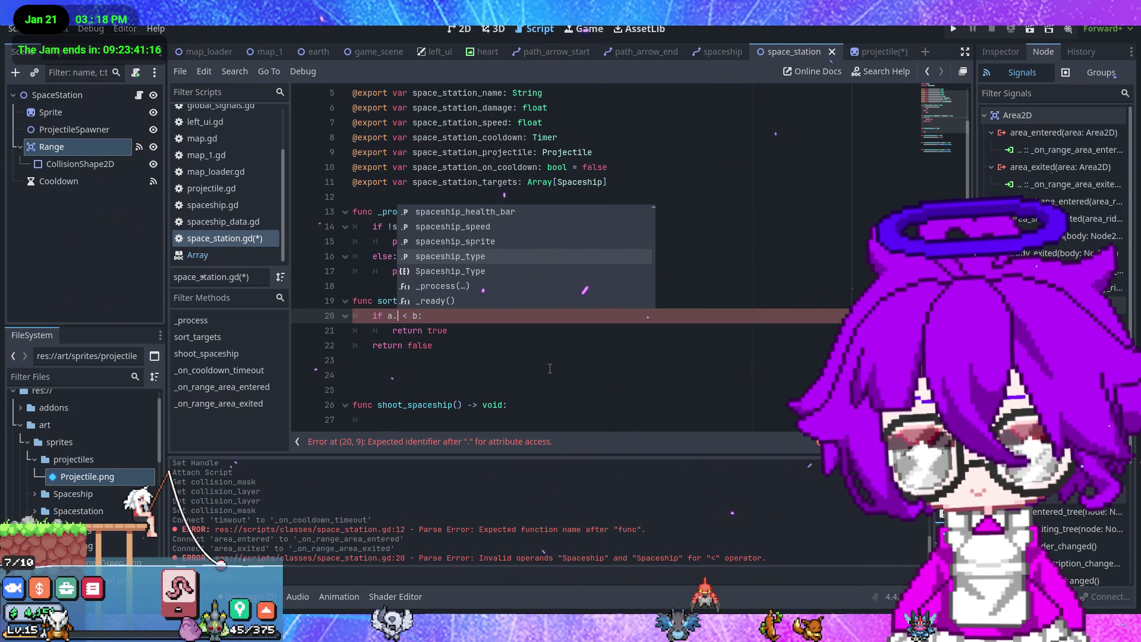
key(Up)
key(Up)
key(Up)
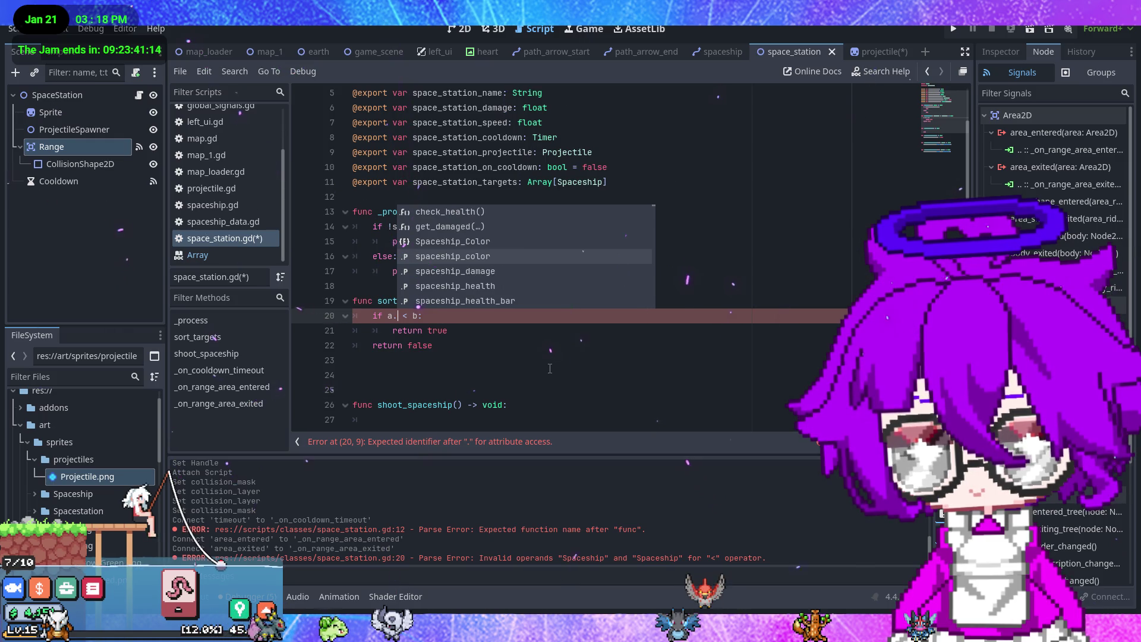
key(Up)
key(Up)
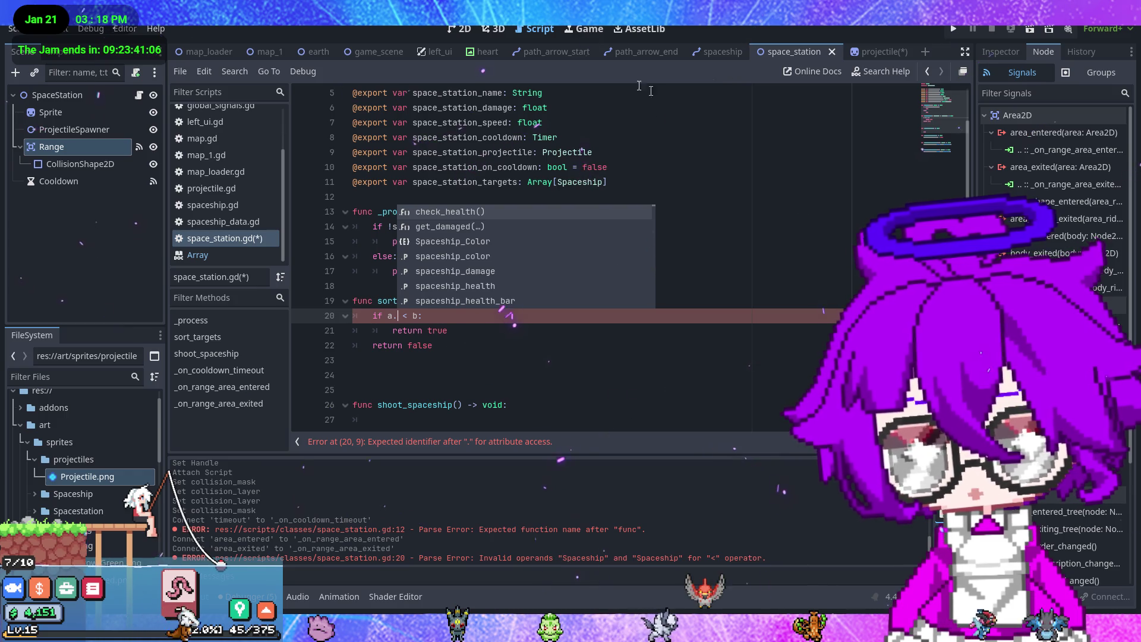
Inspect the Spaceship root node's properties, then complete the comparison as a.progress_ratio < b.progress_ratio
click(717, 53)
click(1002, 54)
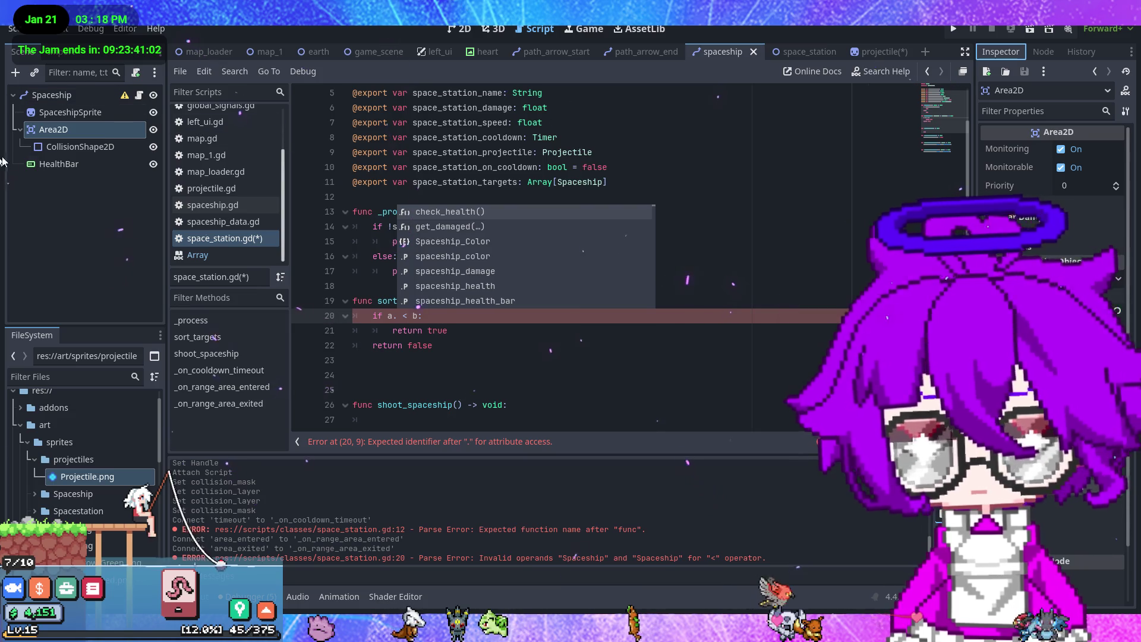
click(88, 97)
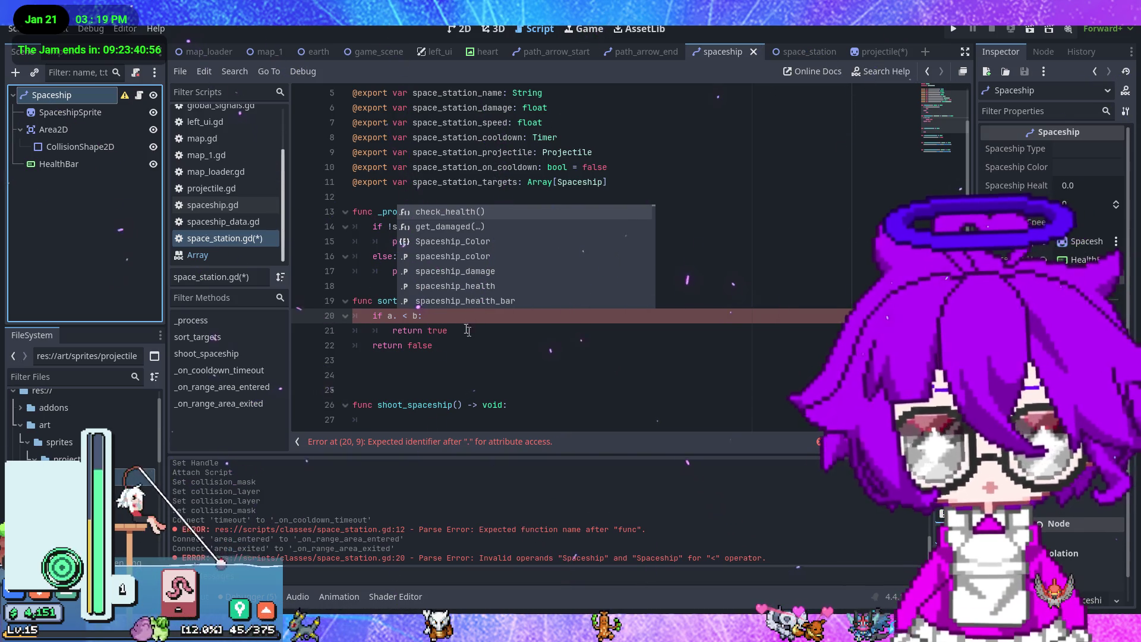
text(pro)
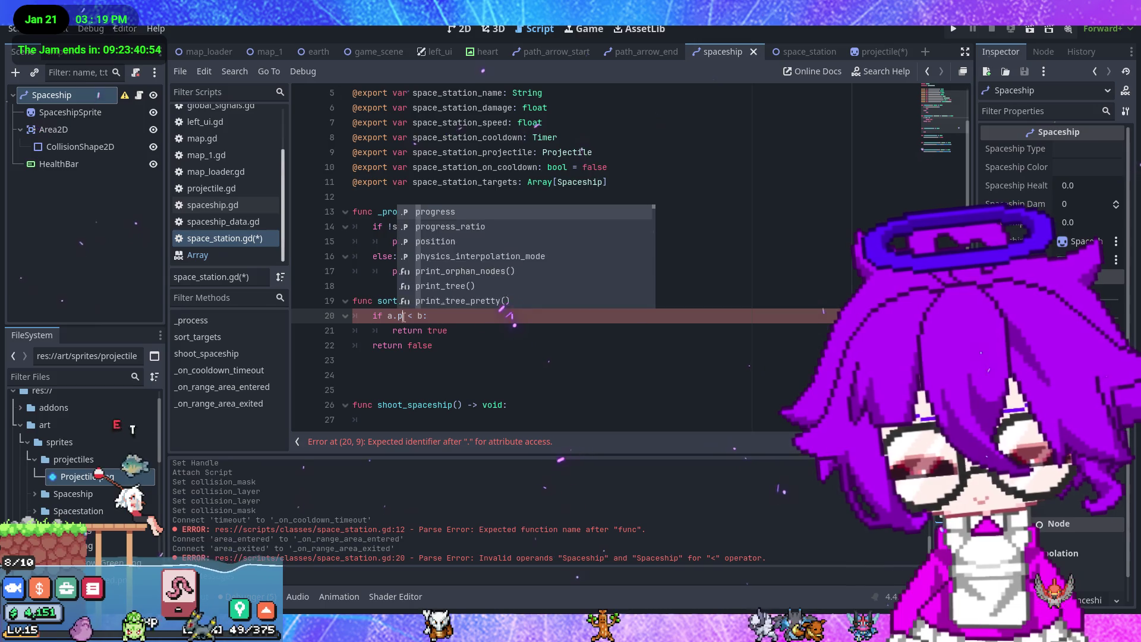
key(Down)
key(Return)
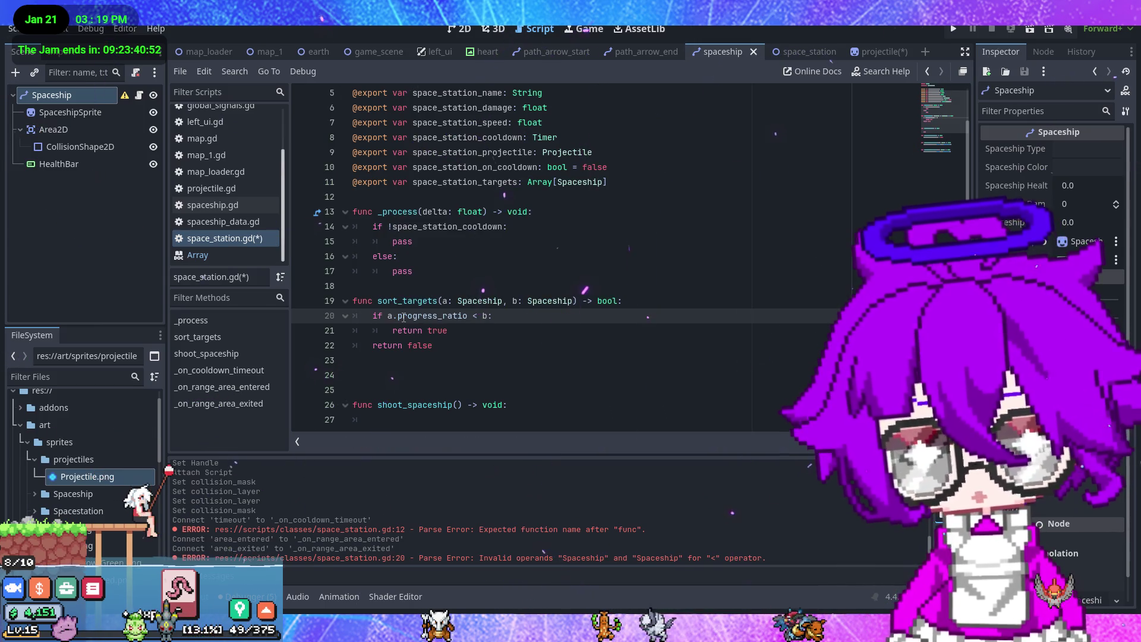
text(.p)
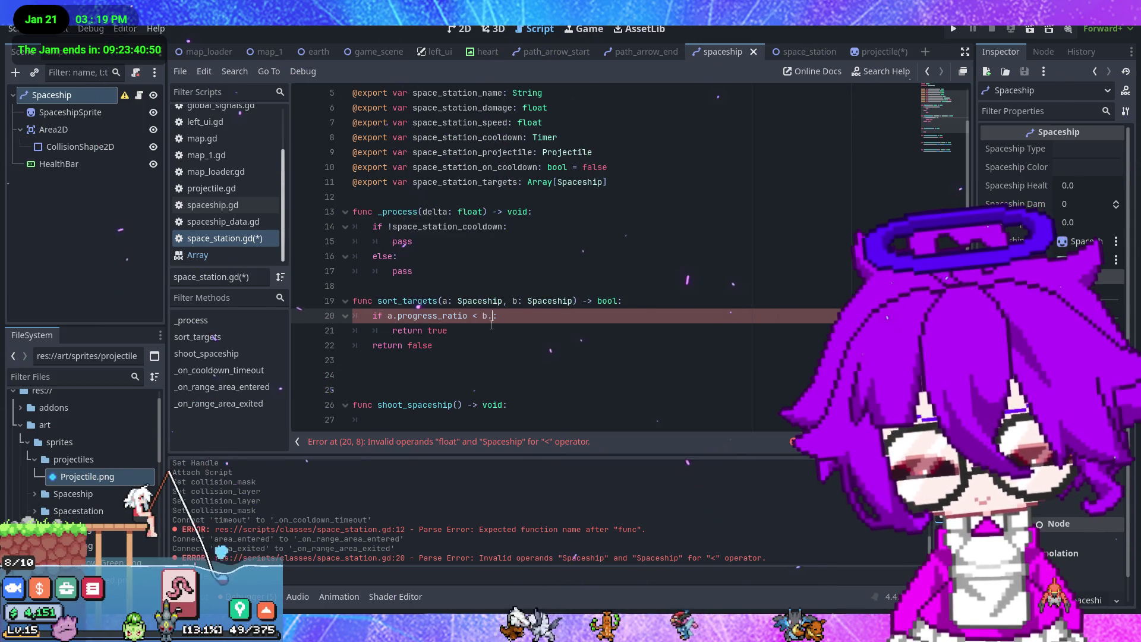
key(Down)
key(Return)
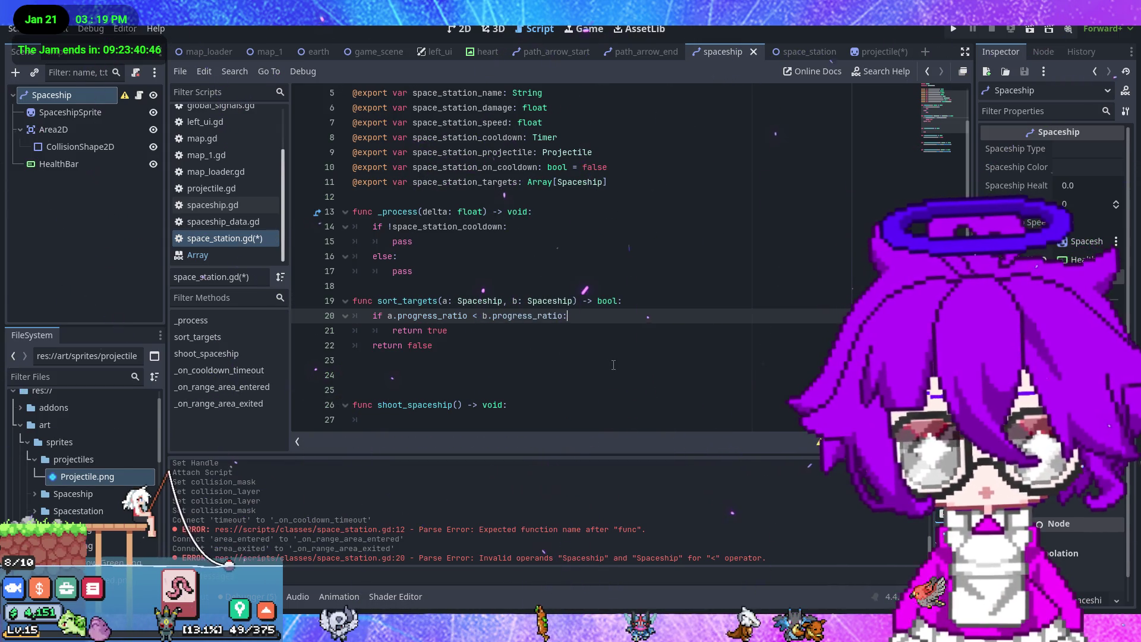
click(570, 332)
Save space_station.gd and replace the pass on line 15 with space_station_targets
key(ctrl+s)
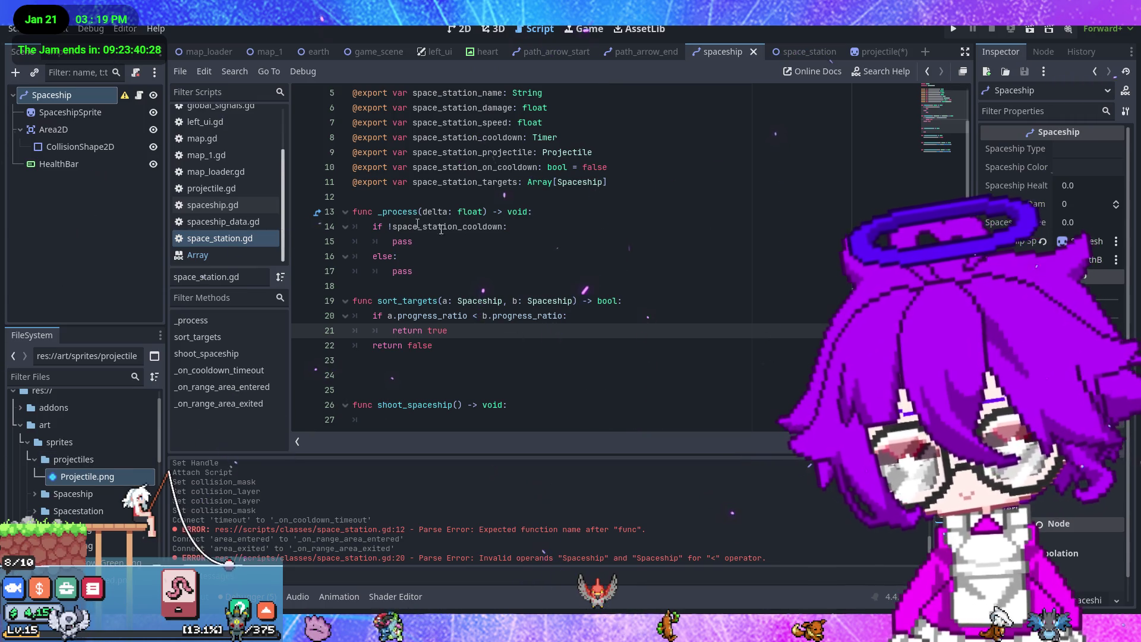
click(401, 241)
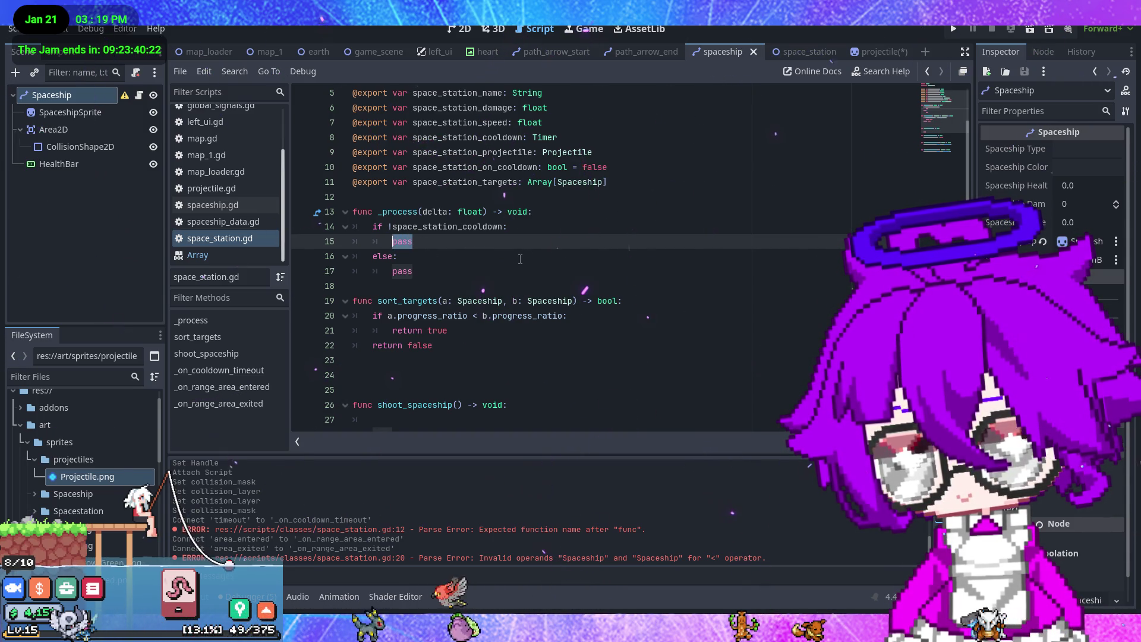
text(sa)
key(BackSpace)
text(pace_sta)
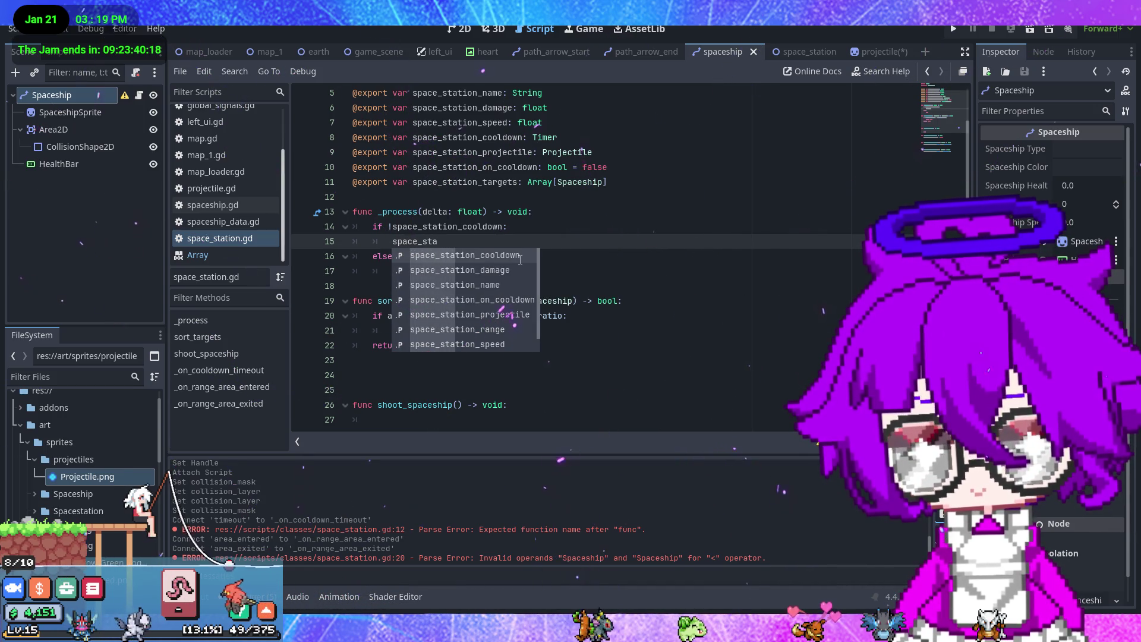
text(tion_t)
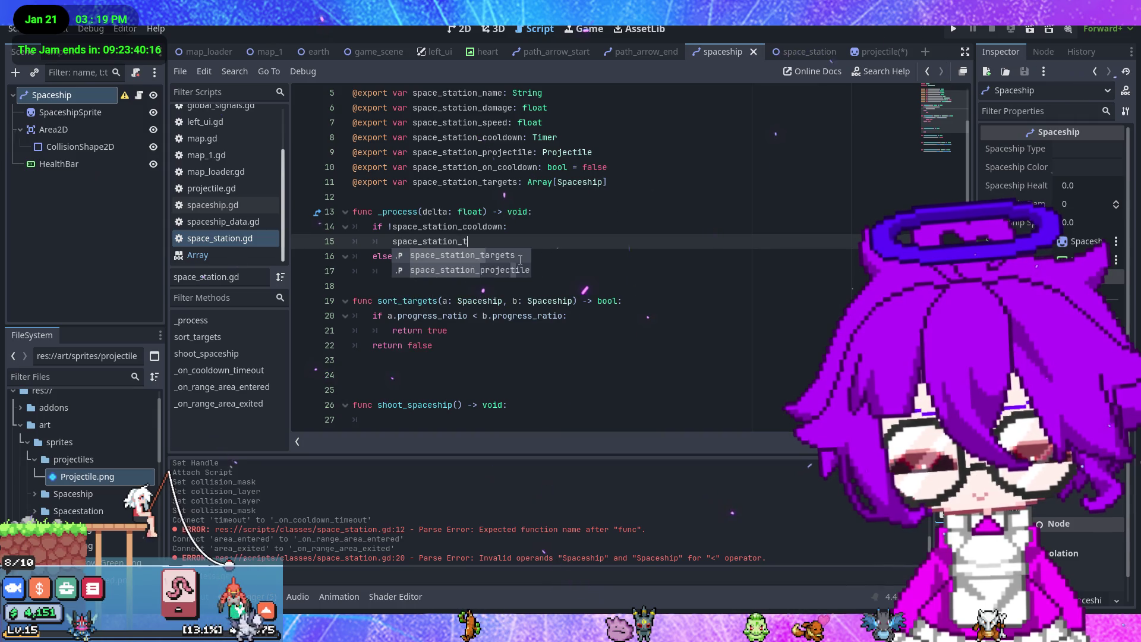
key(Return)
Complete the line as .sort_custom(sort_targets), save, and open the Array reference
text(.cus)
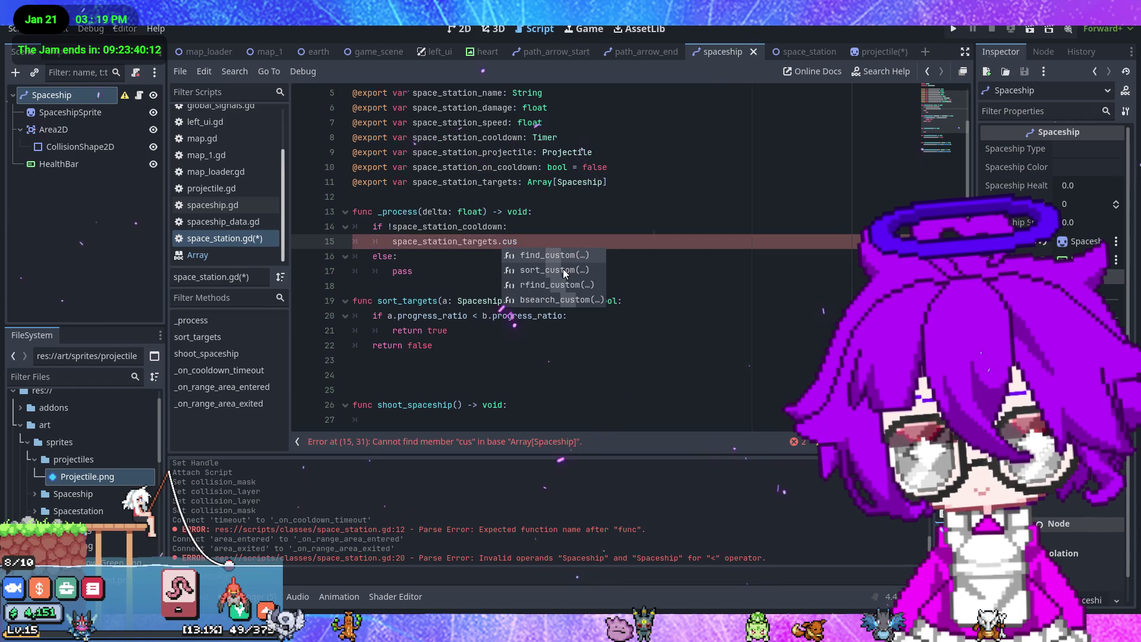
click(562, 269)
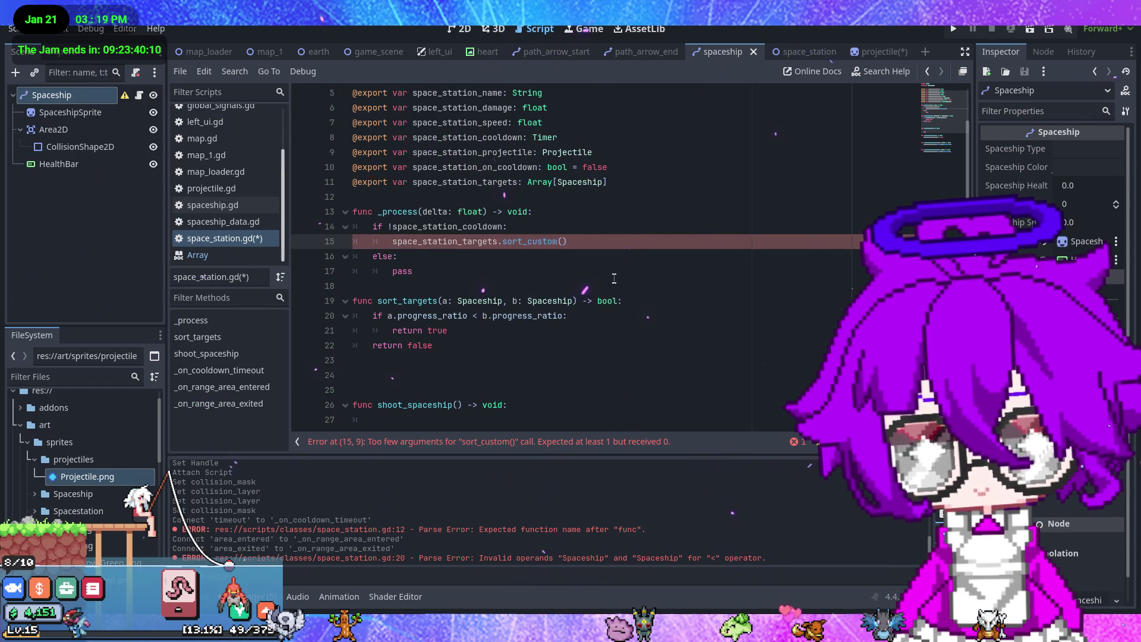
text(ort)
key(Return)
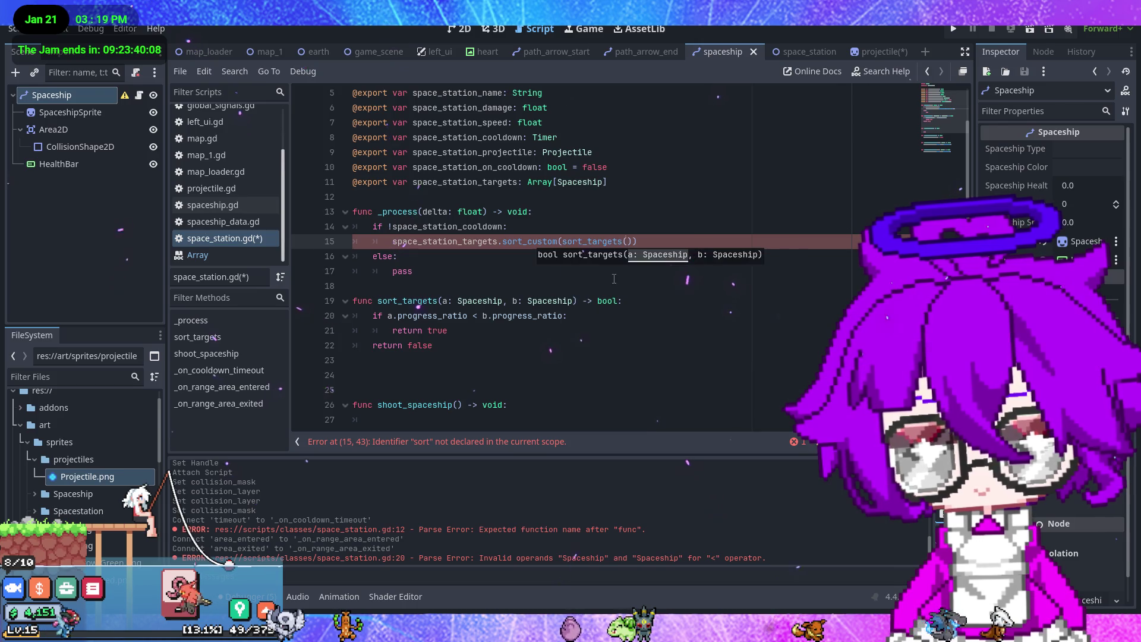
key(Right)
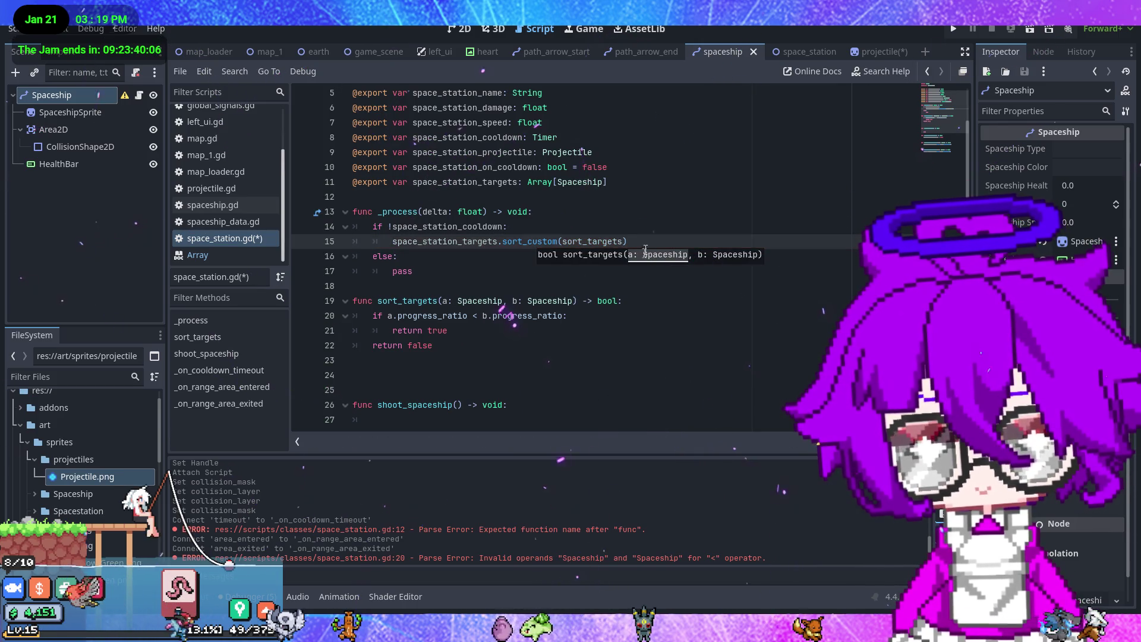
click(649, 242)
key(ctrl+s)
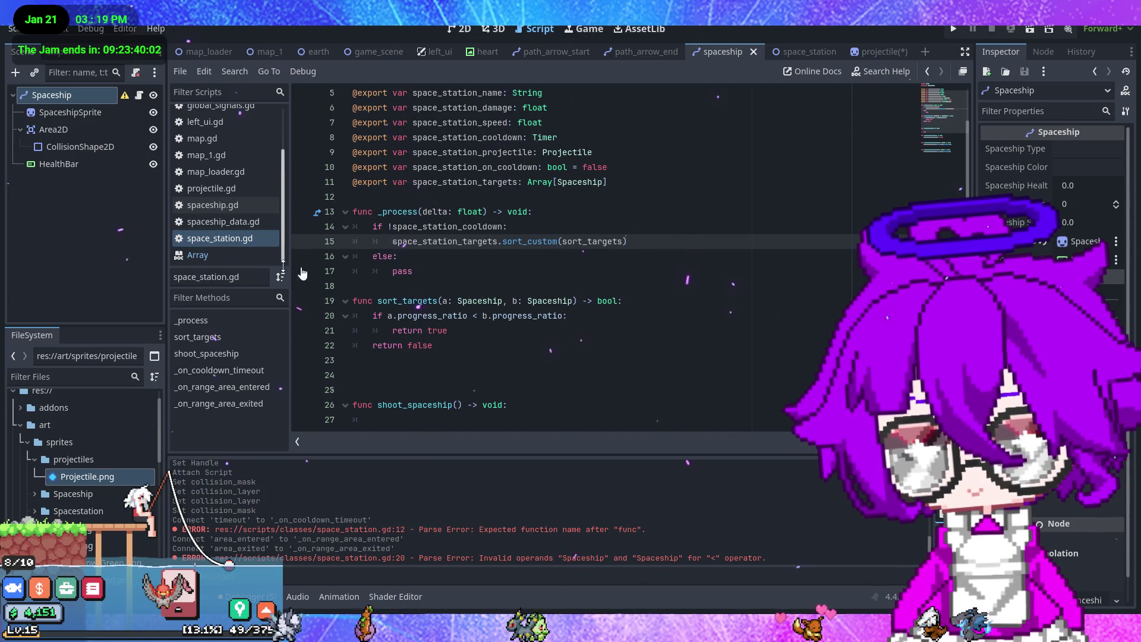
click(233, 260)
Add print(space_station_targets) on a new line below the sort_custom call and save
scroll(537, 291, up, 1)
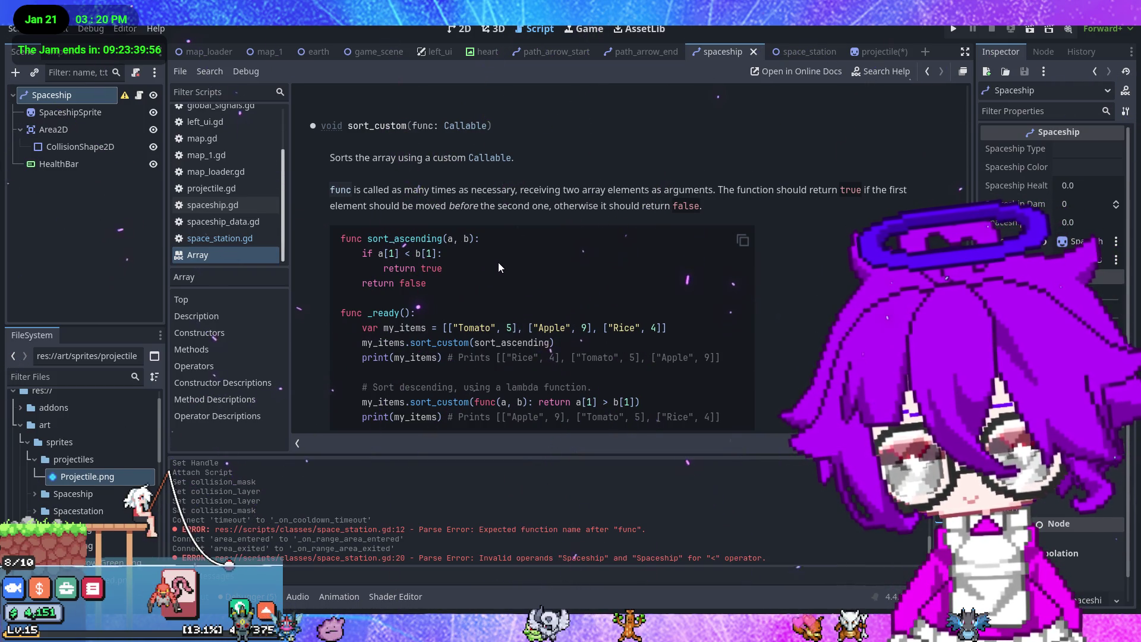
click(230, 239)
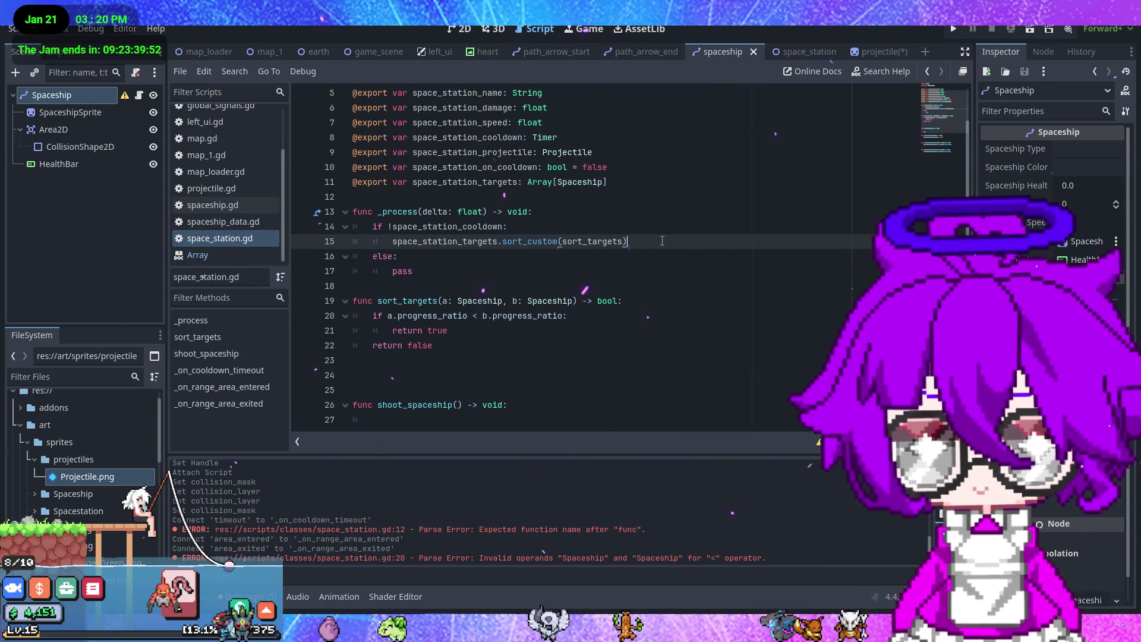
key(Return)
text(rint()
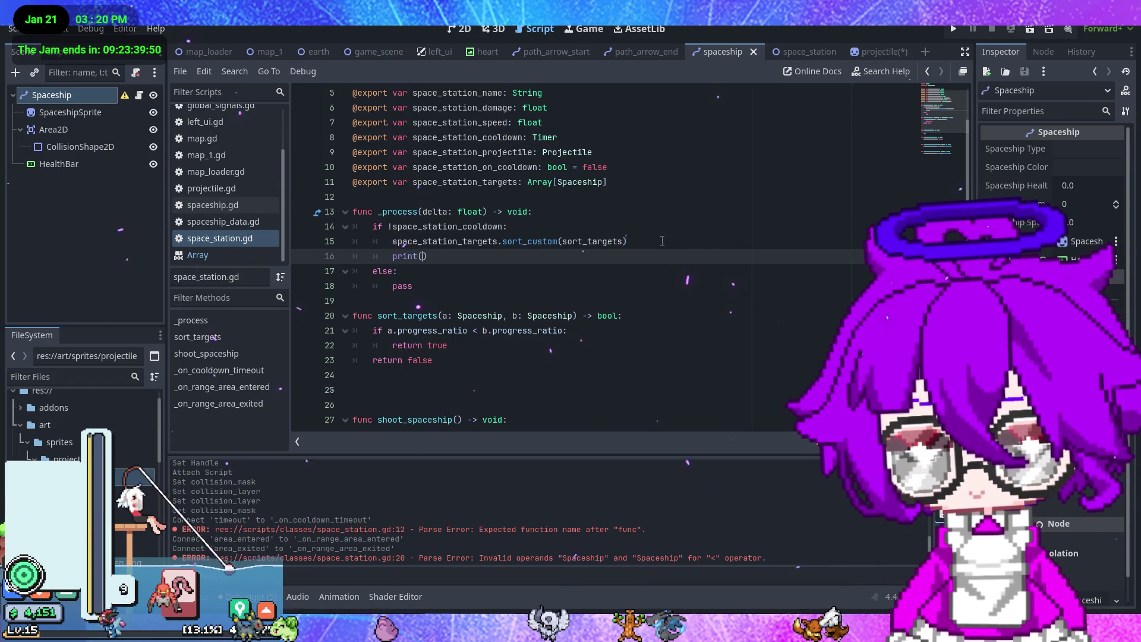
text(")
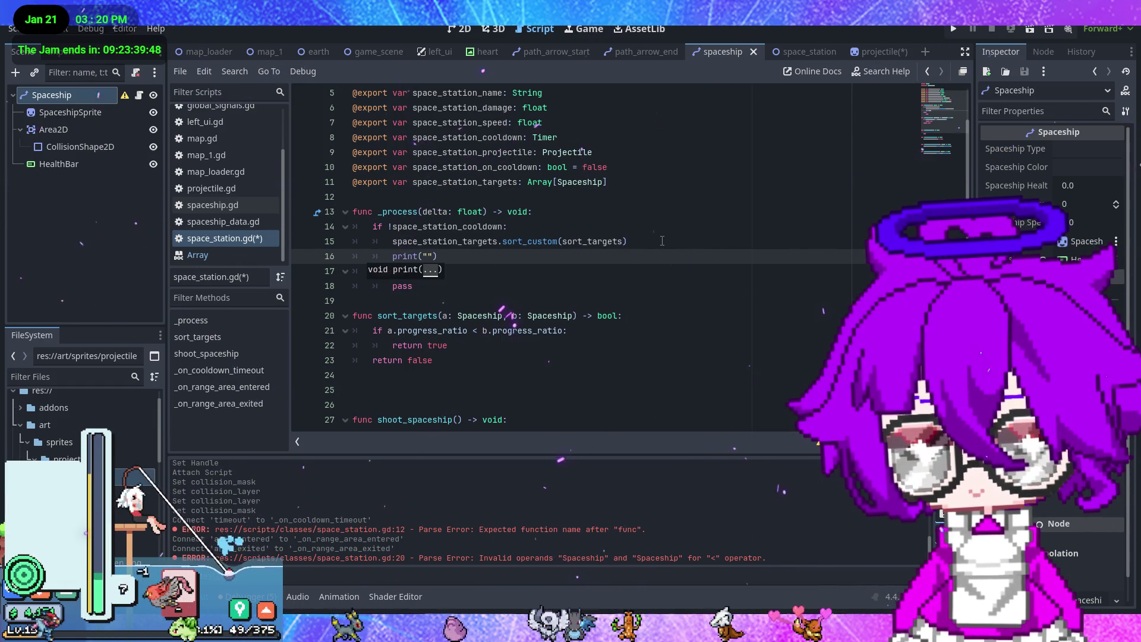
key(BackSpace)
text(s)
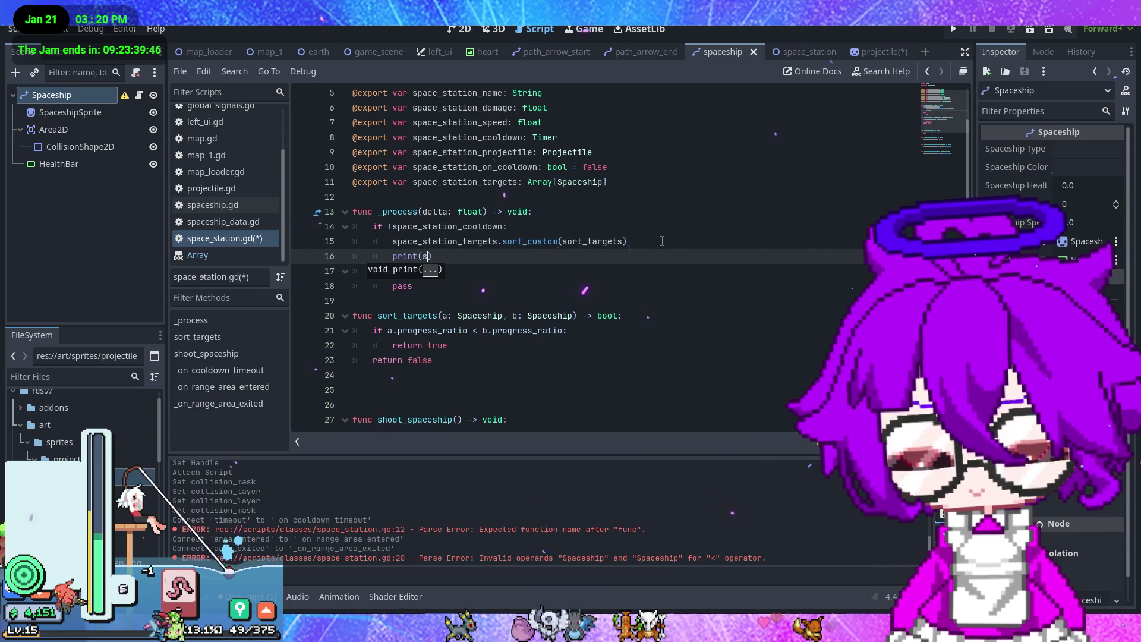
text(pace_stat)
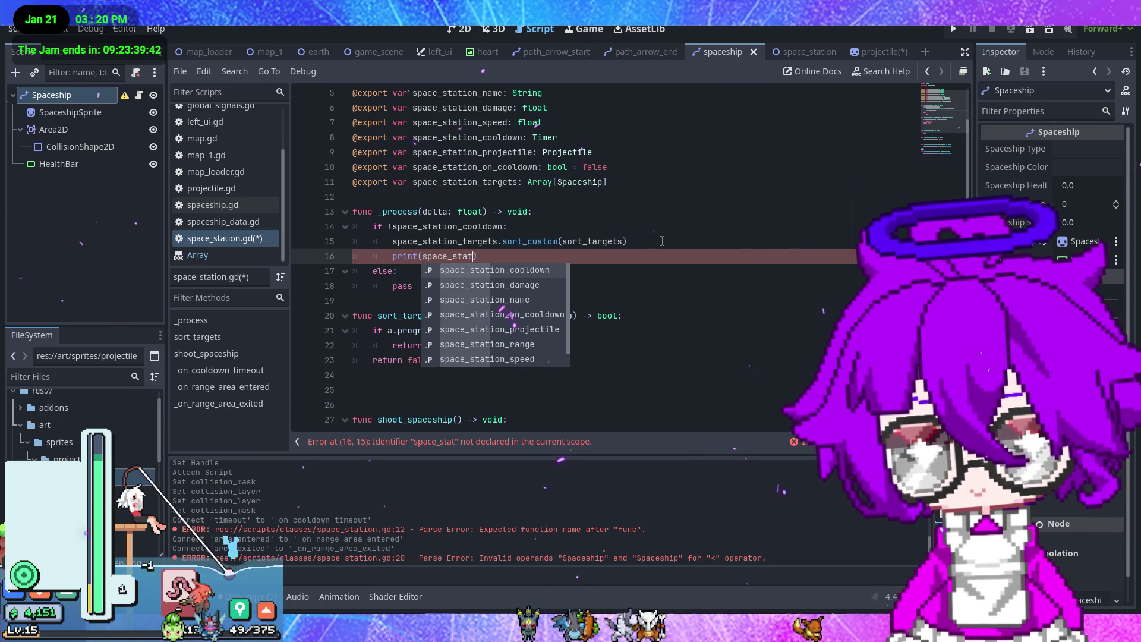
text(ion_)
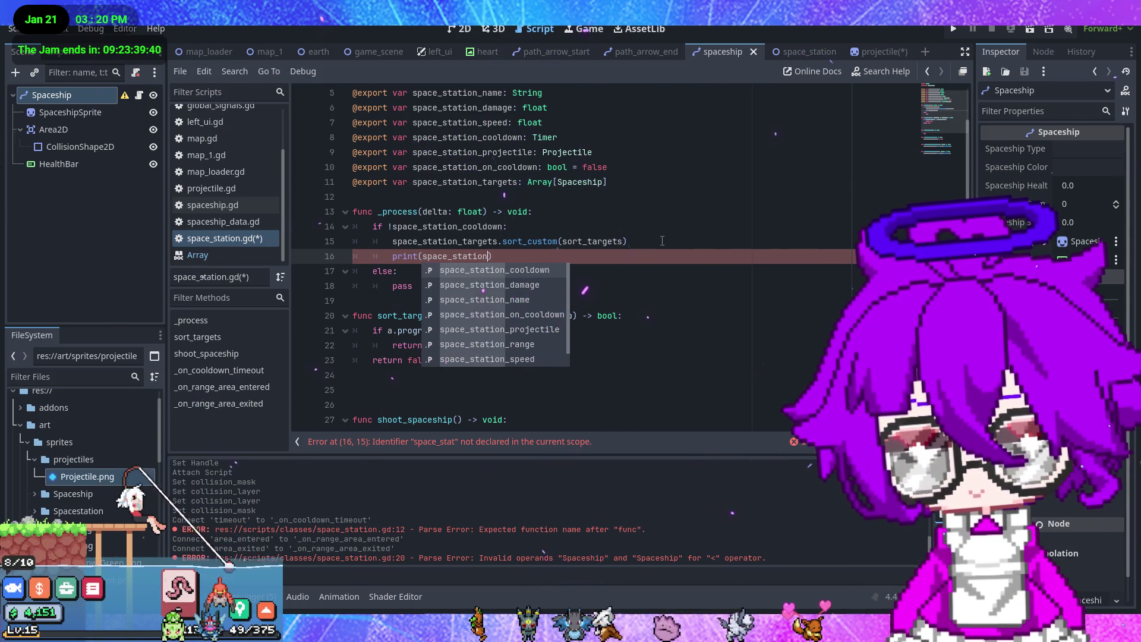
text(ta)
key(Return)
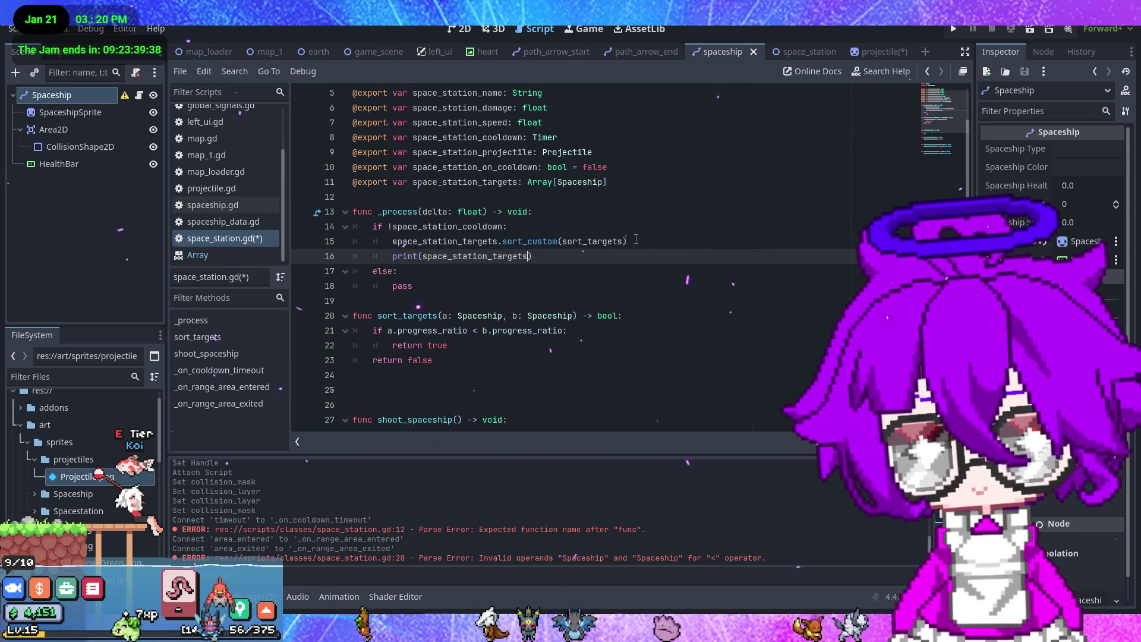
key(ctrl+s)
Switch to 2D, open the map_1 scene and select its Map1 root node
click(459, 30)
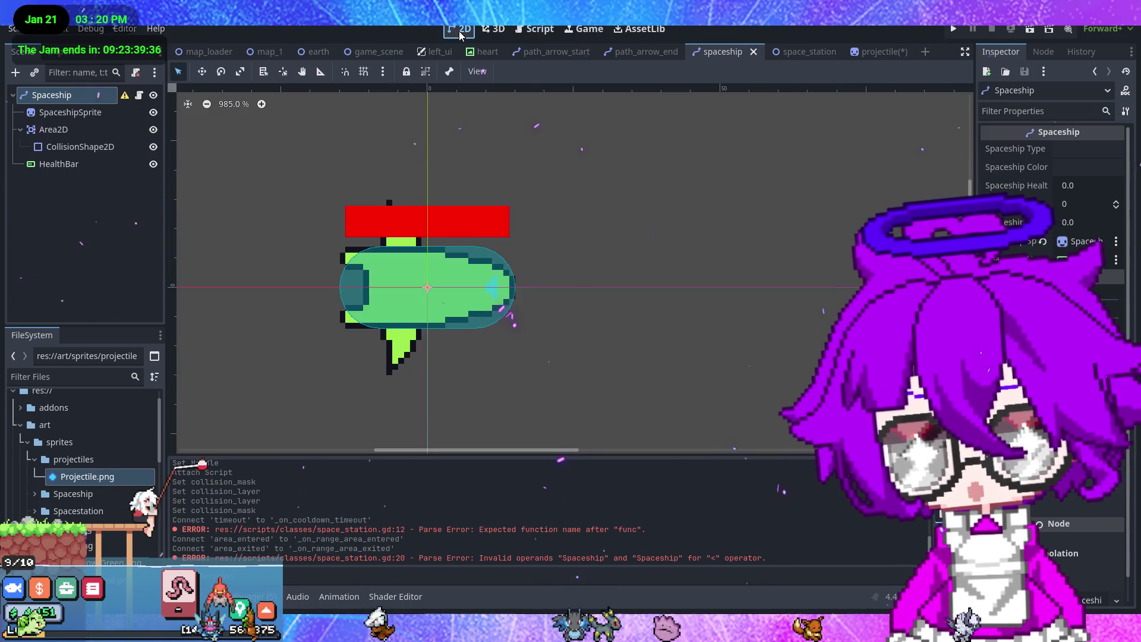
click(281, 52)
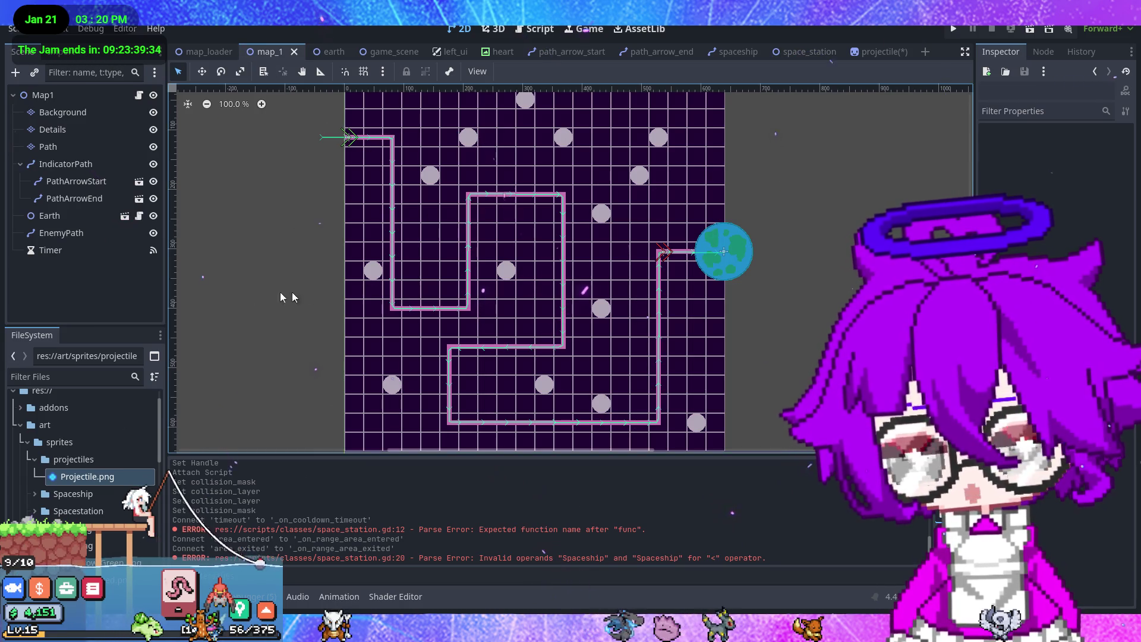
click(20, 424)
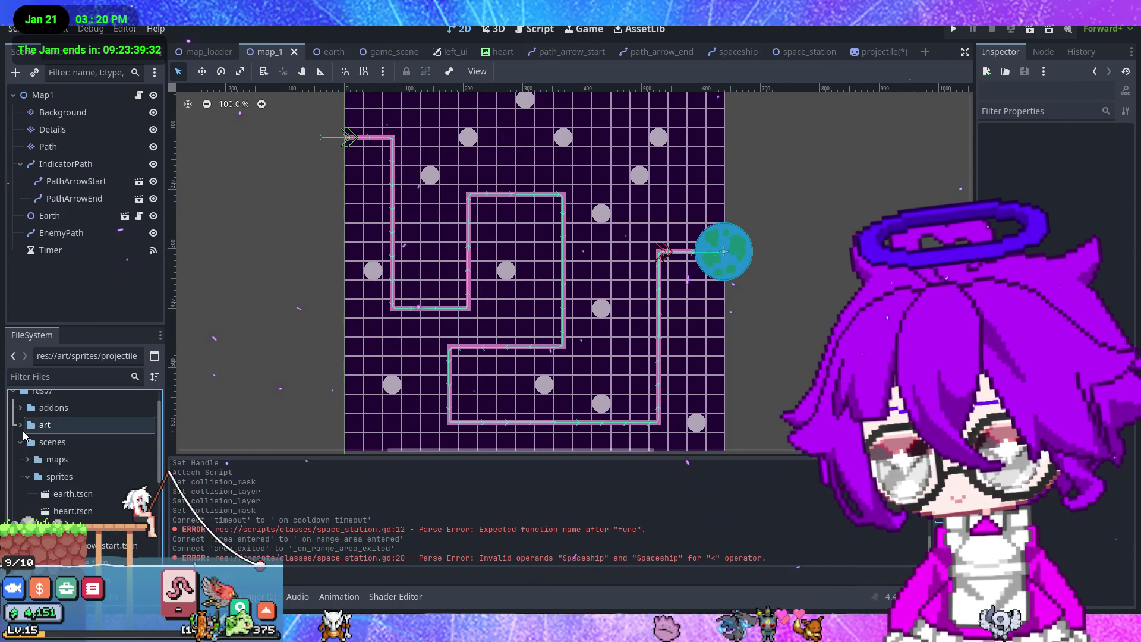
click(20, 442)
click(21, 442)
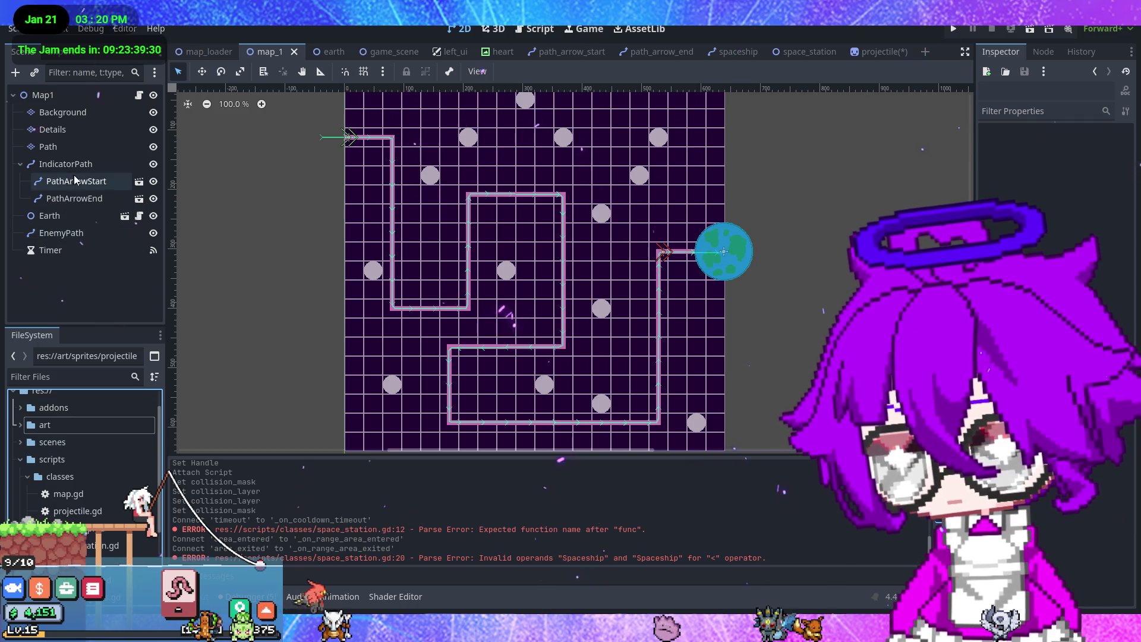
click(64, 95)
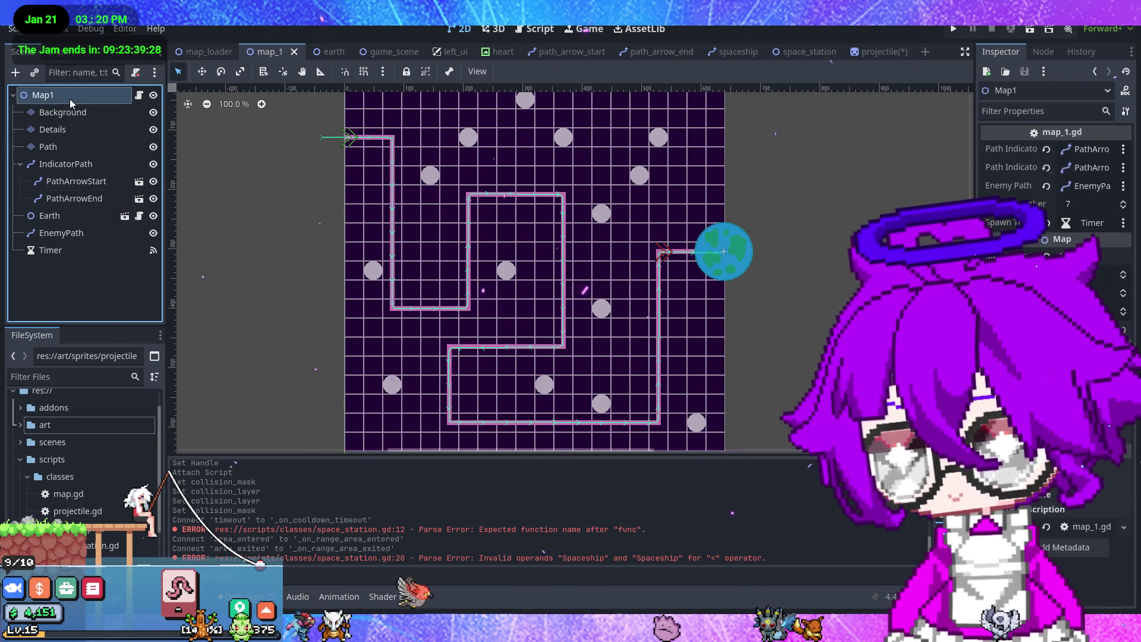
right_click(69, 98)
click(45, 269)
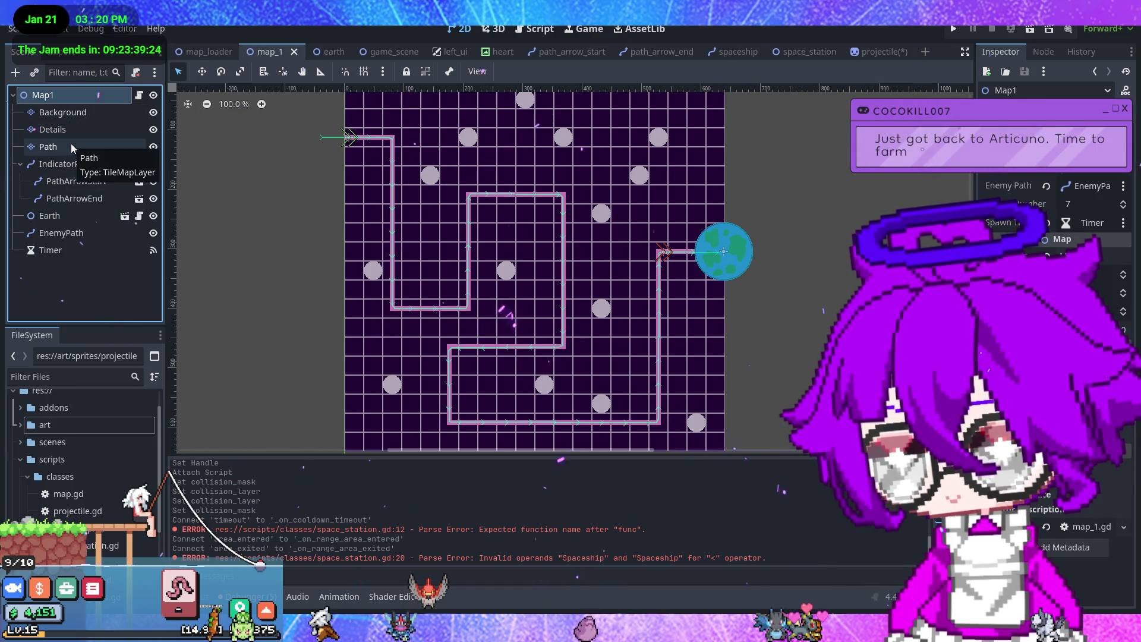
Add a TileMapLayer child to Map1, move it below Path and rename it Turrets
right_click(76, 98)
click(129, 131)
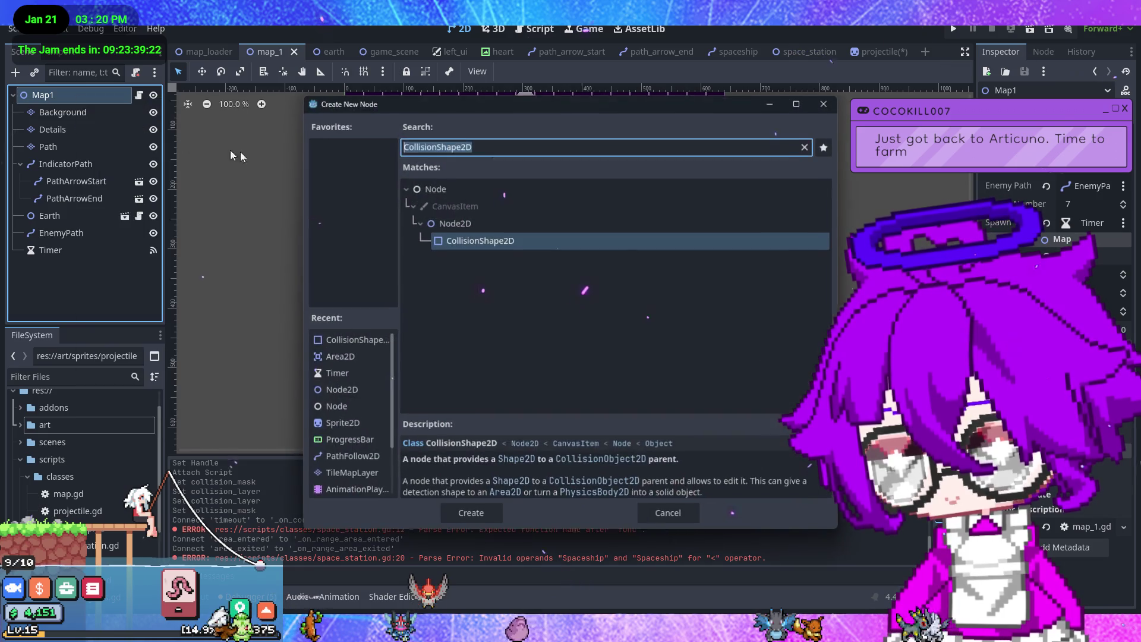
text(tile)
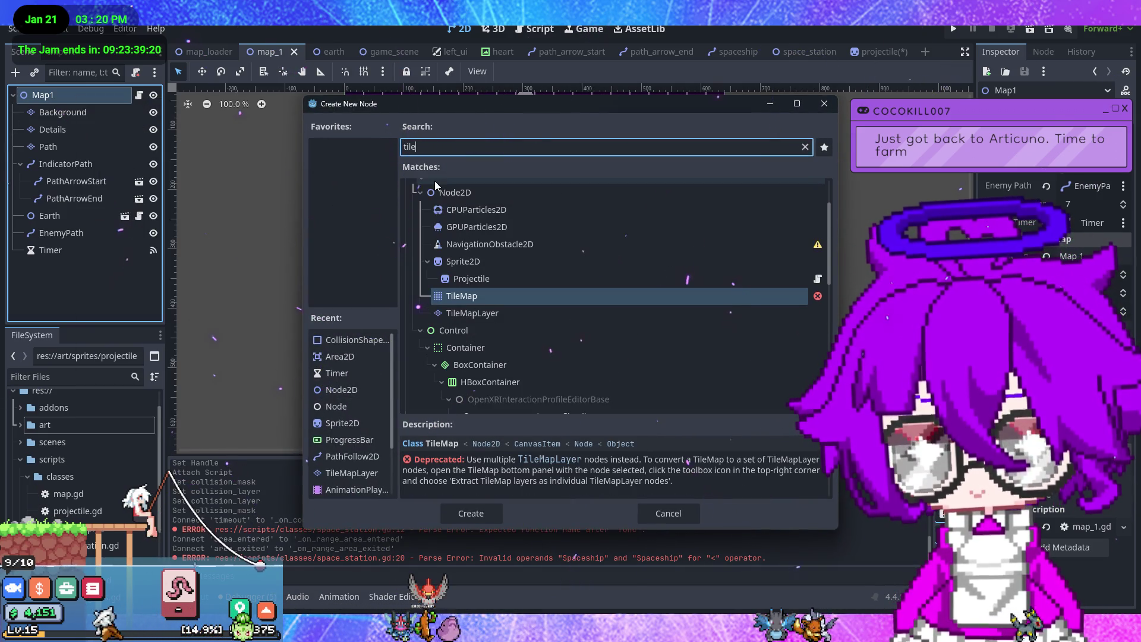
double_click(504, 312)
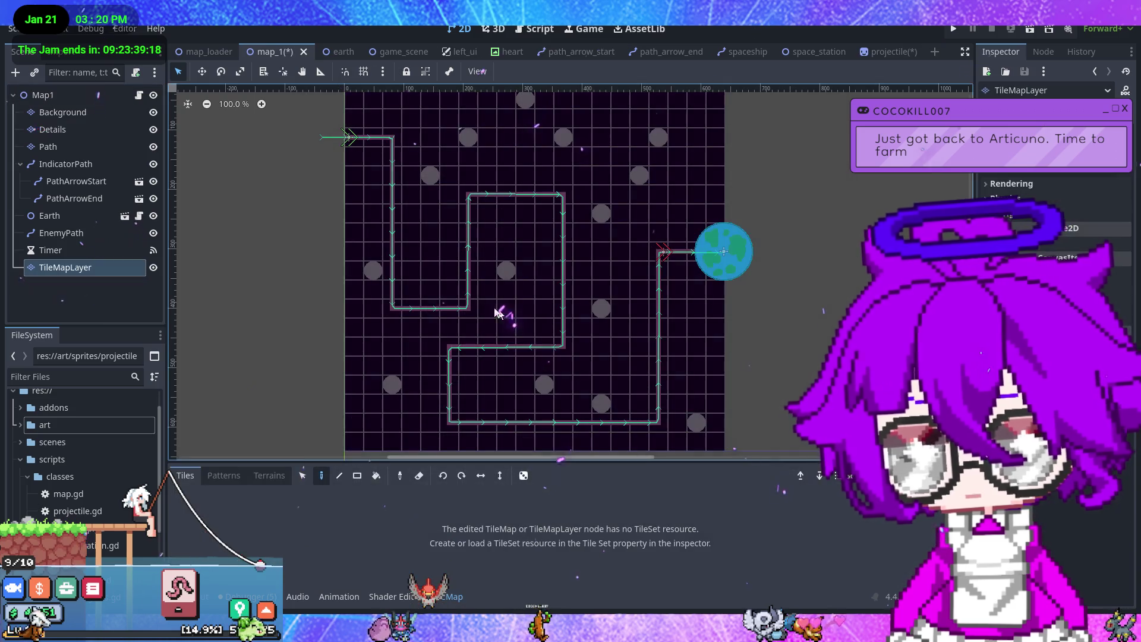
mouse_move(90, 266)
mouse_down()
mouse_move(73, 182)
mouse_move(82, 153)
mouse_up()
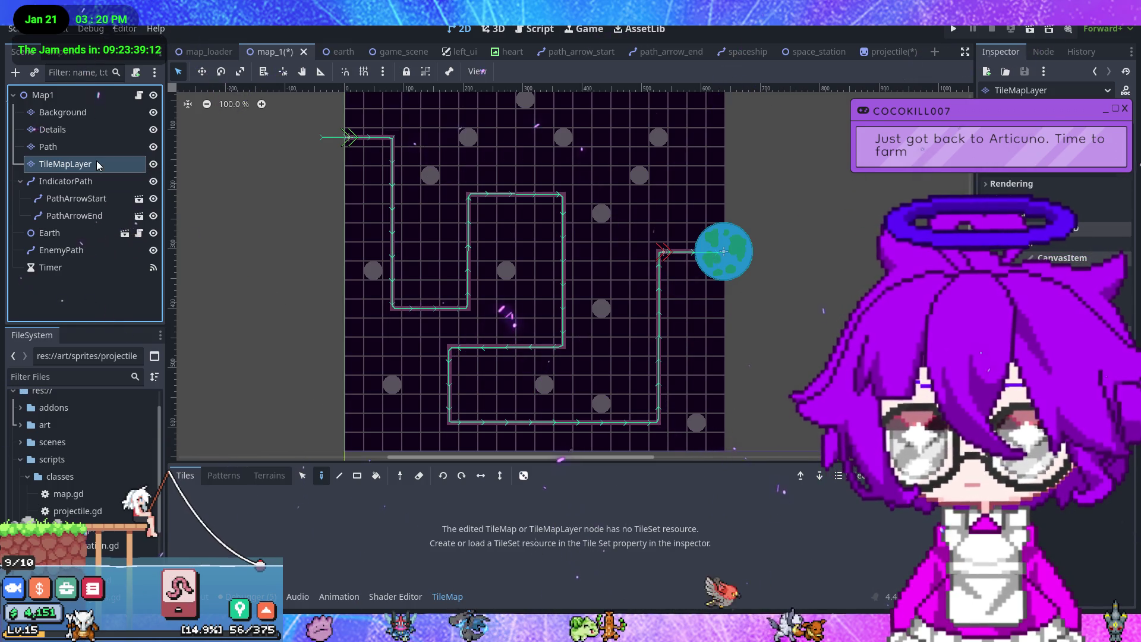
click(96, 160)
key(BackSpace)
key(BackSpace)
key(BackSpace)
key(BackSpace)
text(Turrets)
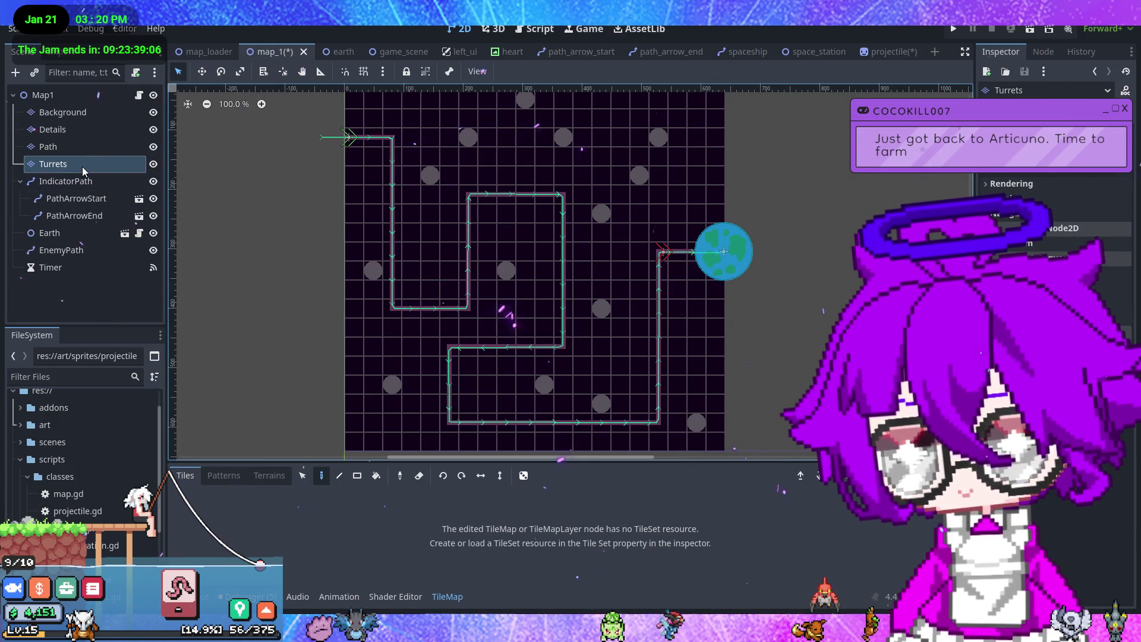
Try reordering Turrets and IndicatorPath in the tree; collapse the classes and scripts folders
drag(82, 167, 85, 109)
drag(72, 169, 74, 165)
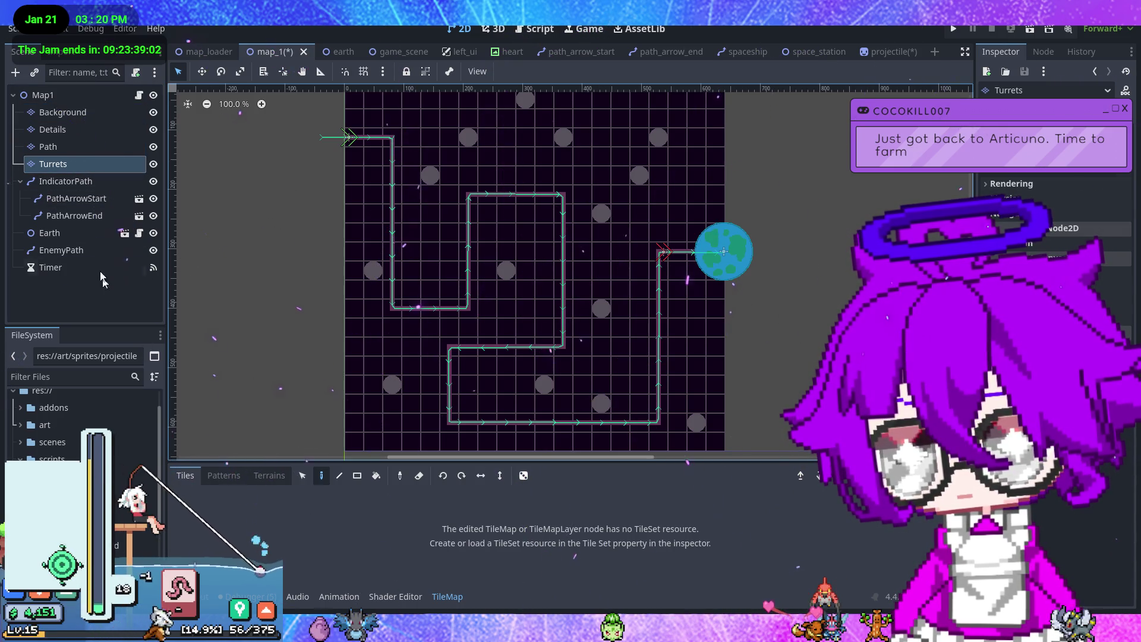
right_click(80, 165)
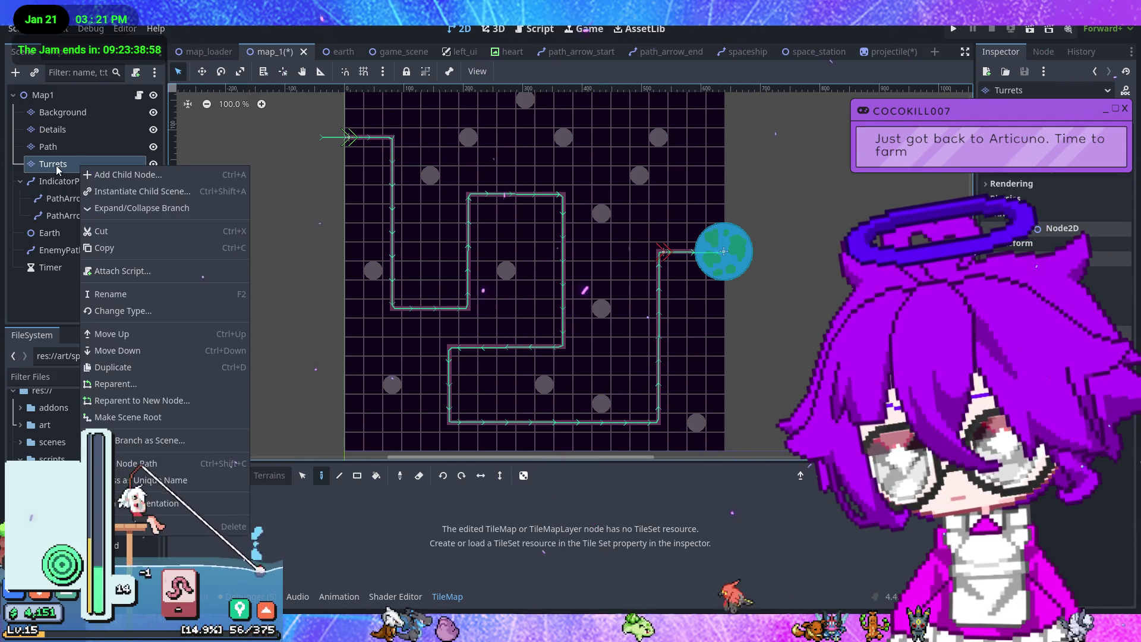
click(67, 183)
drag(67, 184, 67, 153)
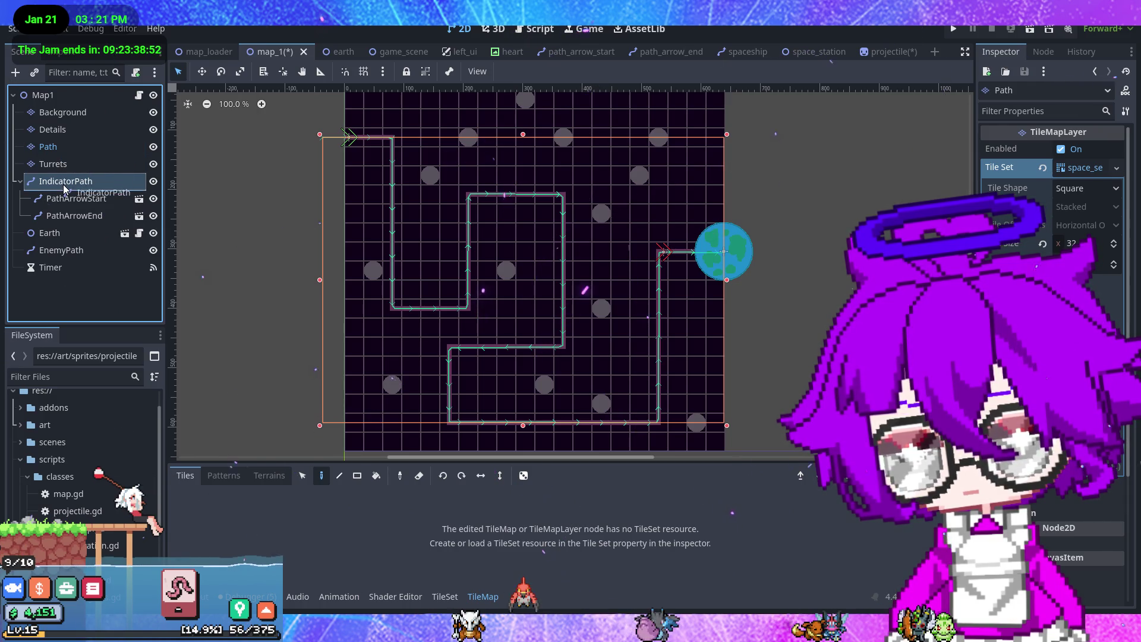
click(70, 165)
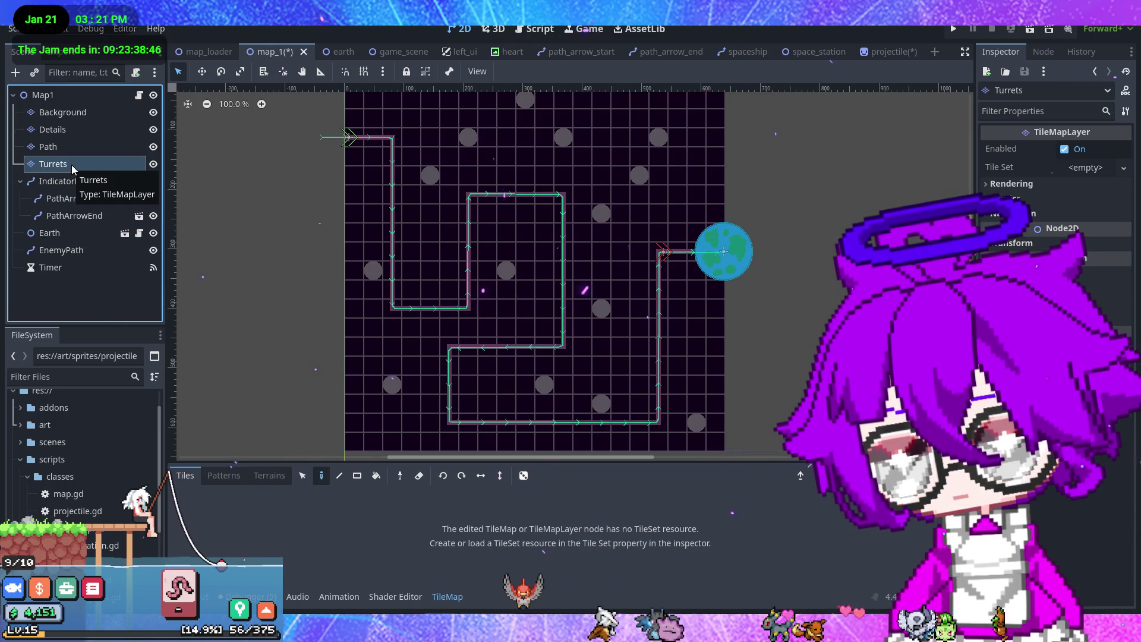
click(27, 476)
click(21, 486)
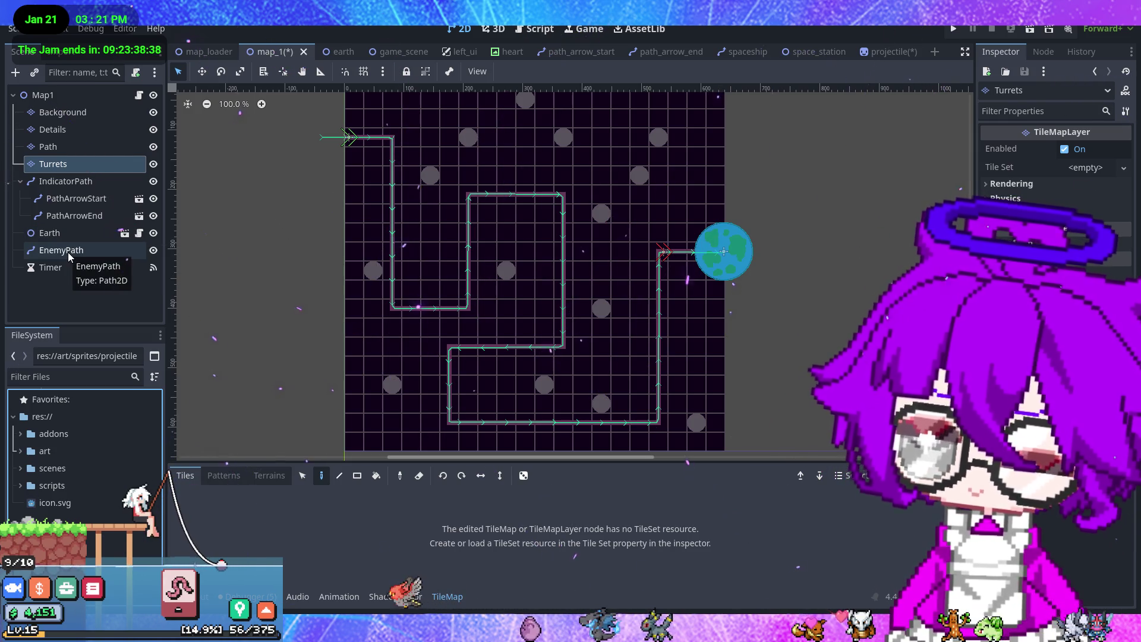
right_click(79, 168)
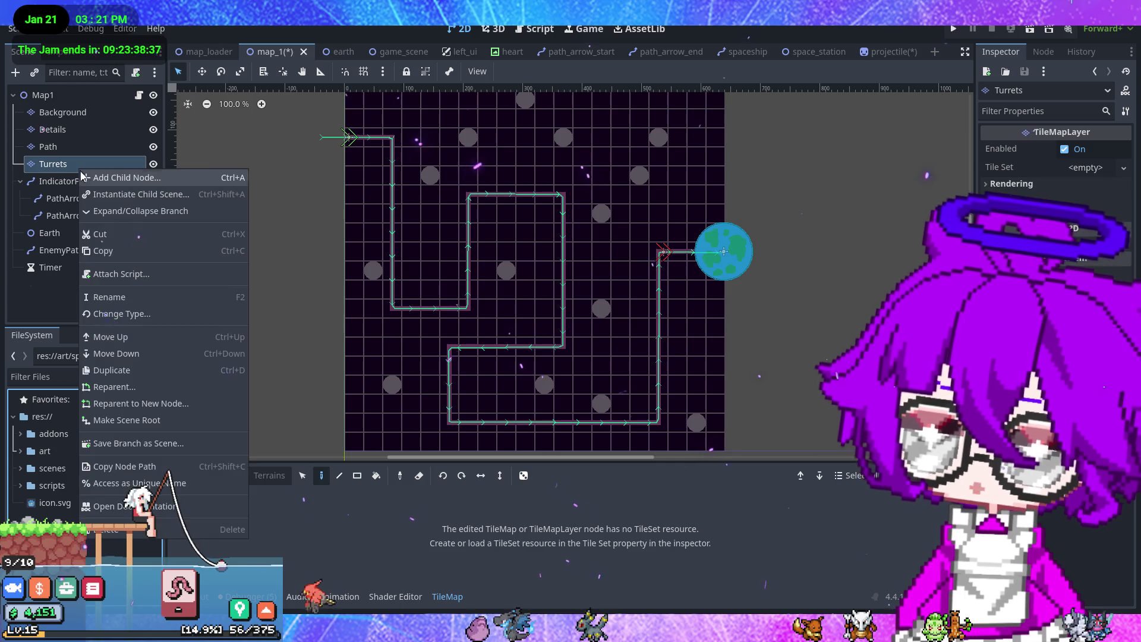
Add a SpaceStation node as a child of Turrets
click(113, 181)
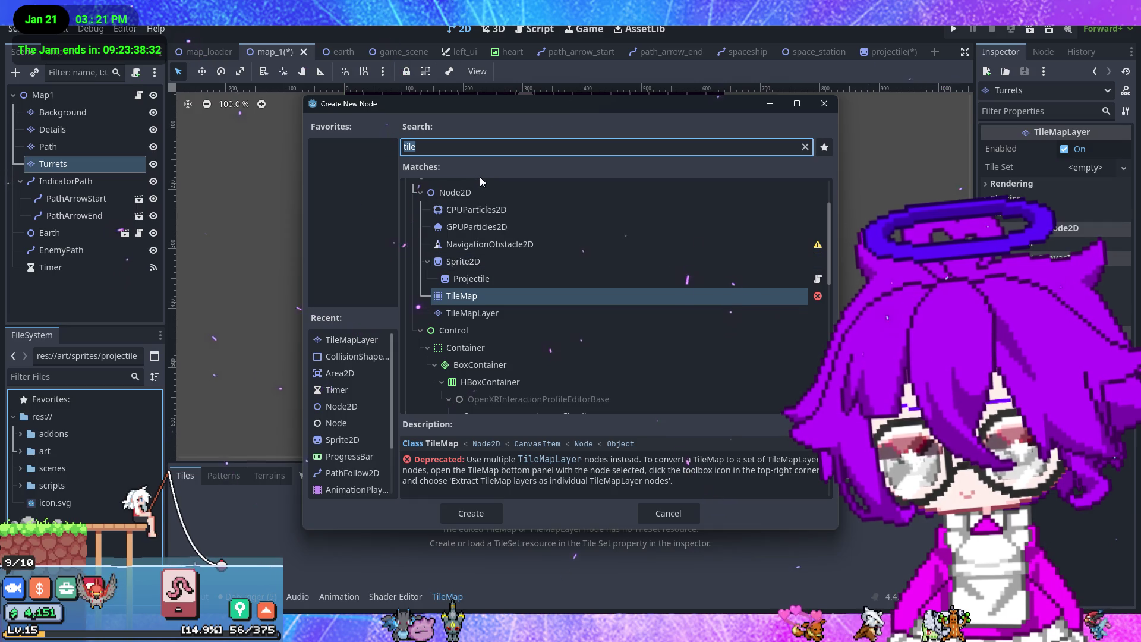
text(spa)
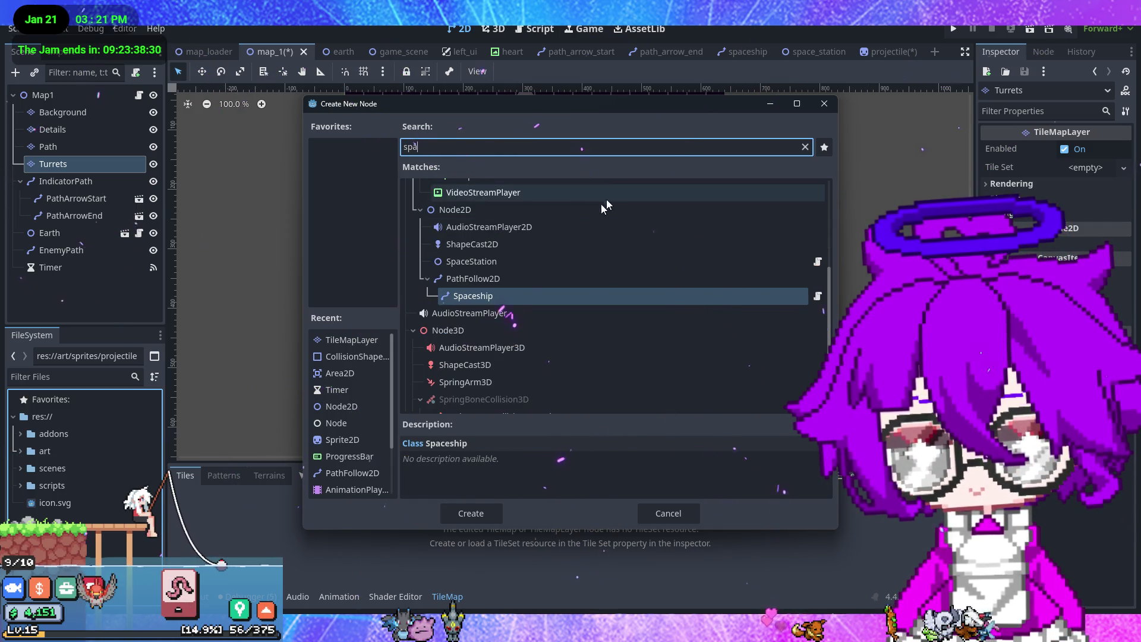
click(522, 263)
click(486, 511)
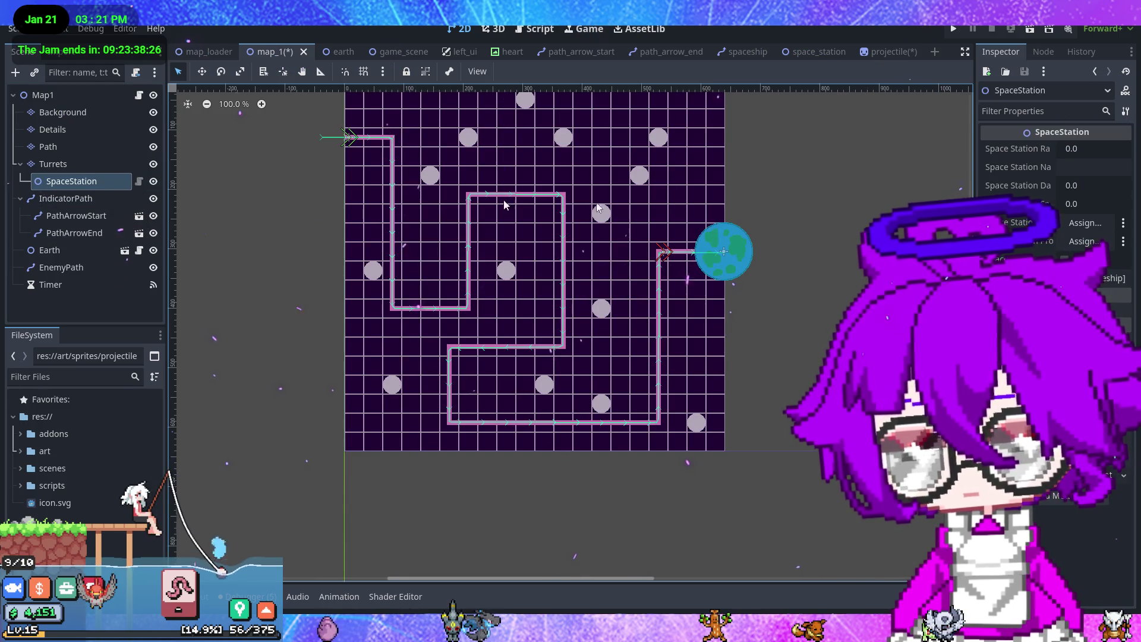
Widen the Inspector to read SpaceStation's property names and save map_1
click(1081, 150)
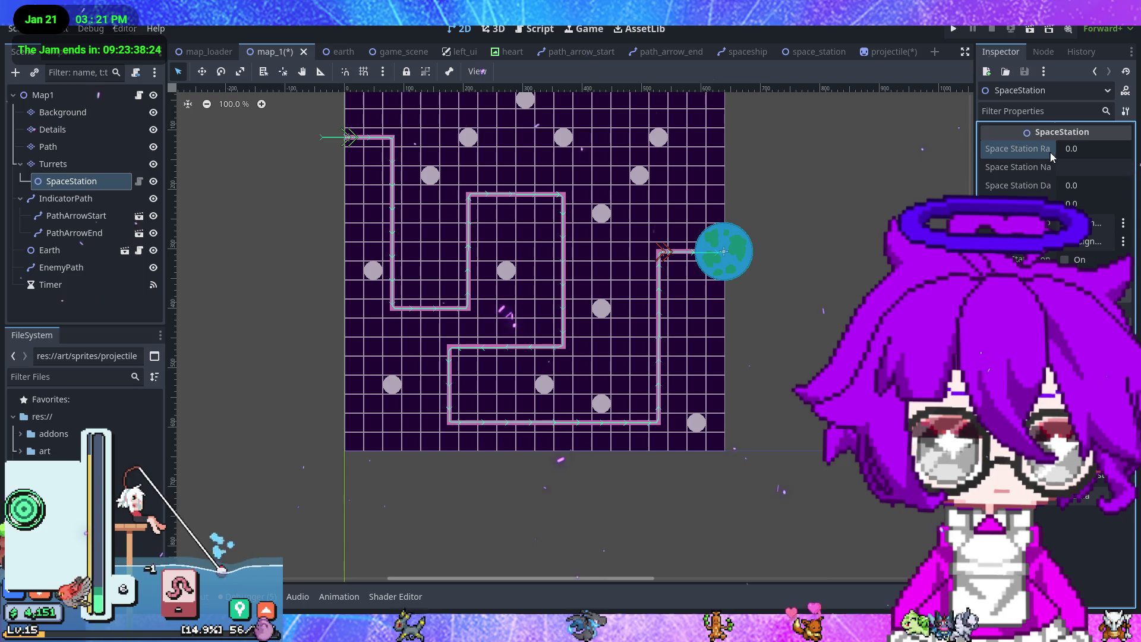
drag(974, 153, 924, 154)
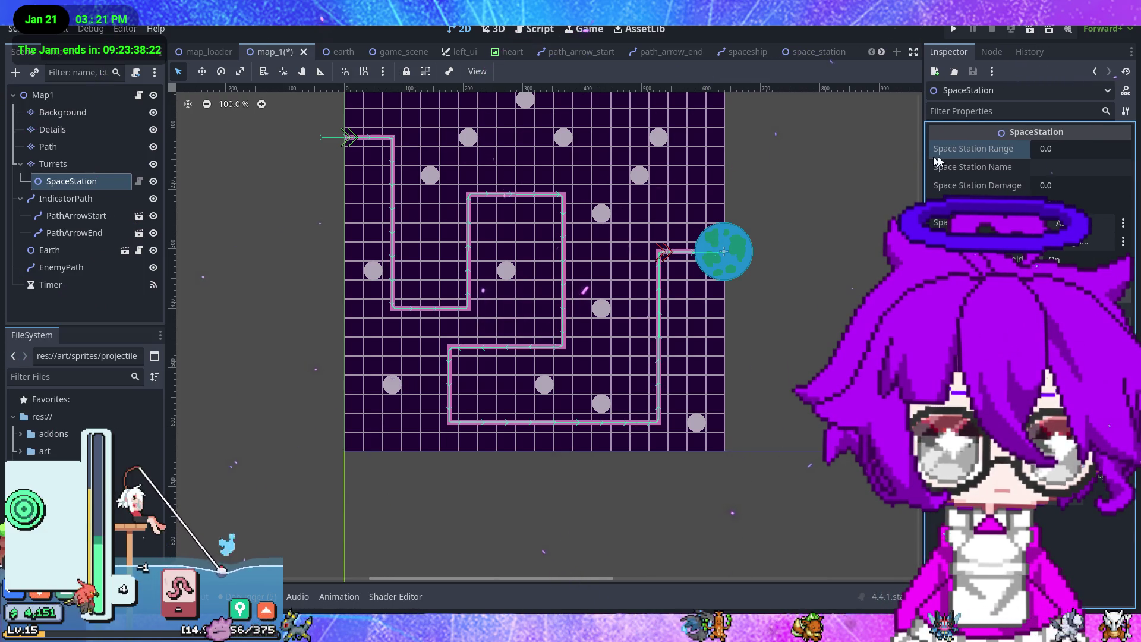
click(1057, 152)
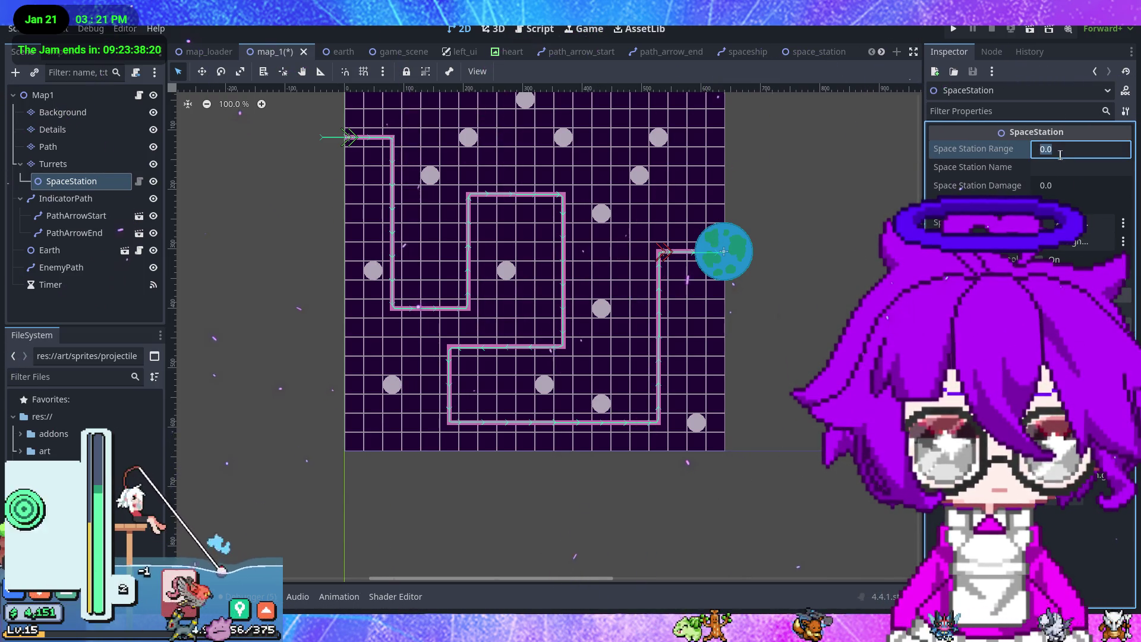
click(1068, 153)
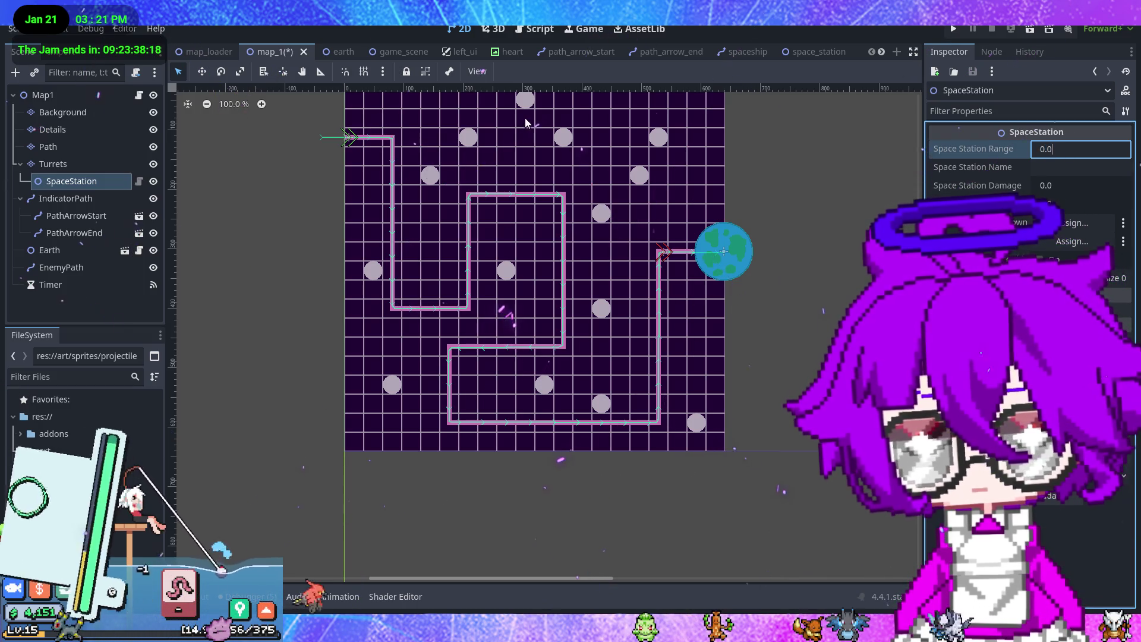
key(ctrl+s)
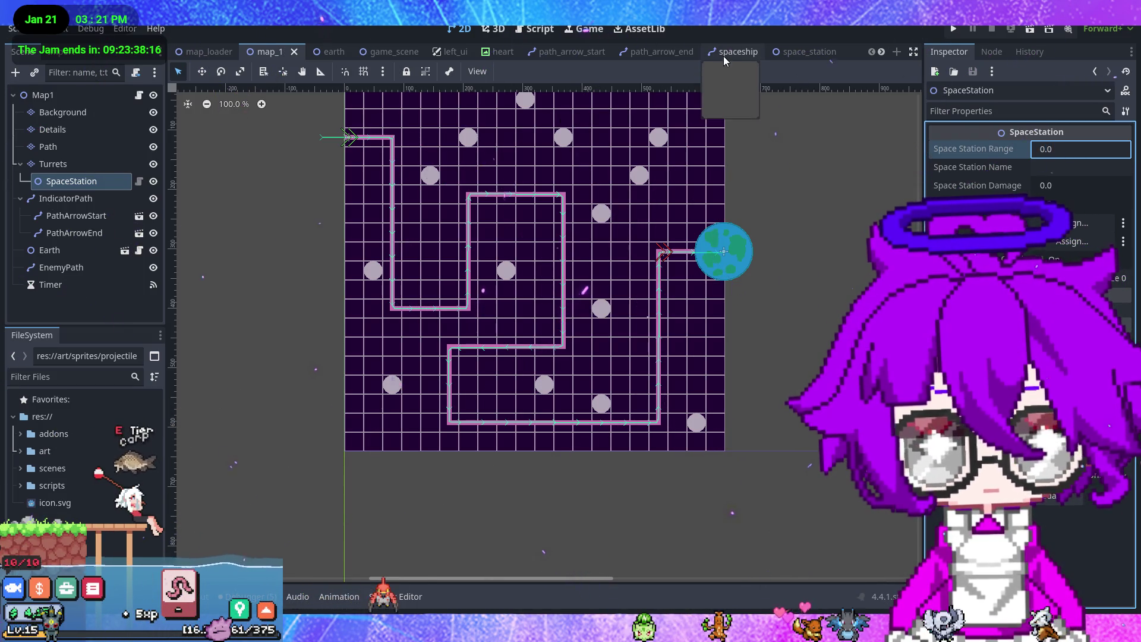
click(722, 56)
Check the range collision shape's radius in space_station, then return to map_1
click(808, 54)
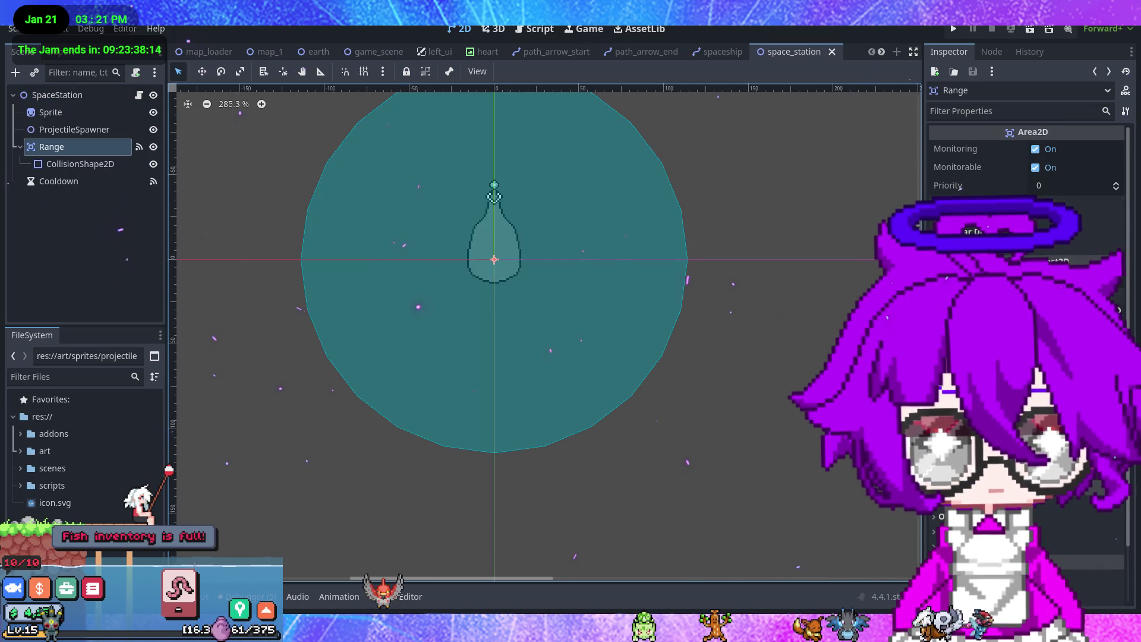
click(94, 160)
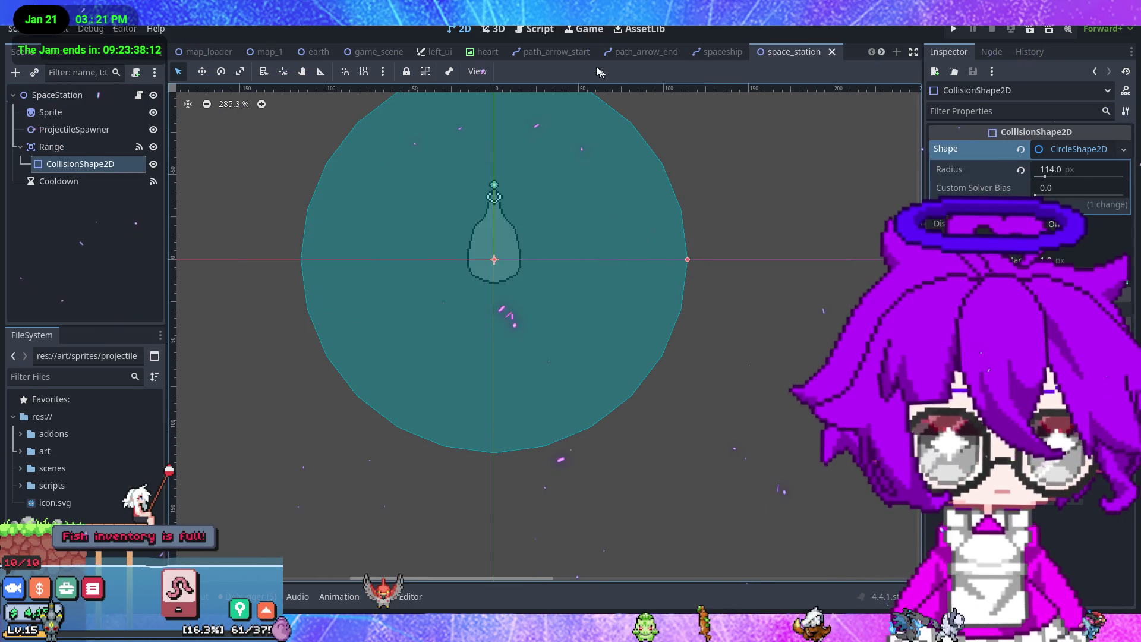
click(266, 52)
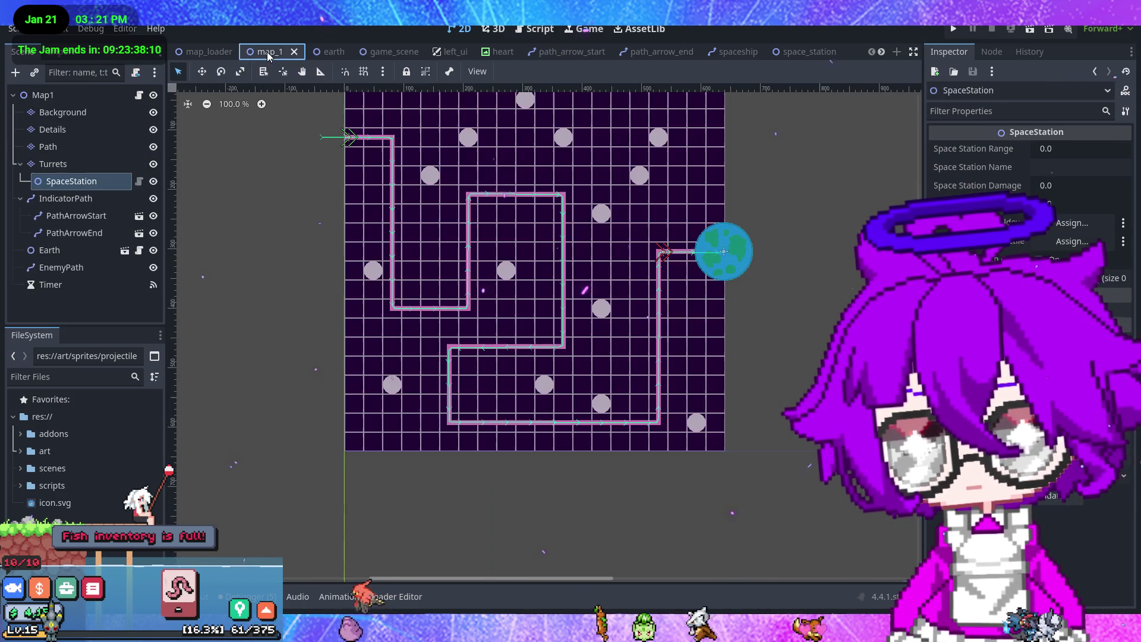
Set the SpaceStation range to 114 and damage to 5, then save map_1
click(1072, 154)
text(114)
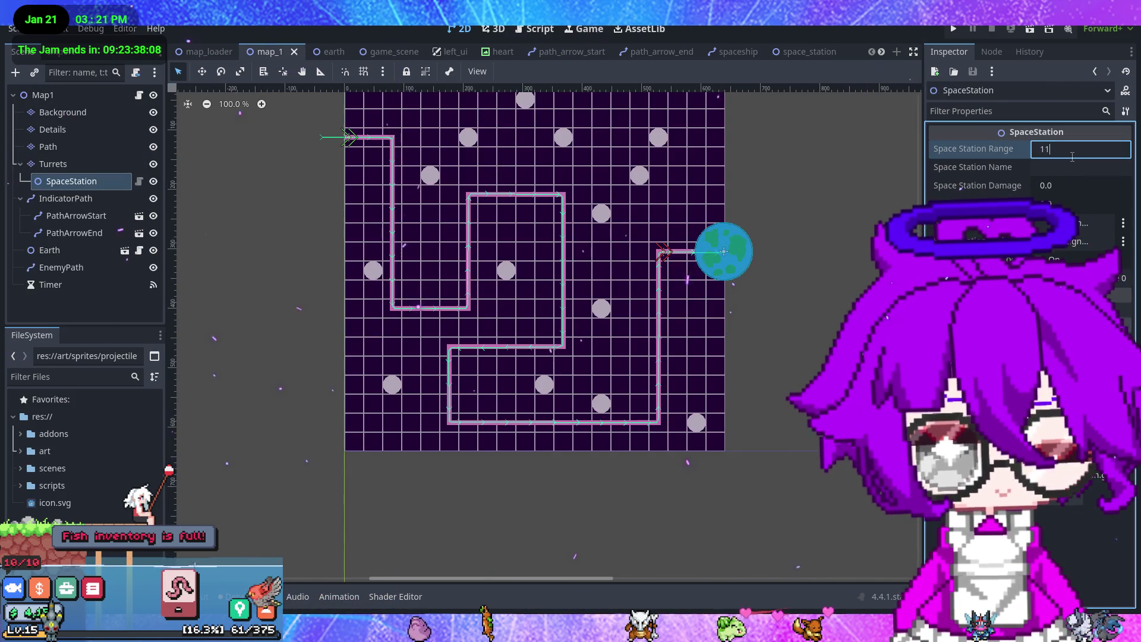
key(Return)
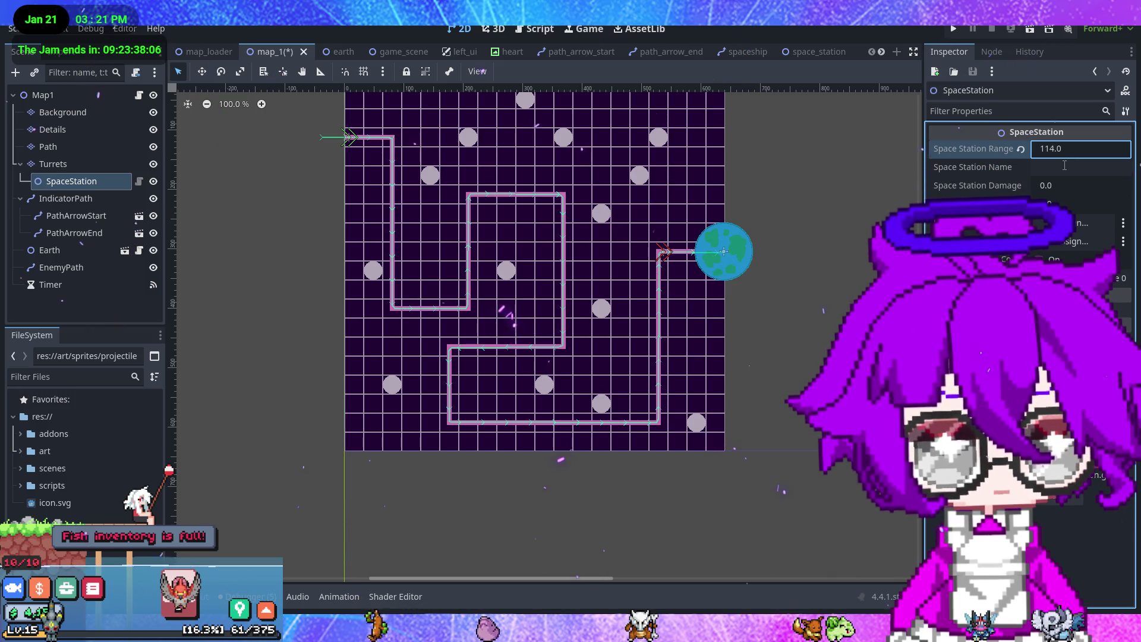
click(1064, 166)
text(Test Station)
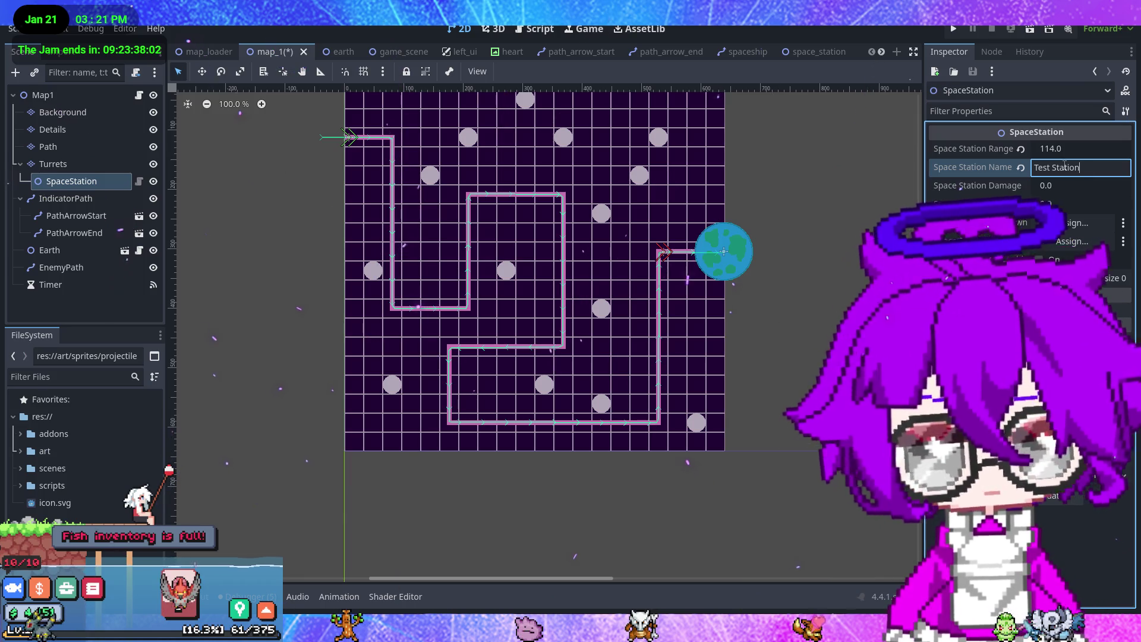
text(5)
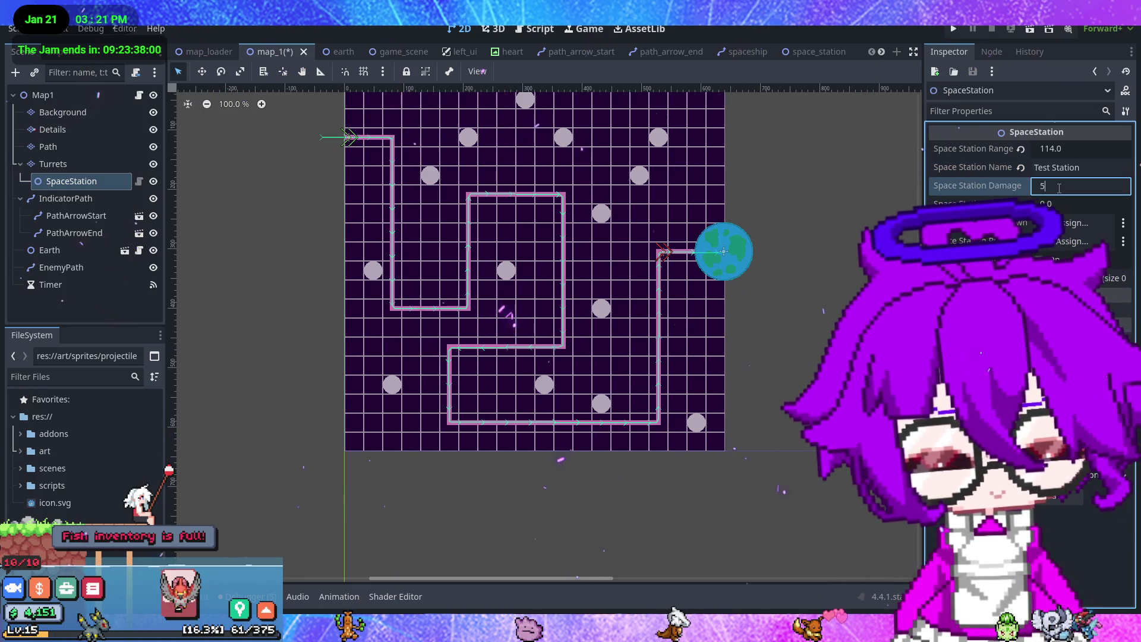
click(1056, 203)
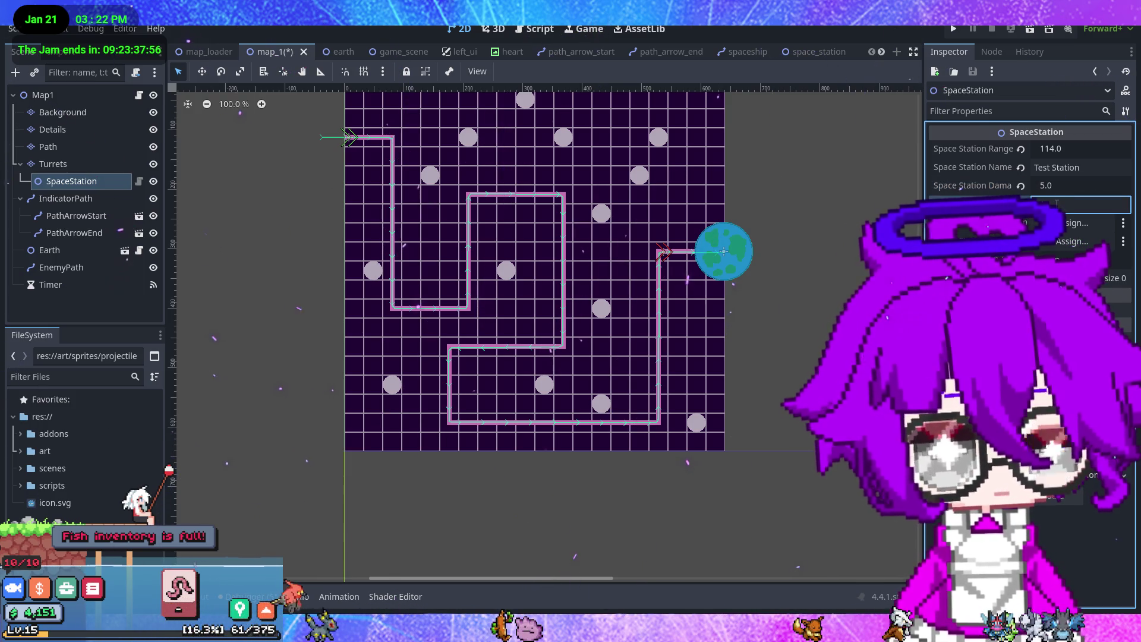
text(1)
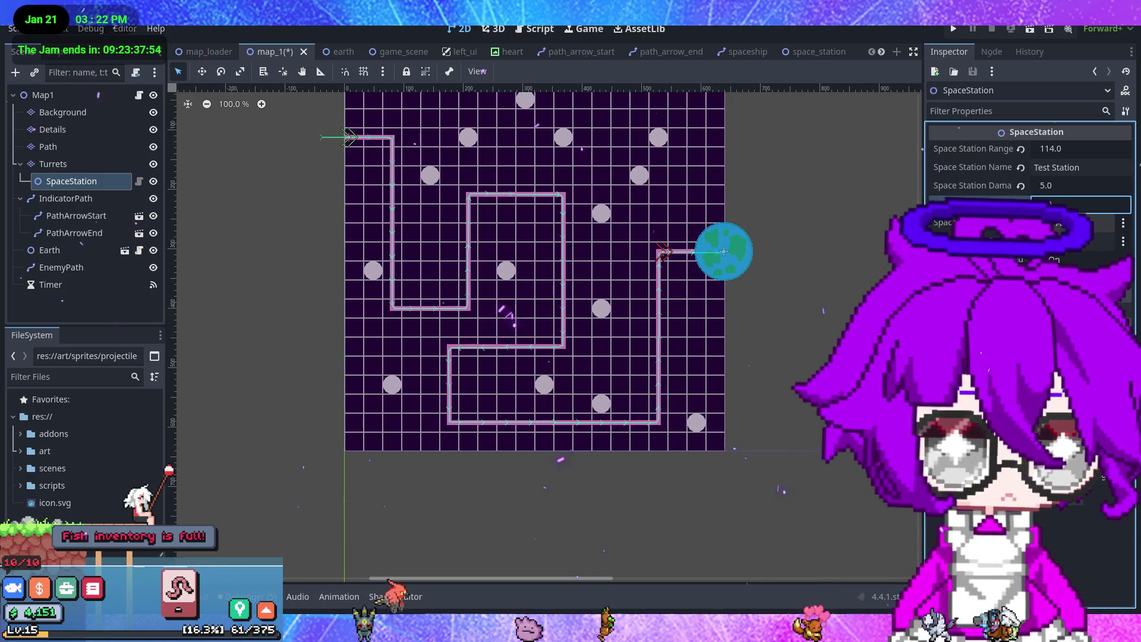
key(Return)
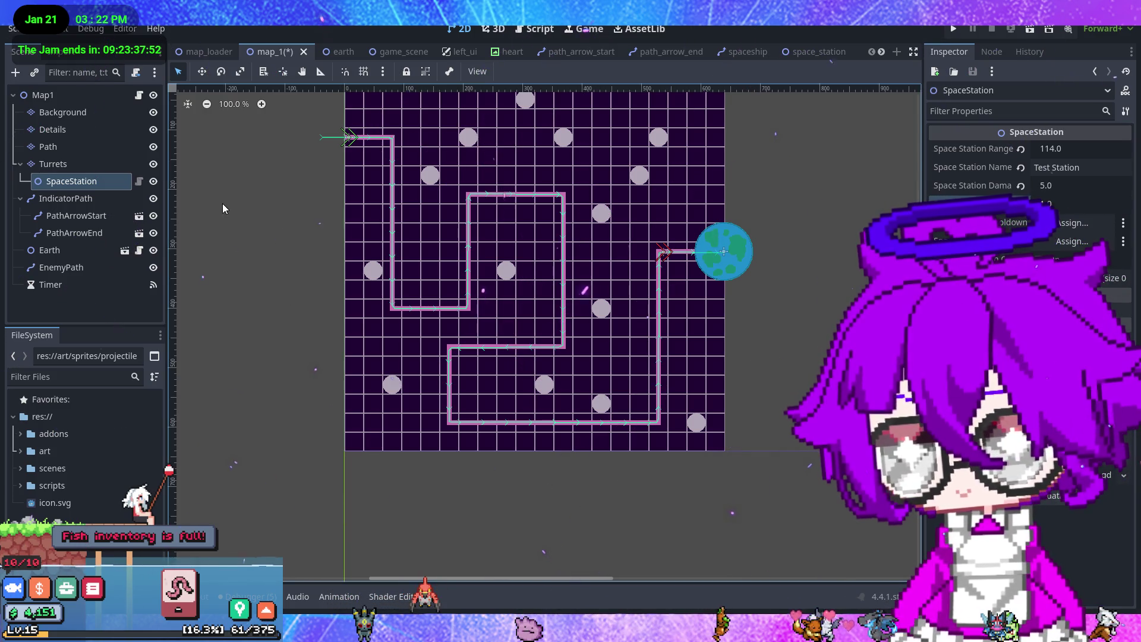
key(ctrl+s)
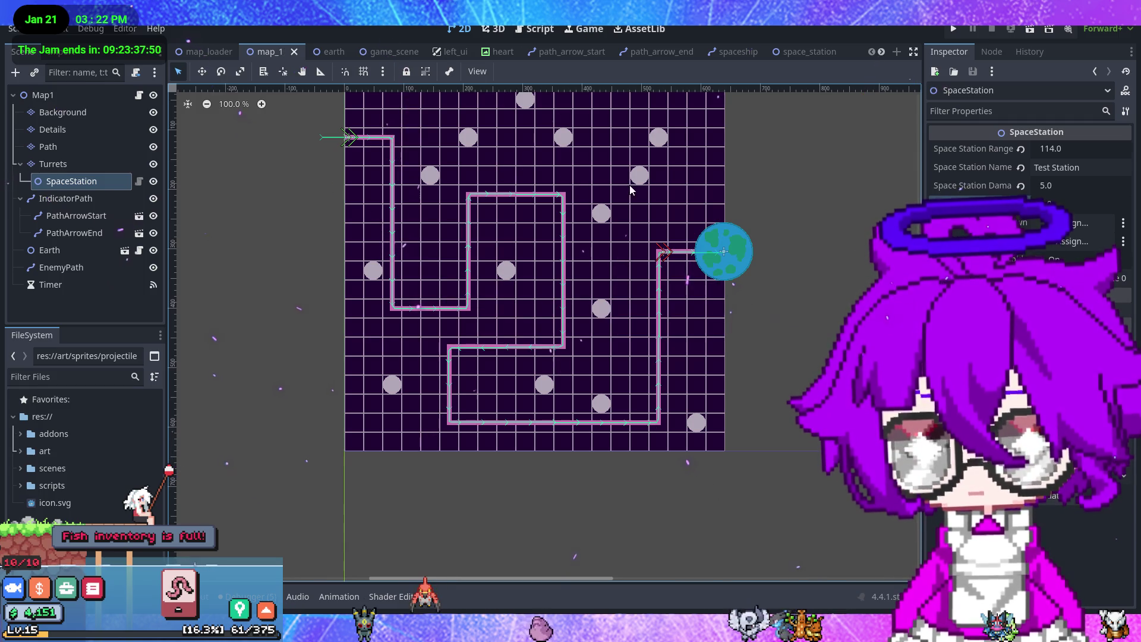
click(796, 55)
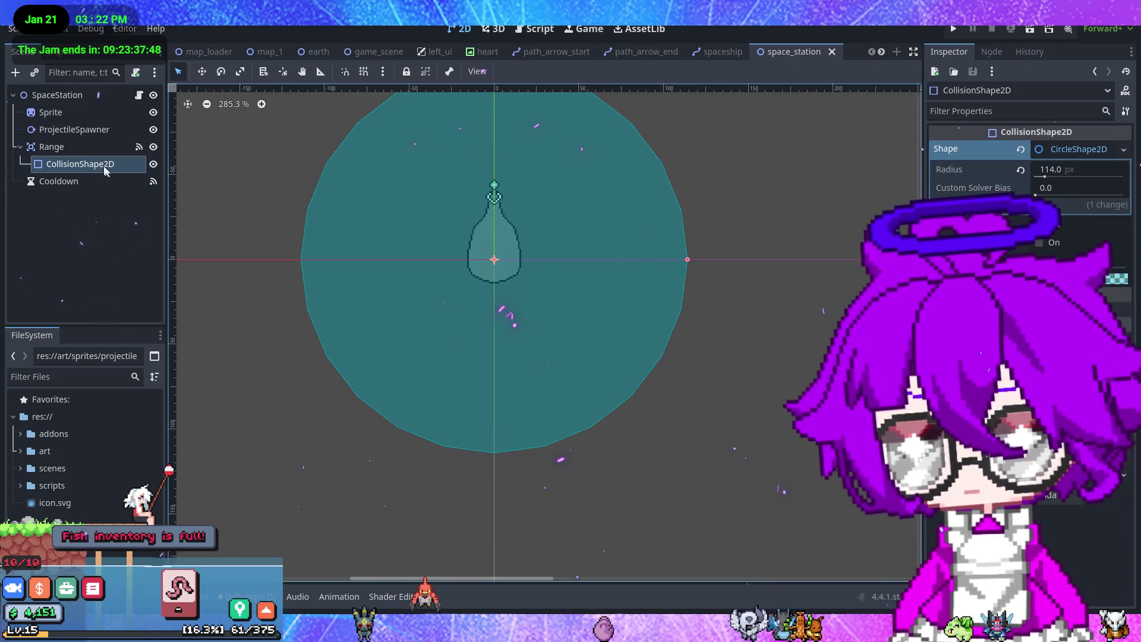
Assign the Cooldown timer node to the SpaceStation's cooldown property
click(87, 96)
click(68, 184)
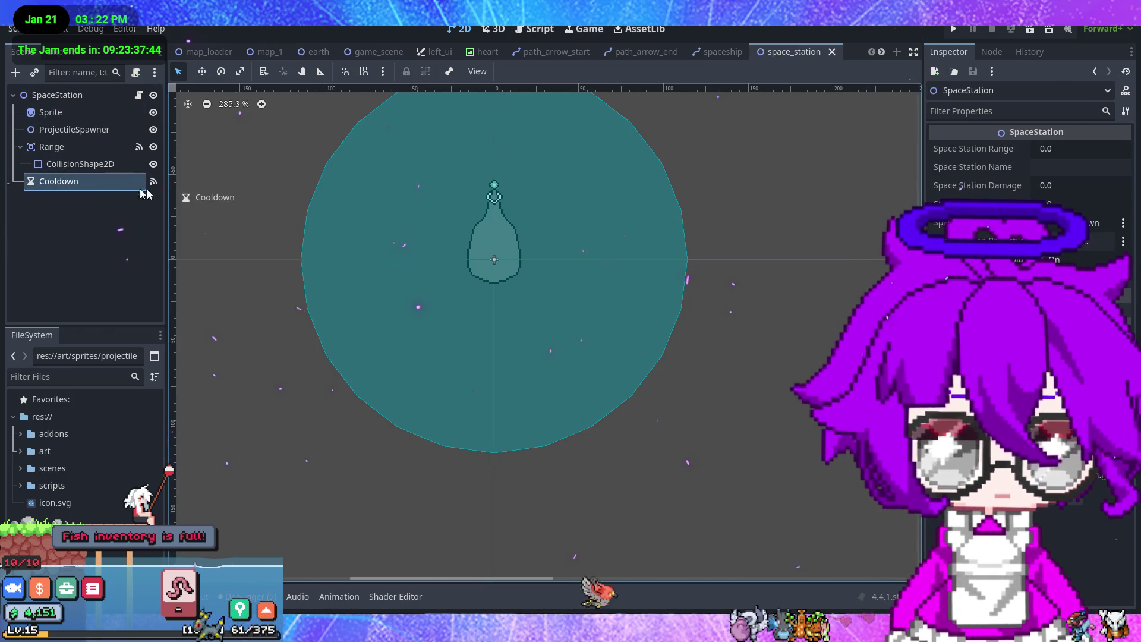
drag(99, 183, 88, 190)
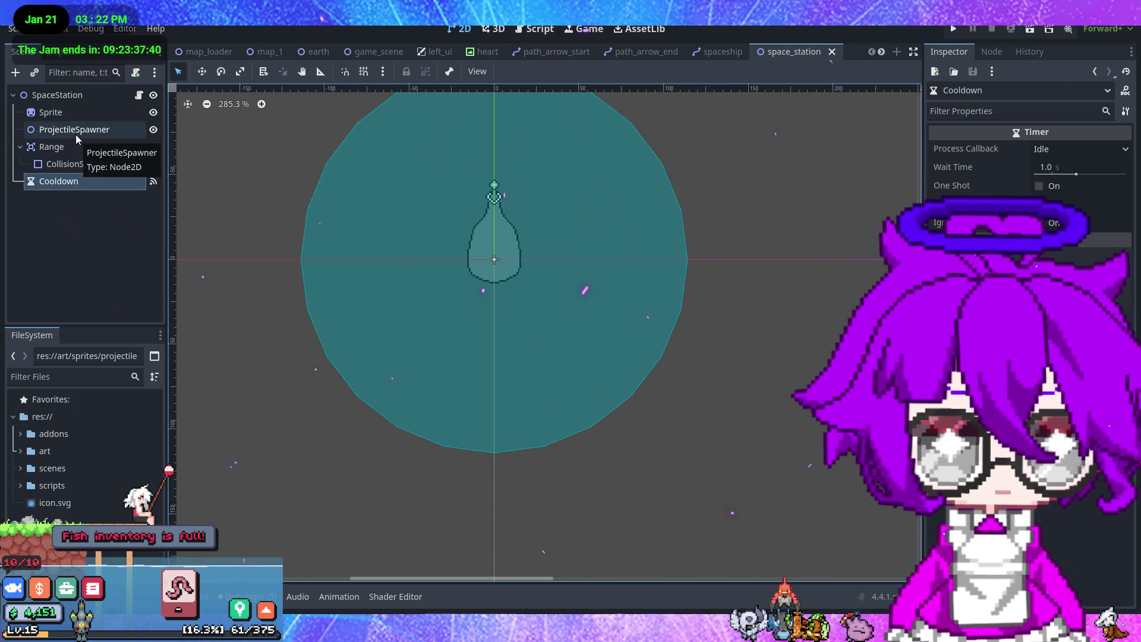
click(63, 96)
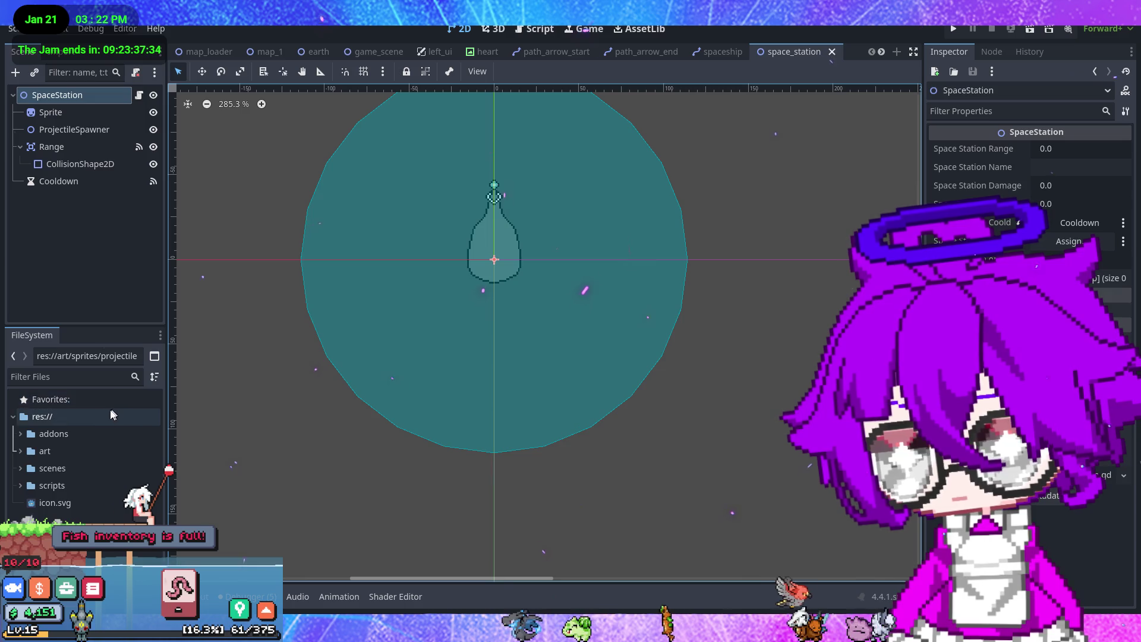
Try assigning the projectile scene from scenes/sprites to the station's projectile property
click(20, 467)
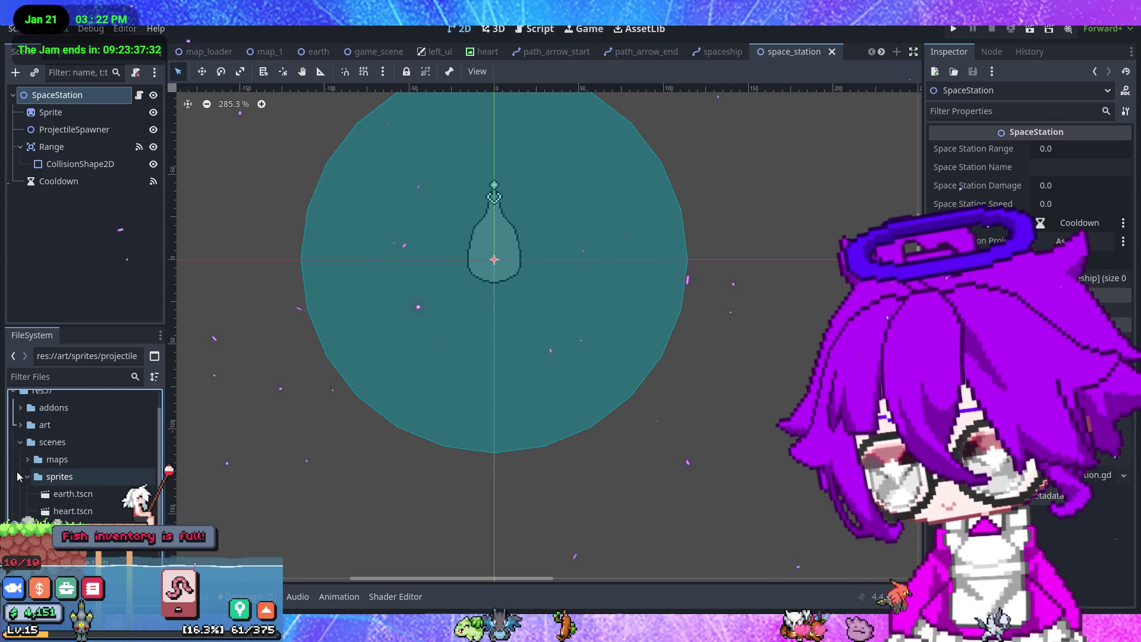
double_click(50, 476)
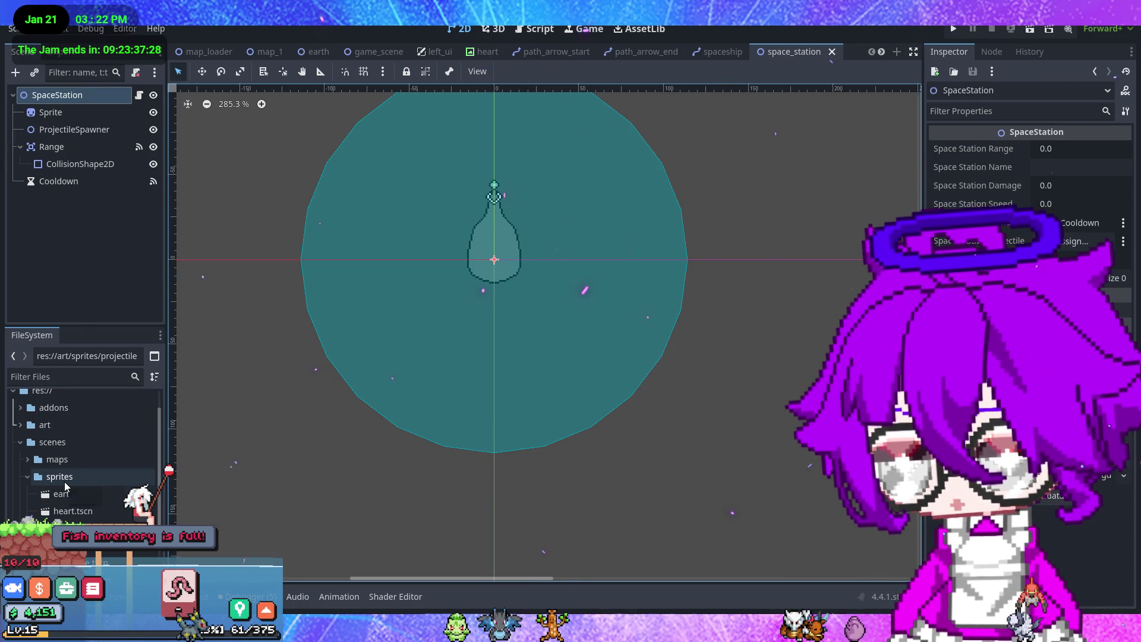
scroll(63, 482, down, 1)
mouse_move(77, 536)
mouse_down()
mouse_move(475, 357)
mouse_move(751, 375)
mouse_move(1078, 245)
mouse_up()
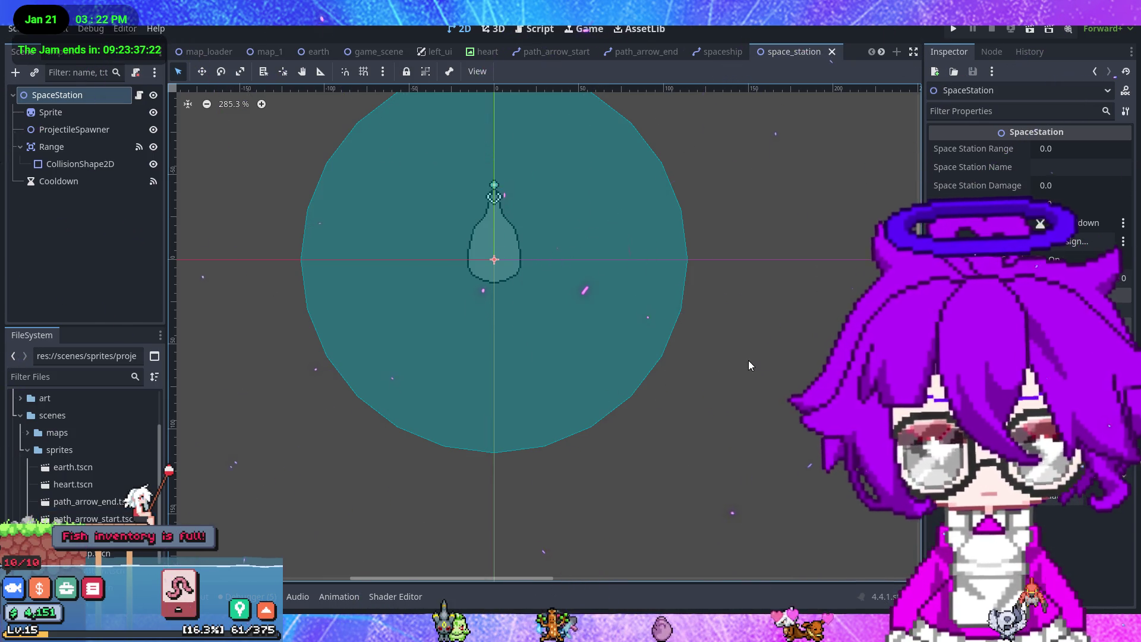
click(540, 32)
scroll(570, 232, up, 1)
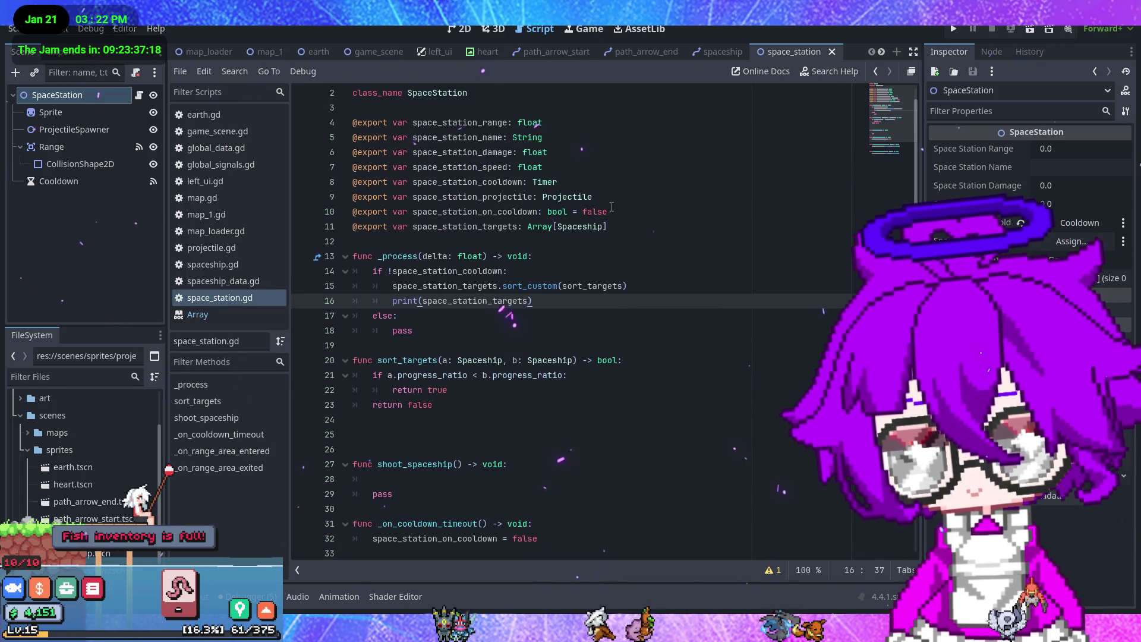
Change line 9's space_station_projectile type to PackedScene and save the script
click(538, 197)
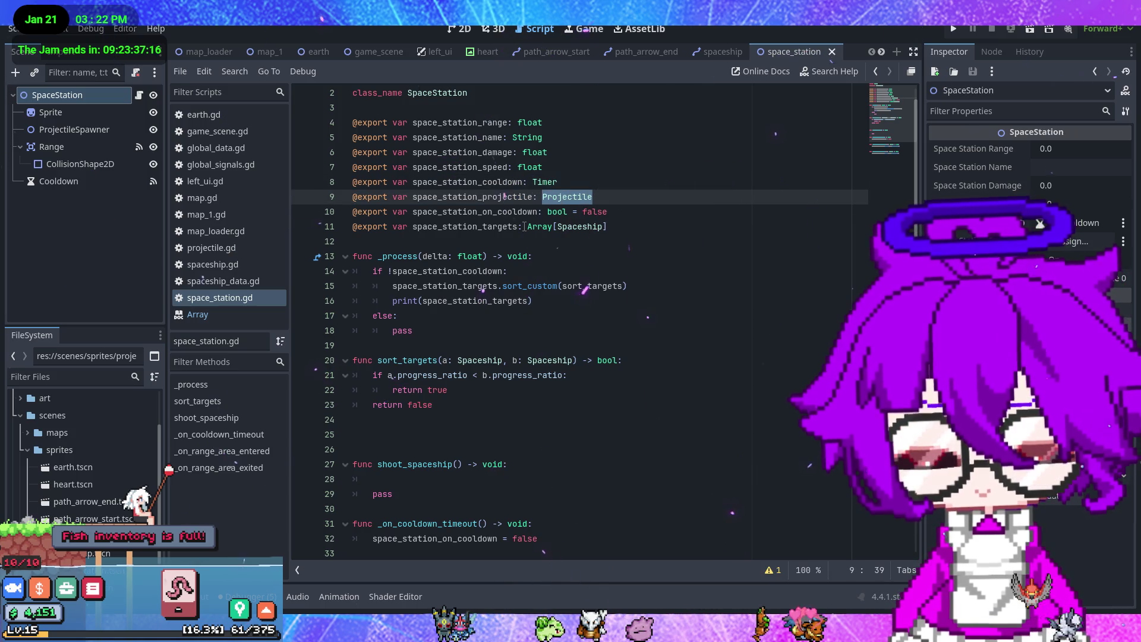
text(P)
key(Escape)
text(acked)
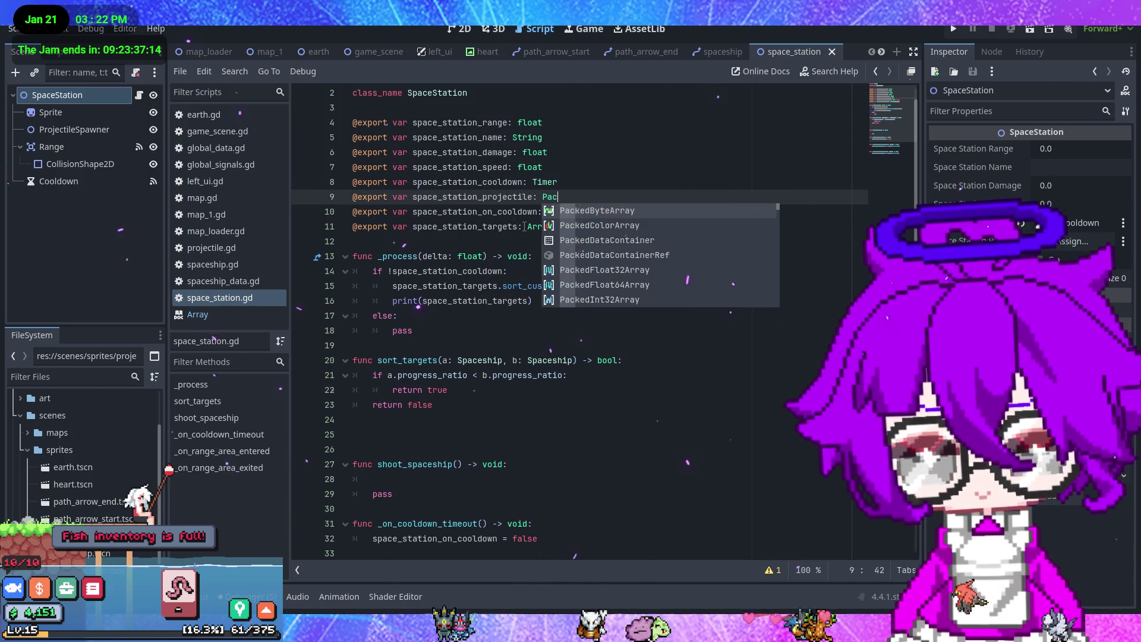
text(Scene)
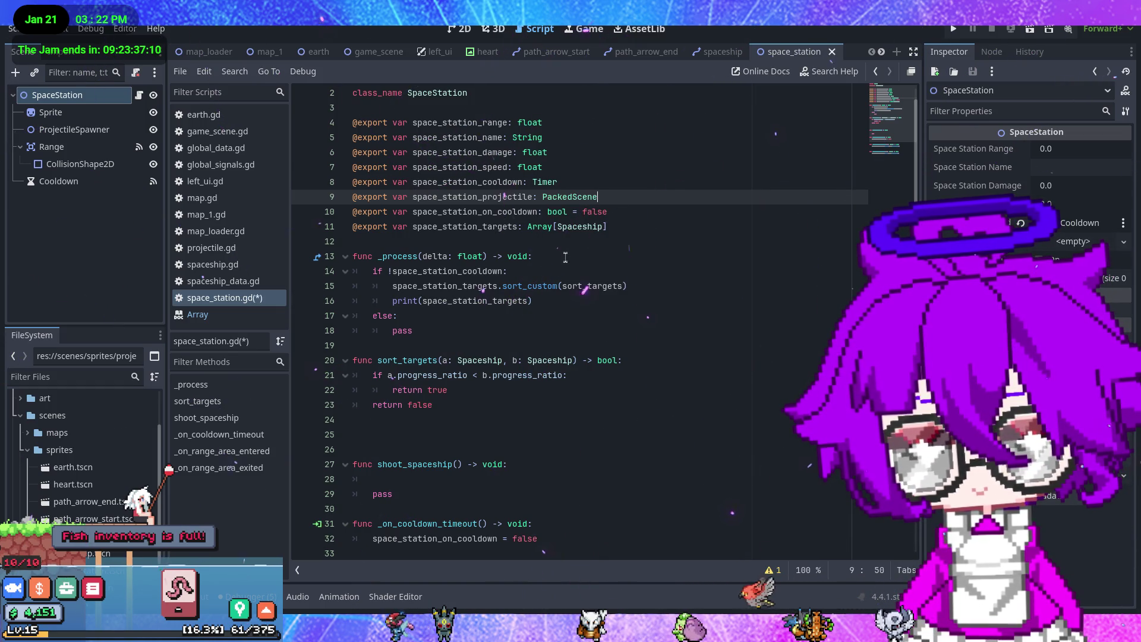
click(99, 185)
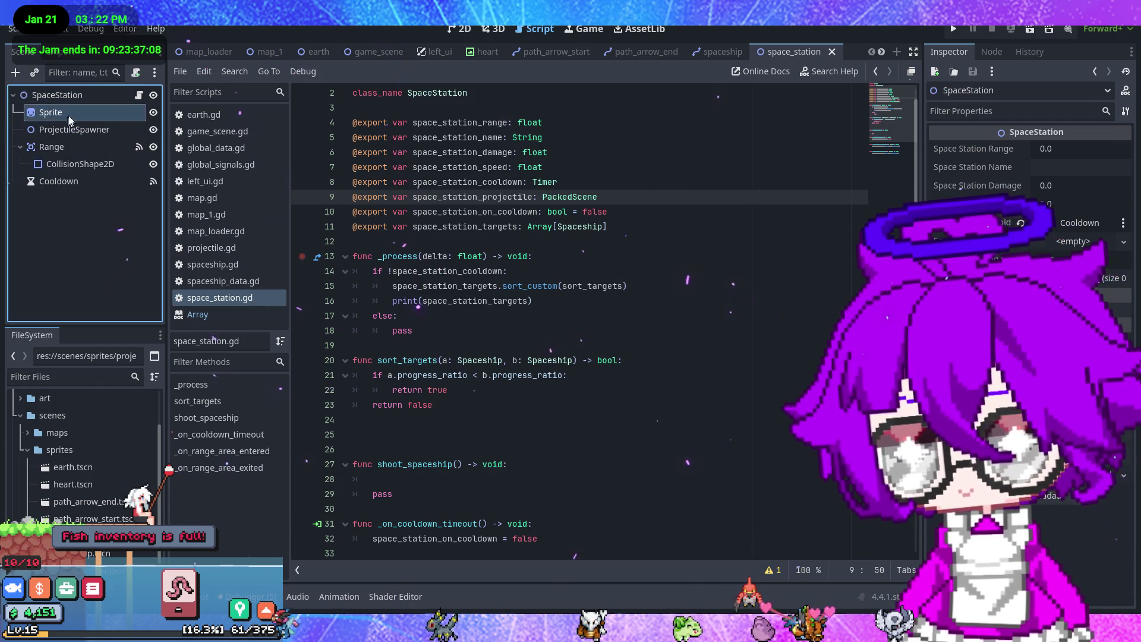
key(ctrl+s)
Drag the projectile scene into Space Station Projectile and save the space_station scene
mouse_move(95, 553)
mouse_down()
mouse_move(665, 386)
mouse_move(1058, 243)
mouse_move(1071, 249)
mouse_up()
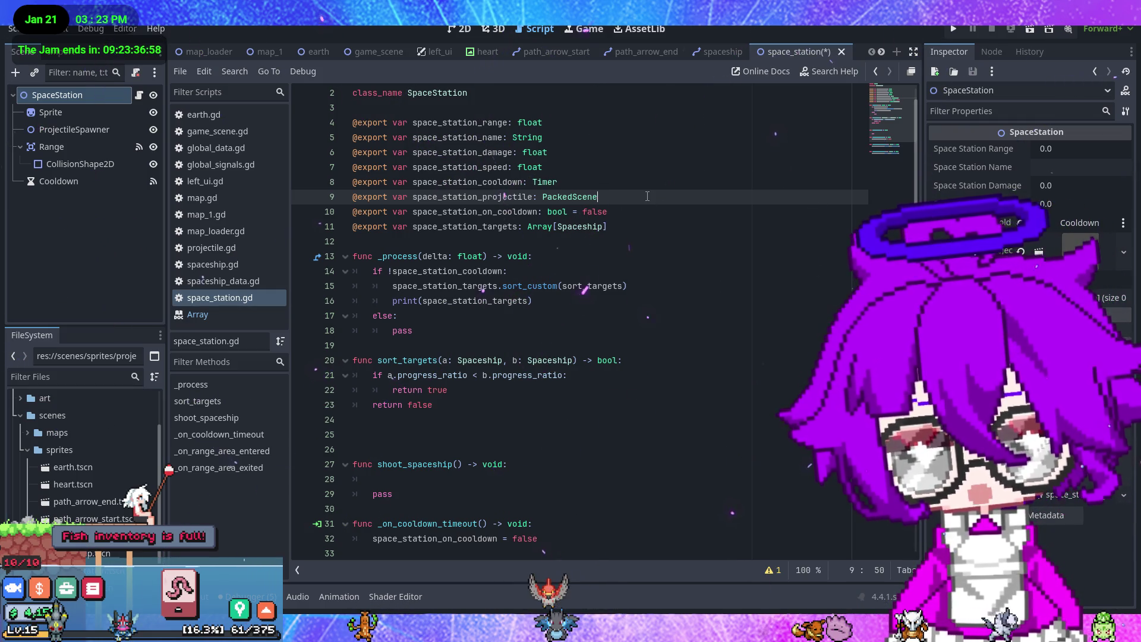
key(ctrl+s)
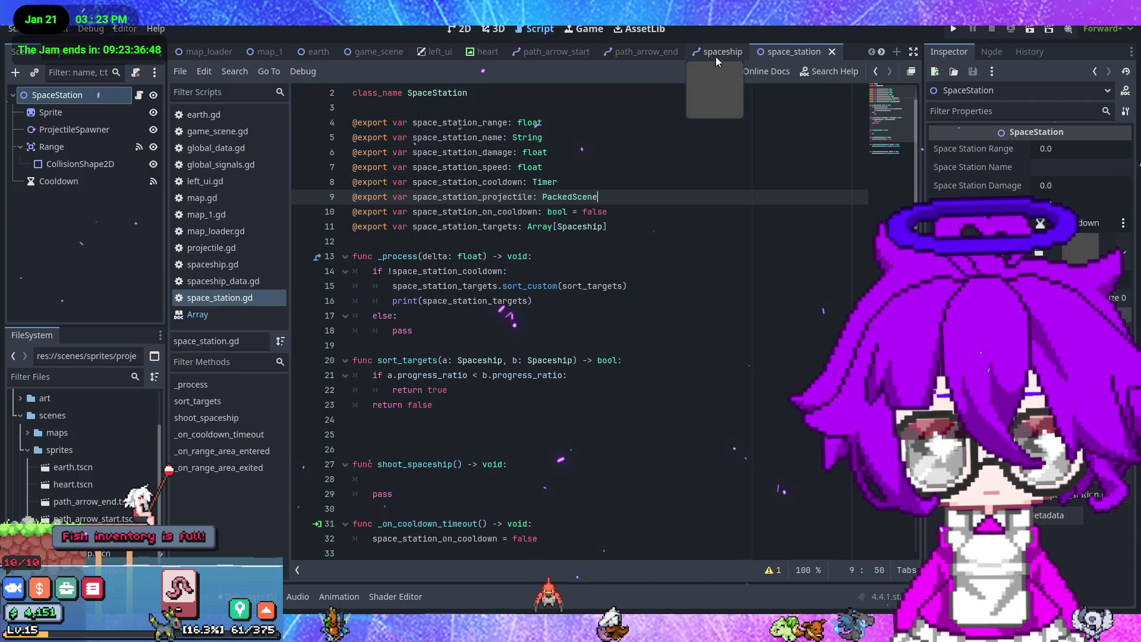
click(264, 51)
Delete the old SpaceStation and instance space_station.tscn as a child of Turrets
right_click(81, 183)
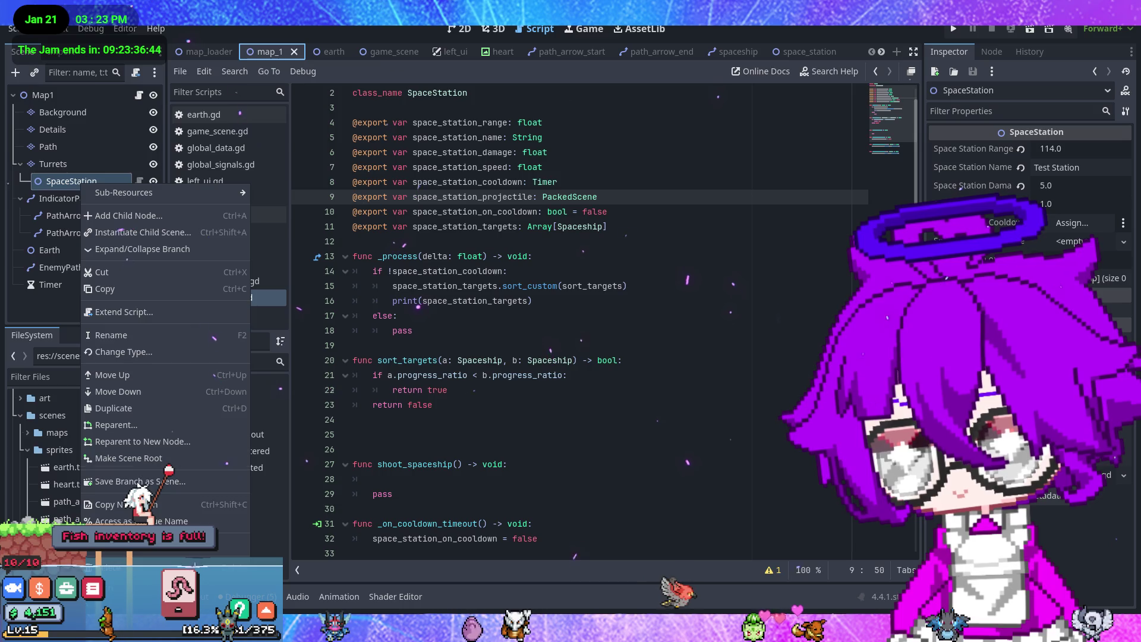
key(Delete)
click(585, 339)
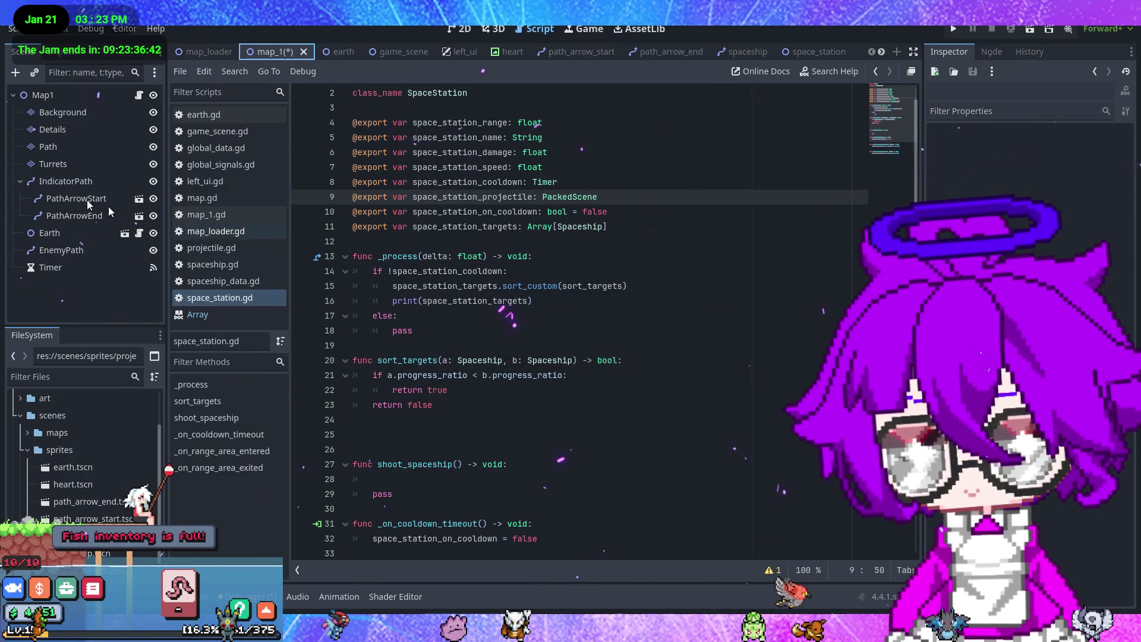
click(77, 164)
right_click(77, 165)
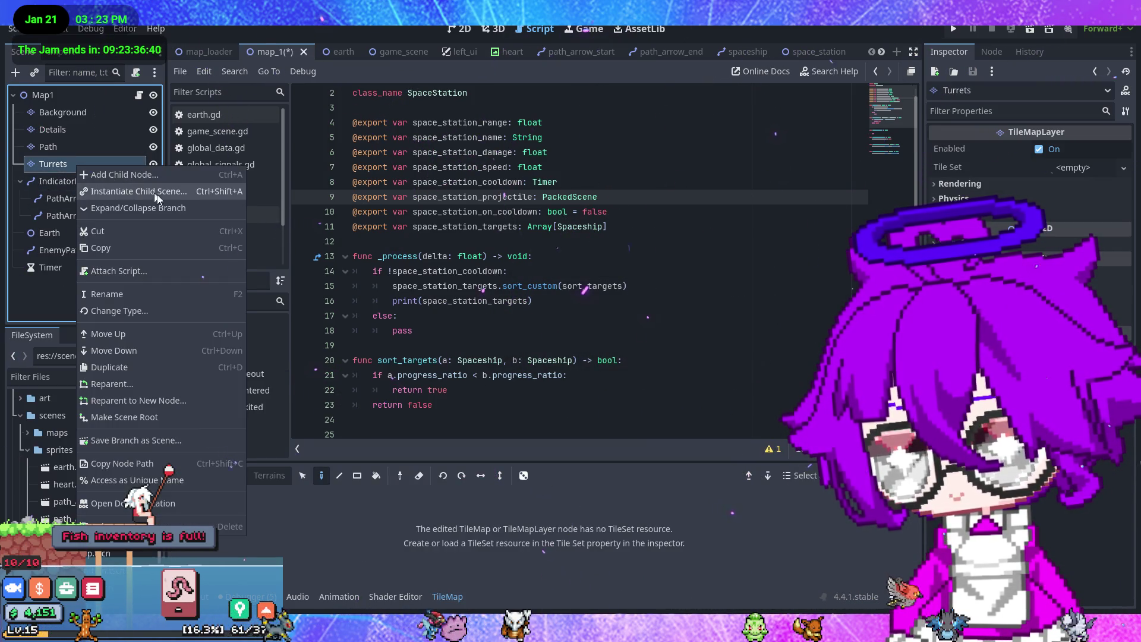
click(137, 190)
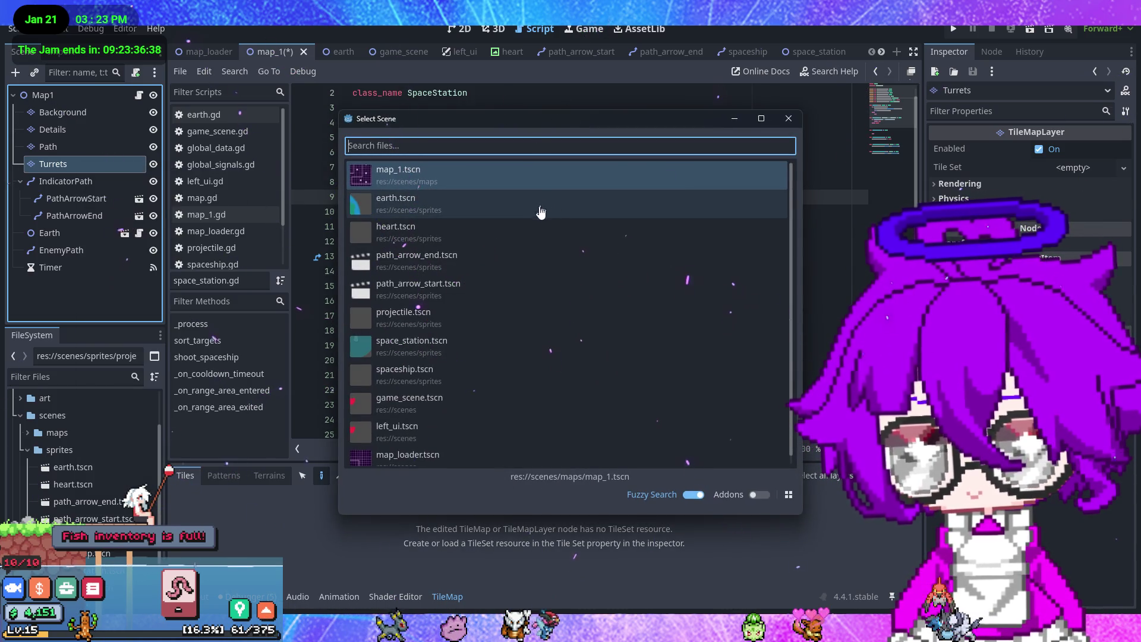
double_click(483, 345)
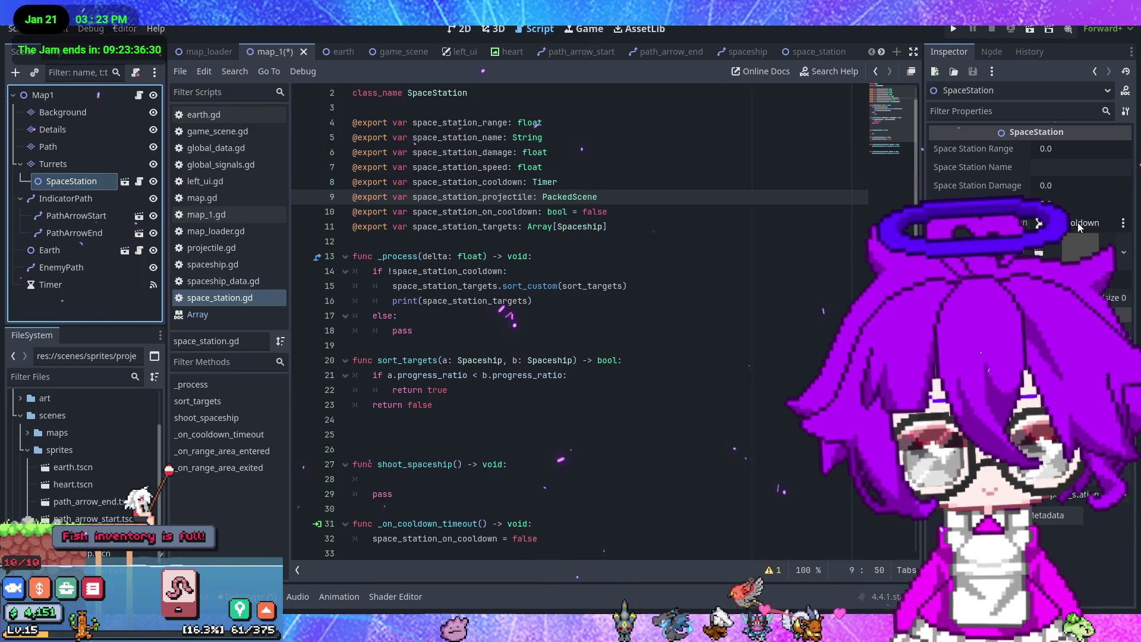
Set range 114, name Test Station, damage 15, speed 1.0; start a line after the cooldown check
click(1050, 149)
text(114)
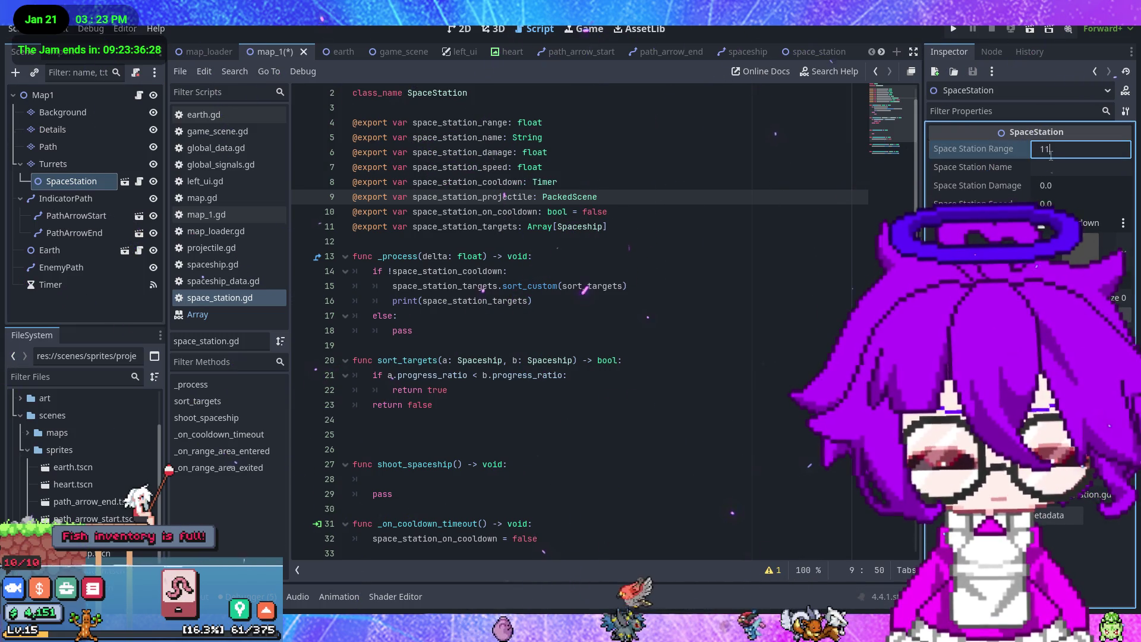
click(1050, 167)
text(Test)
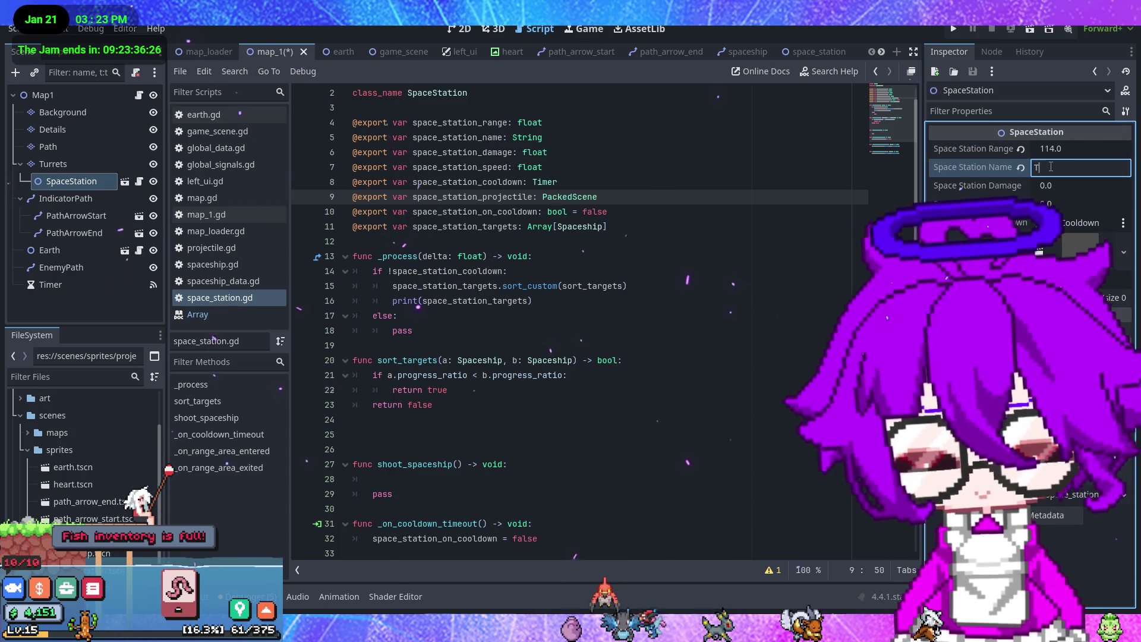
text(Station)
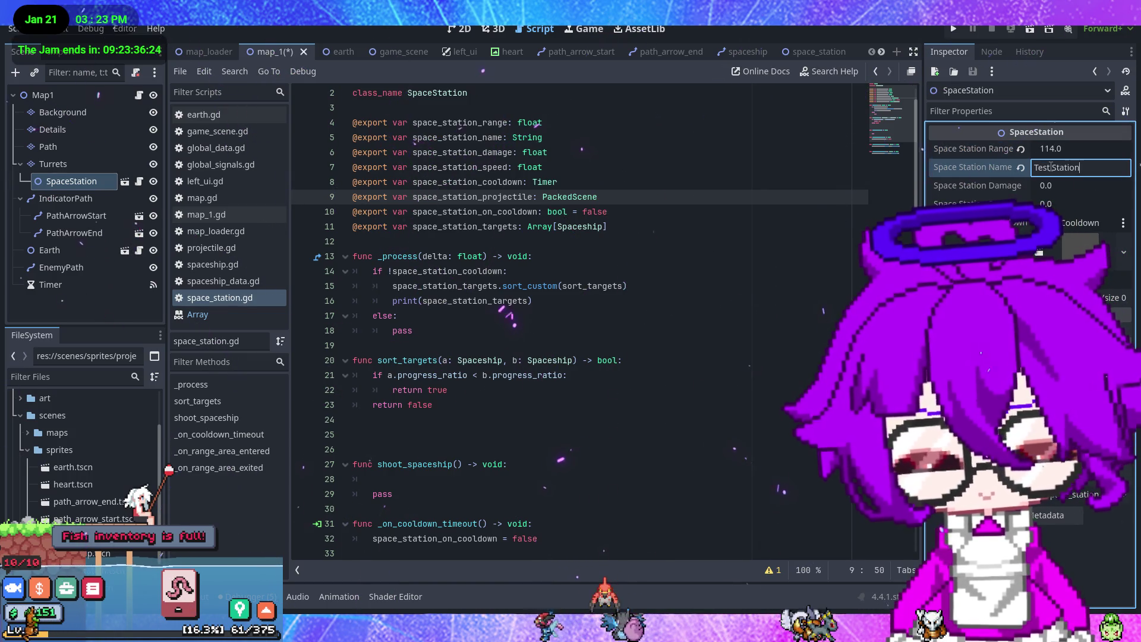
click(1050, 168)
click(1060, 186)
text(15)
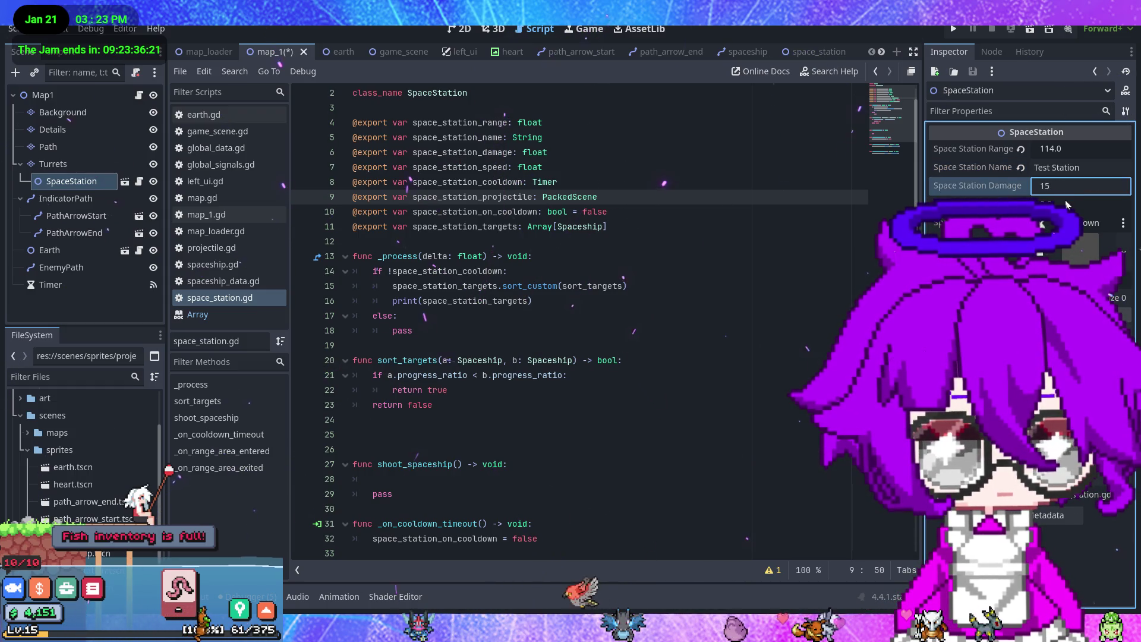
click(1065, 204)
text(1.0)
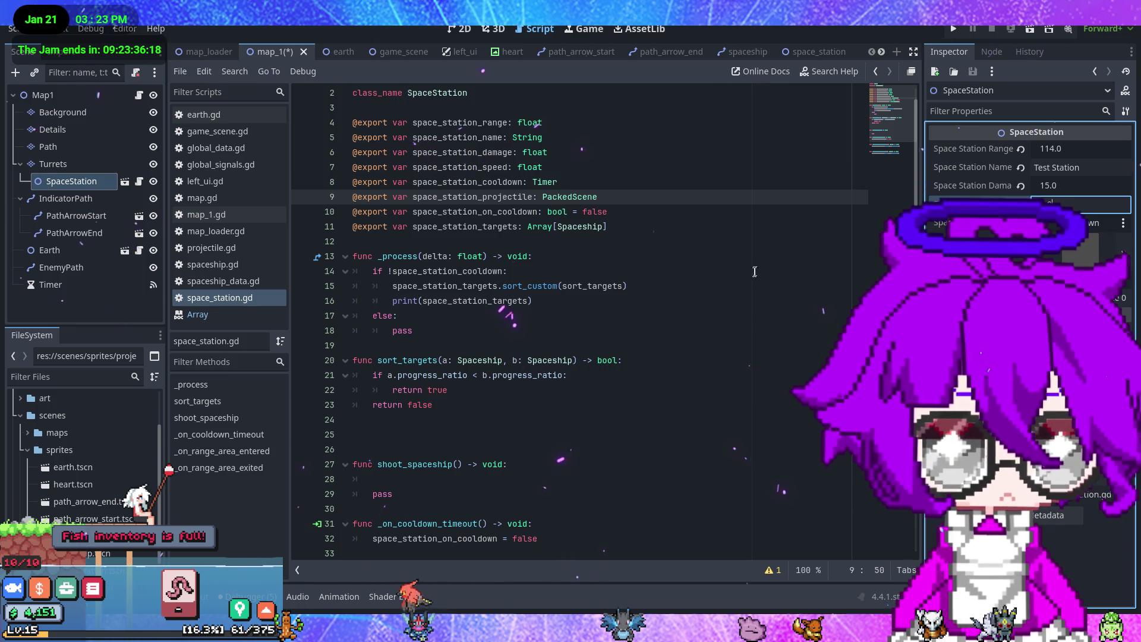
click(548, 329)
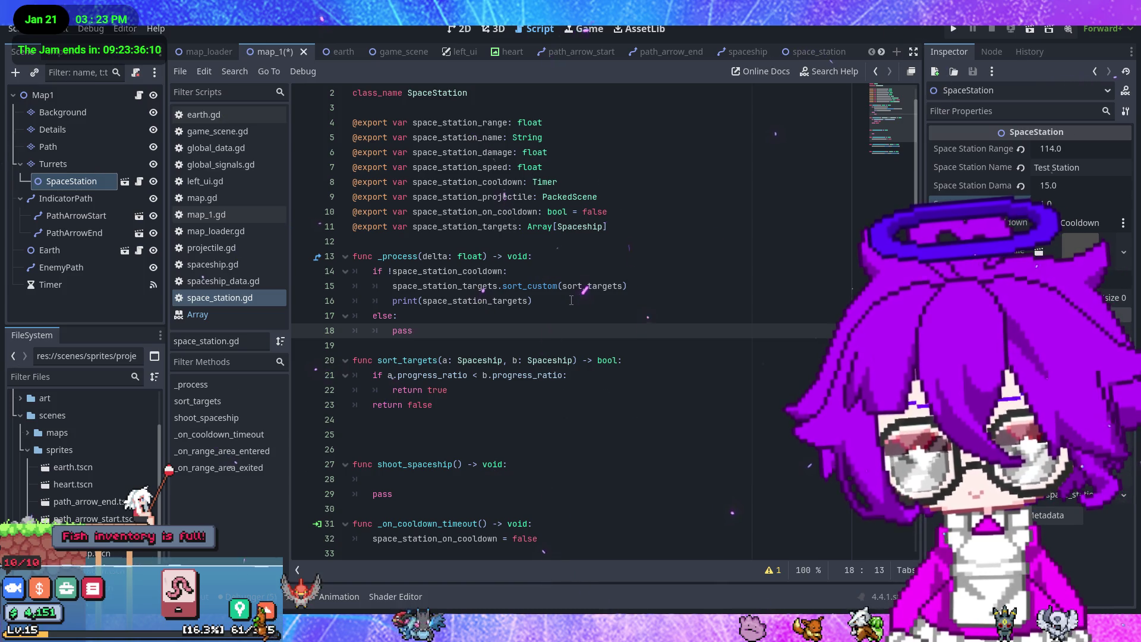
click(538, 272)
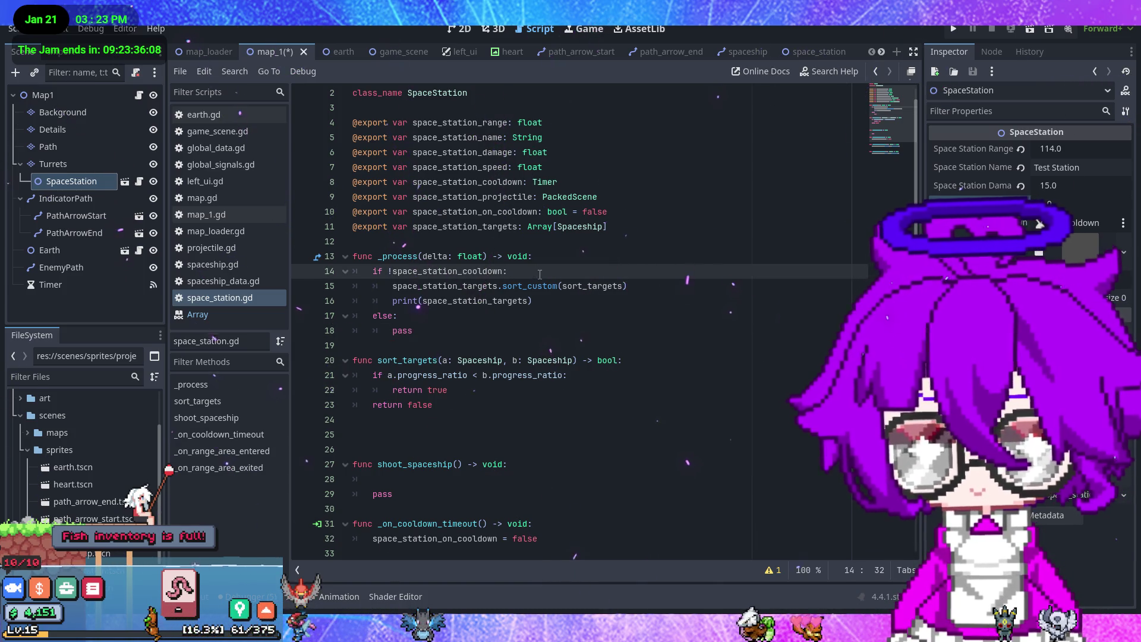
key(Return)
text(if sp)
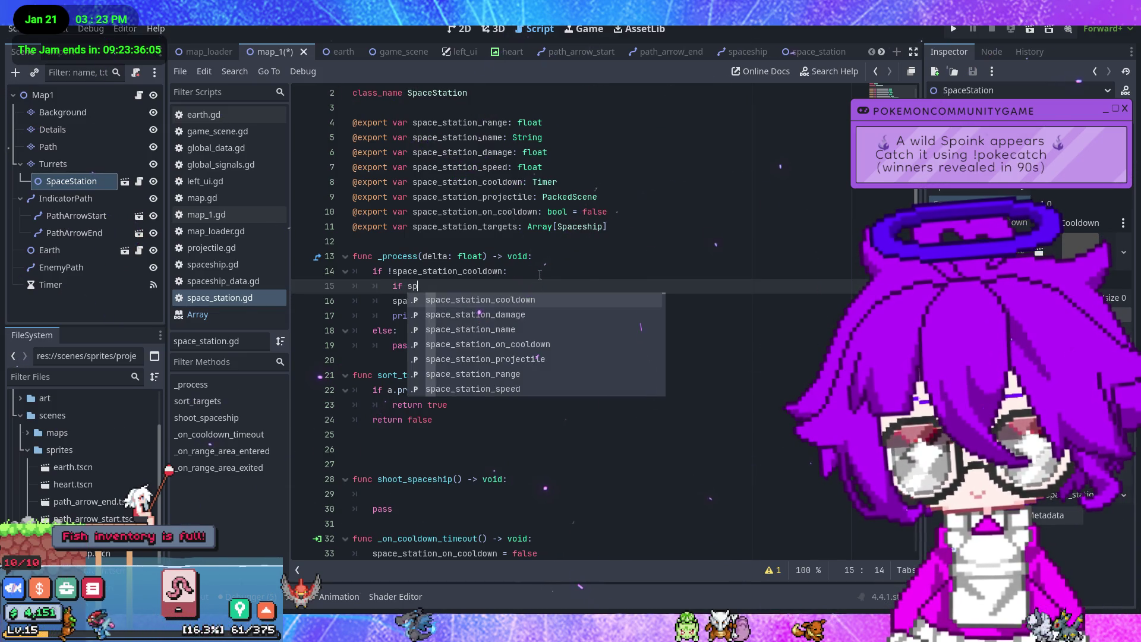
Indent the sort and print lines under 'if !space_station_targets.is_empty():' and save
text(ace_station_cooldow)
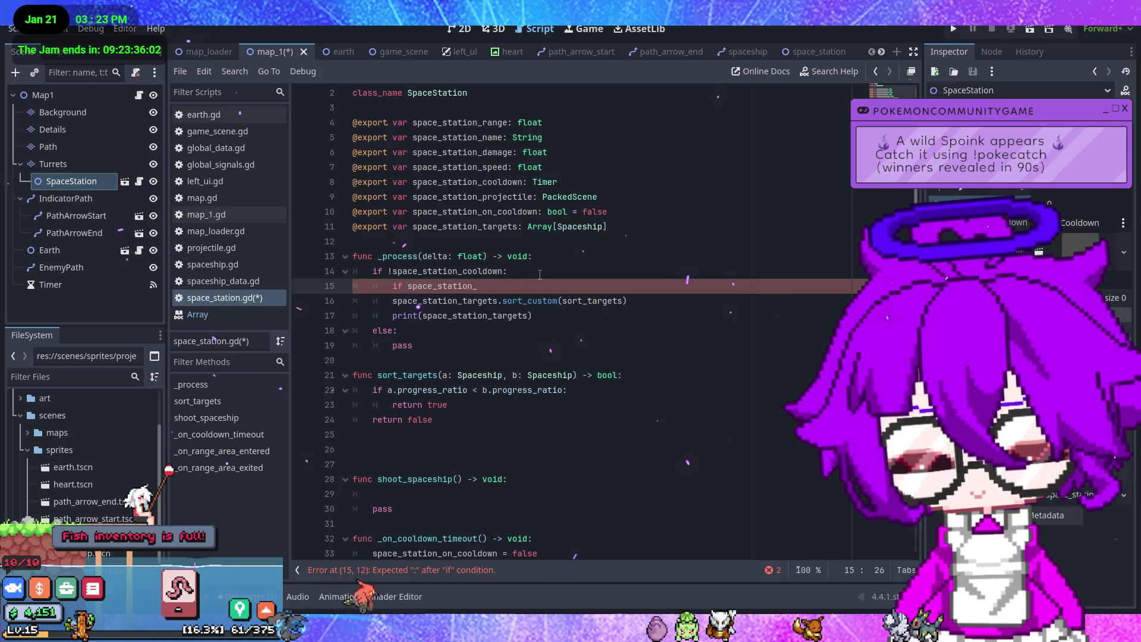
text(ets)
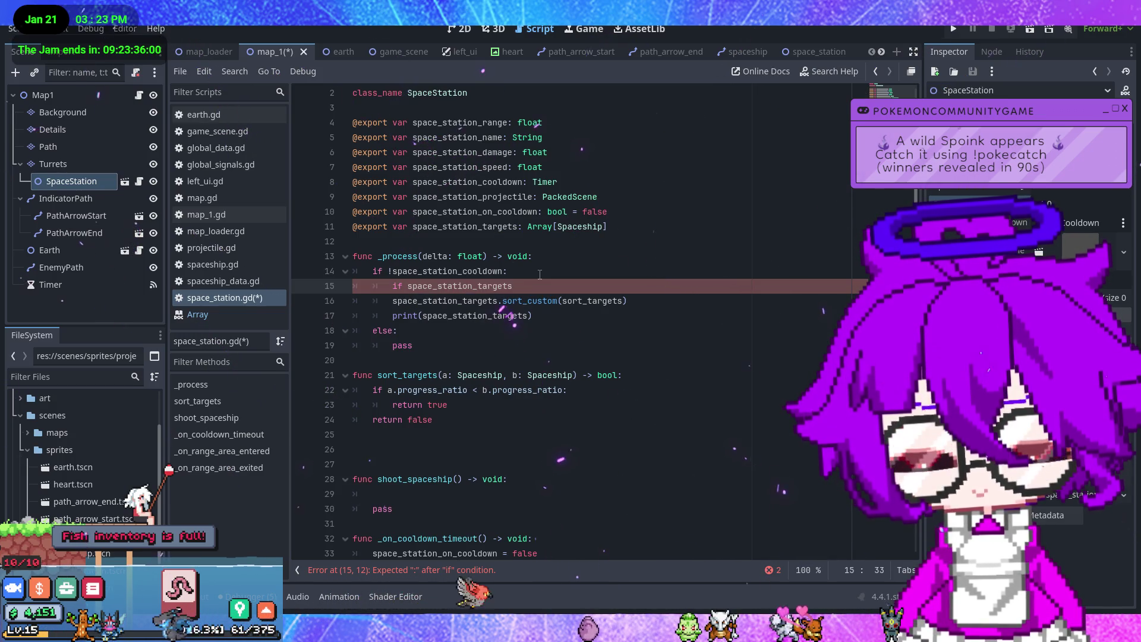
text(e)
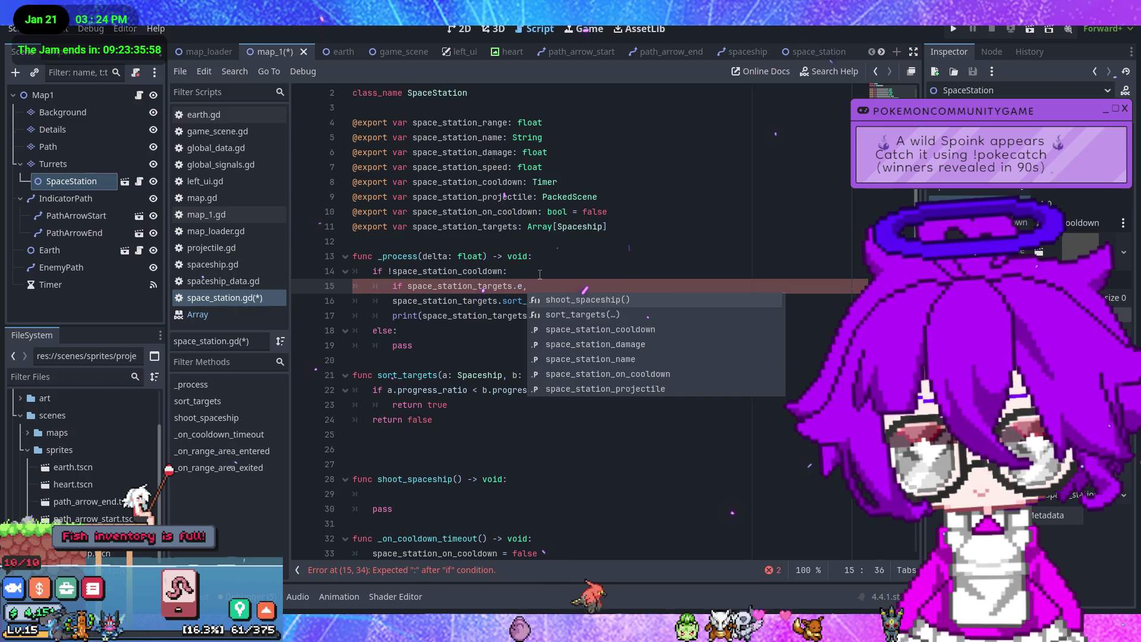
text(m)
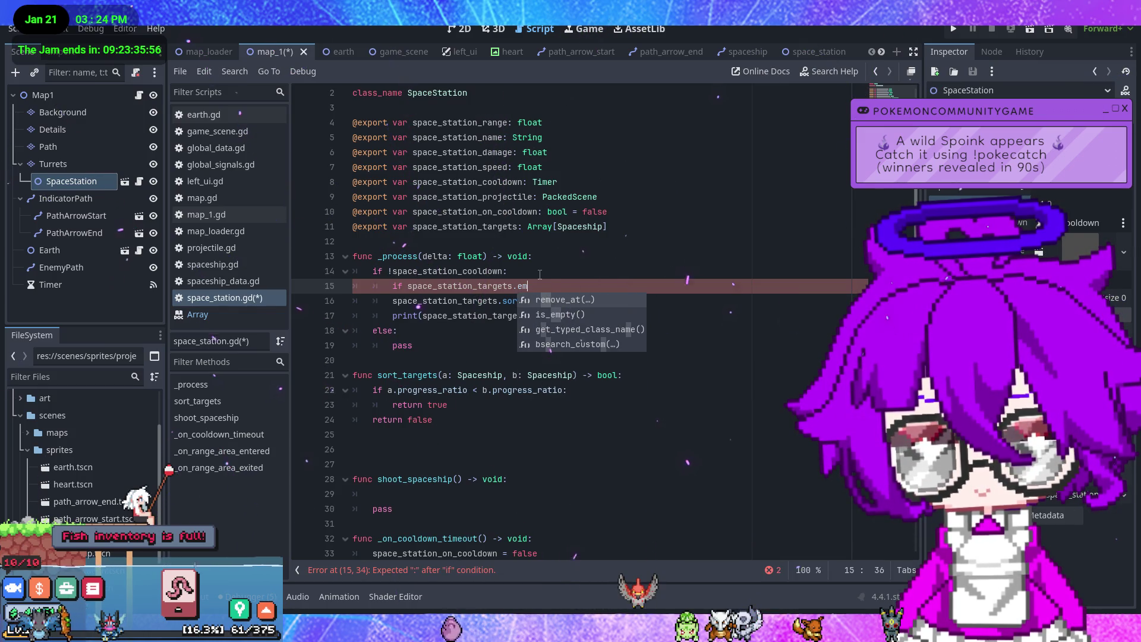
key(Down)
key(Return)
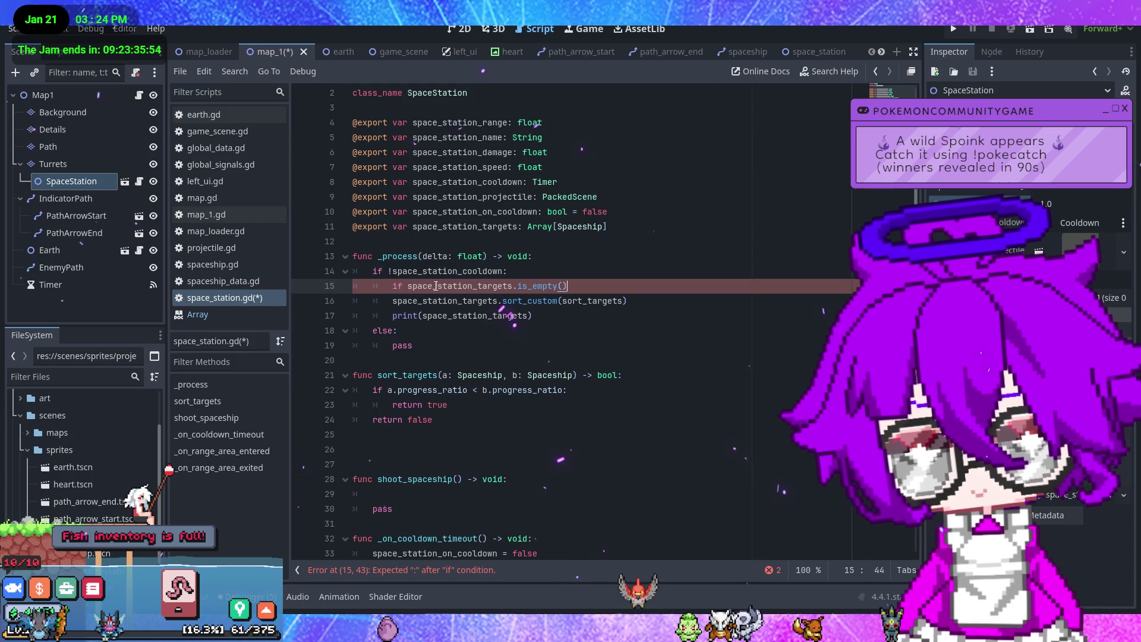
text(!)
click(619, 289)
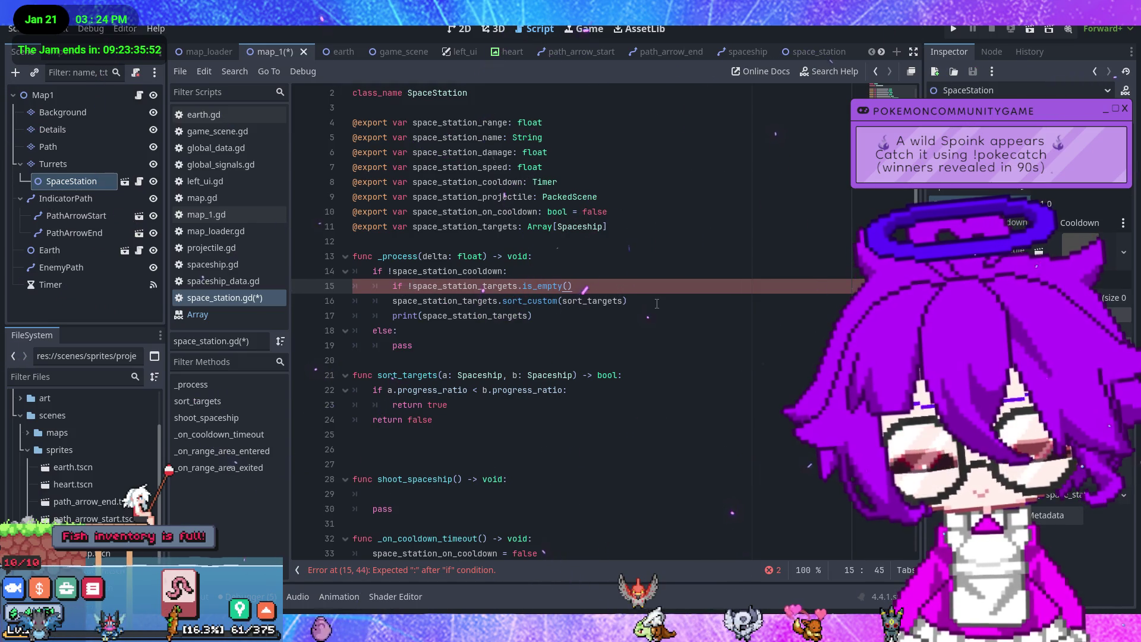
text(:)
drag(565, 320, 392, 301)
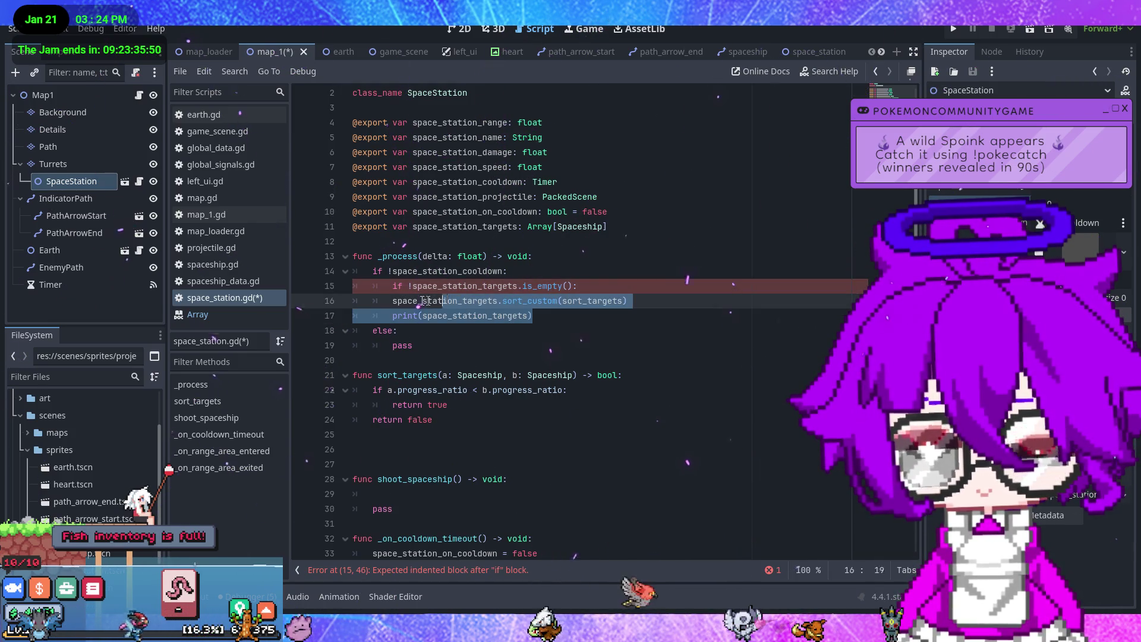
key(Tab)
click(617, 317)
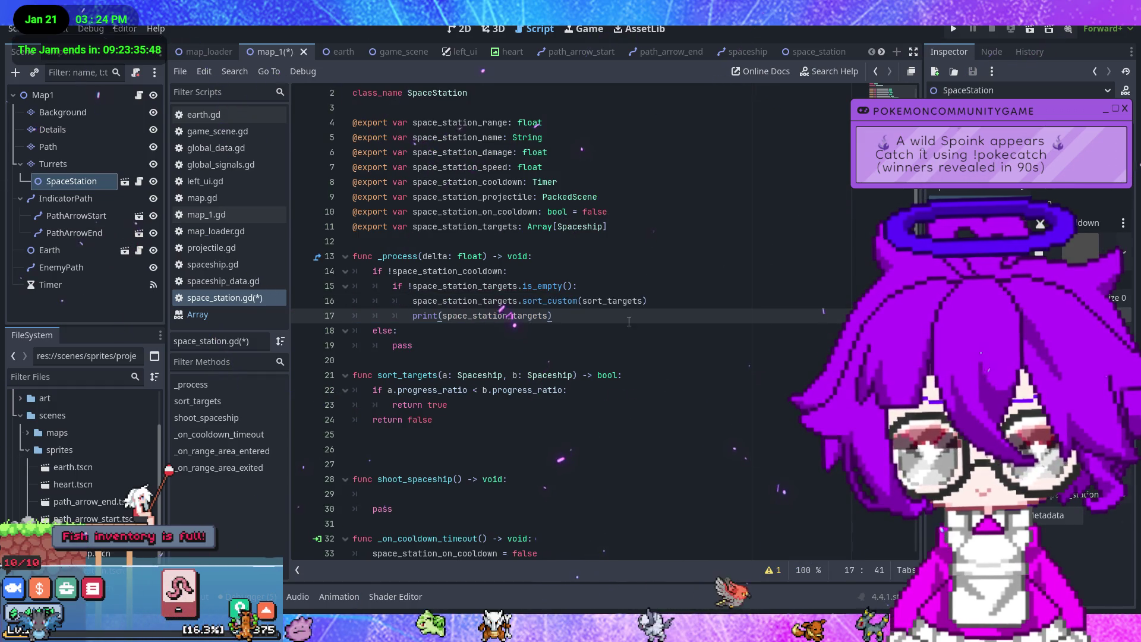
key(ctrl+s)
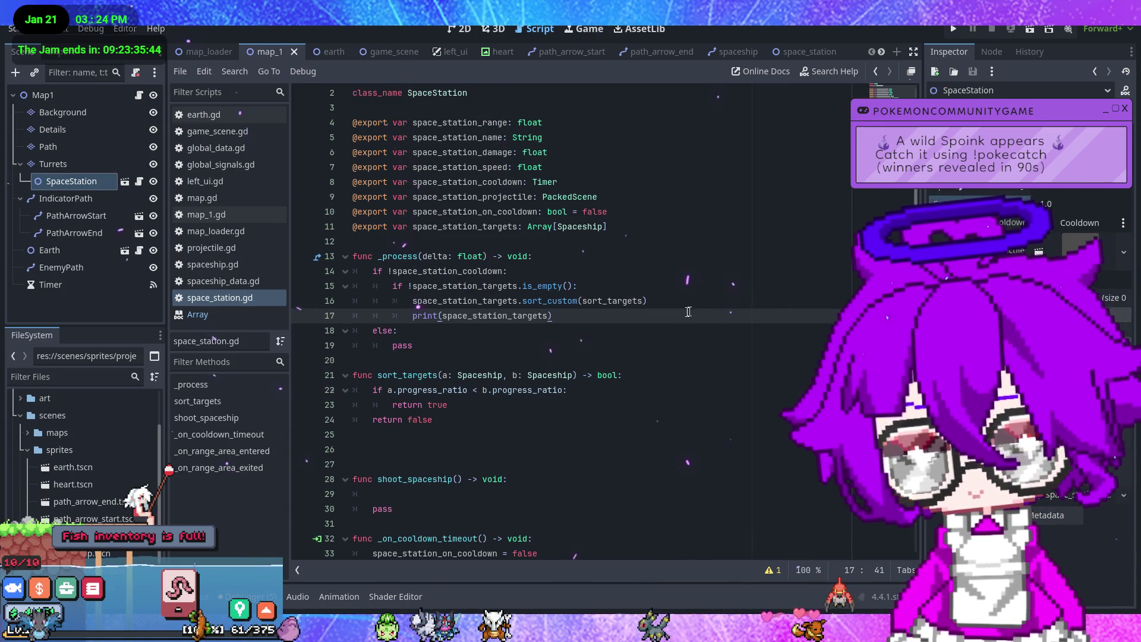
Place the SpaceStation over the path near the map's top centre, then test-run and stop the game
click(457, 30)
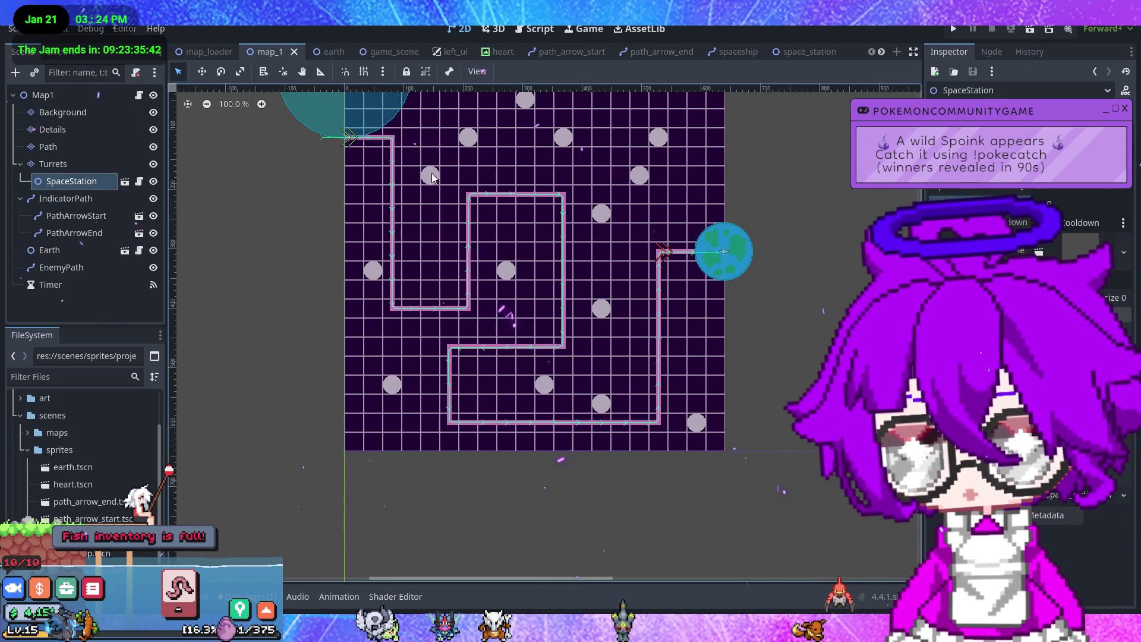
mouse_move(349, 156)
mouse_down()
mouse_move(377, 152)
mouse_move(479, 201)
mouse_move(531, 260)
mouse_up()
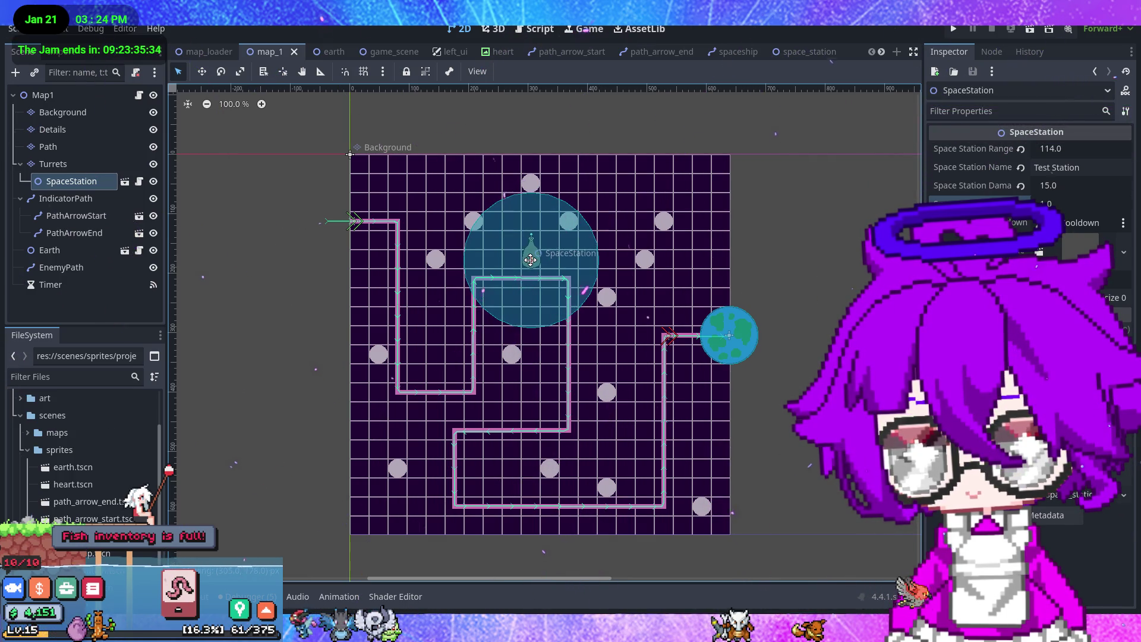
drag(529, 259, 529, 259)
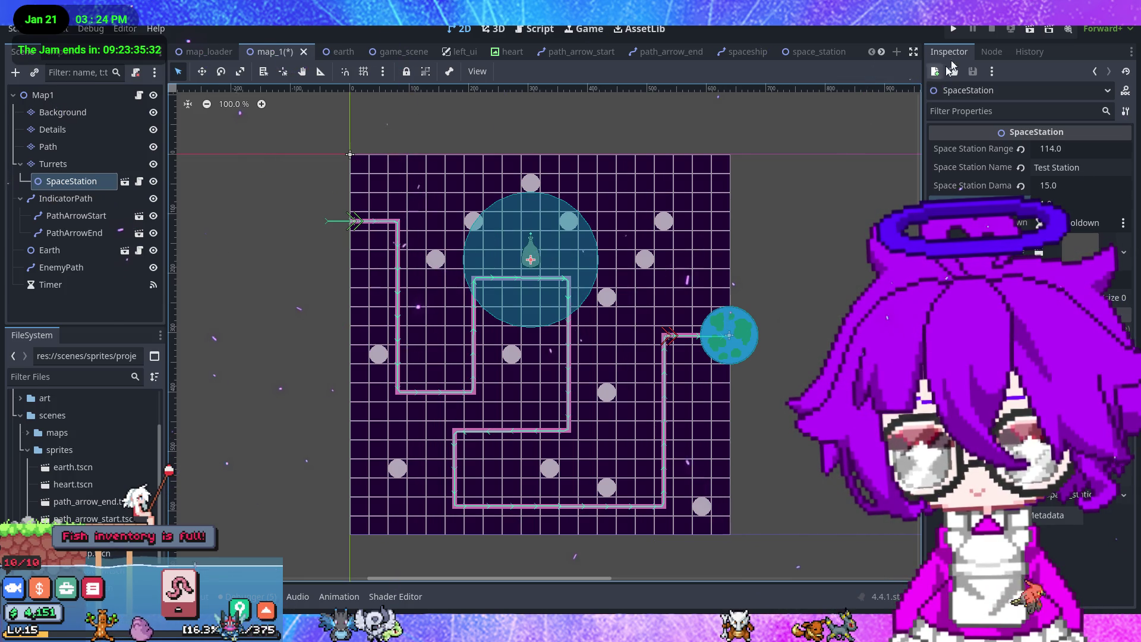
click(954, 29)
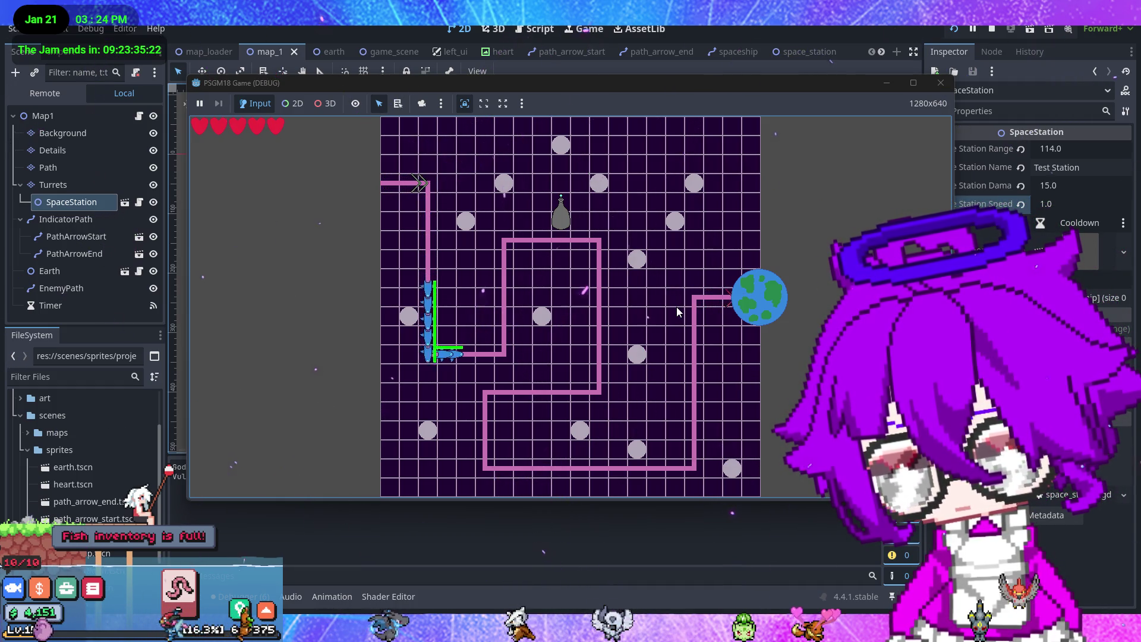
key(F8)
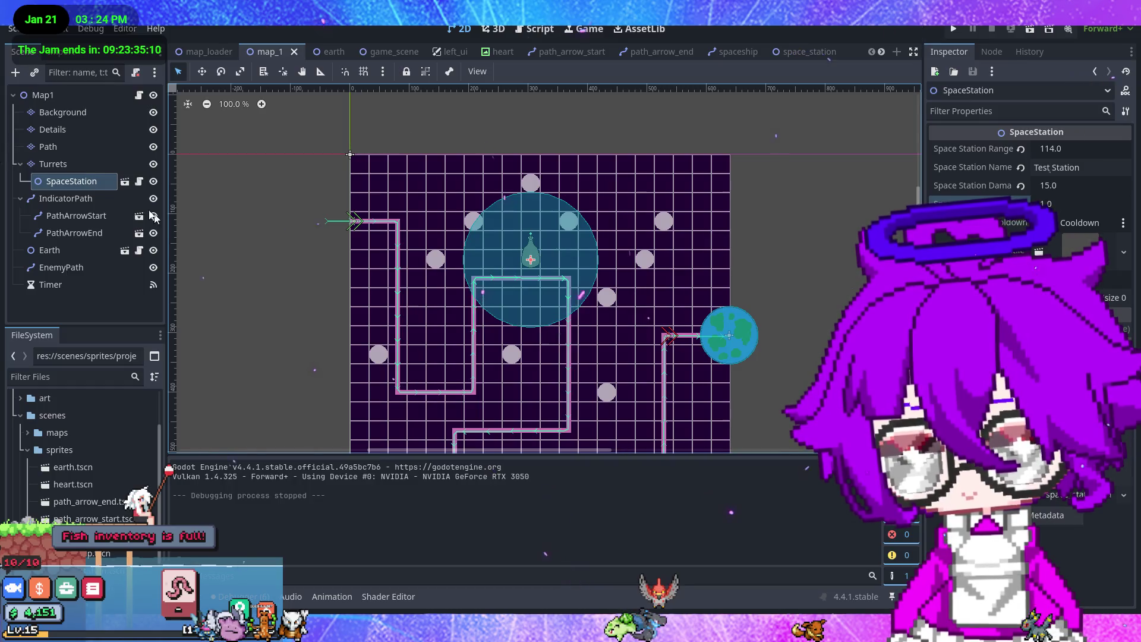
click(138, 184)
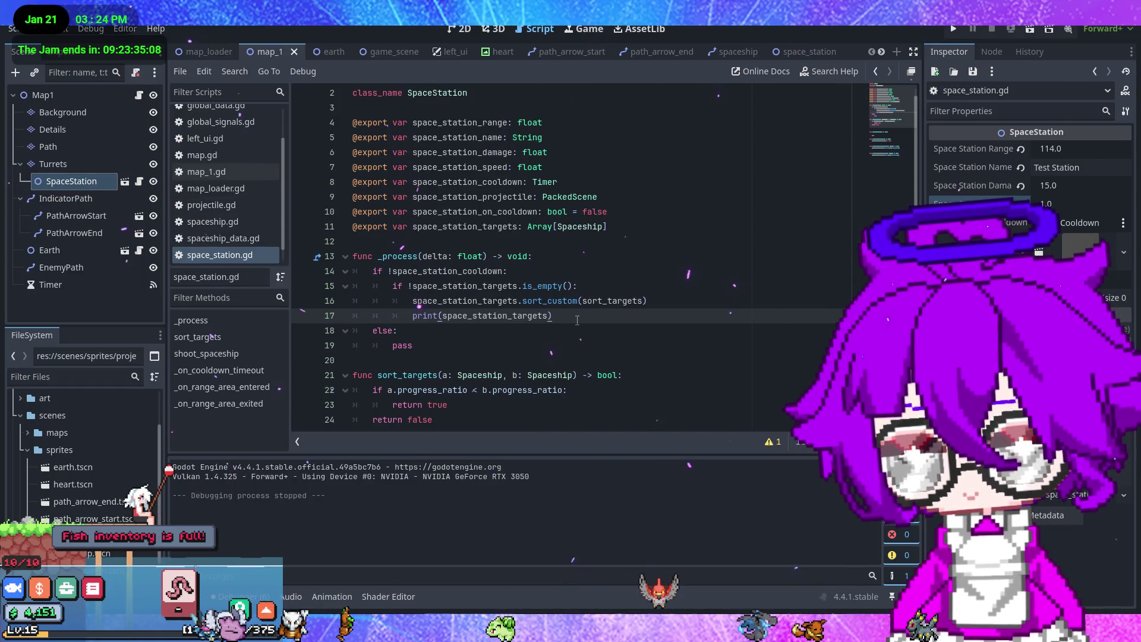
Run the game and set GlobalData's Game Speed to 0 in the Remote scene tree
click(954, 29)
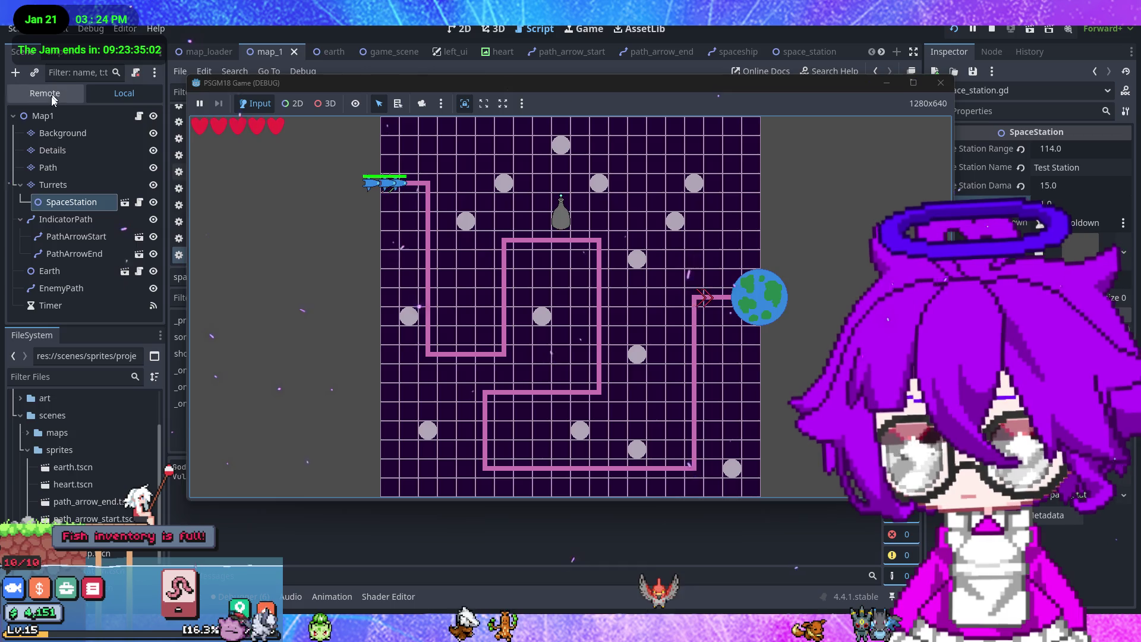
click(45, 93)
click(84, 165)
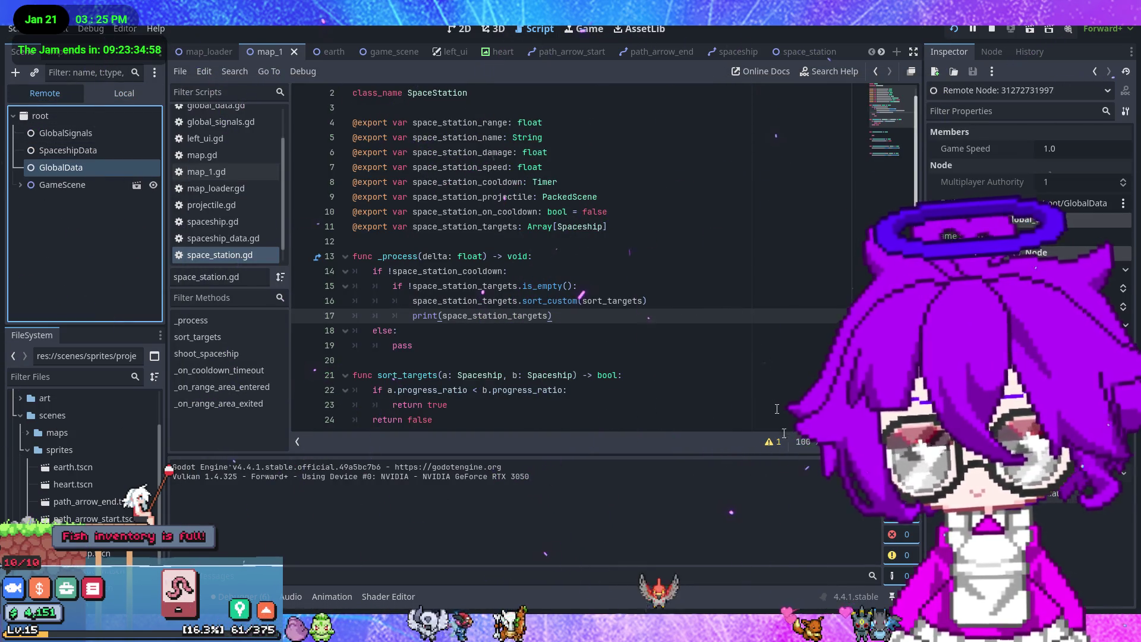
click(846, 583)
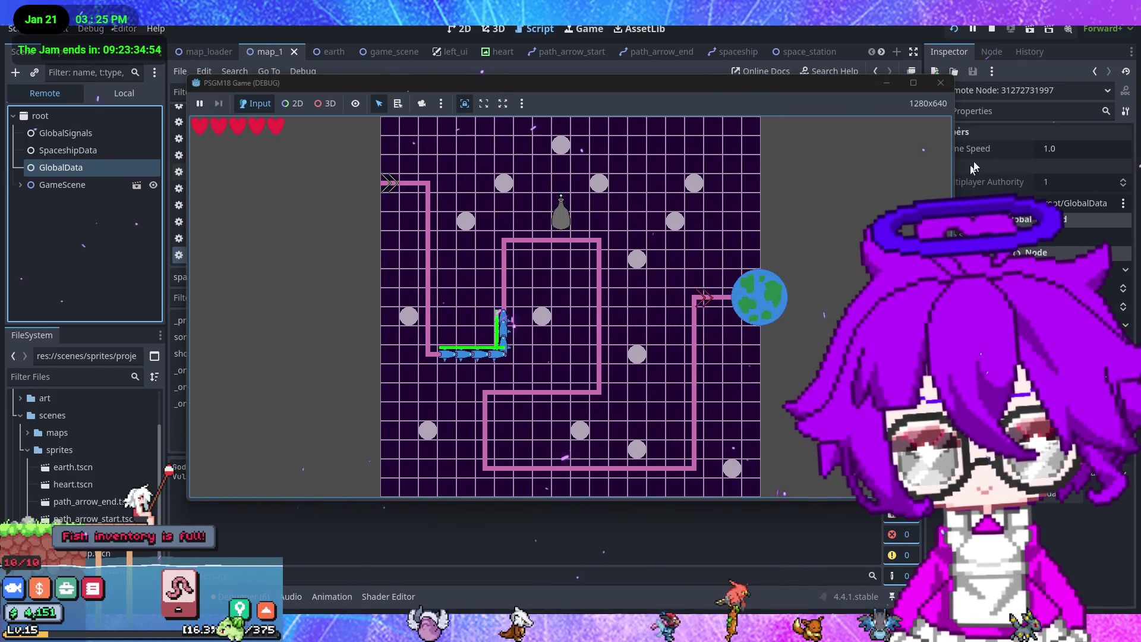
click(1048, 149)
text(0)
key(Return)
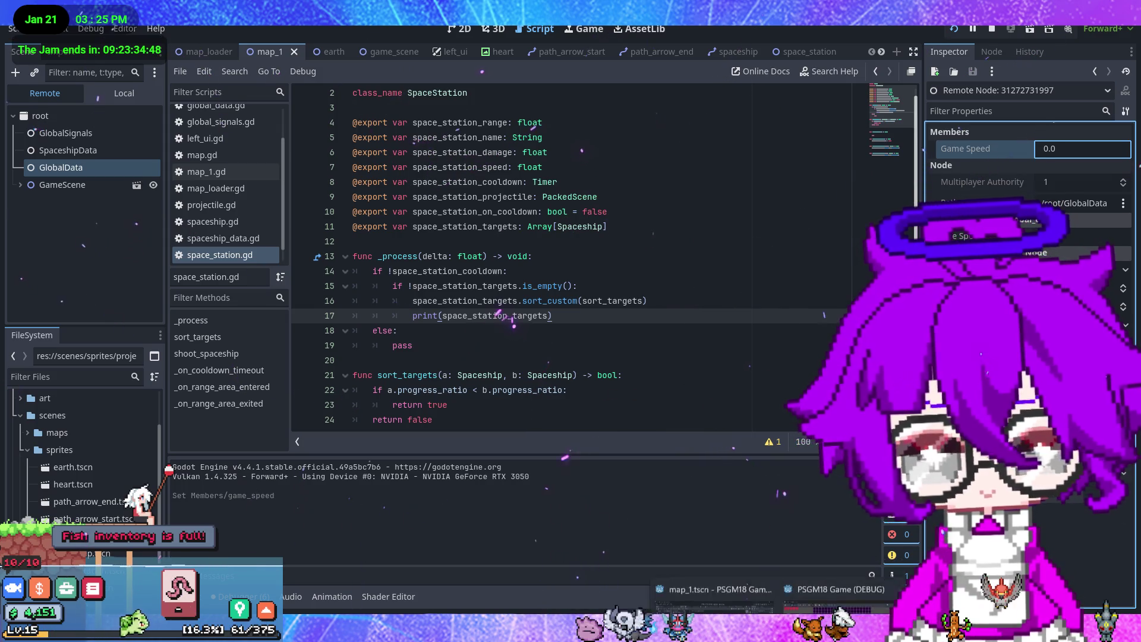
key(alt+Tab)
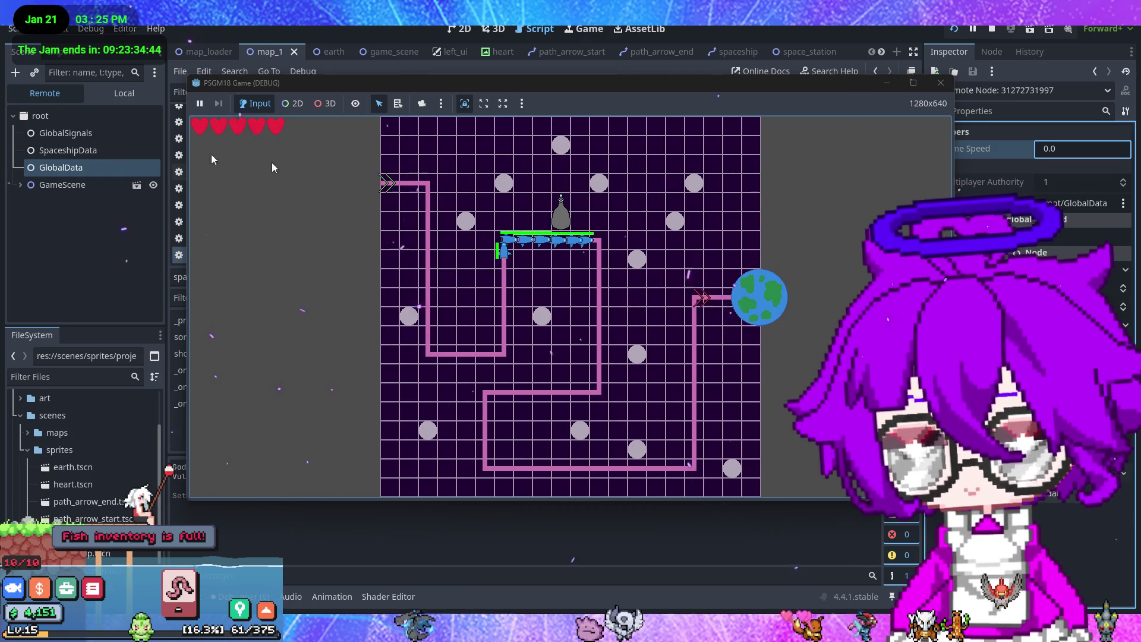
Expand GameScene, Map1 and Turrets in the live tree and select SpaceStation
click(19, 185)
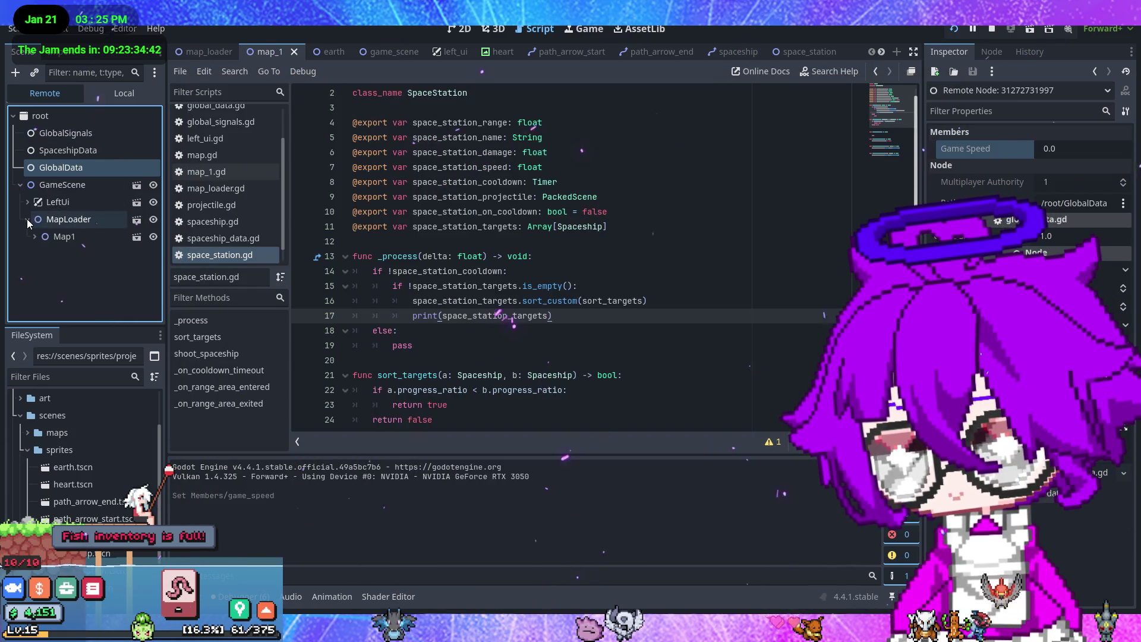
click(34, 237)
scroll(37, 238, down, 2)
click(43, 253)
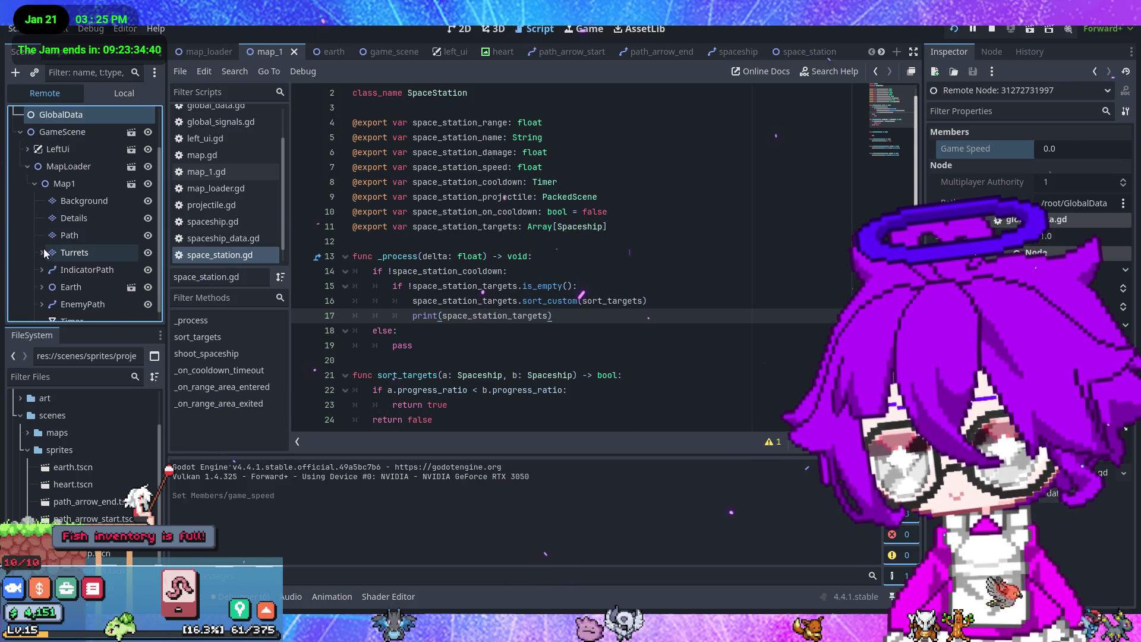
click(75, 271)
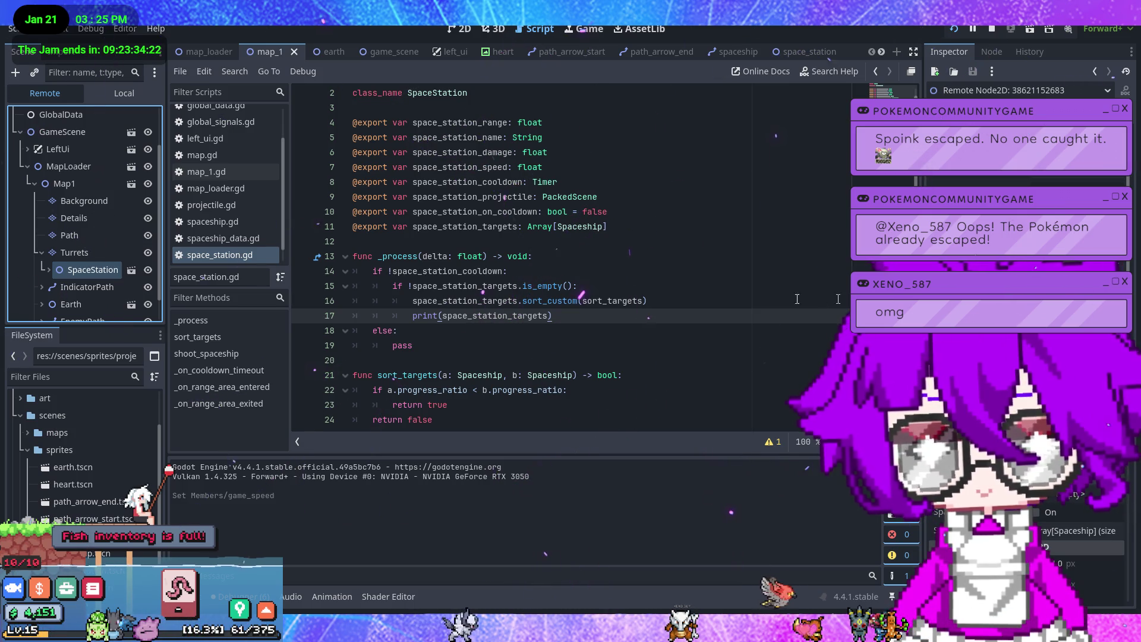
Add a debug print line inside the cooldown check and save the script
mouse_move(587, 300)
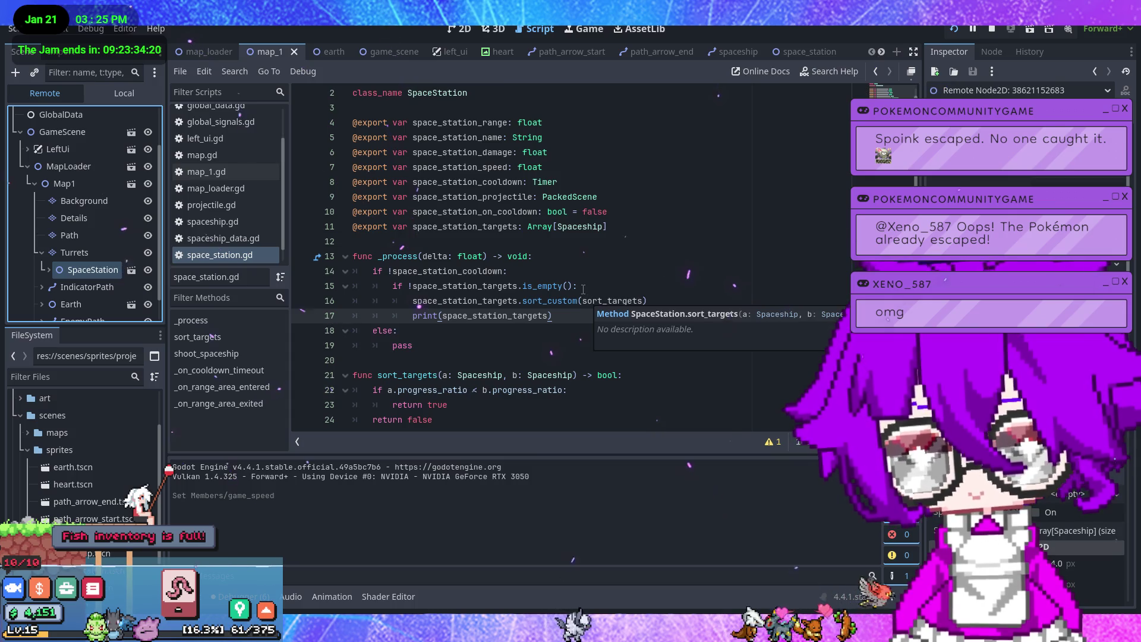
click(579, 274)
key(Return)
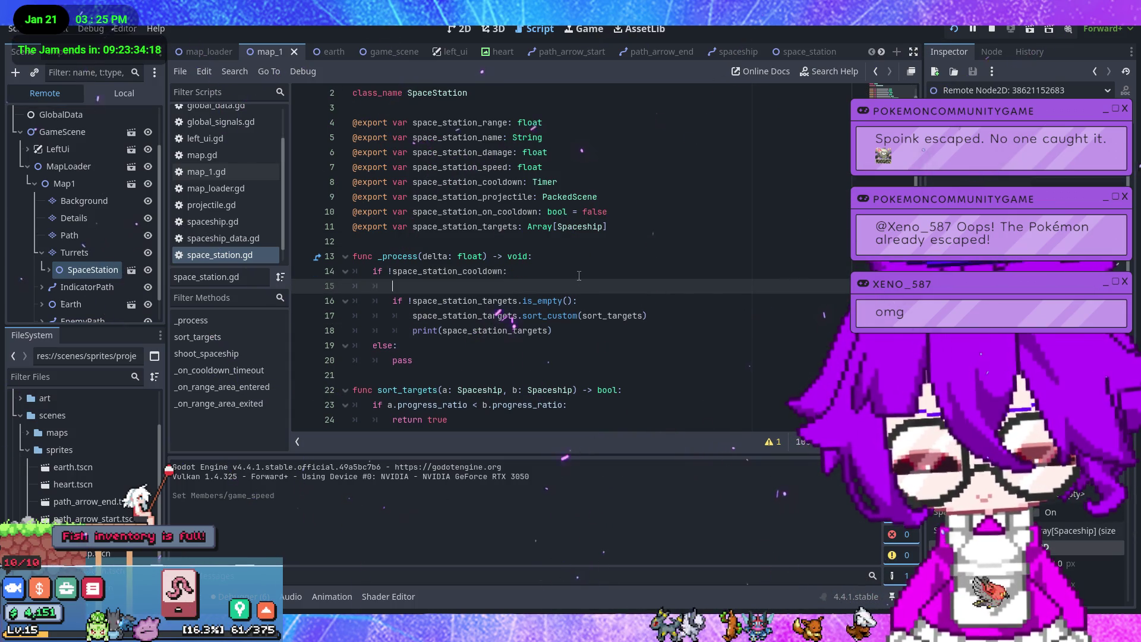
text(print("iufgsig)
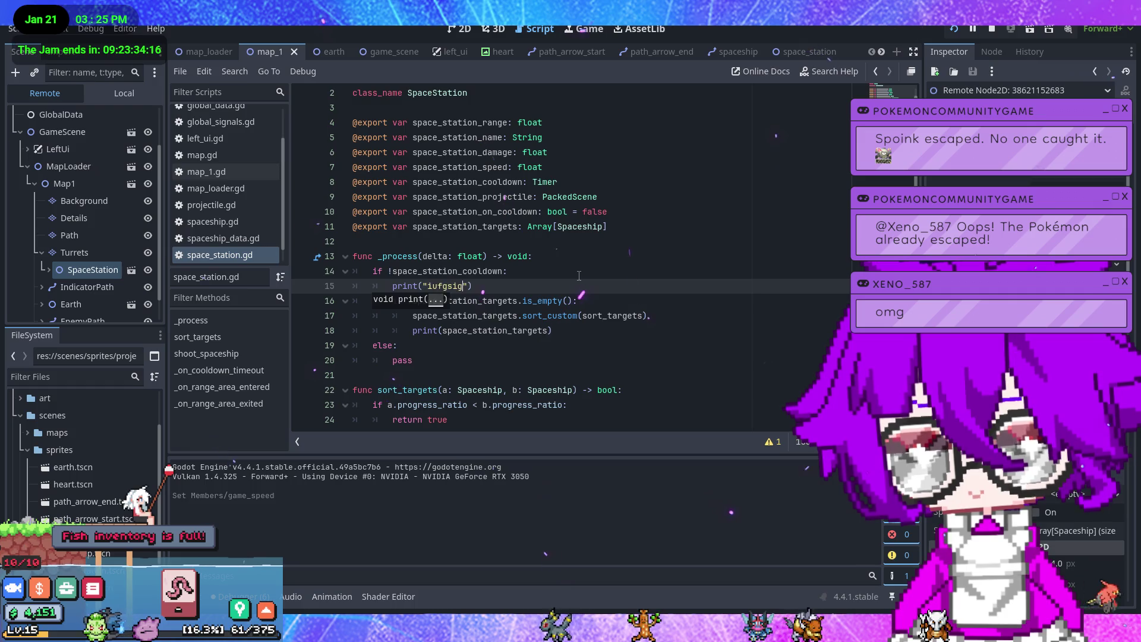
key(ctrl+s)
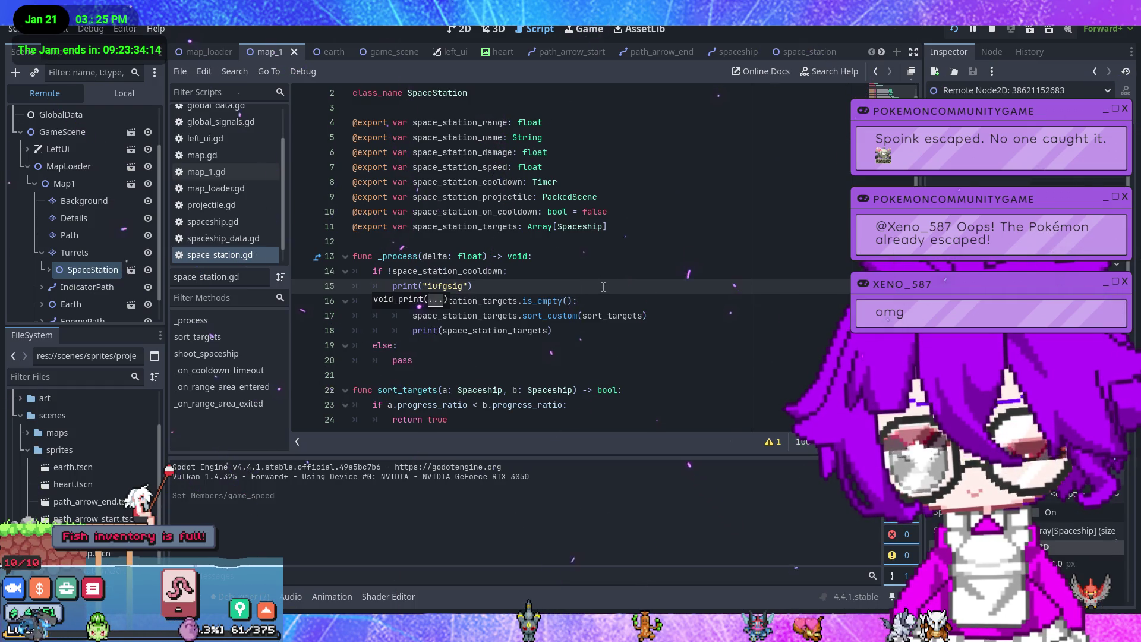
Remove the extra blank line on line 28 before the shoot_spaceship call
click(635, 299)
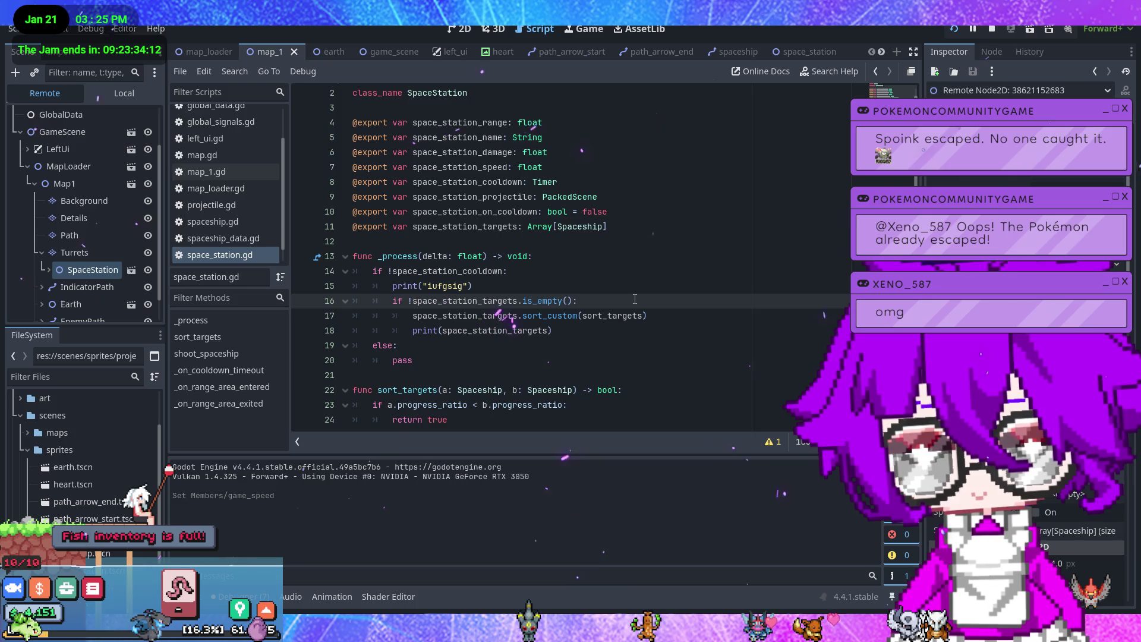
scroll(634, 299, down, 4)
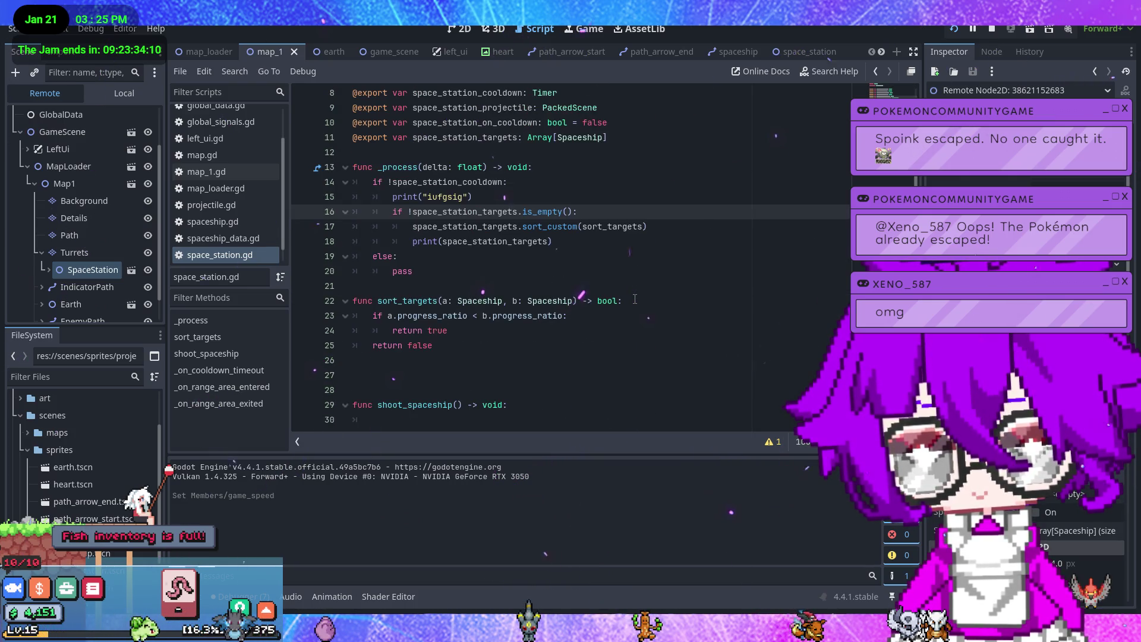
click(403, 303)
key(BackSpace)
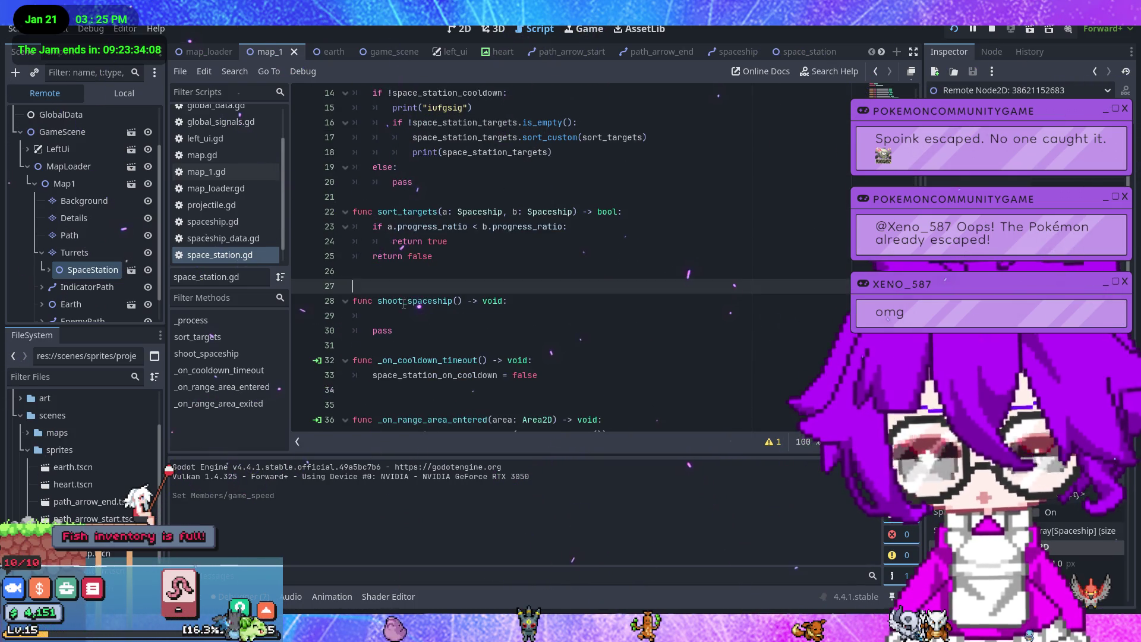
scroll(505, 315, down, 1)
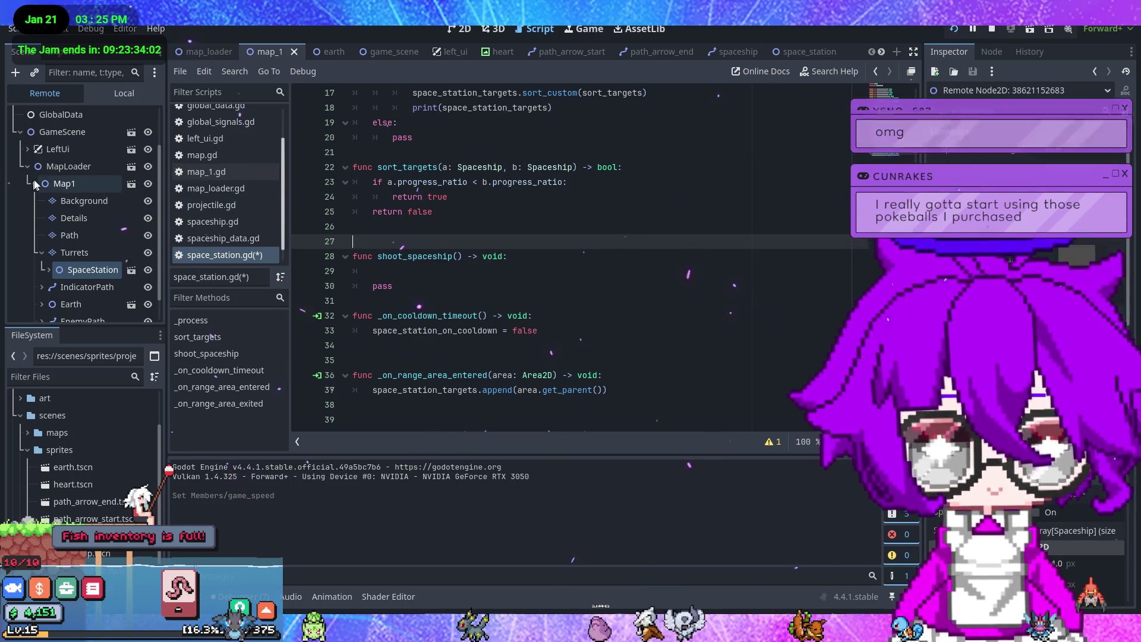
scroll(30, 181, up, 1)
Select GlobalData, then the SpaceStation node, in the running scene's live tree
click(87, 171)
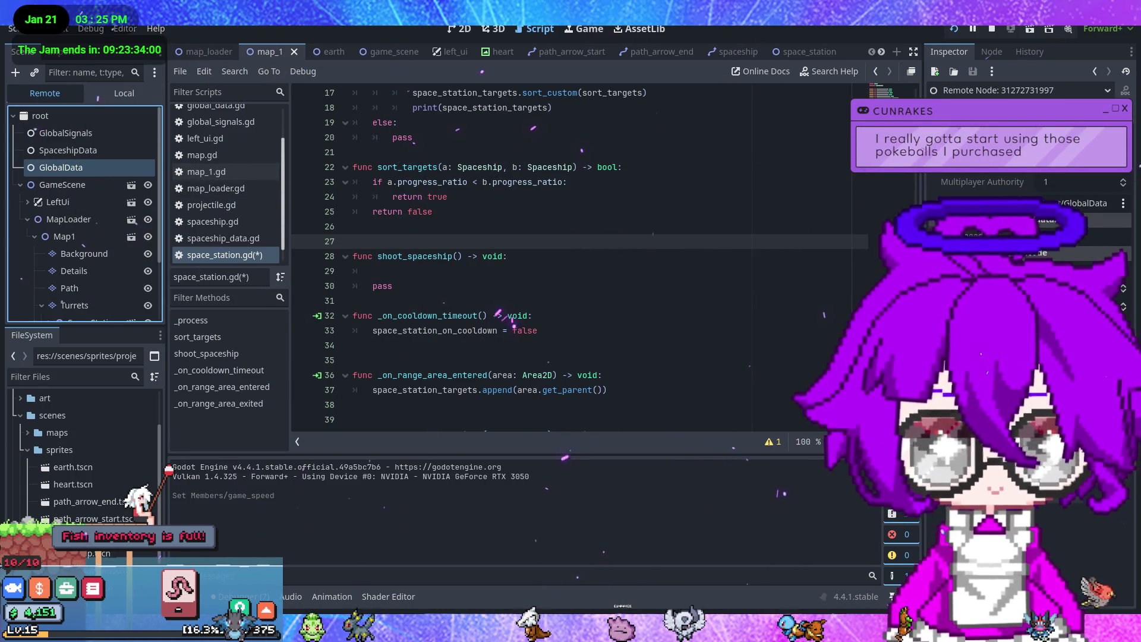
click(510, 240)
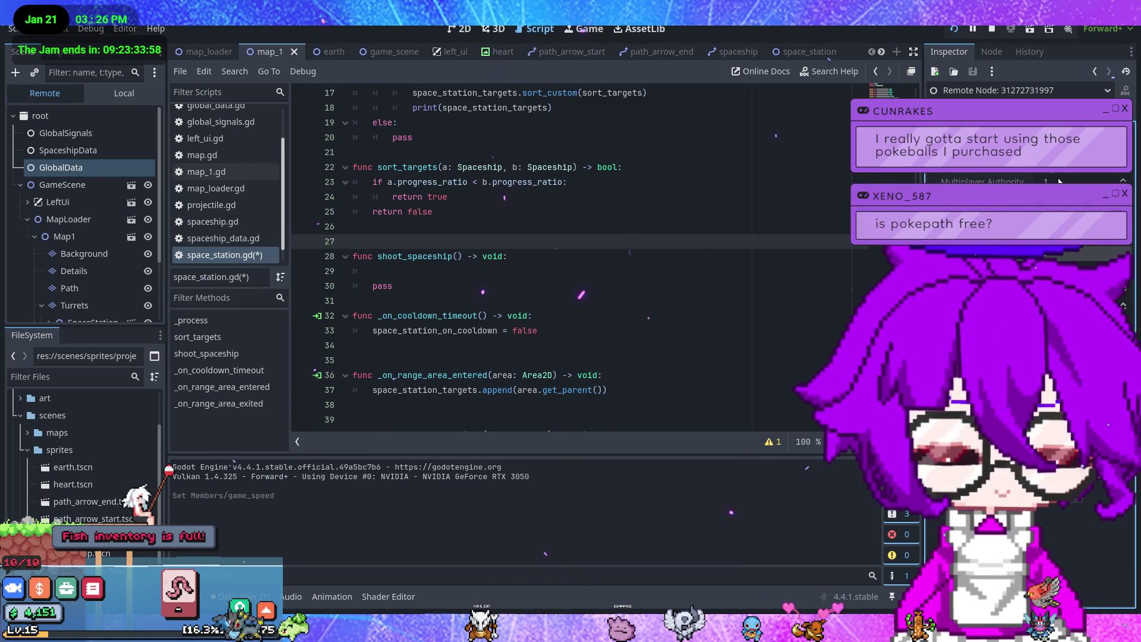
click(92, 320)
scroll(98, 291, down, 1)
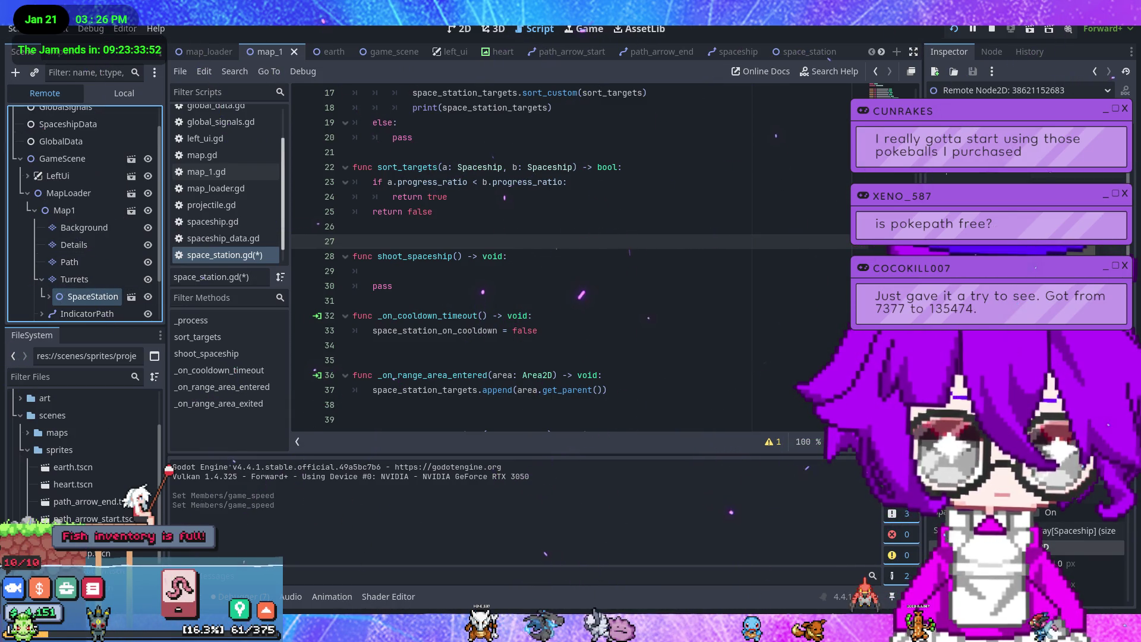
Run the game with F5 to test turret targeting, then stop the test run
key(F5)
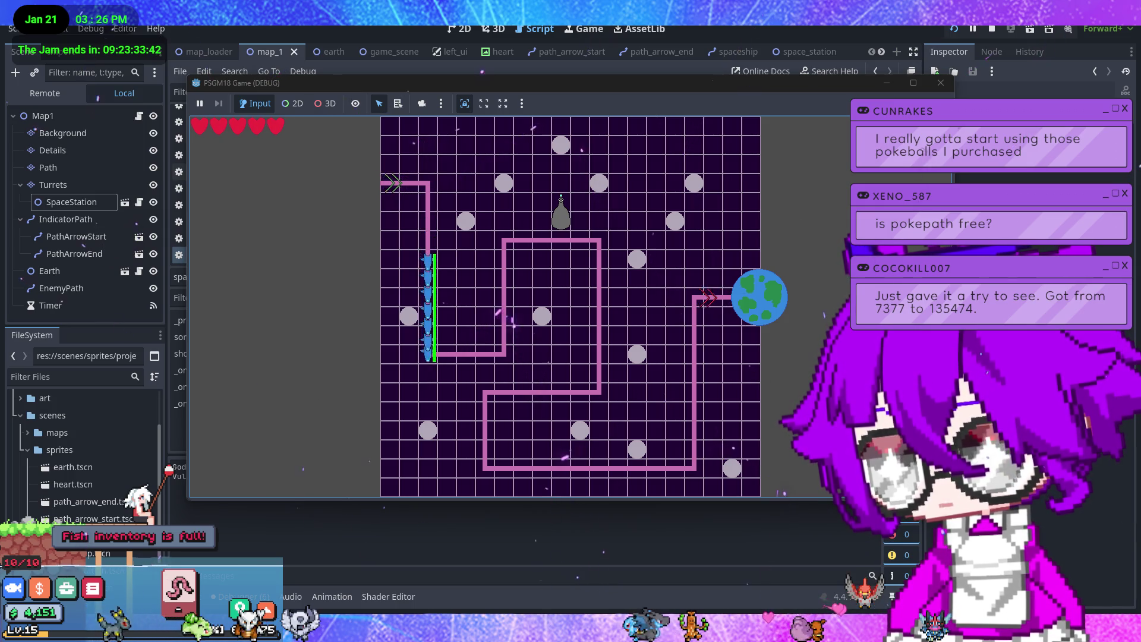
key(alt+Tab)
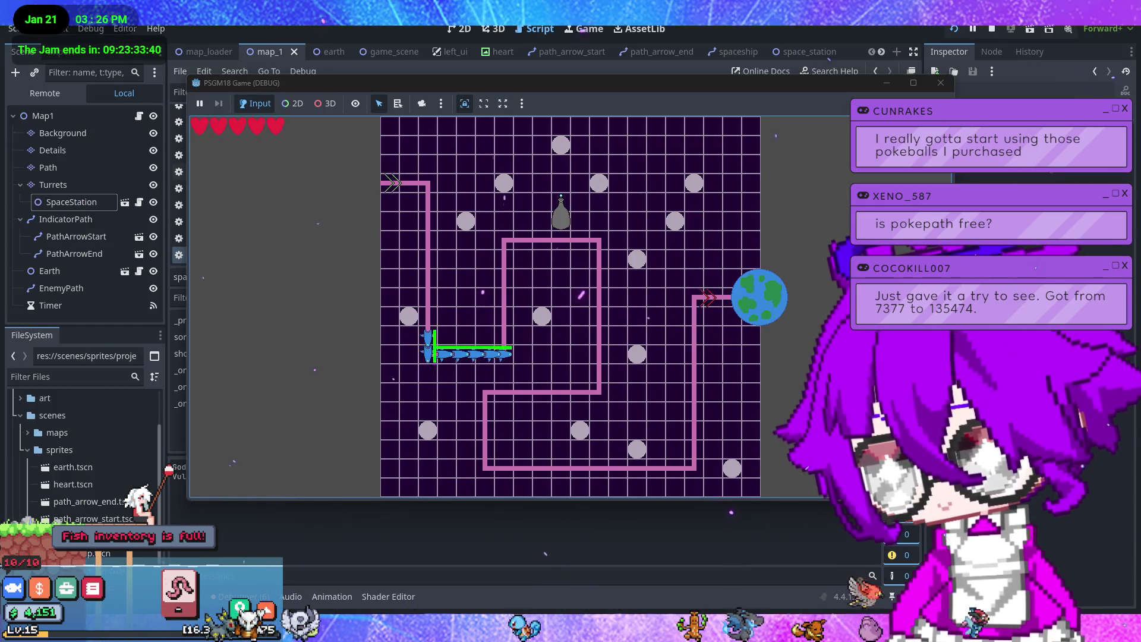
click(117, 539)
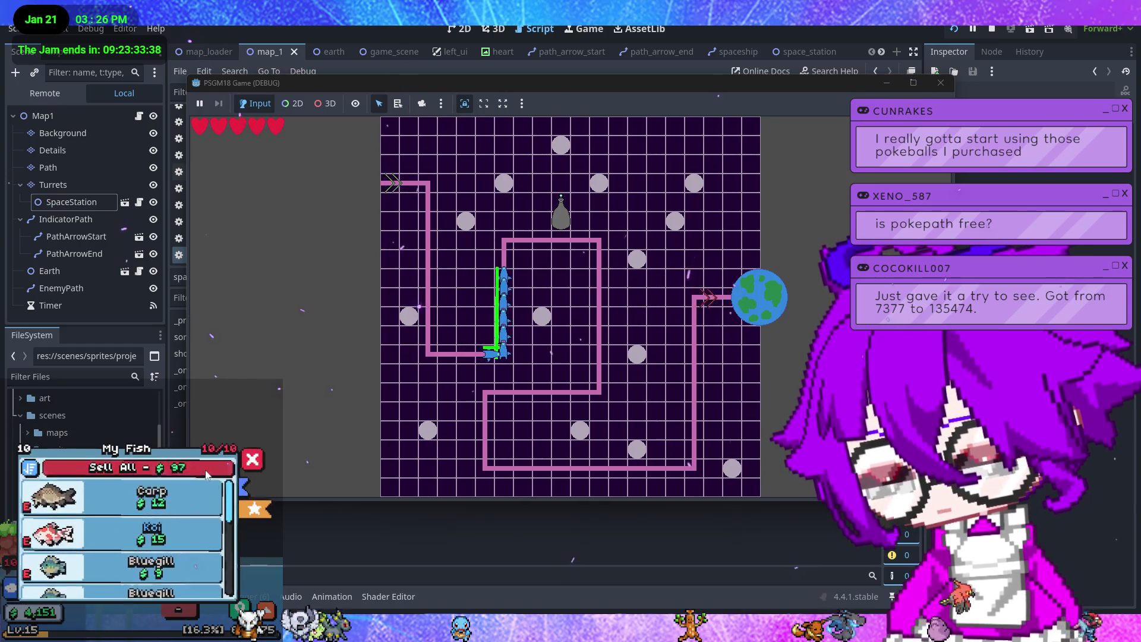
click(136, 468)
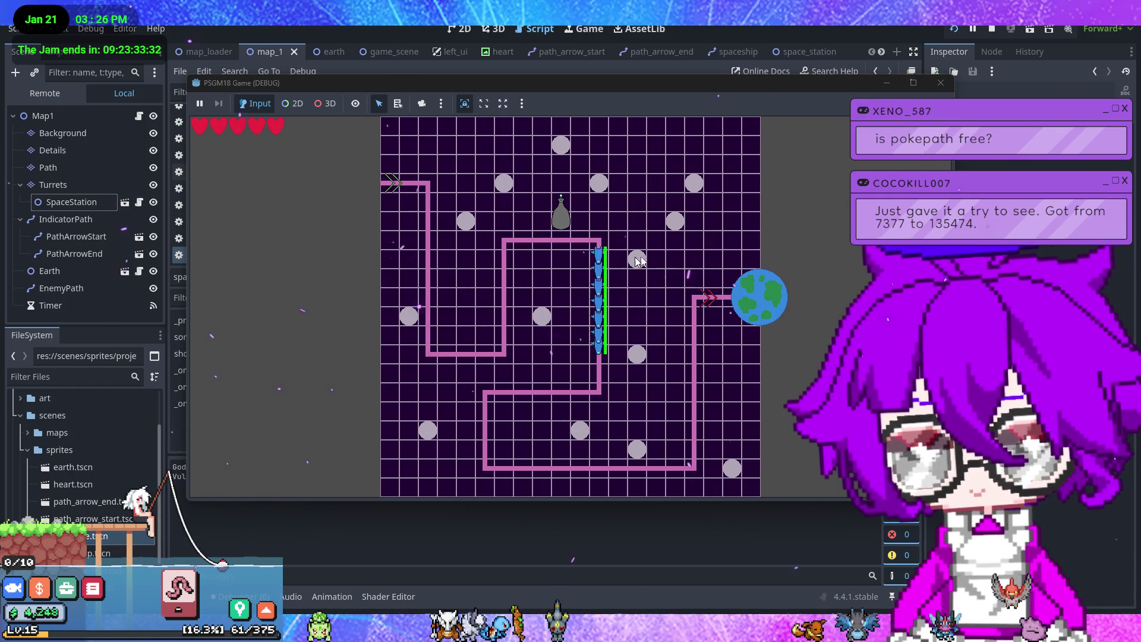
click(940, 83)
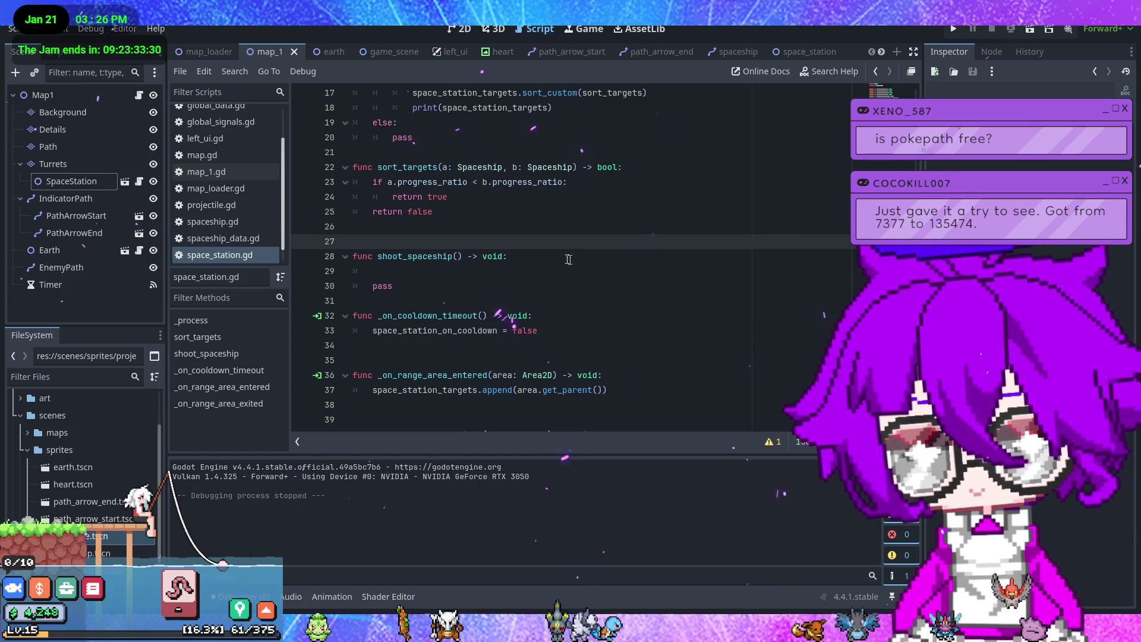
Change line 14 to check !space_station_on_cooldown, delete the debug print line, and save
scroll(573, 260, up, 4)
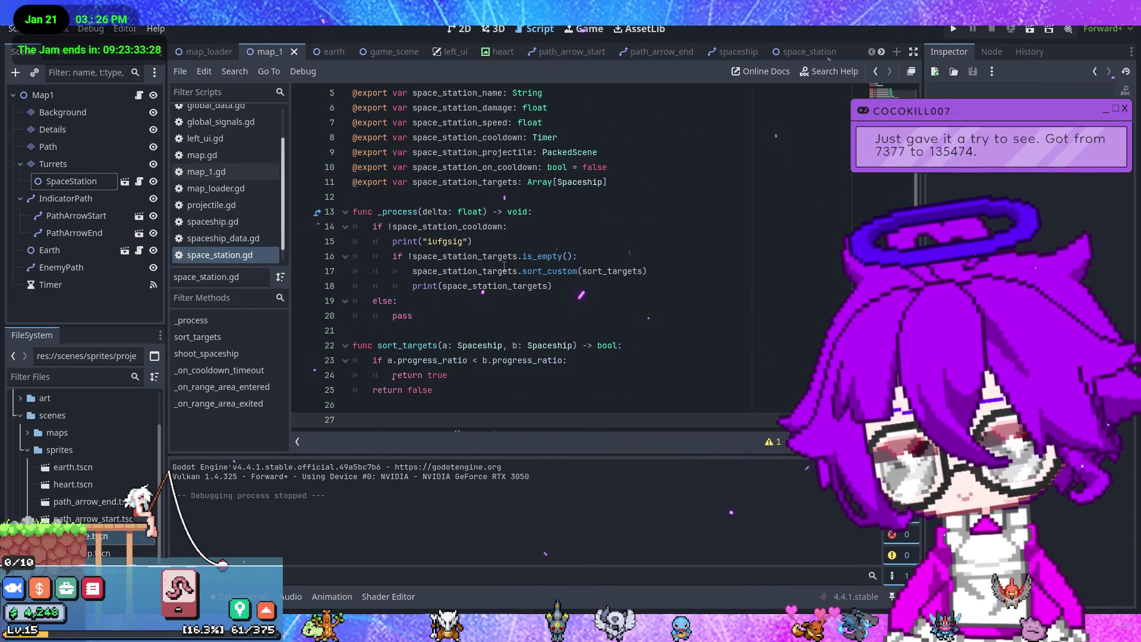
click(461, 226)
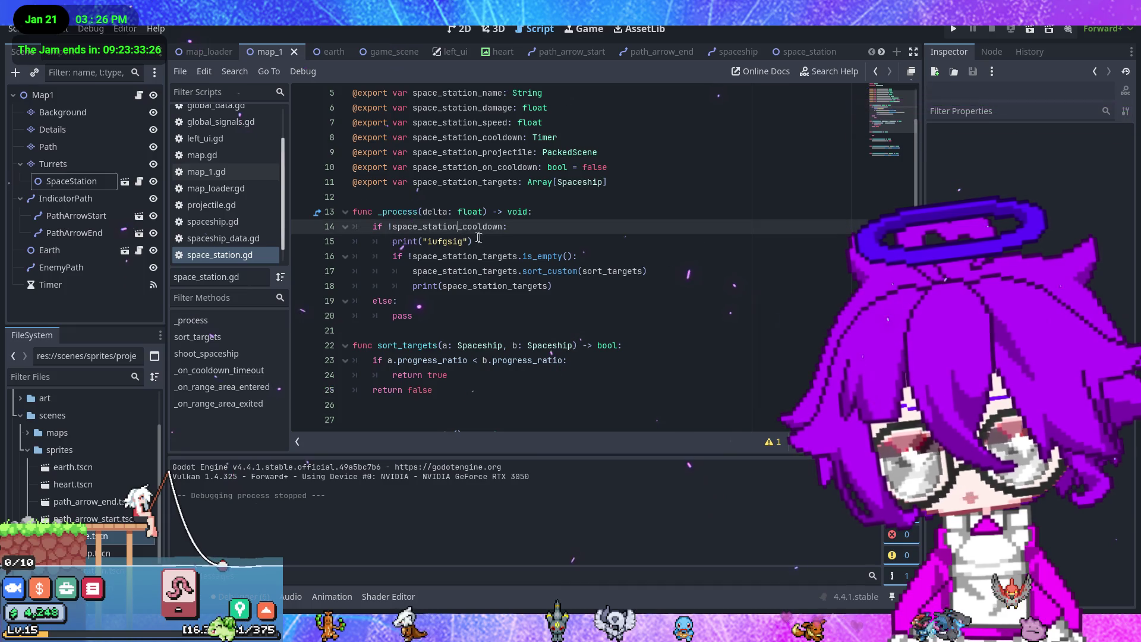
text(_on)
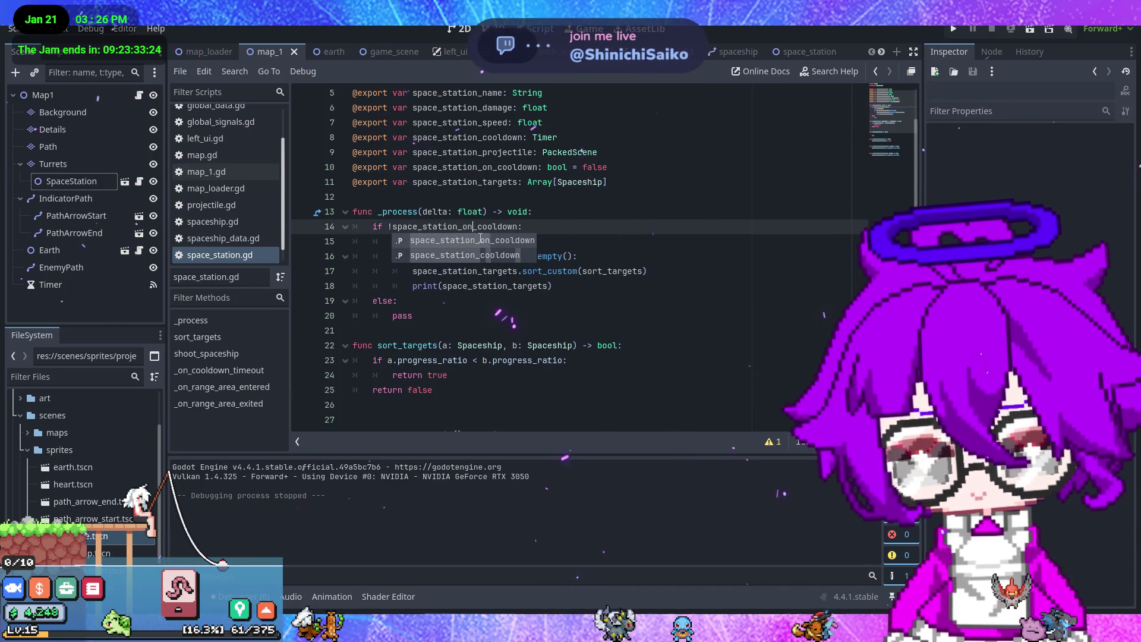
click(522, 244)
drag(522, 242, 385, 243)
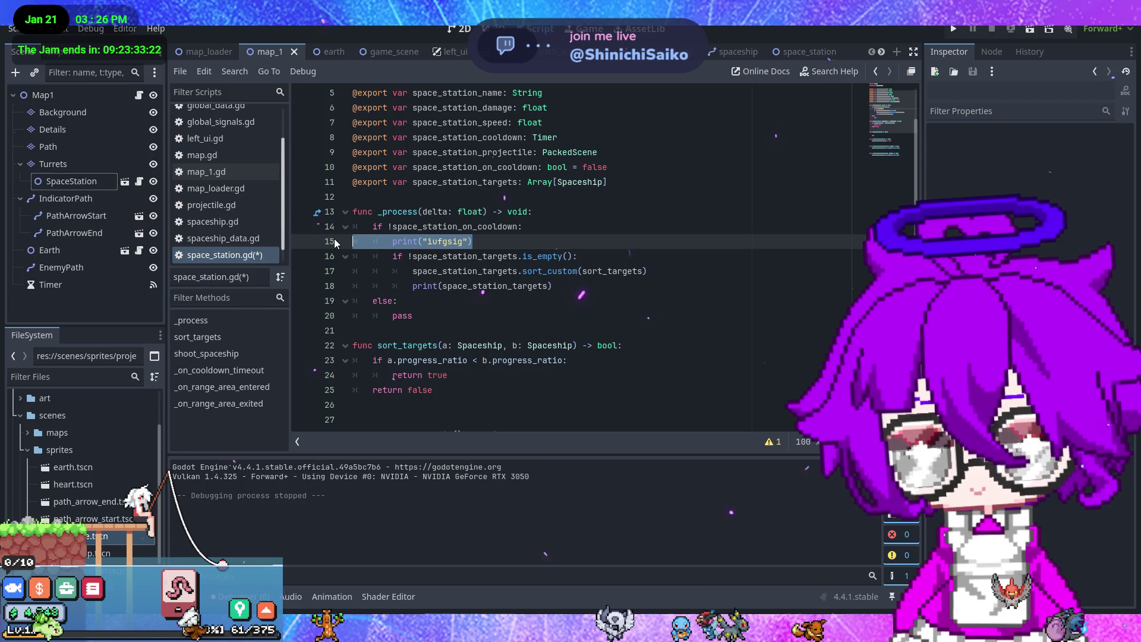
key(BackSpace)
key(BackSpace)
key(ctrl+s)
Run the game, close it, and run it again to check the sorted target output
click(954, 30)
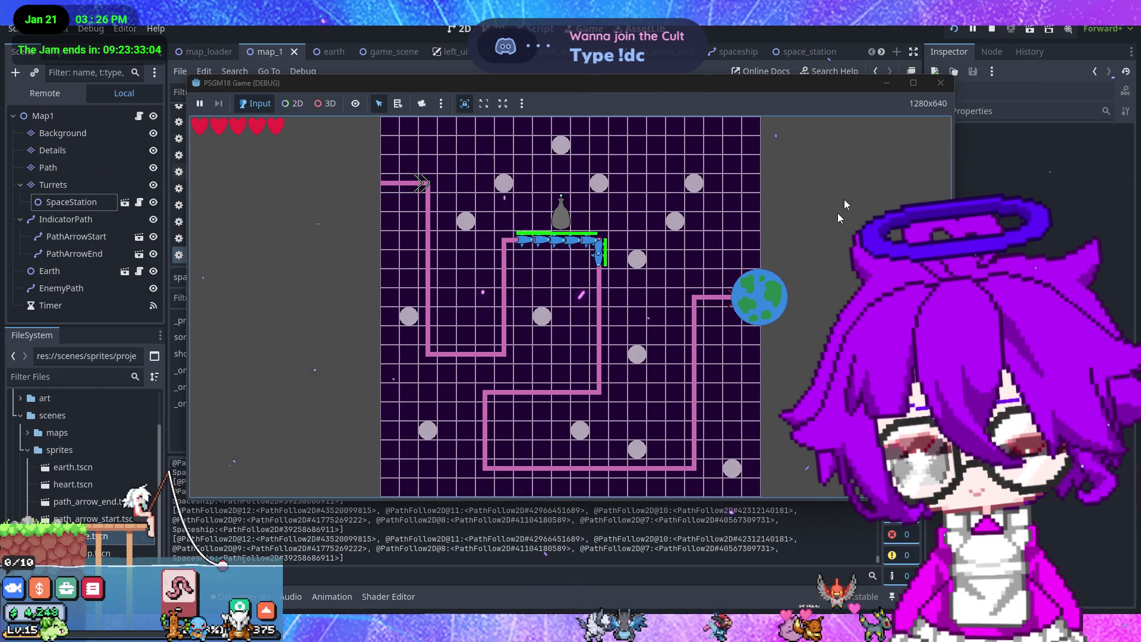
click(945, 86)
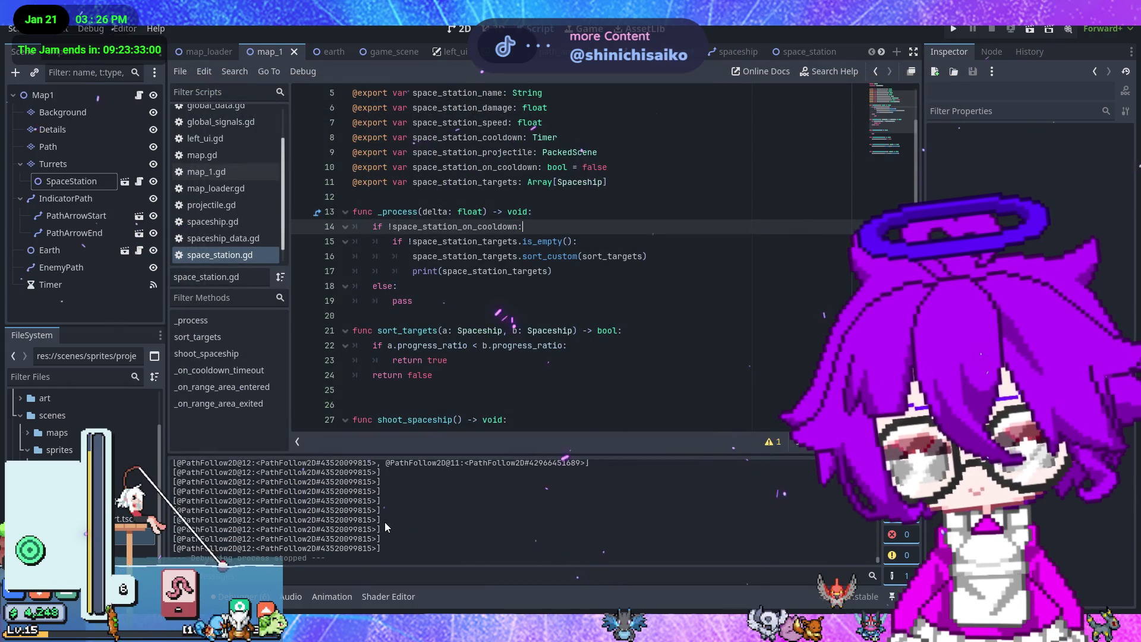
key(F5)
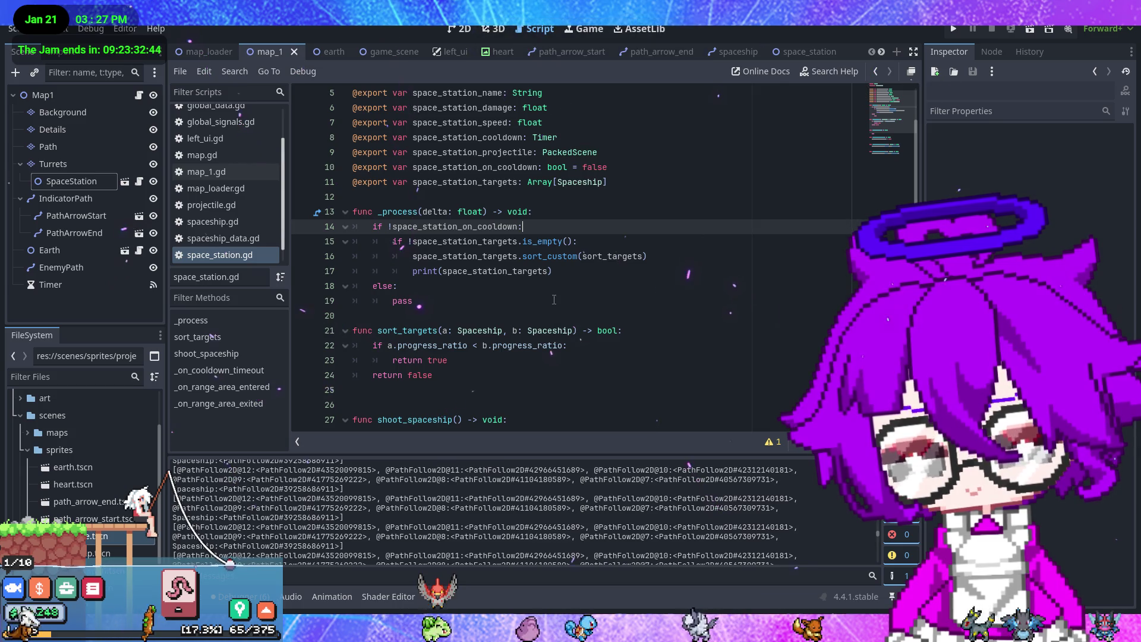
Move between the print on line 17 and the end of the sort_custom line
click(572, 272)
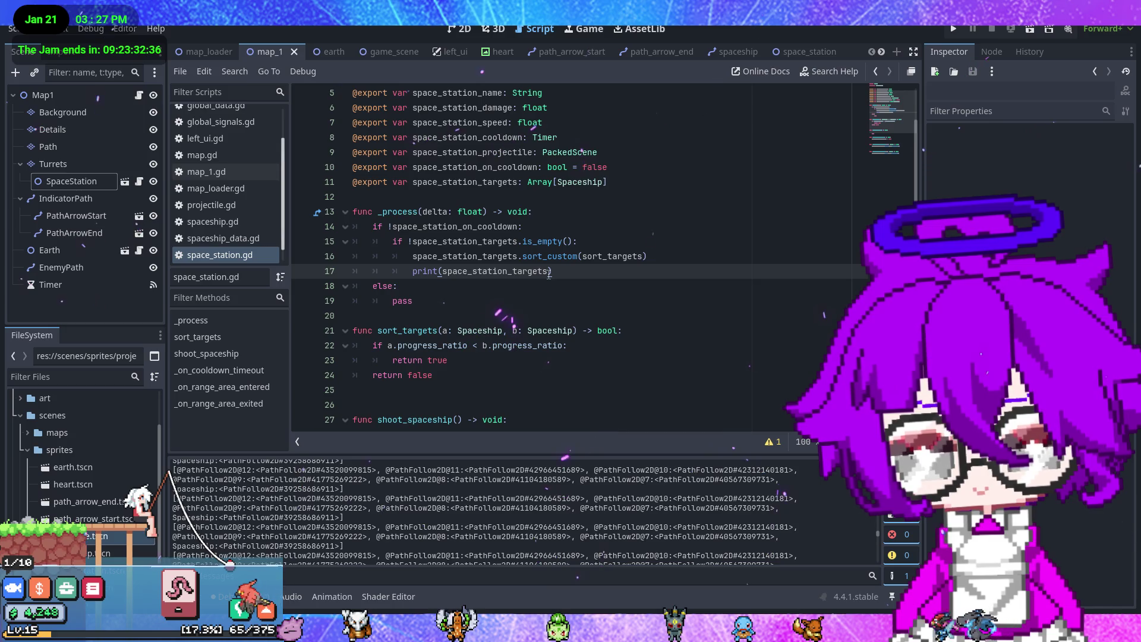
click(671, 261)
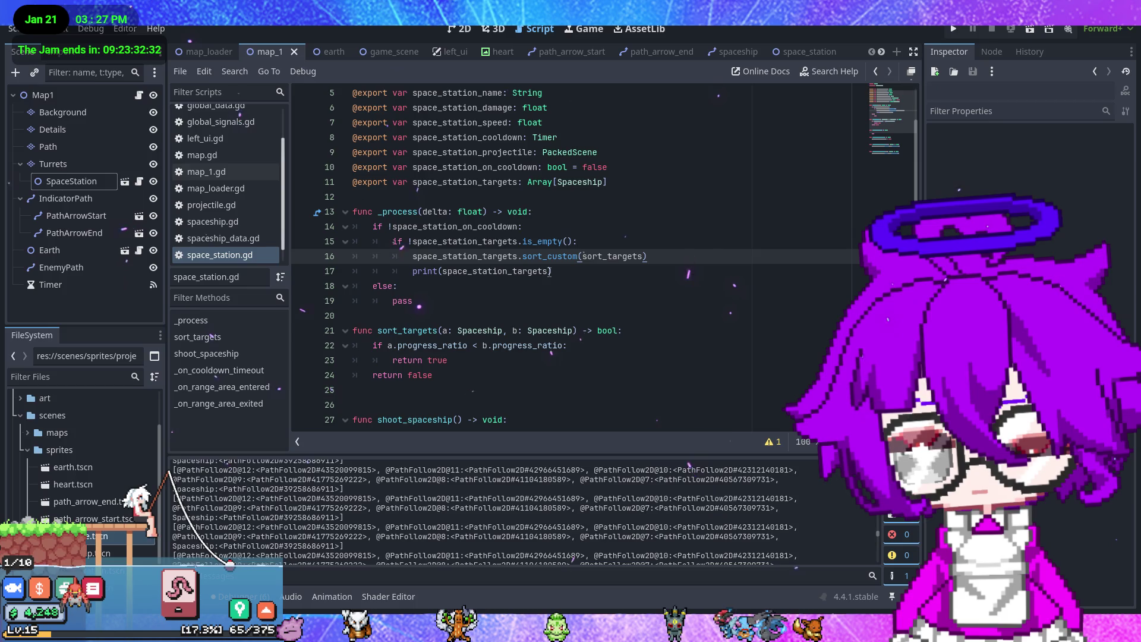
click(550, 271)
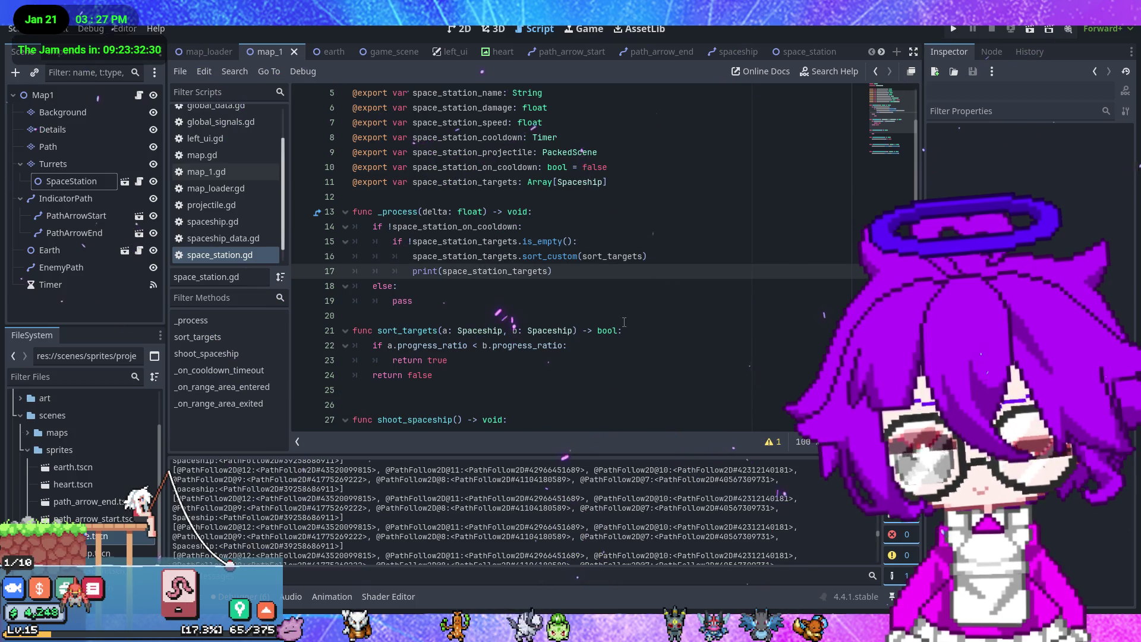
click(658, 262)
Add a 'for ship in space_station_targets:' loop after the sort_custom call
key(Return)
text(for ship in sp)
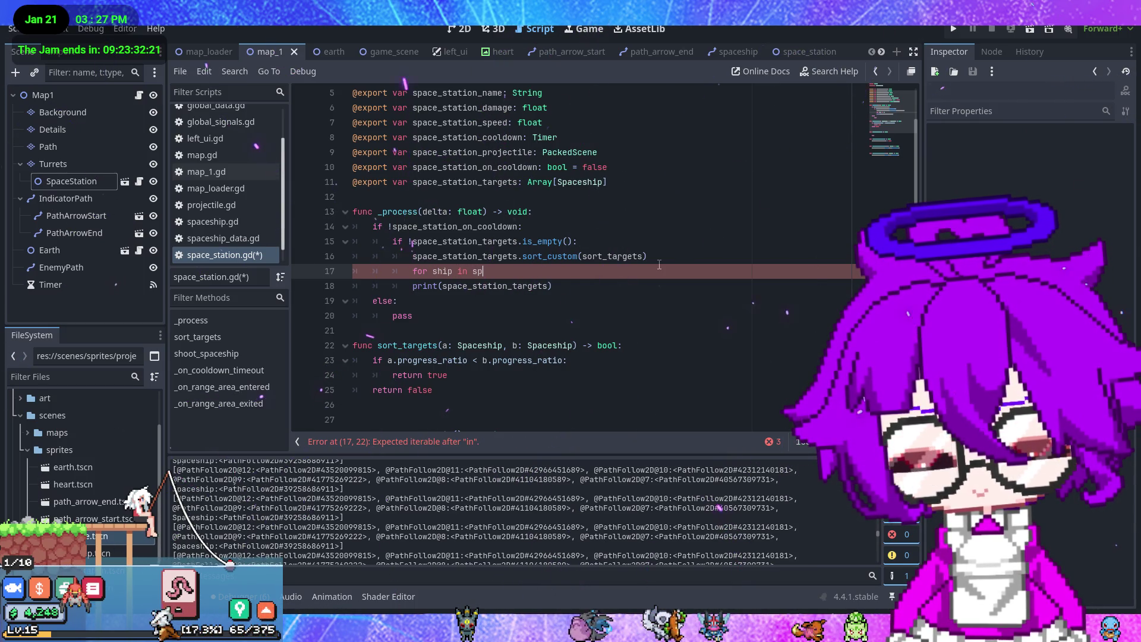
text(a)
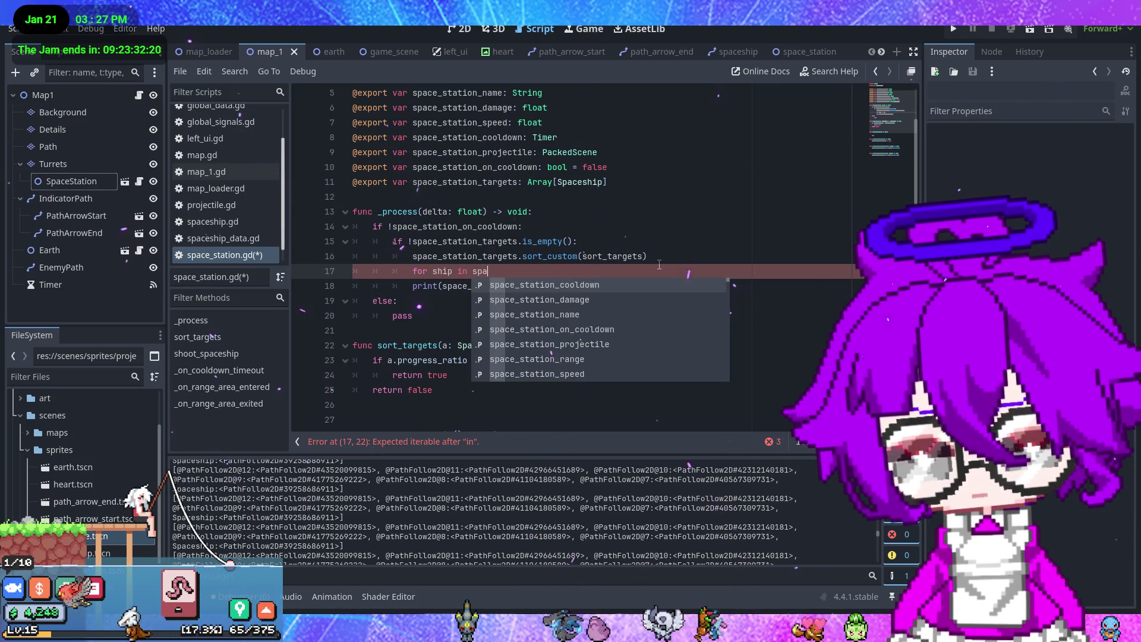
key(Down)
key(Down)
key(Down)
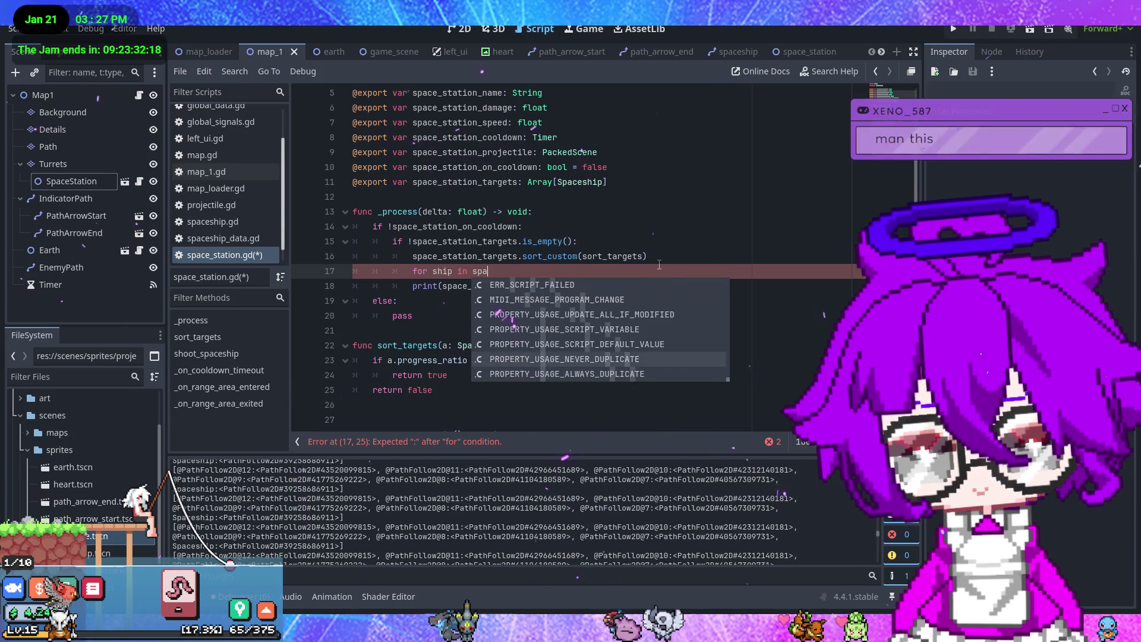
key(Down)
key(Down)
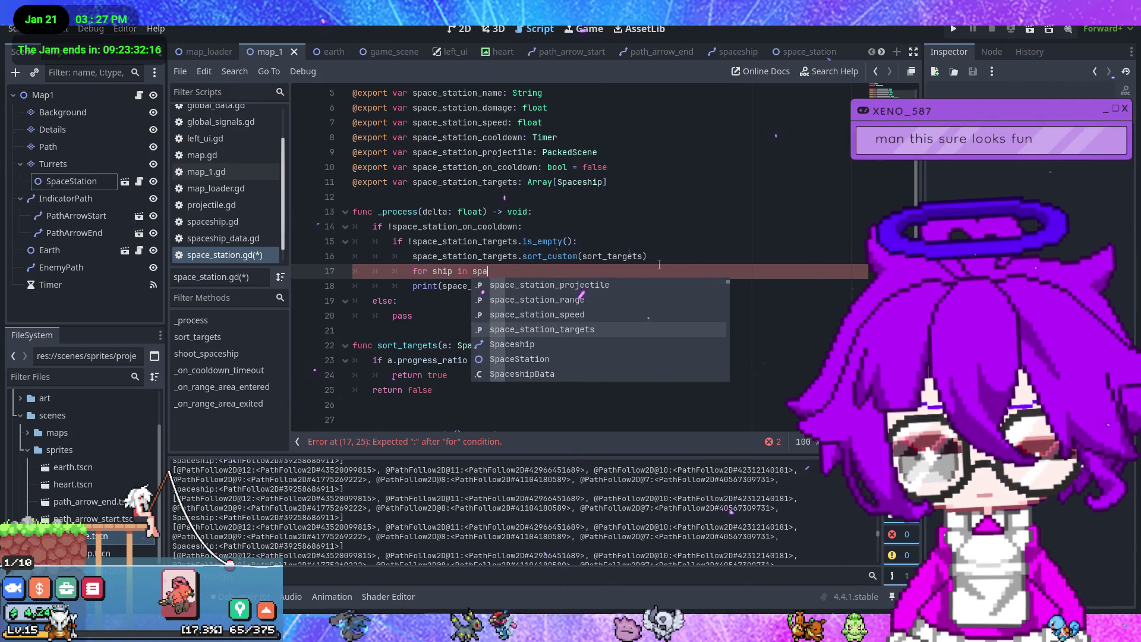
key(Return)
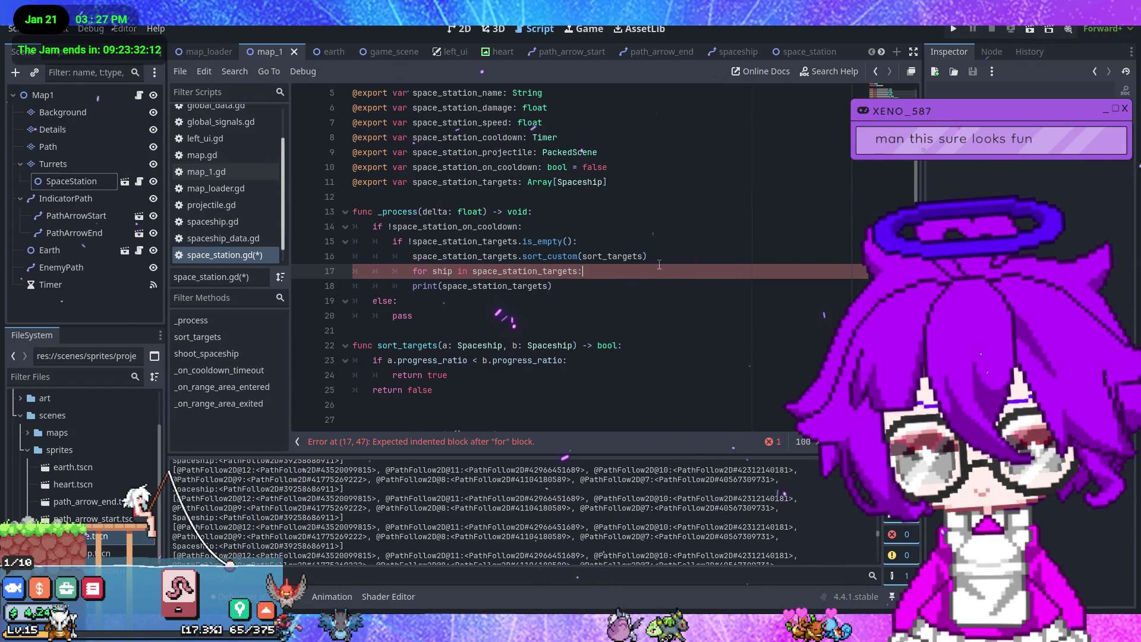
Change the print to print(ship.progress_ratio) and save the script
click(414, 285)
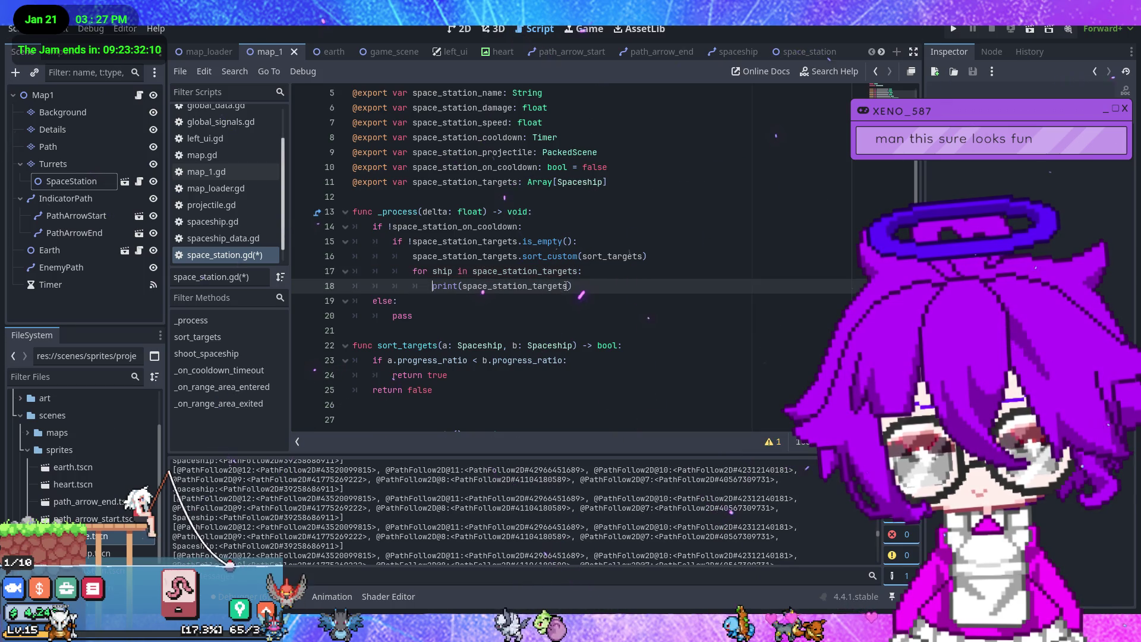
double_click(467, 286)
text(ship)
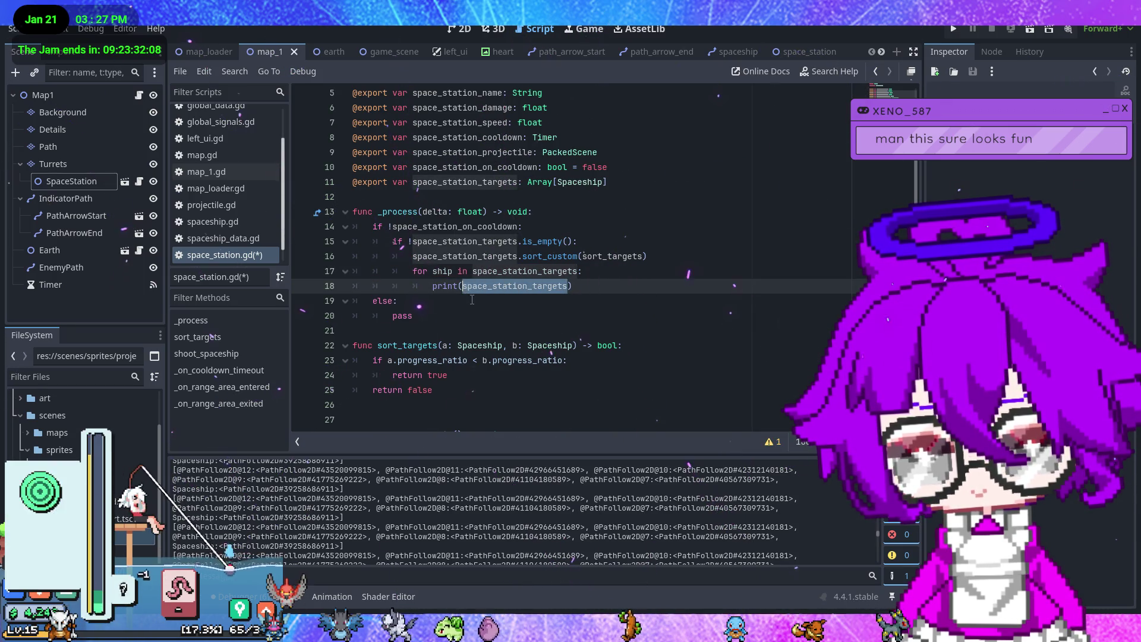
text(.)
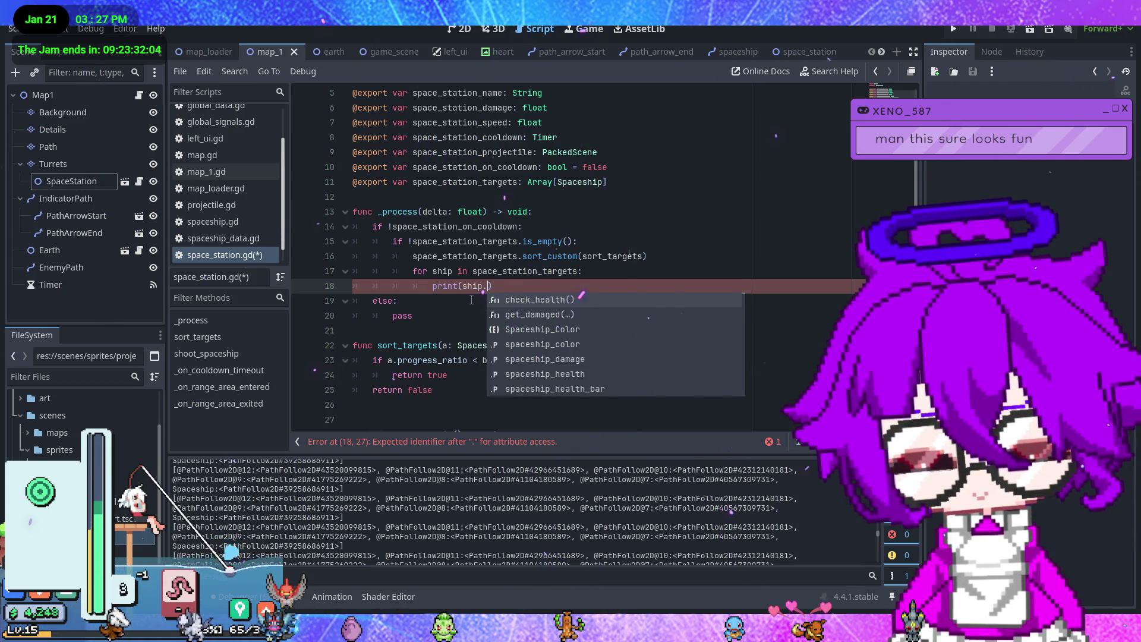
text(pro)
key(Down)
key(Return)
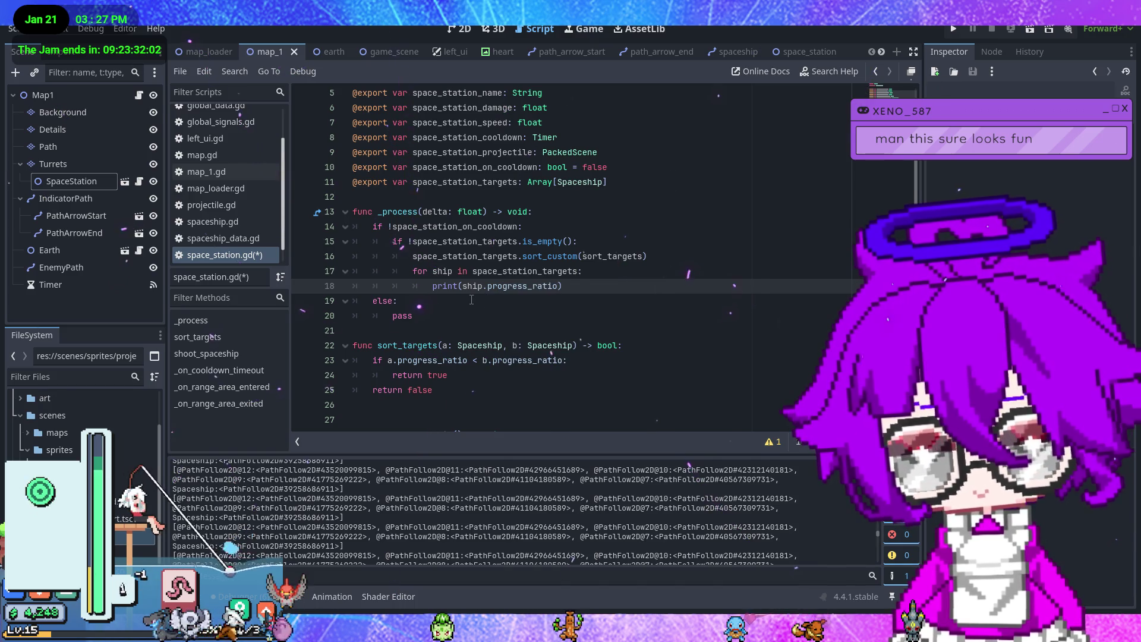
key(ctrl+s)
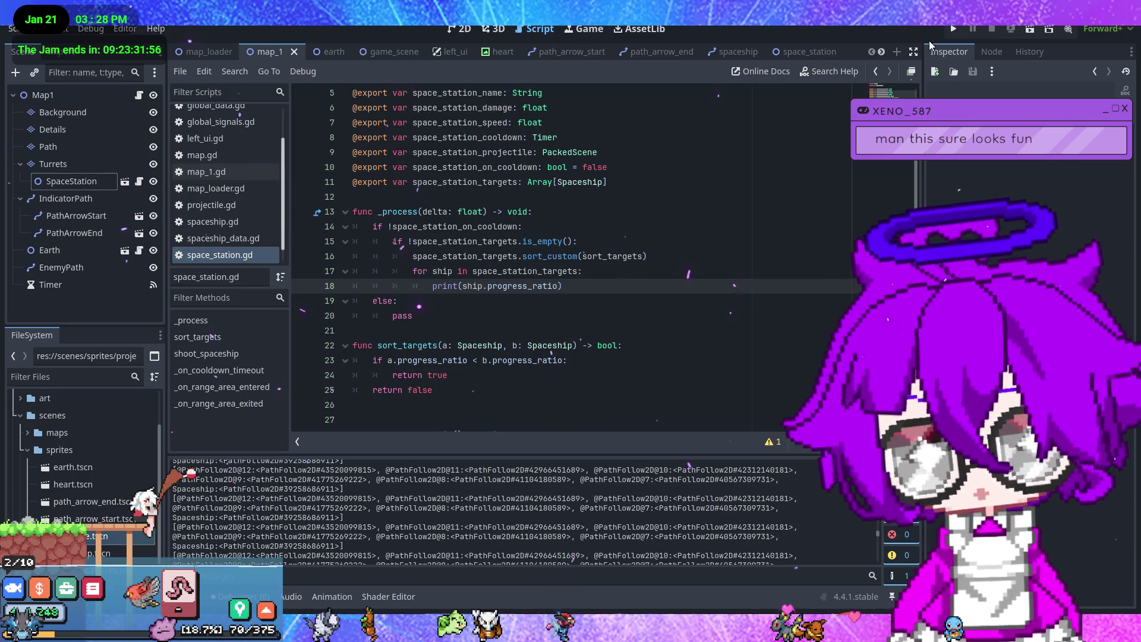
Run the game to print the ships' progress ratios, stop it with F8, and select the debug loop lines
key(F5)
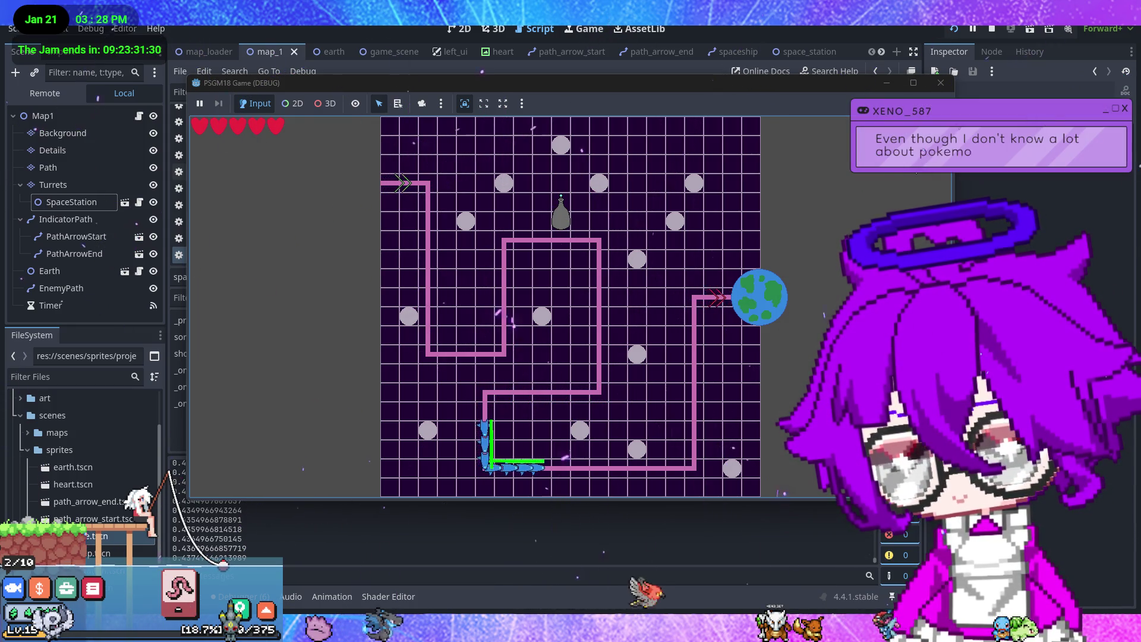
key(F8)
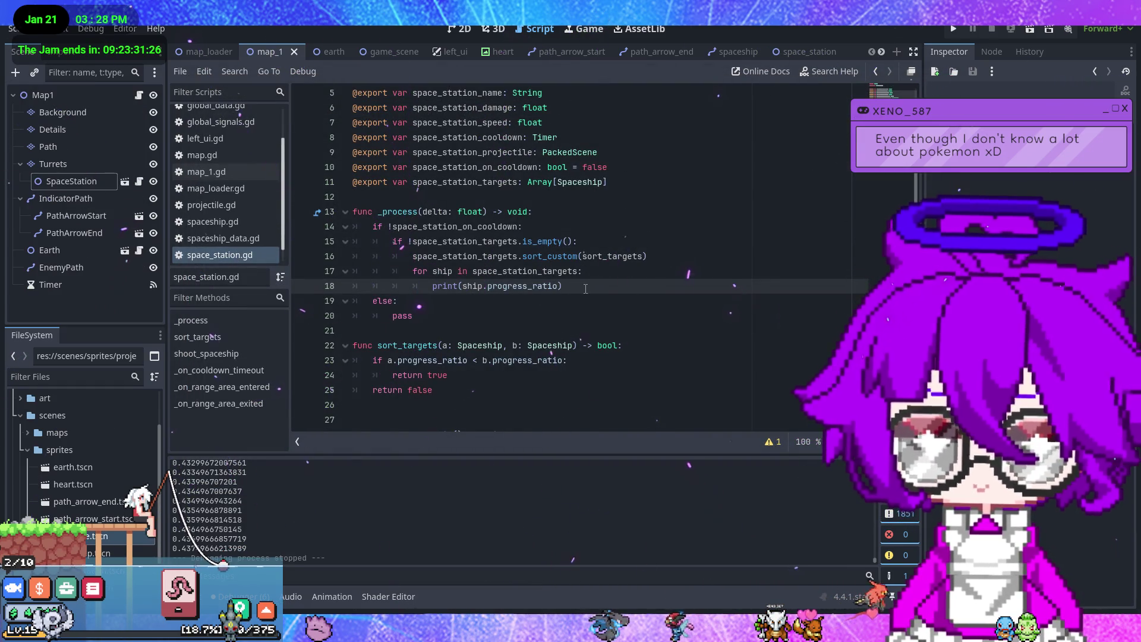
drag(585, 289, 435, 277)
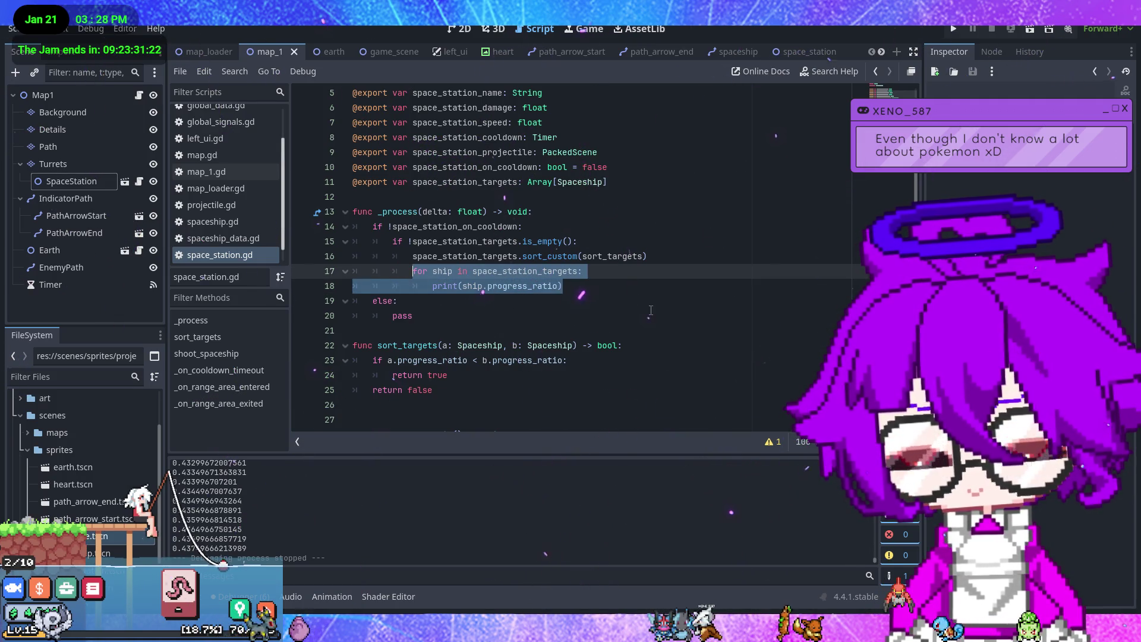
Replace the debug loop with a shoot_spaceship call and add a Spaceship-typed target parameter
key(BackSpace)
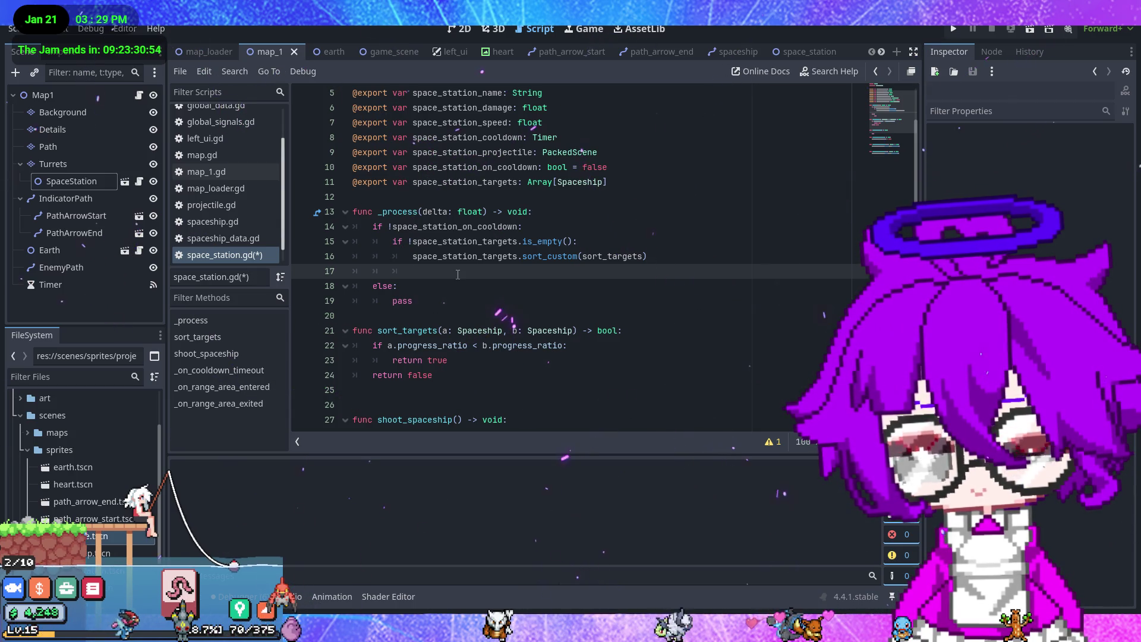
scroll(457, 274, down, 1)
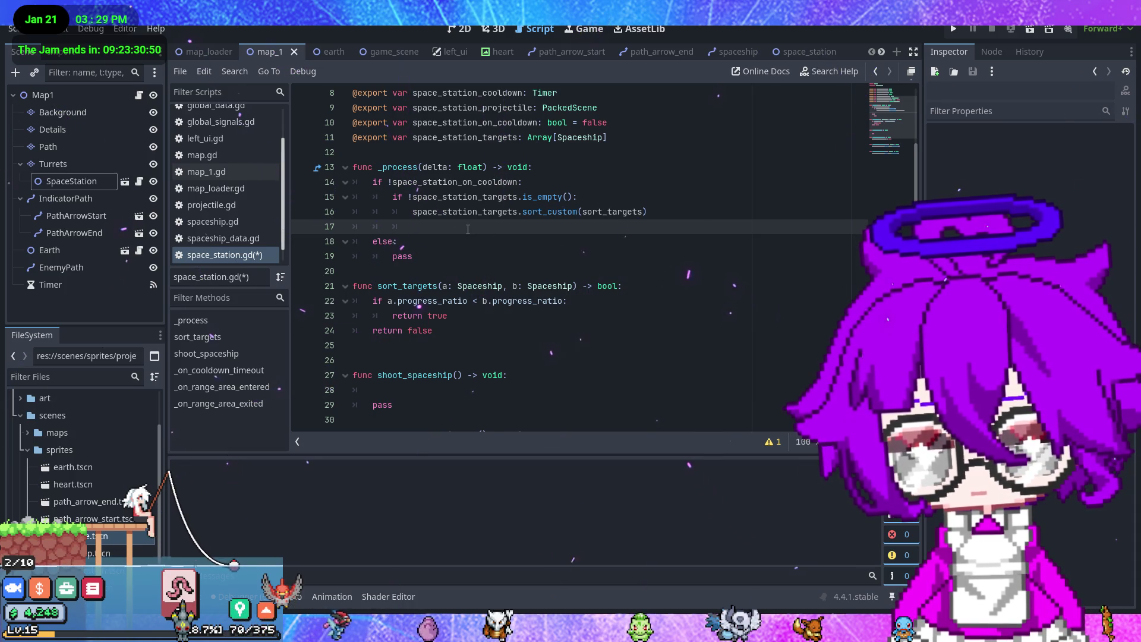
text(shoo)
key(Return)
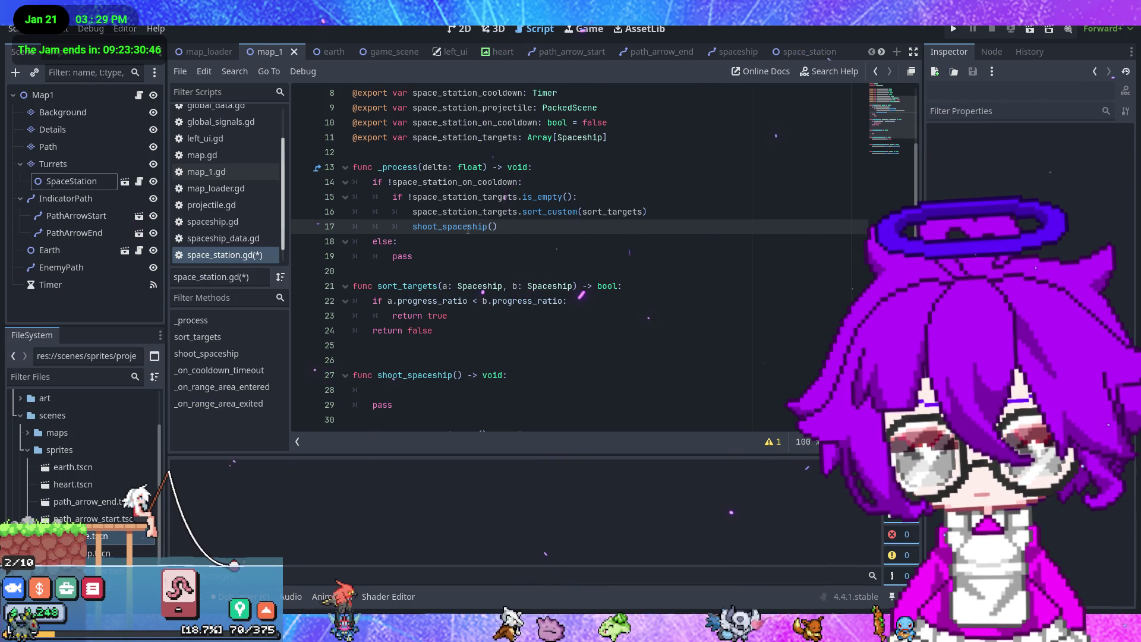
click(458, 375)
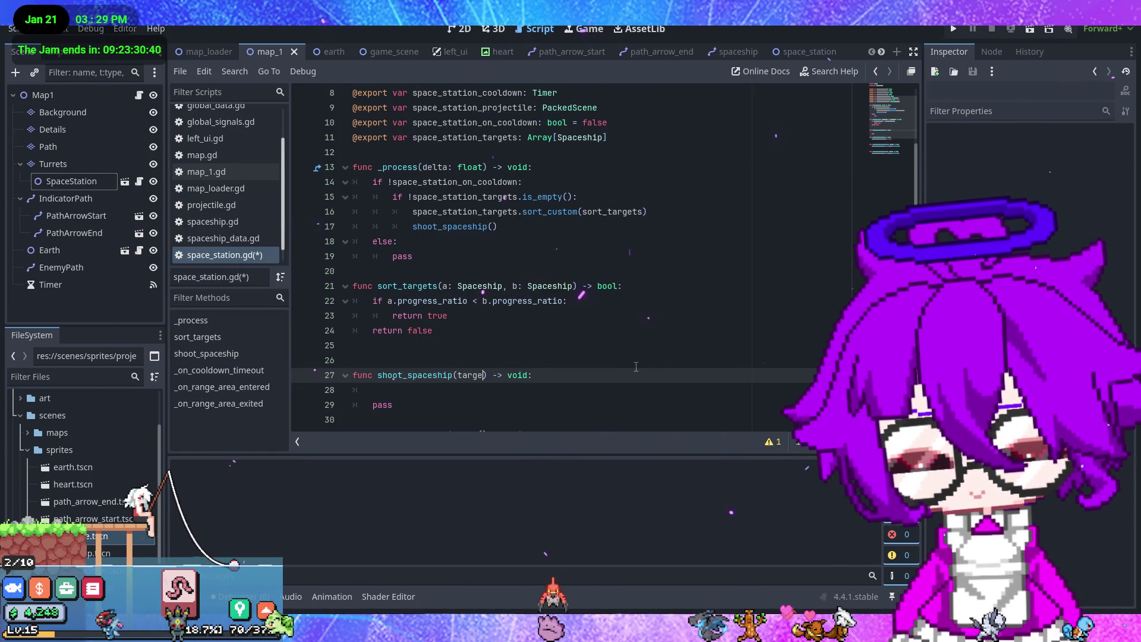
text(Space)
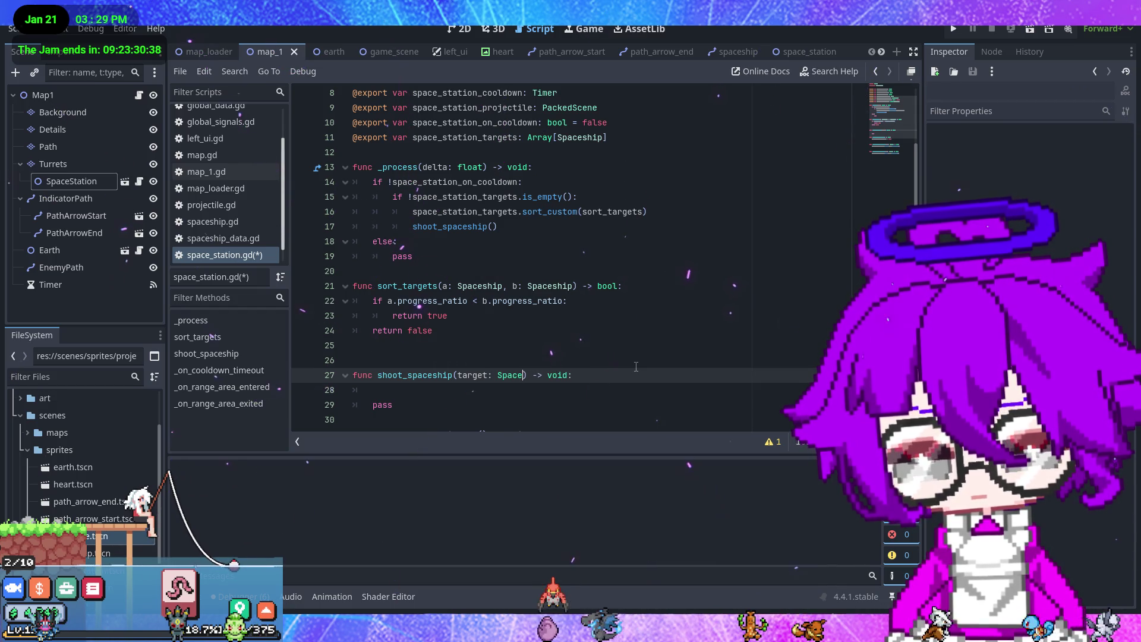
key(Return)
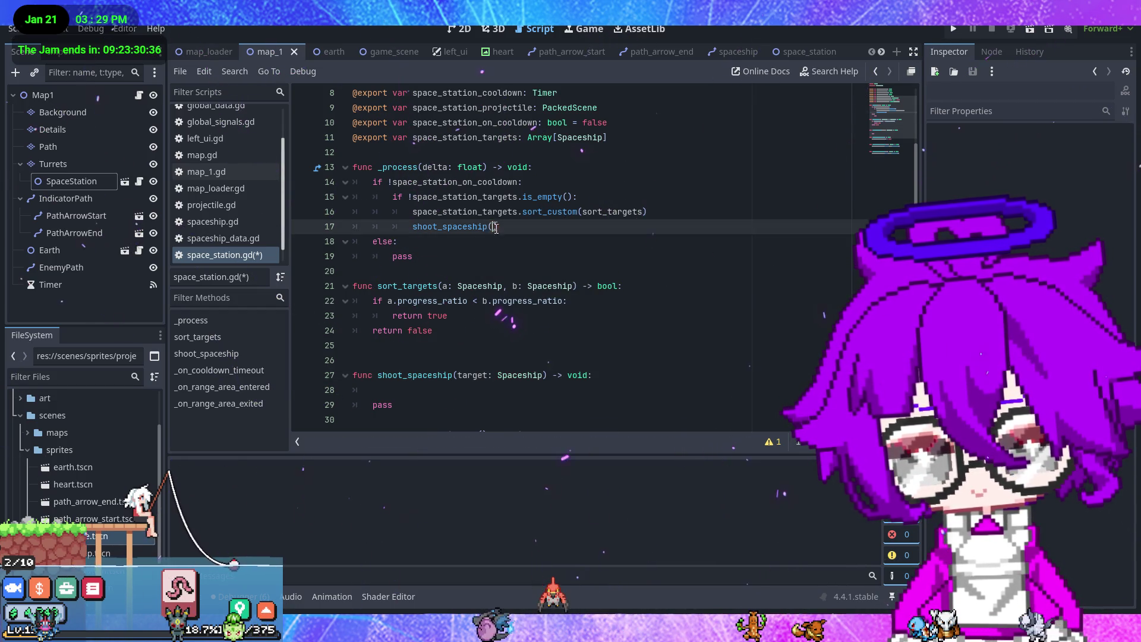
Pass space_station_targets[0] as the shoot_spaceship argument and save the script
text(space_ship_tar)
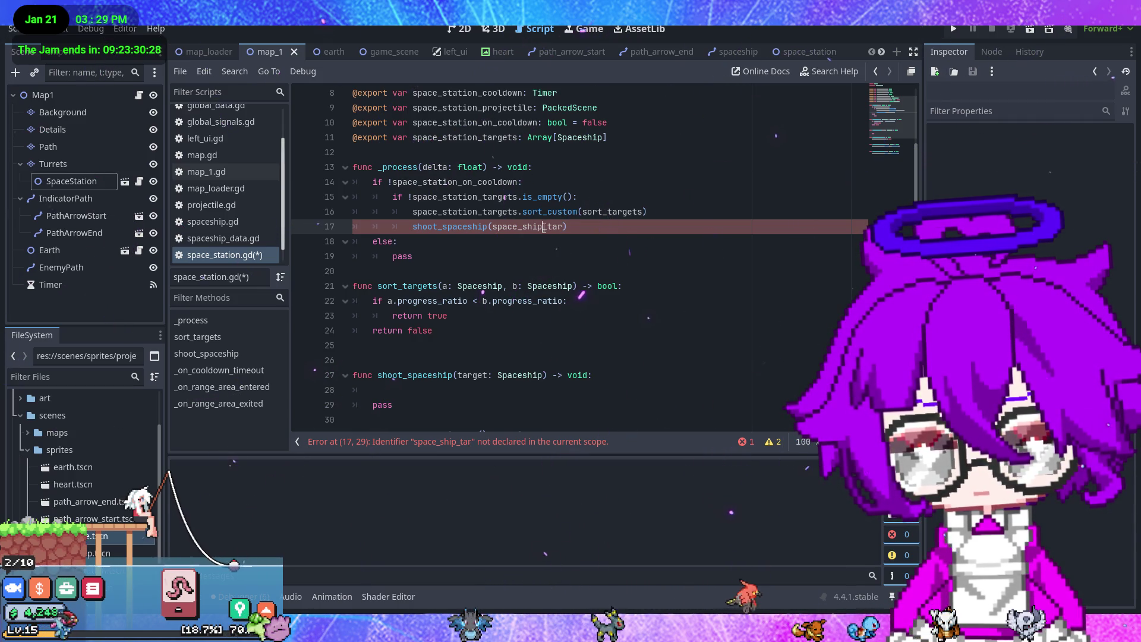
text(stat)
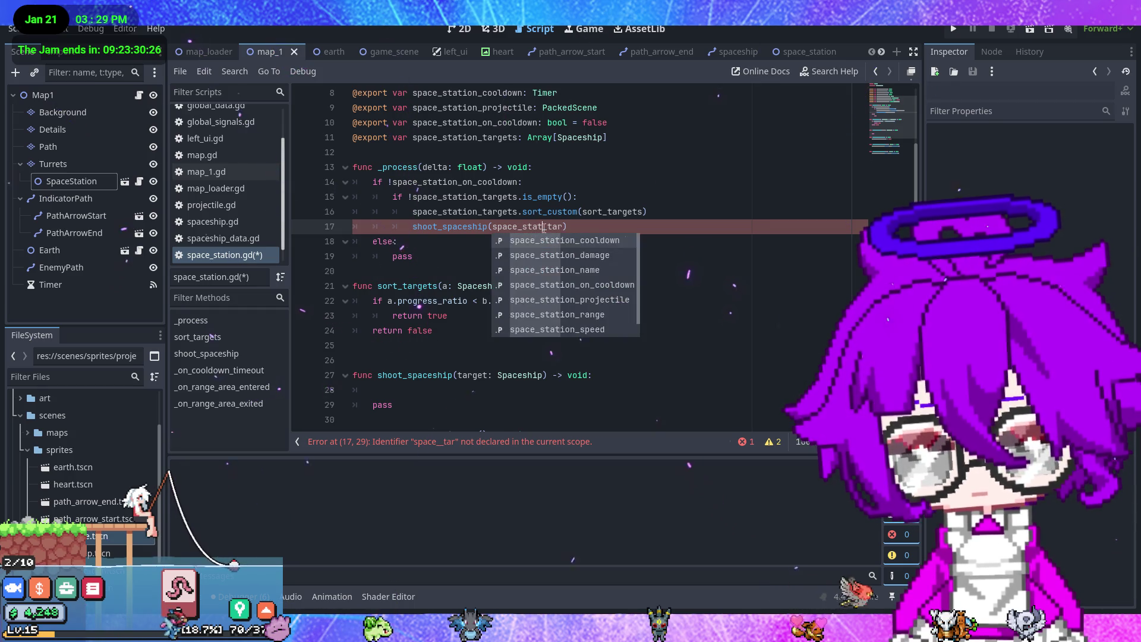
key(Down)
key(Down)
key(Down)
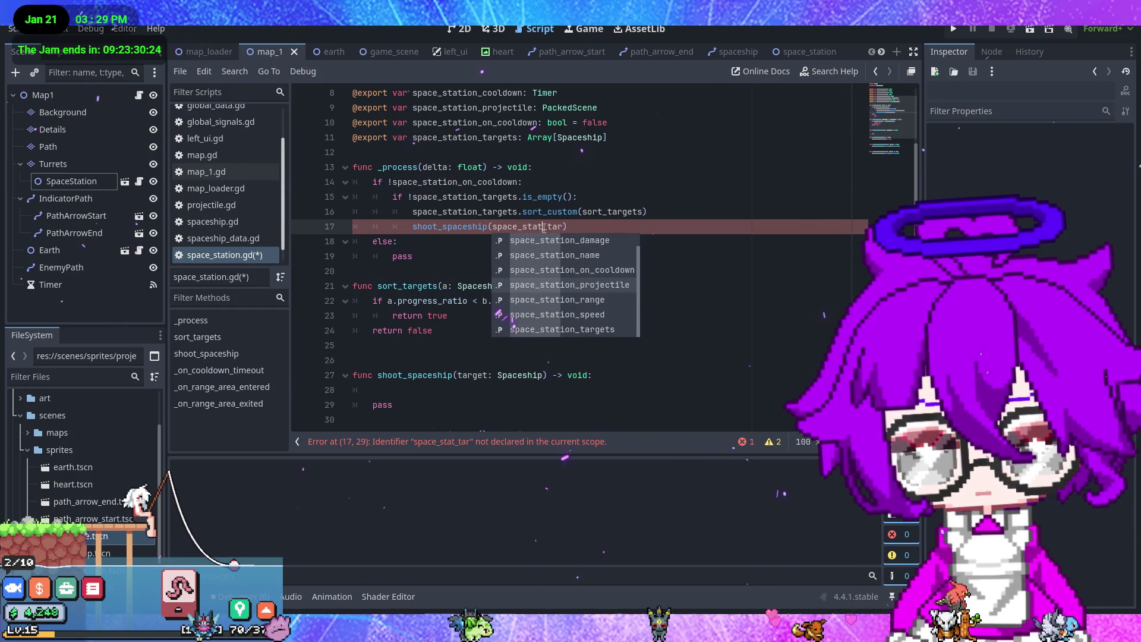
key(Return)
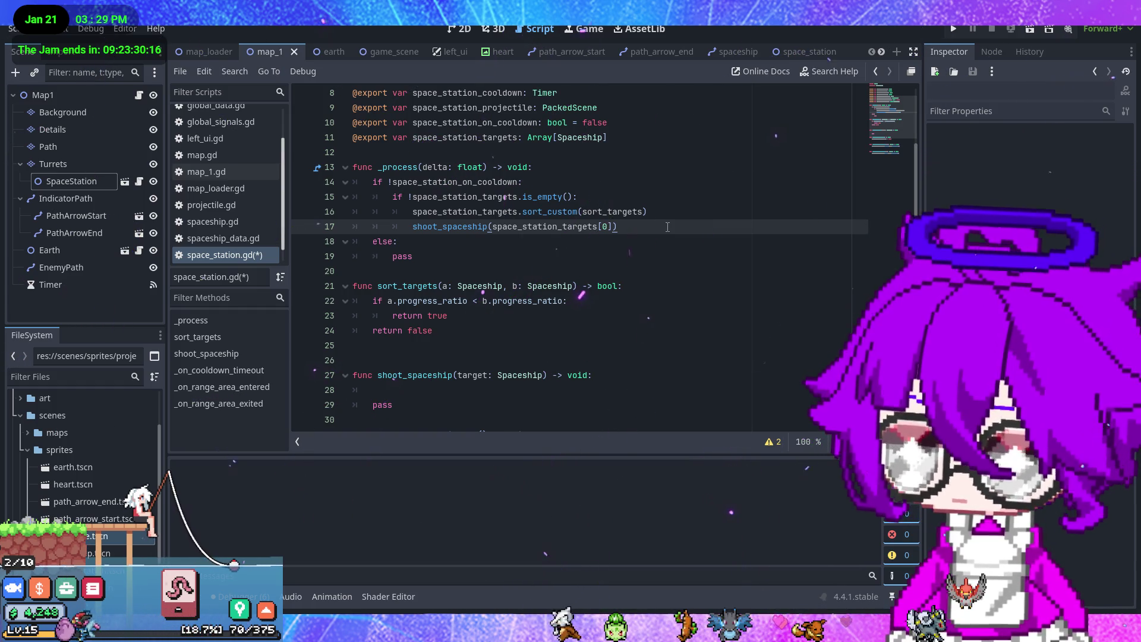
key(ctrl+s)
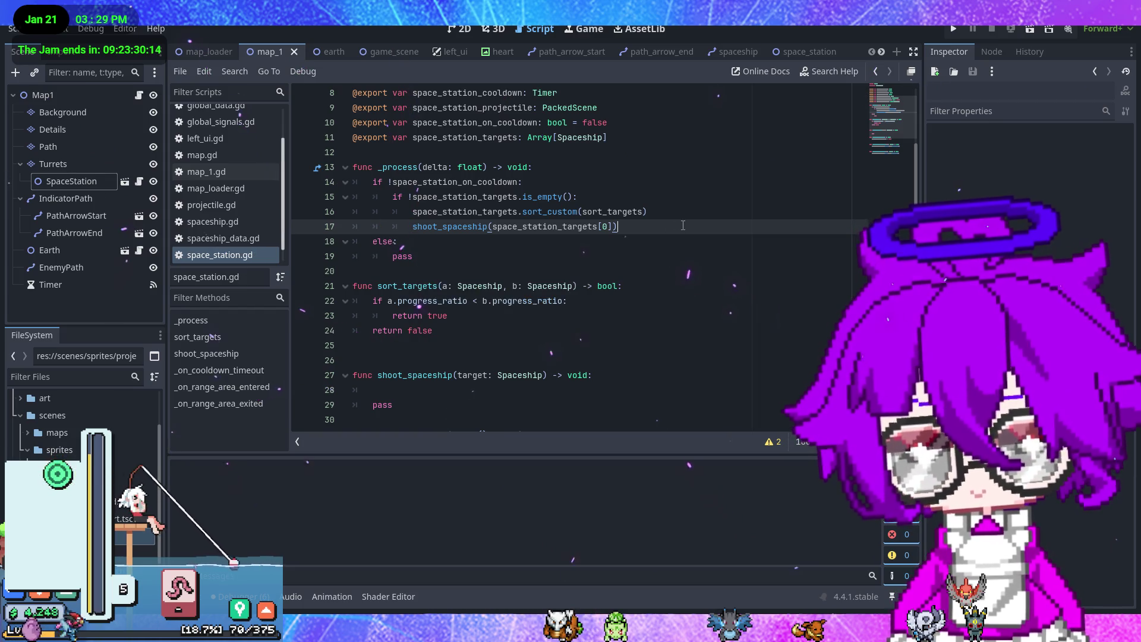
scroll(499, 332, down, 1)
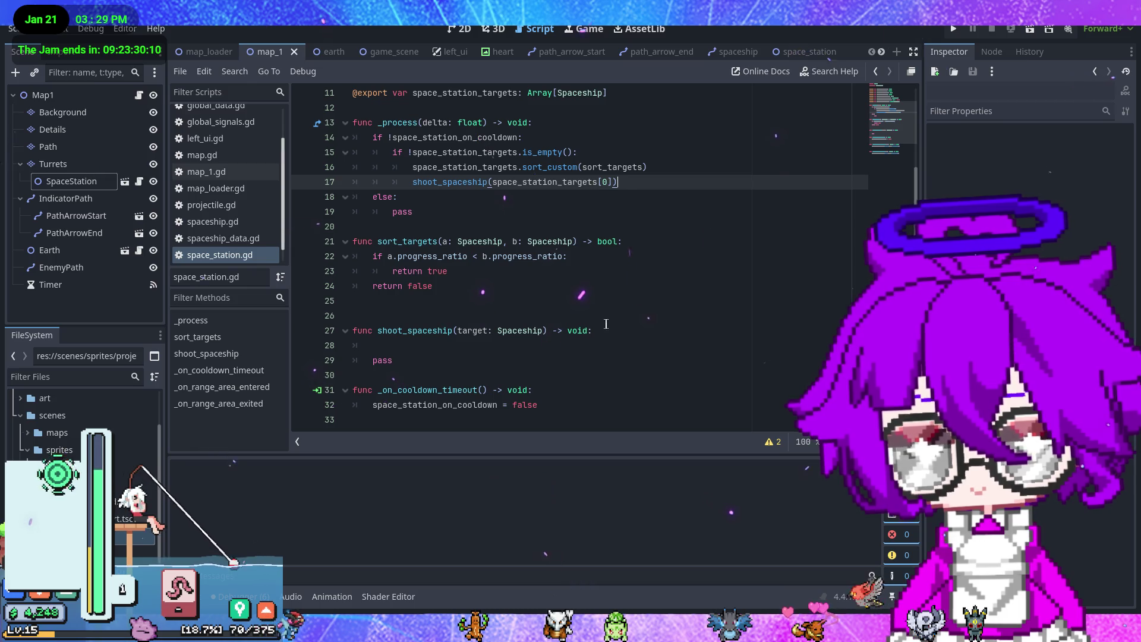
Declare var projectile of type Projectile on the empty line in shoot_spaceship
scroll(606, 324, down, 1)
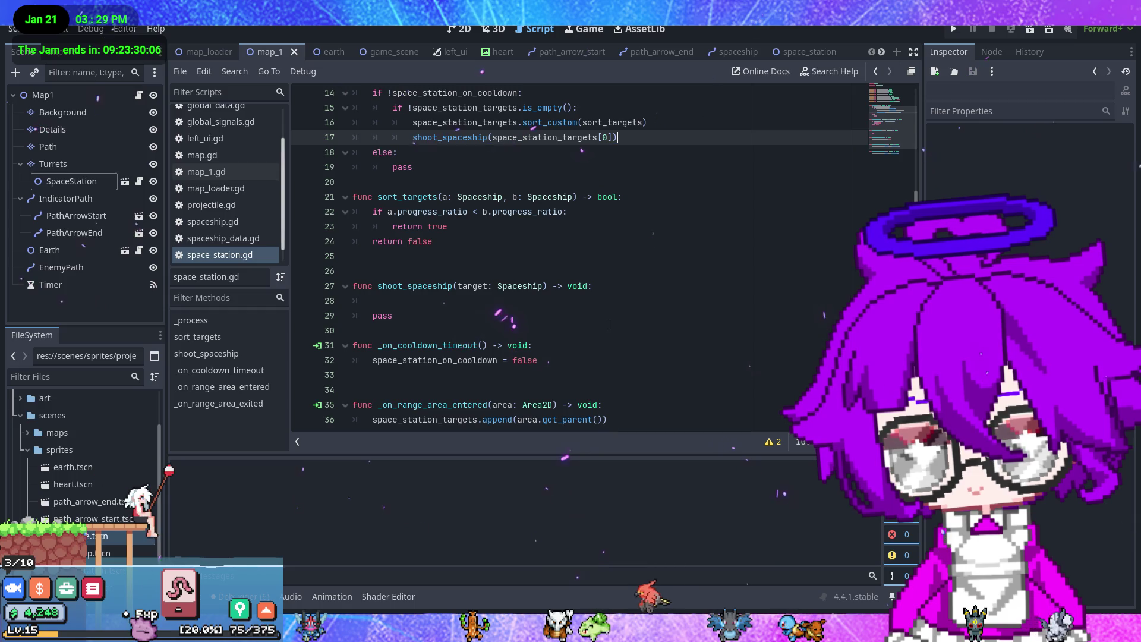
click(480, 303)
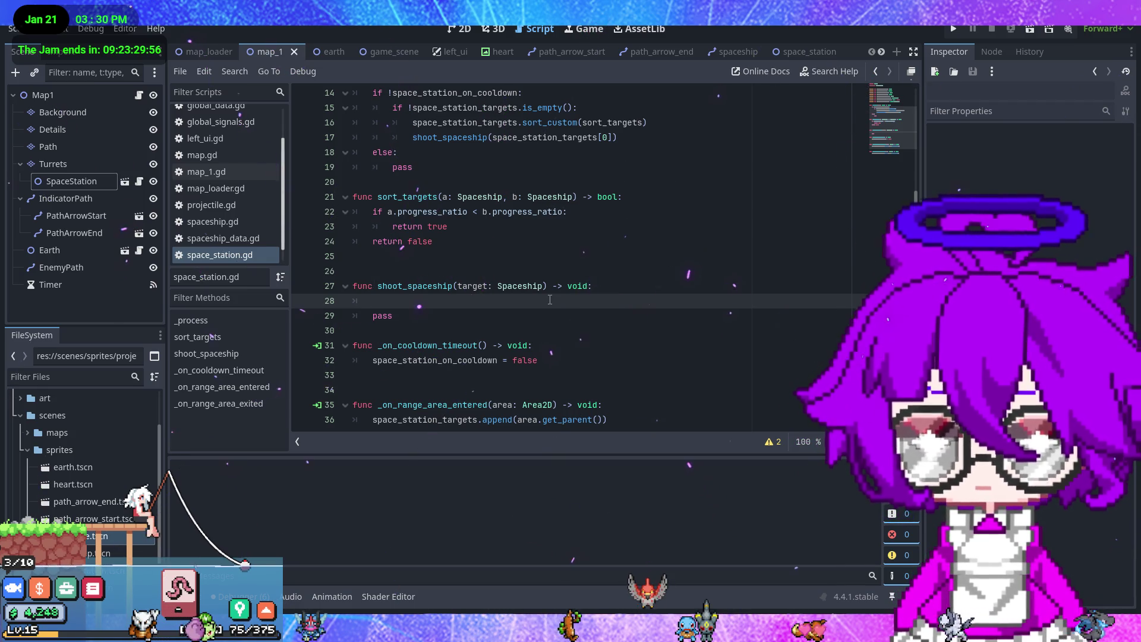
scroll(550, 300, up, 2)
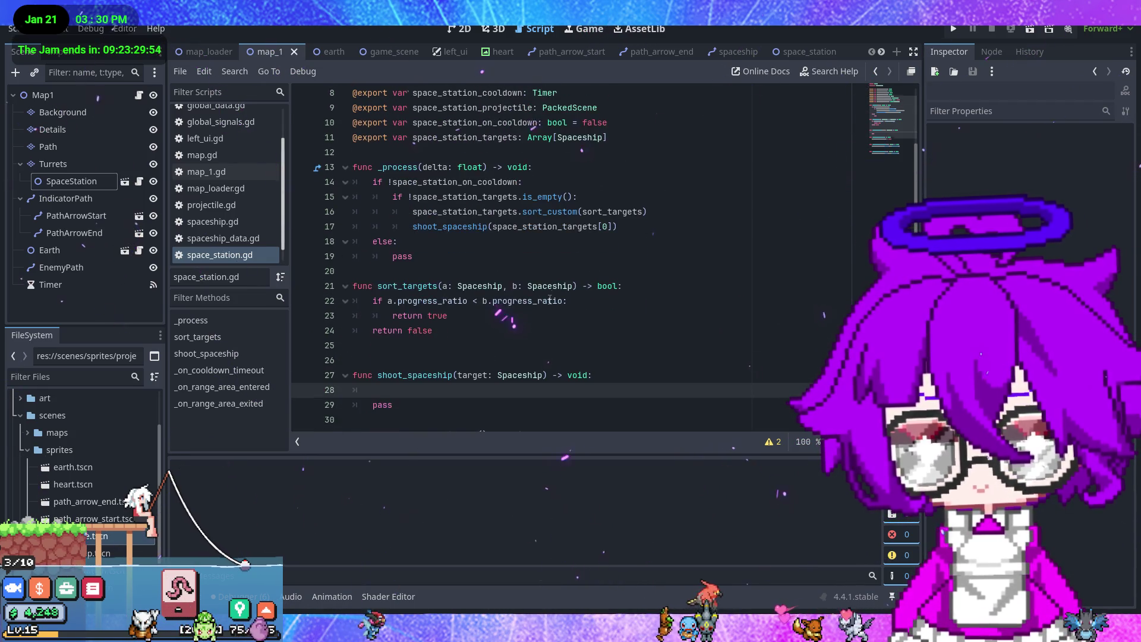
scroll(514, 359, down, 1)
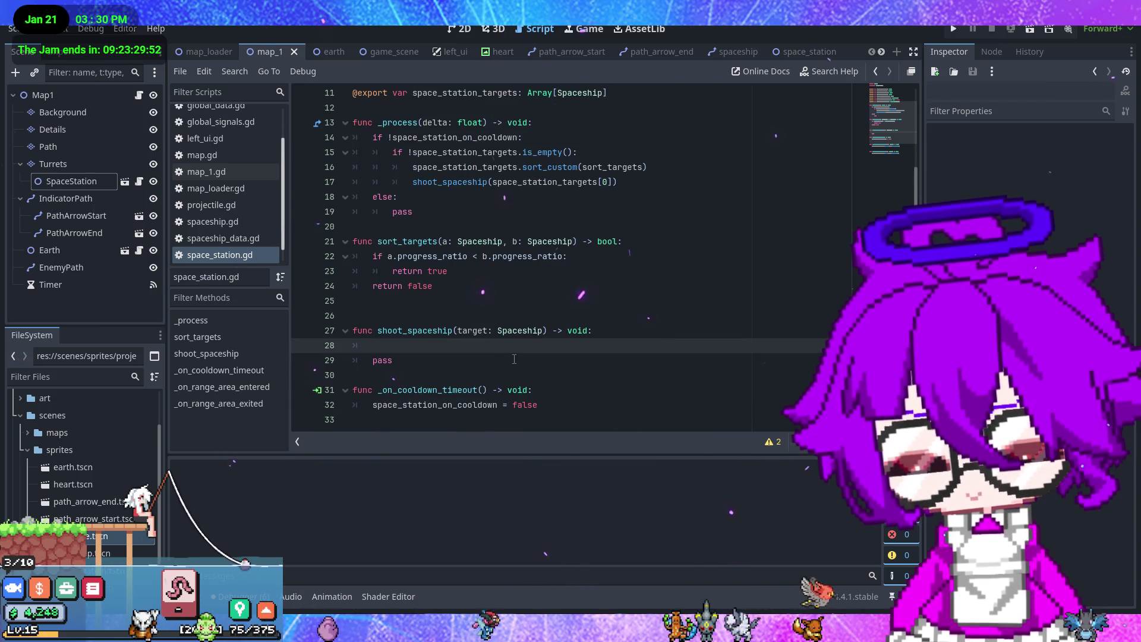
text(var projectile)
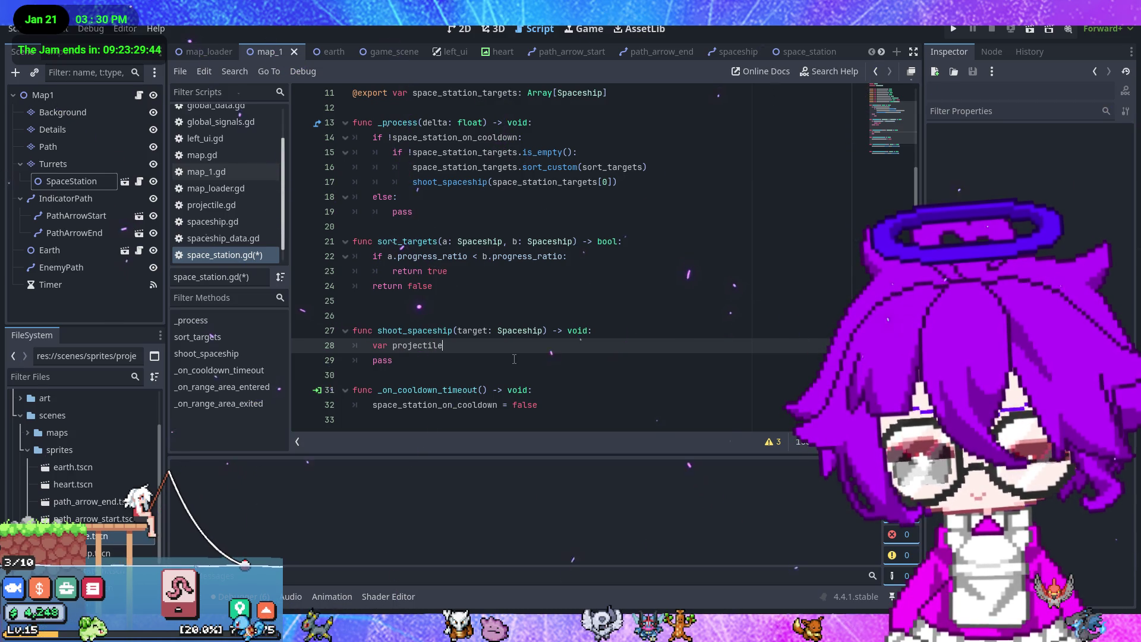
text(: P)
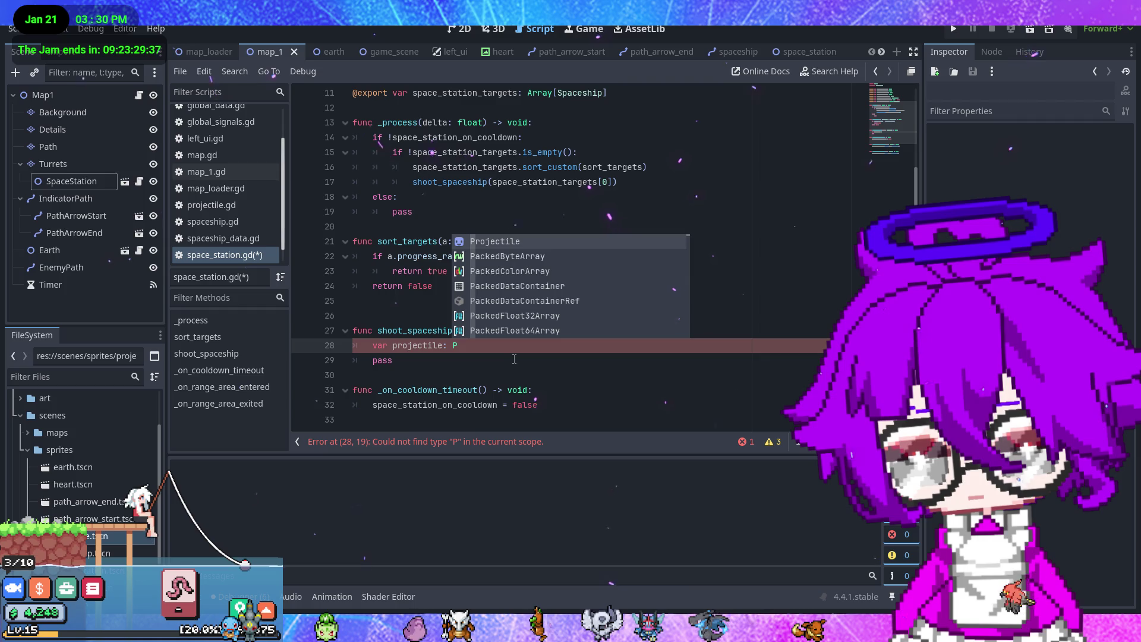
key(Return)
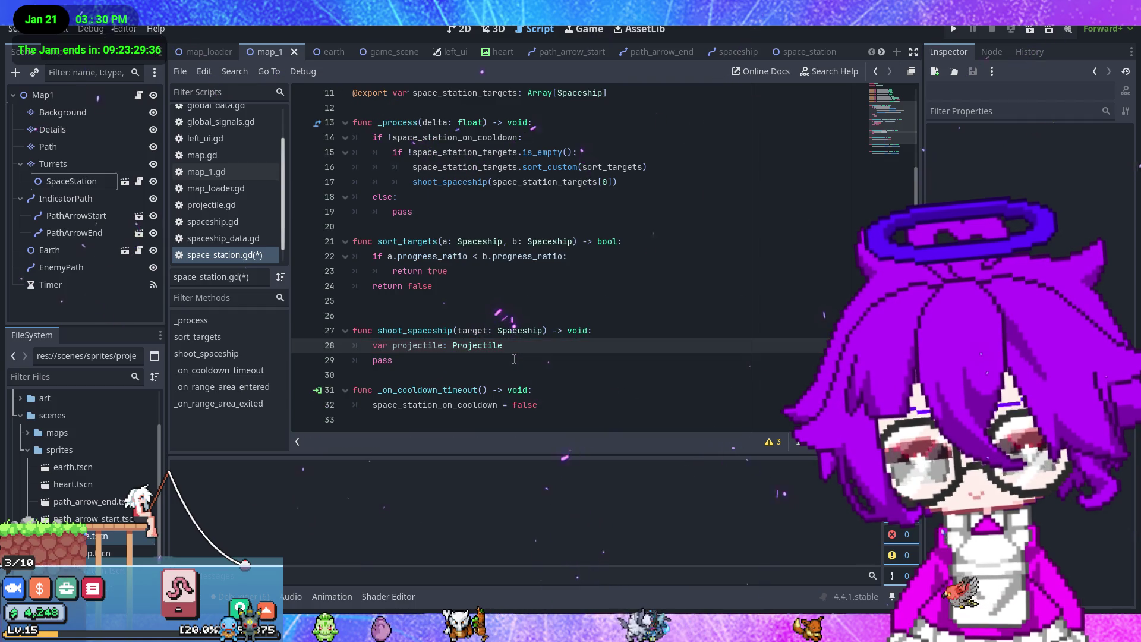
Assign it space_station_projectile.instantiate() and save the script
text(=)
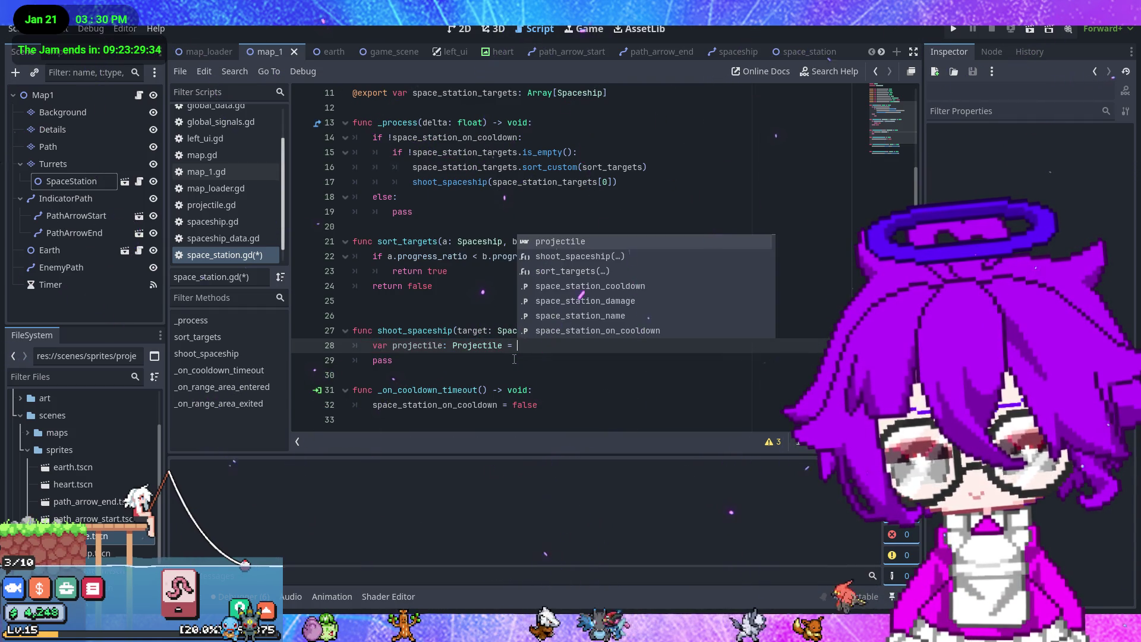
text( space)
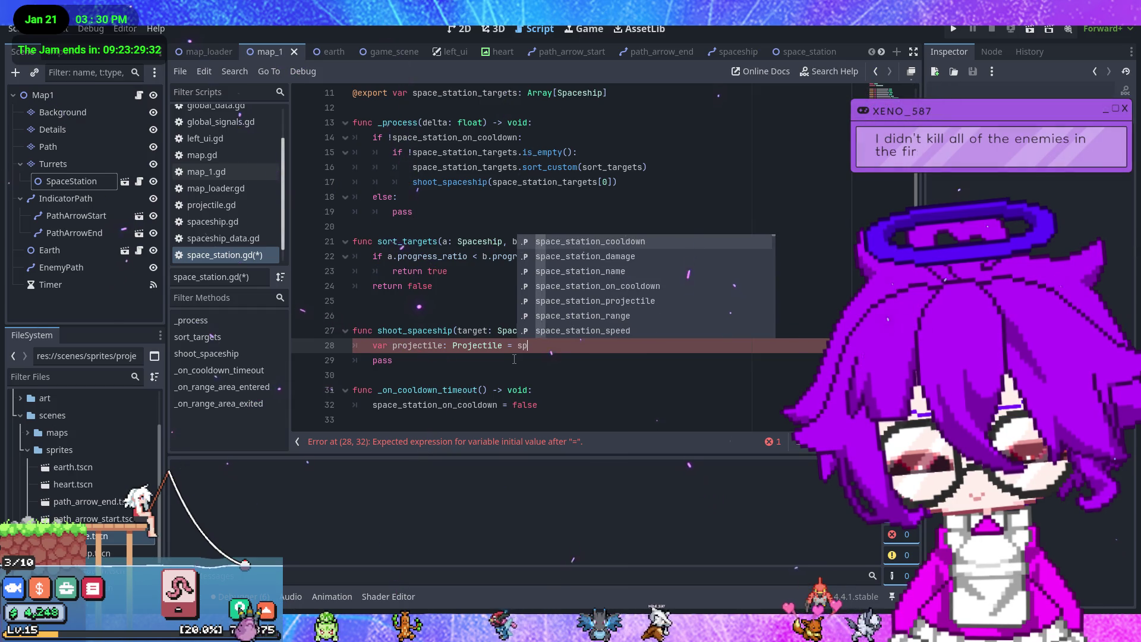
text(_stat)
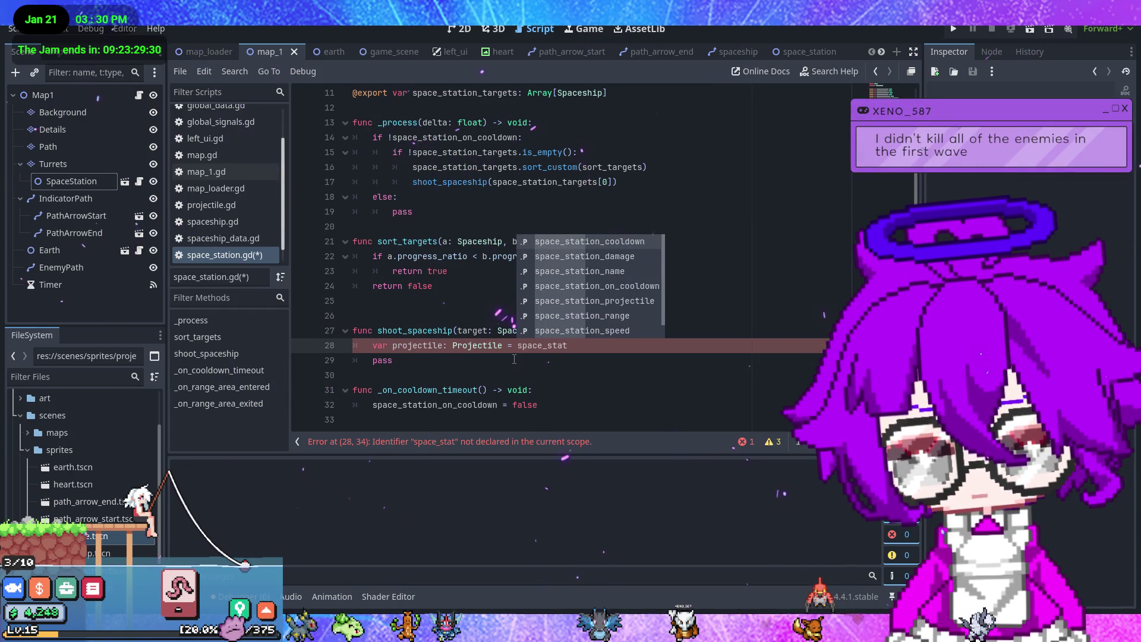
key(Down)
key(Down)
key(Down)
key(Return)
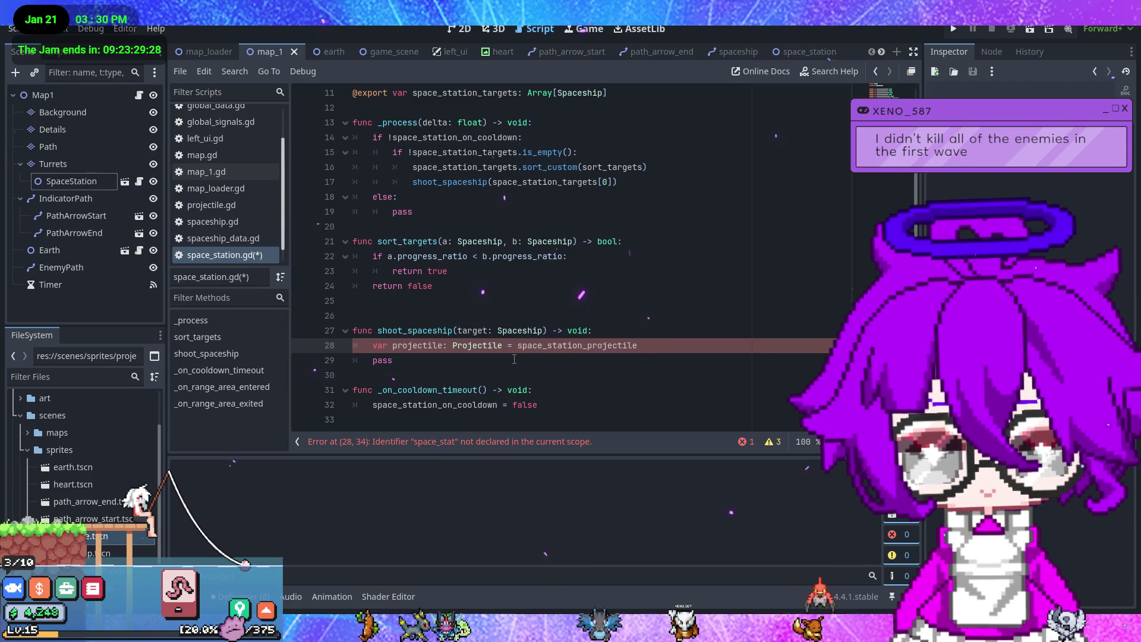
text(.in)
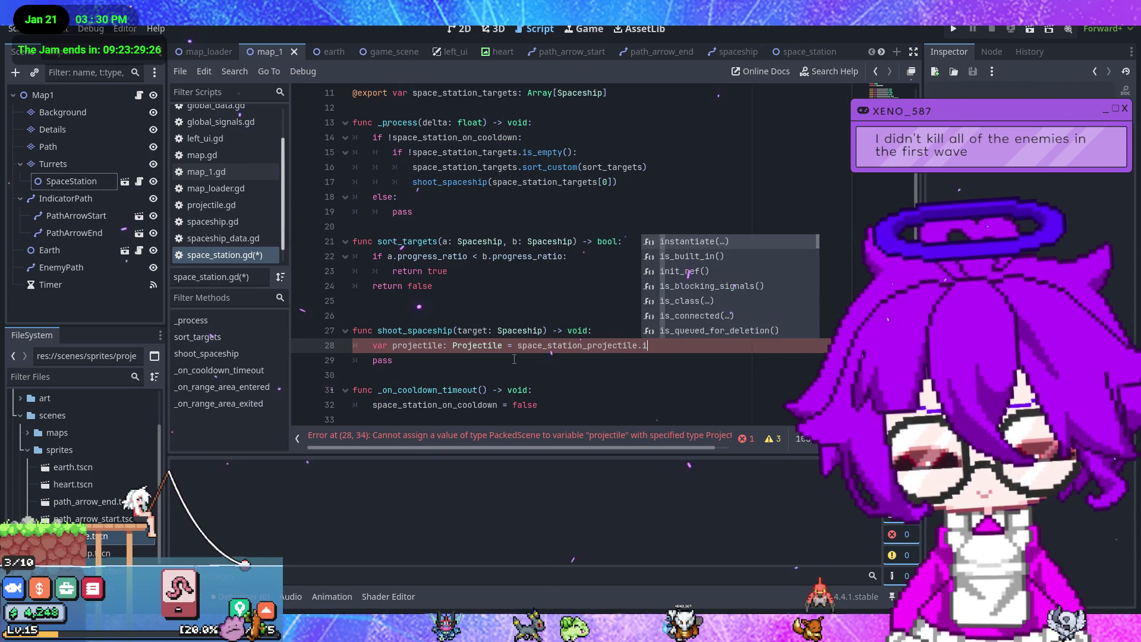
key(Return)
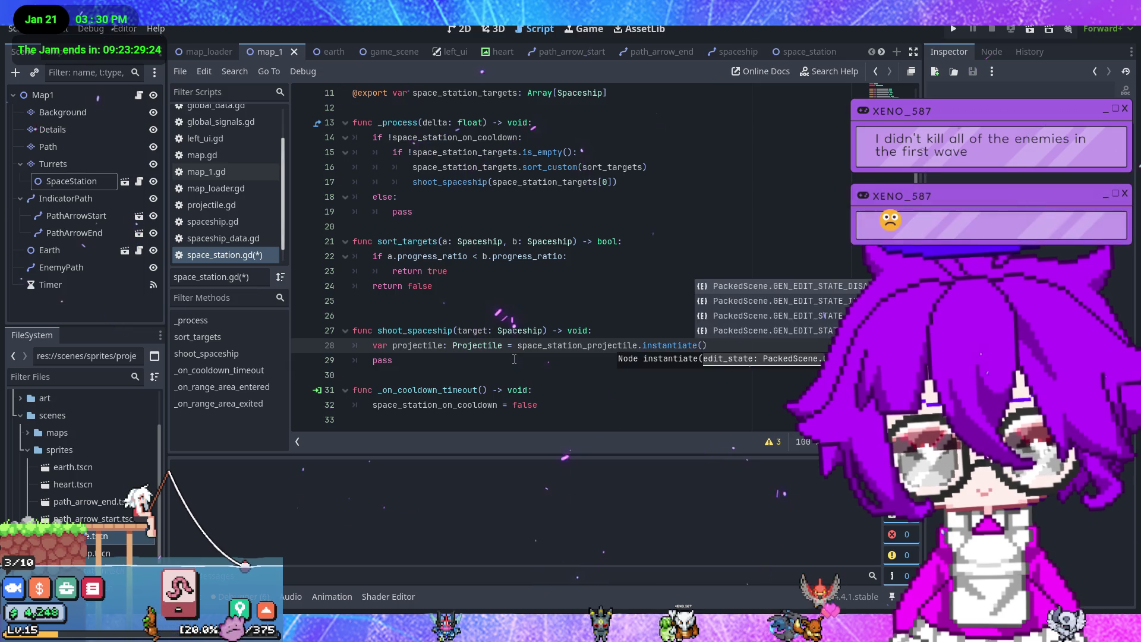
click(713, 344)
key(ctrl+s)
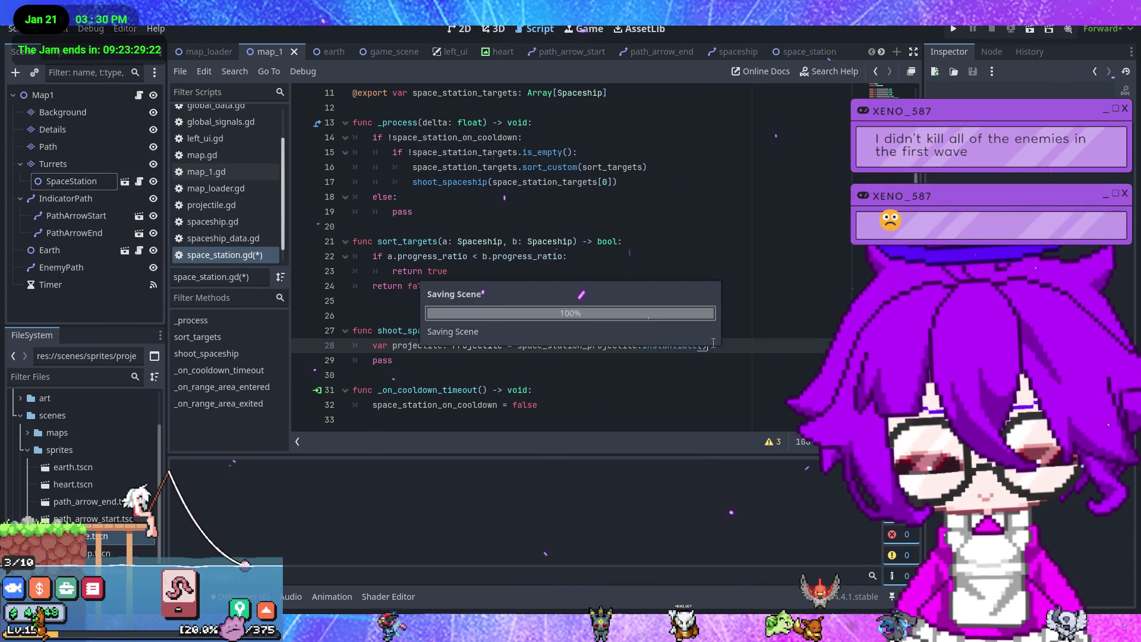
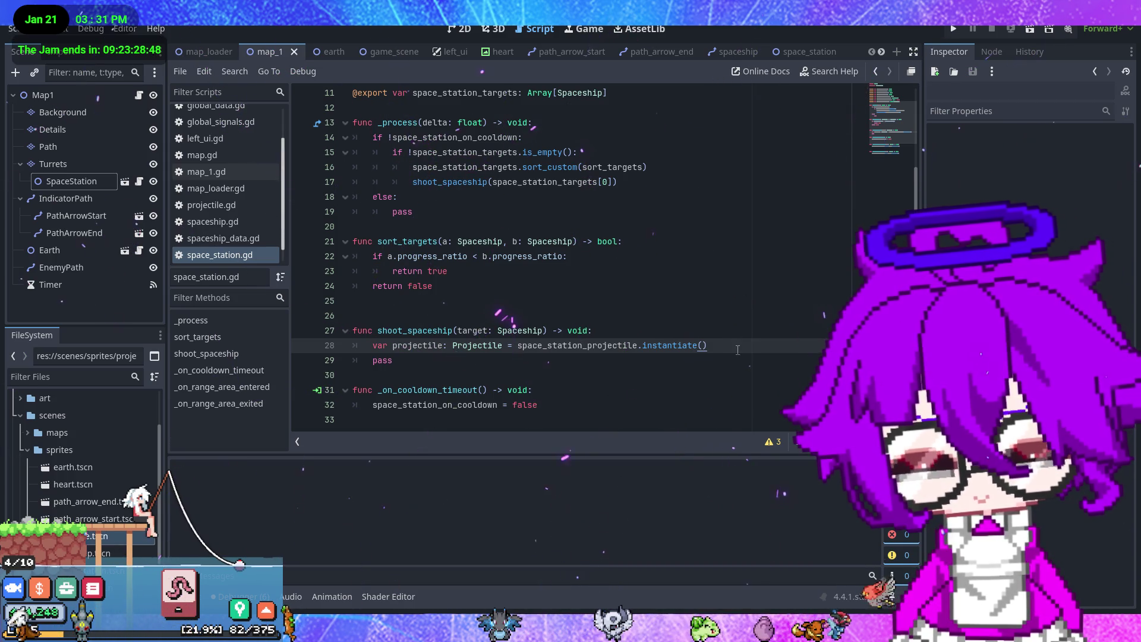
Add a line setting projectile.projectile_damage to space_station_damage
key(Return)
text(ro)
key(Return)
text(.)
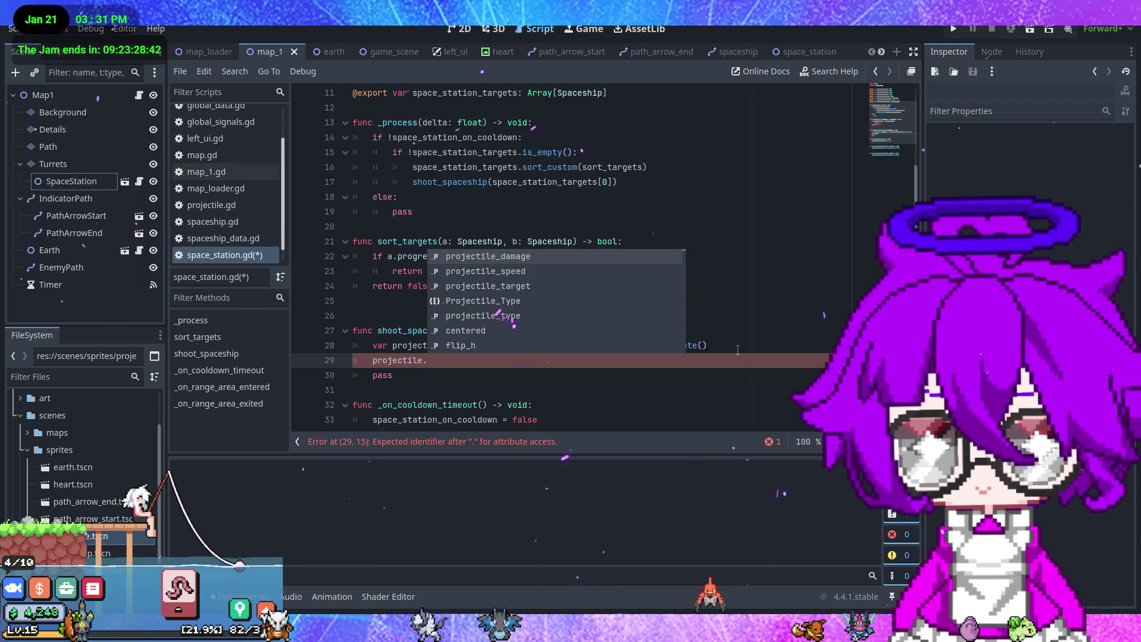
key(Return)
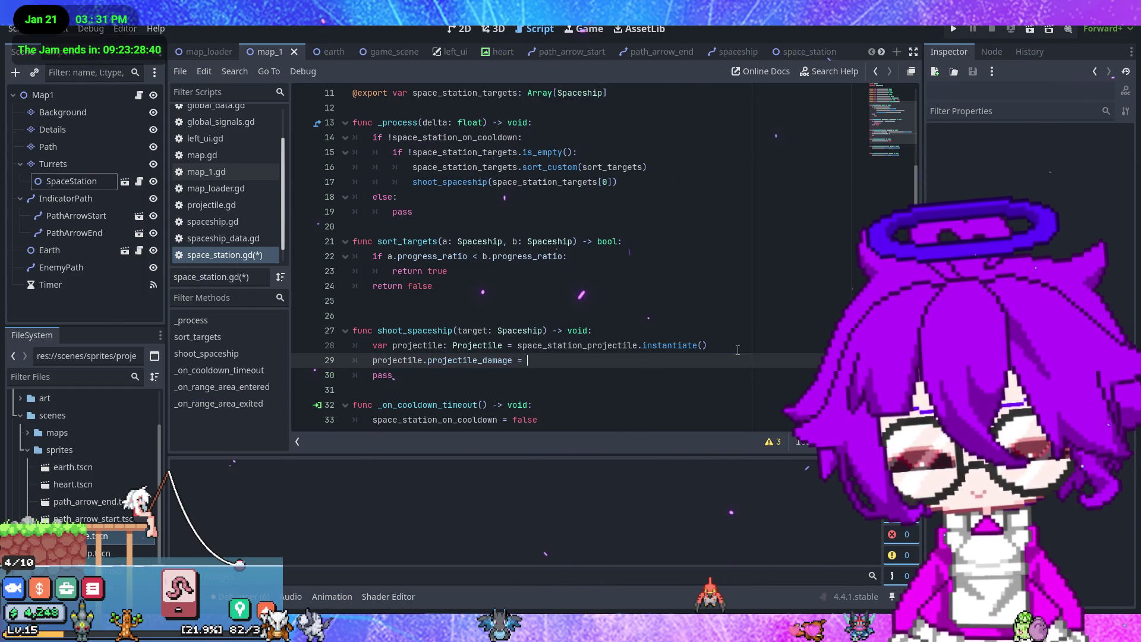
scroll(645, 243, up, 3)
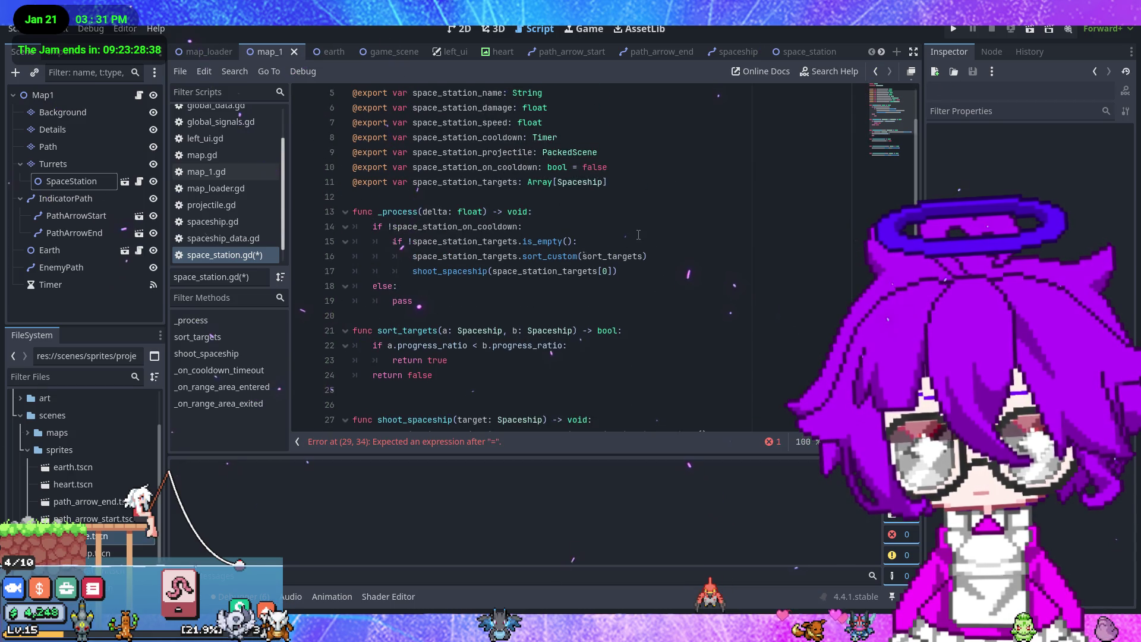
scroll(654, 262, down, 5)
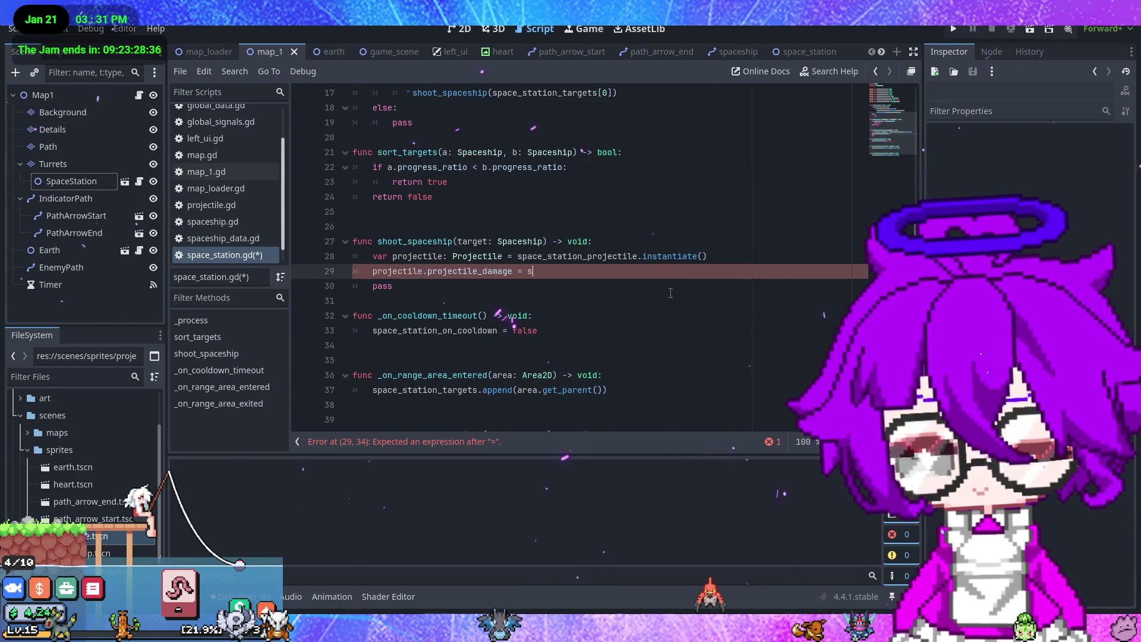
text(pac)
key(Down)
key(Return)
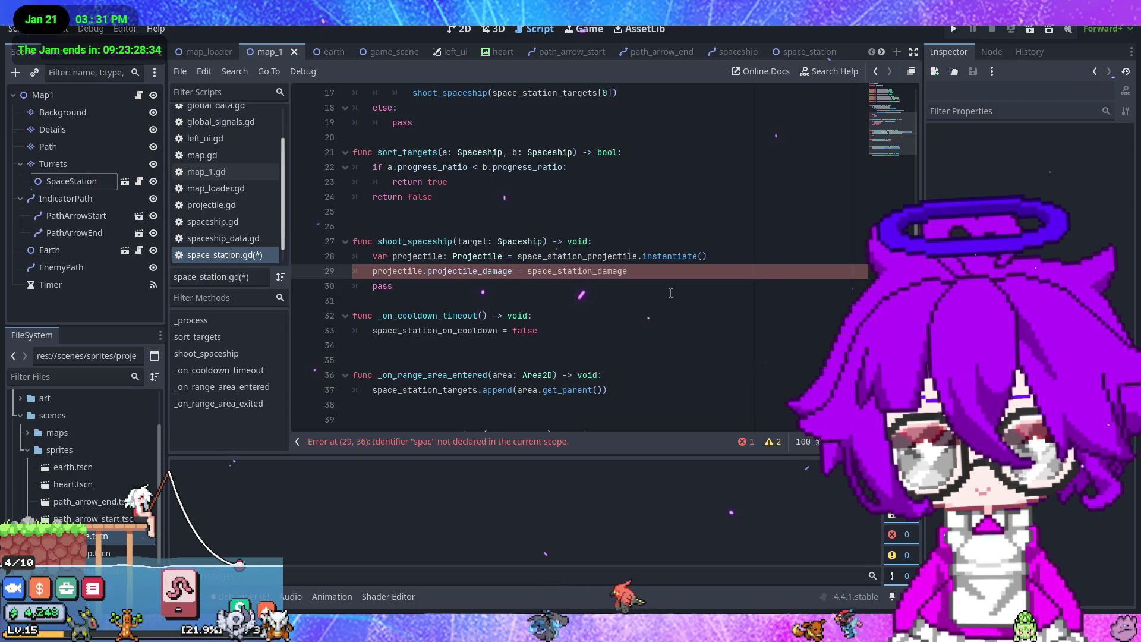
Set projectile.projectile_speed to 1.0 on the next line
key(Return)
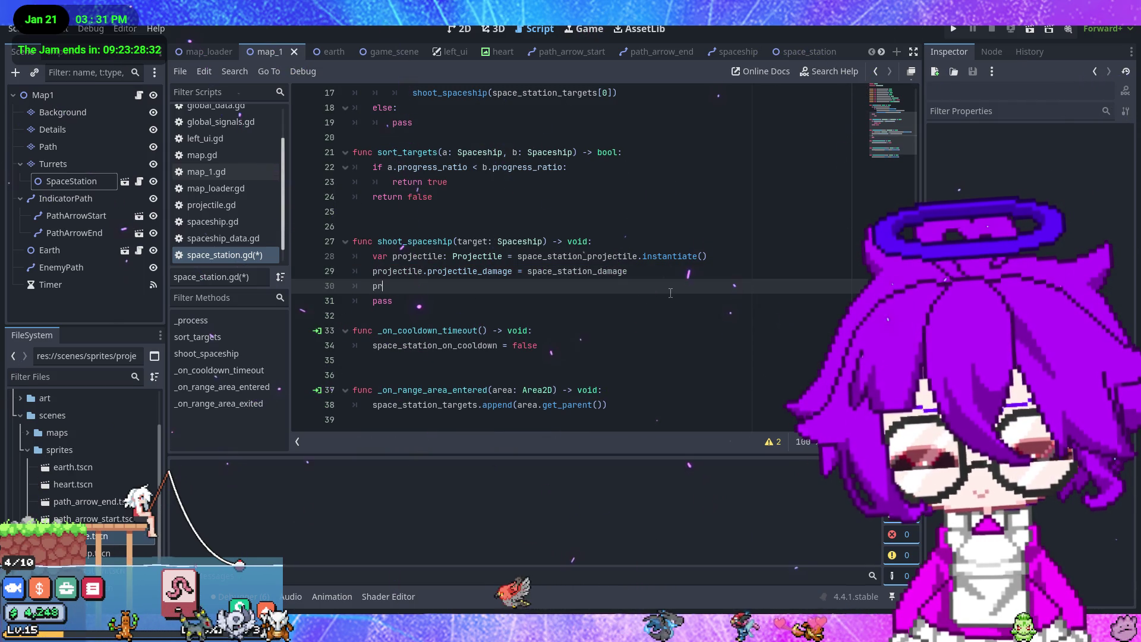
text(proje)
key(Return)
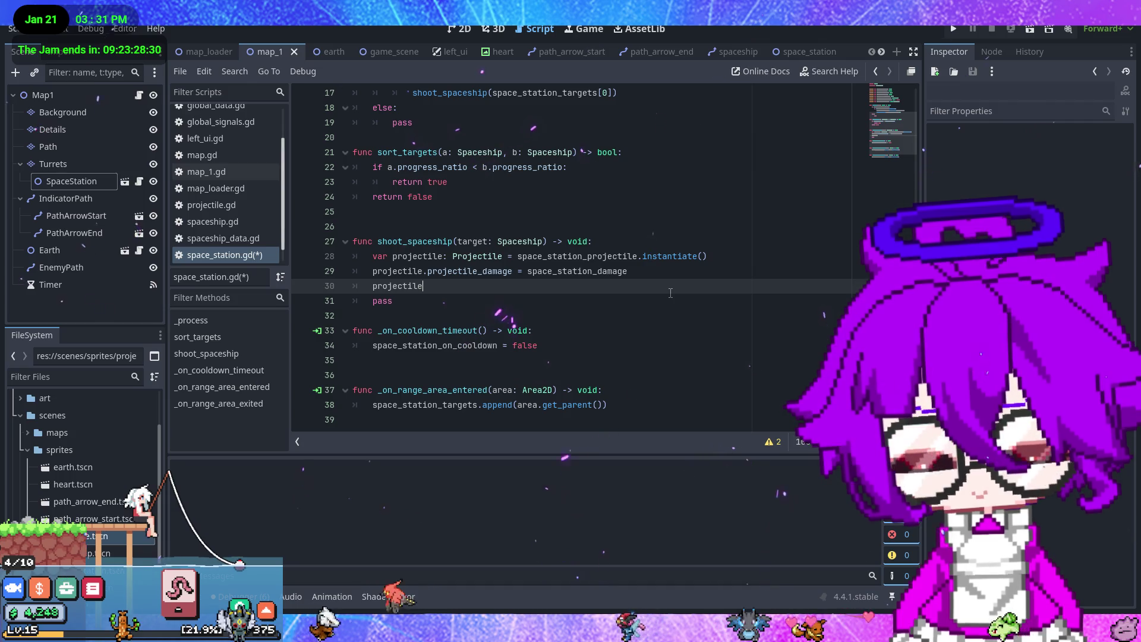
text(.projectile_speed)
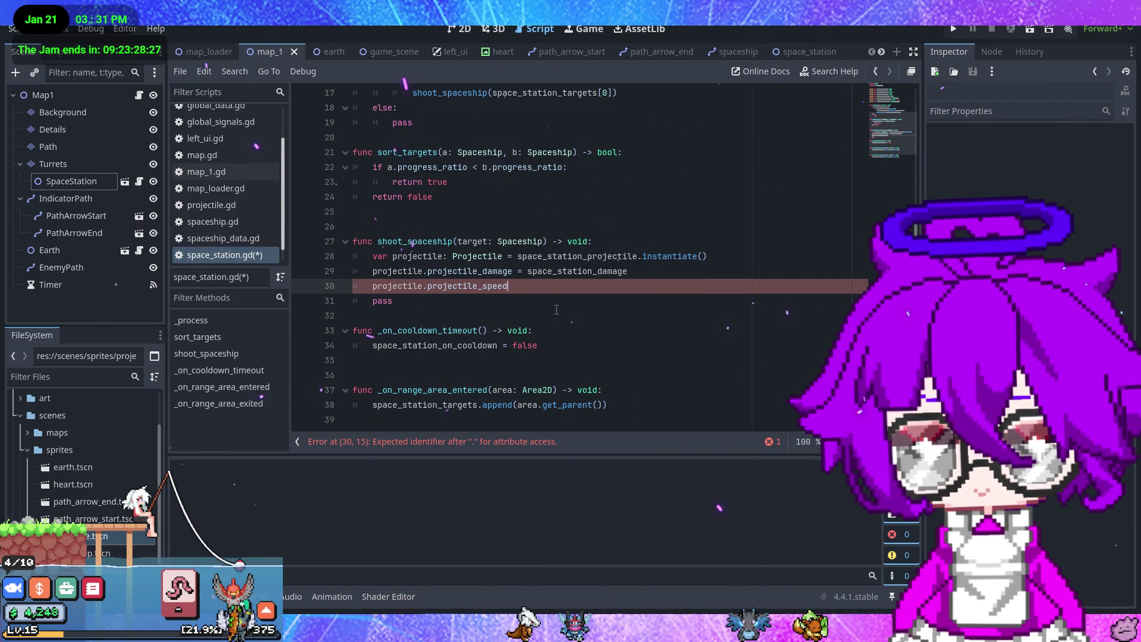
click(555, 310)
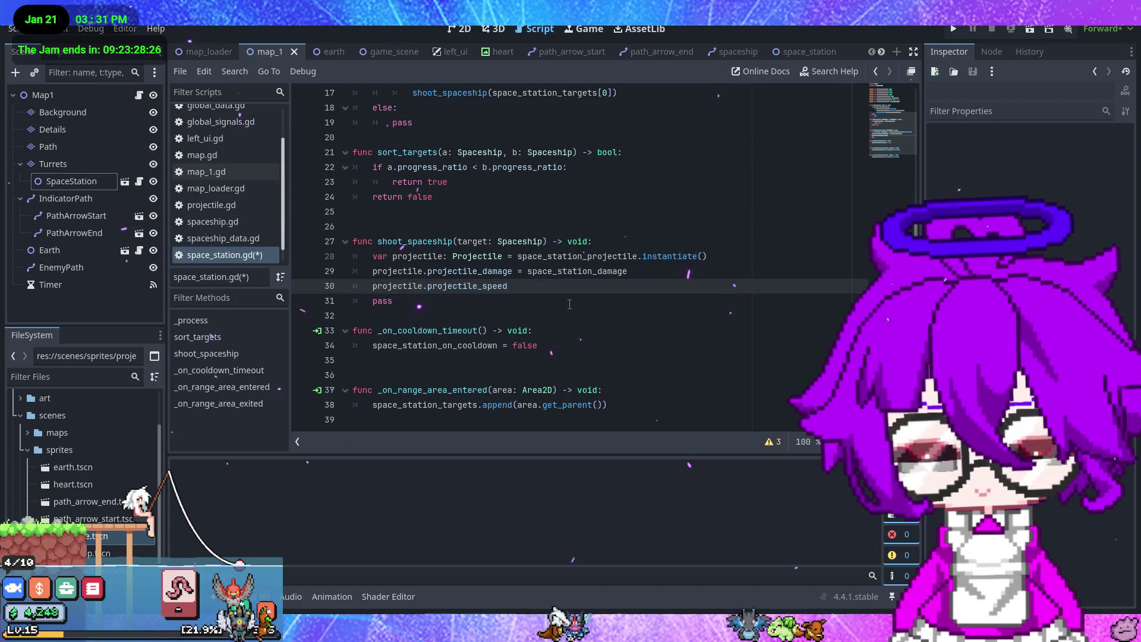
scroll(571, 297, up, 4)
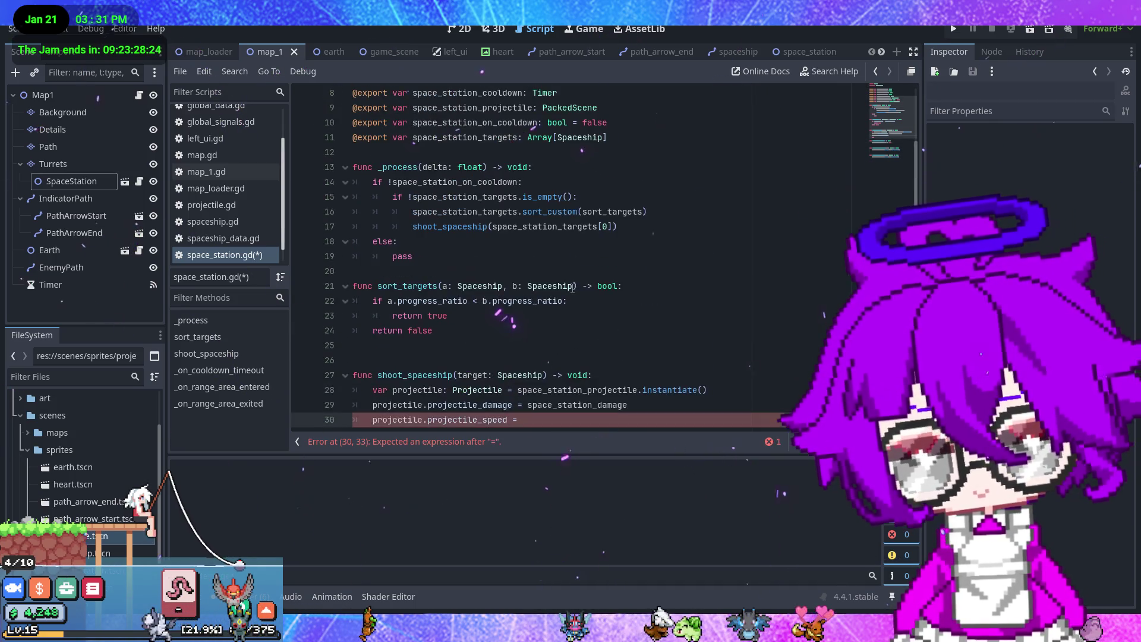
scroll(572, 289, up, 1)
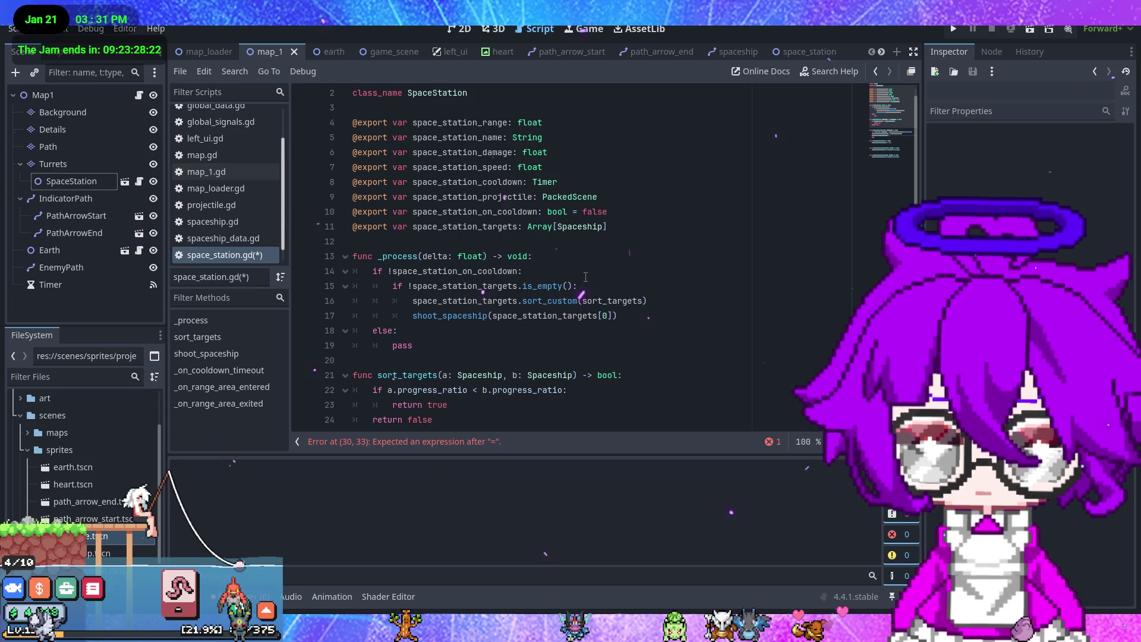
scroll(585, 277, down, 3)
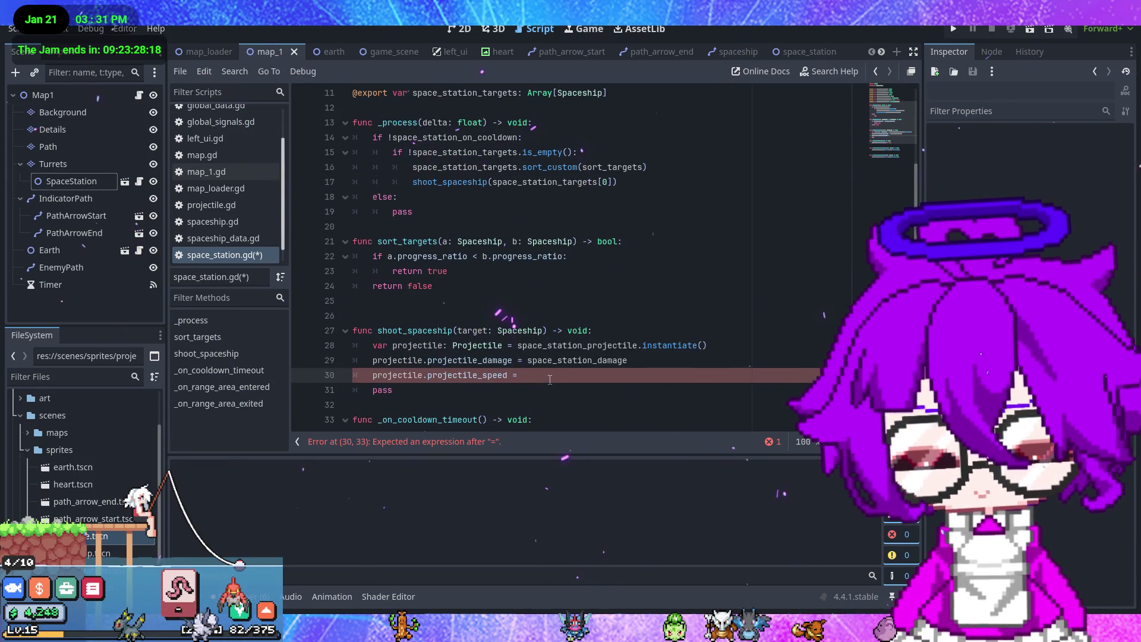
text(0)
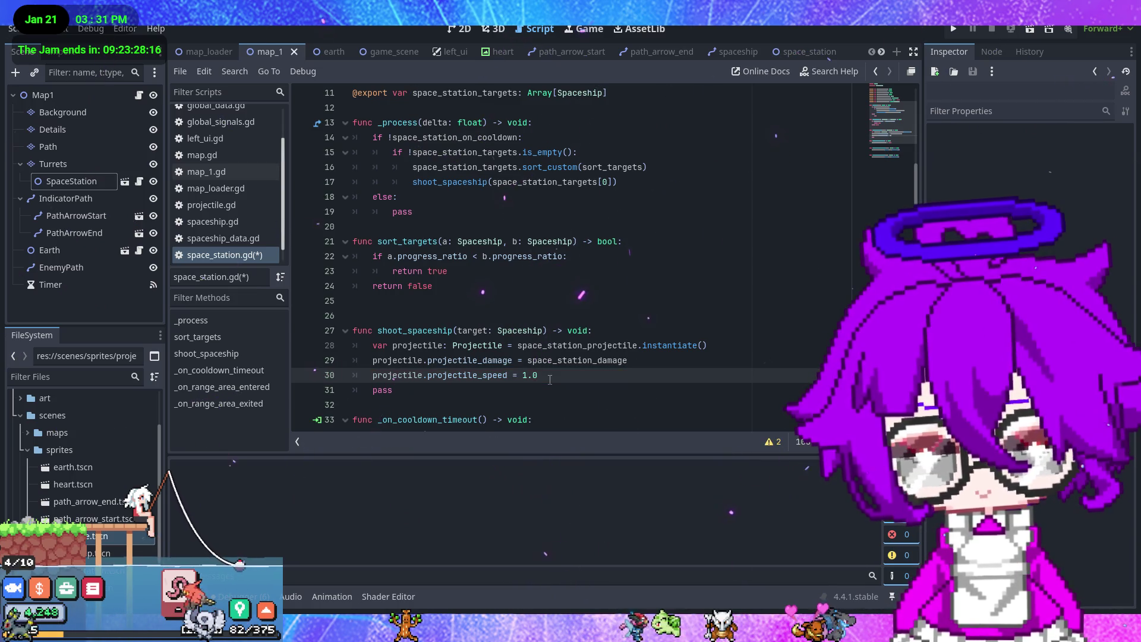
key(Return)
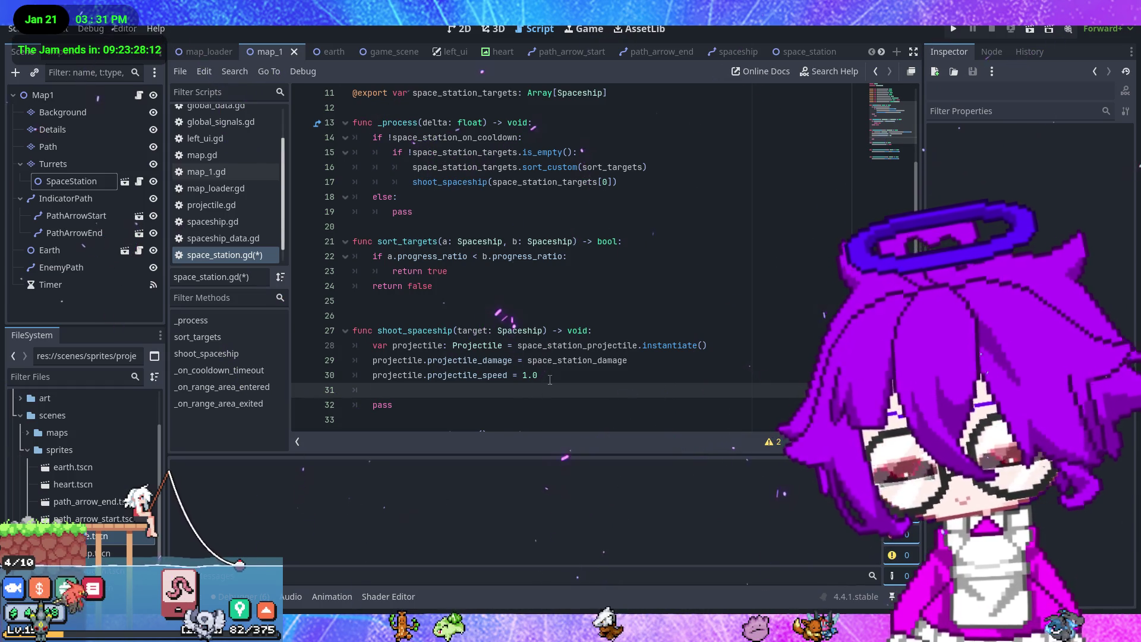
Set projectile.projectile_target to target, remove the placeholder pass, and save the script
text(projectile.)
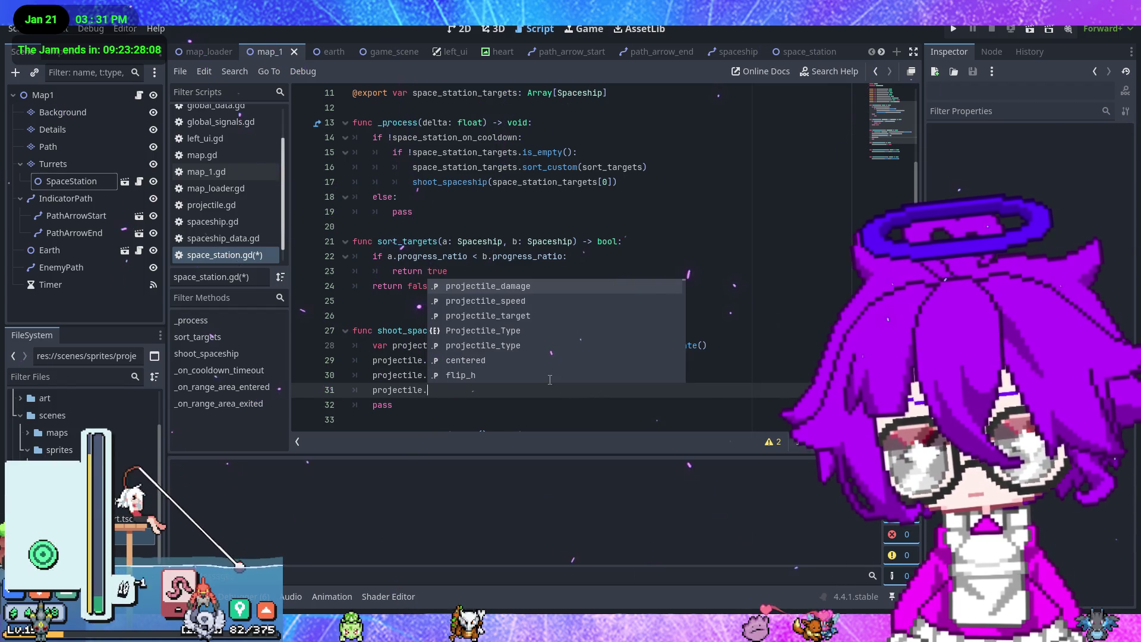
click(541, 319)
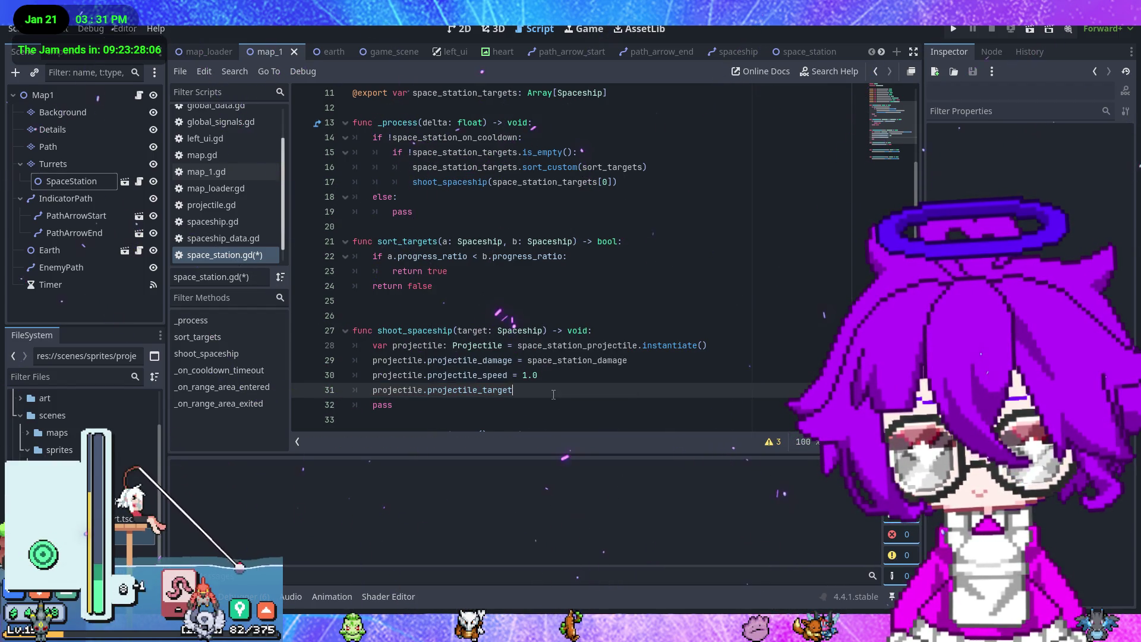
text(target)
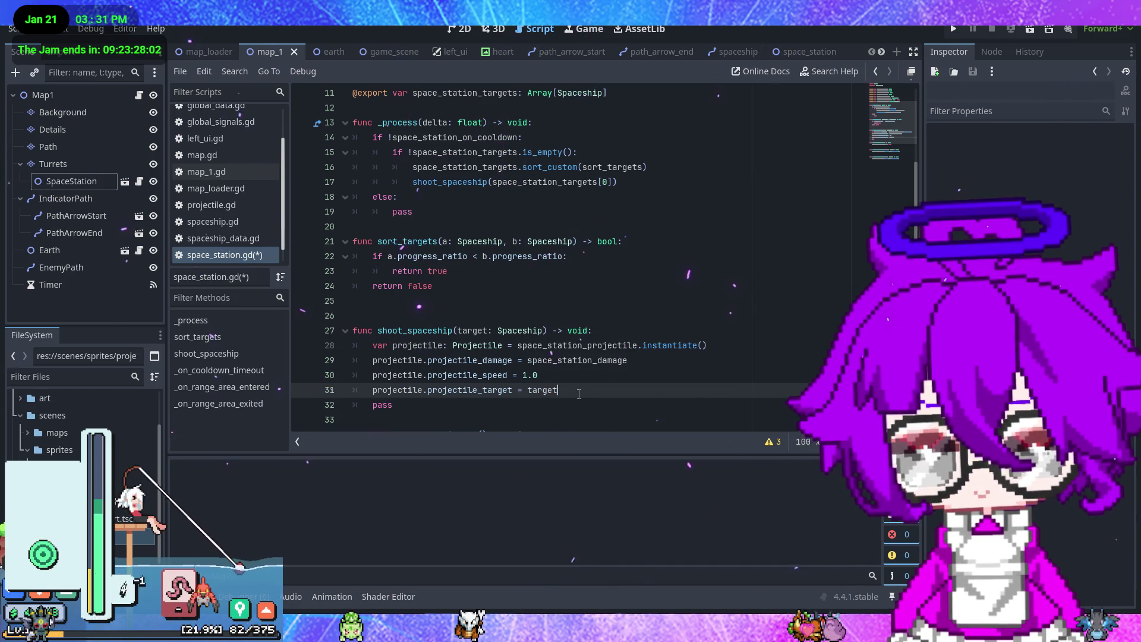
click(439, 405)
key(BackSpace)
key(BackSpace)
key(BackSpace)
key(ctrl+s)
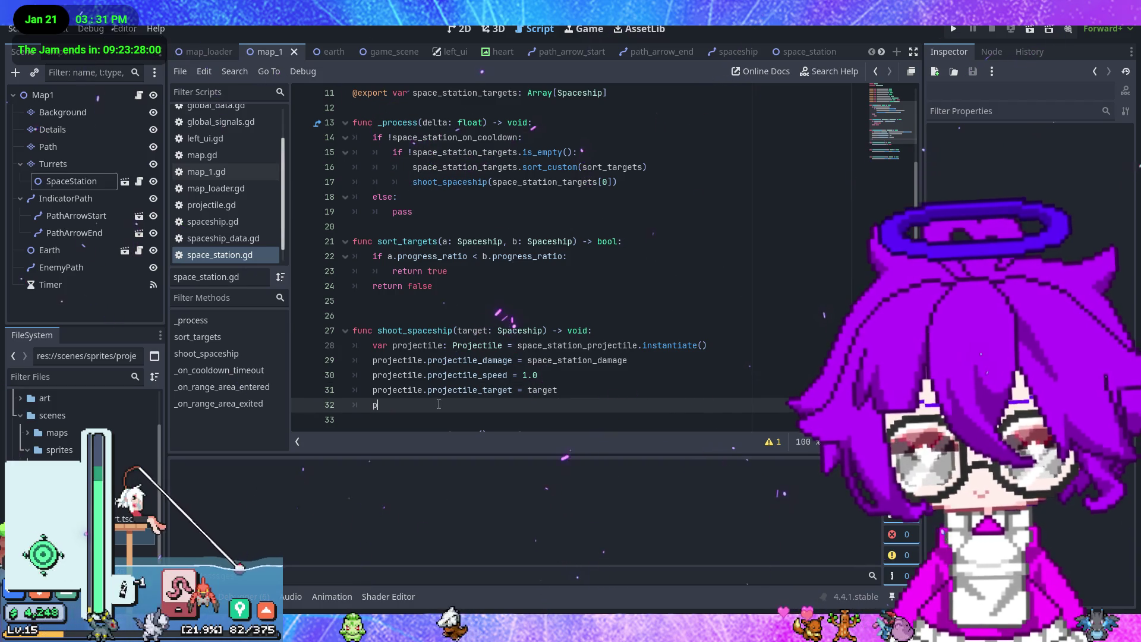
key(BackSpace)
scroll(589, 392, down, 1)
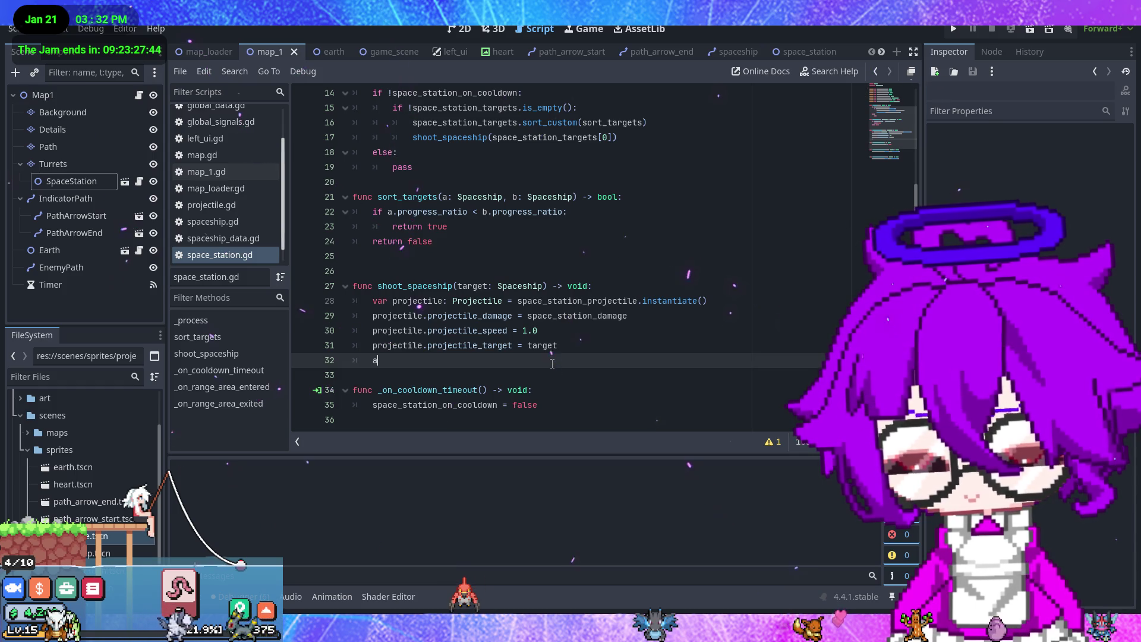
Append add_child(projectile) to spawn the configured projectile
text(add)
key(Return)
text(pro)
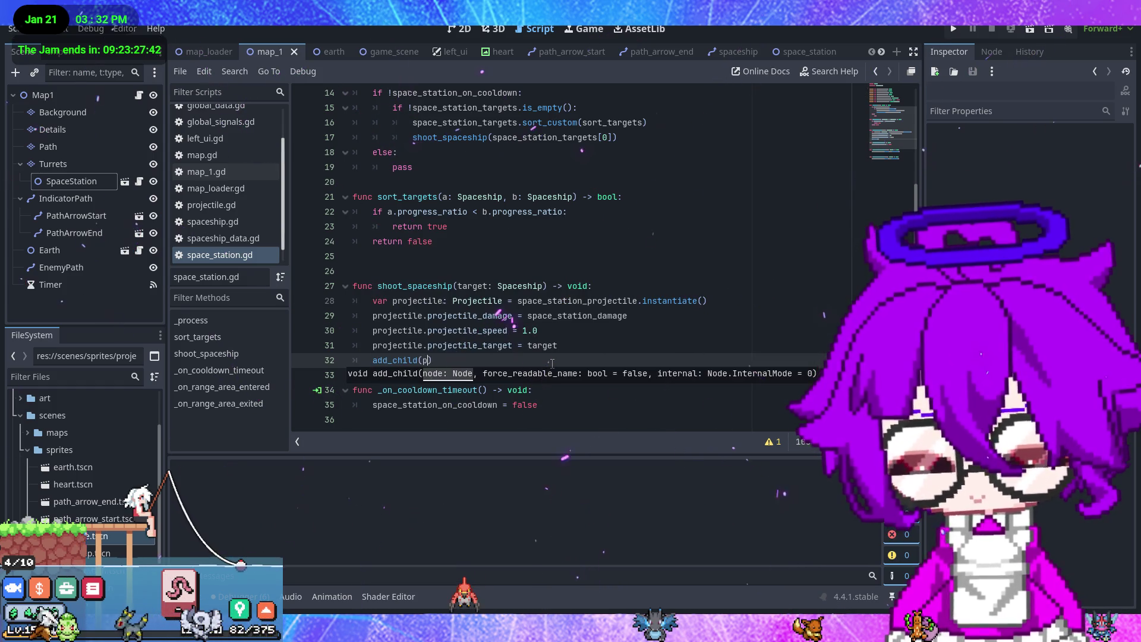
key(Return)
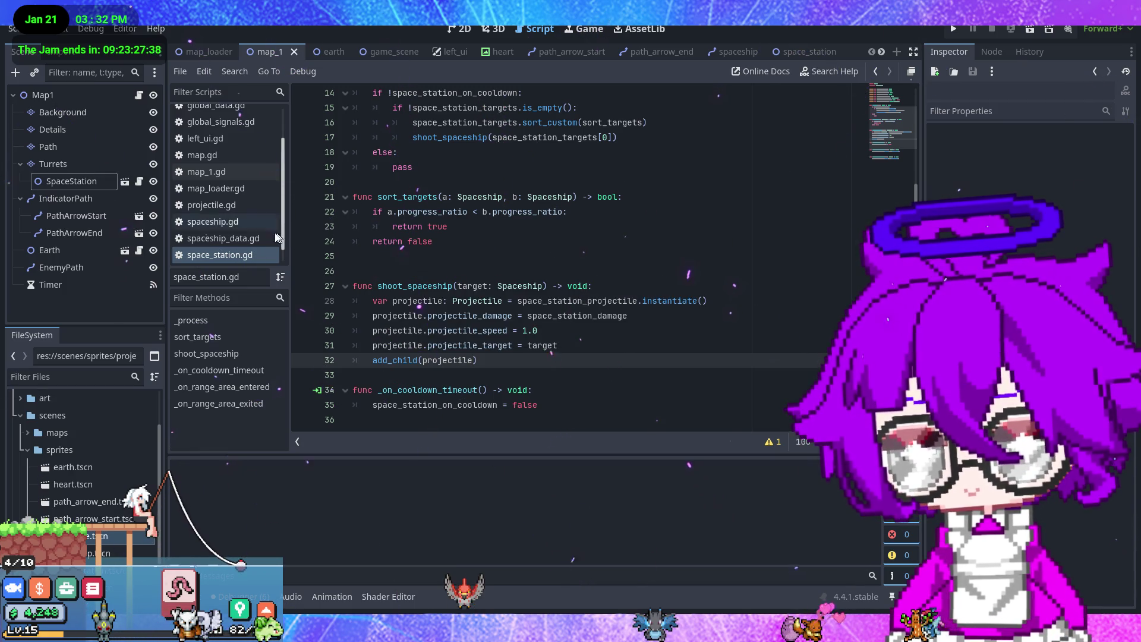
In projectile.gd, add a _process(delta: float) -> void stub containing pass below the exported variables
click(211, 205)
click(459, 236)
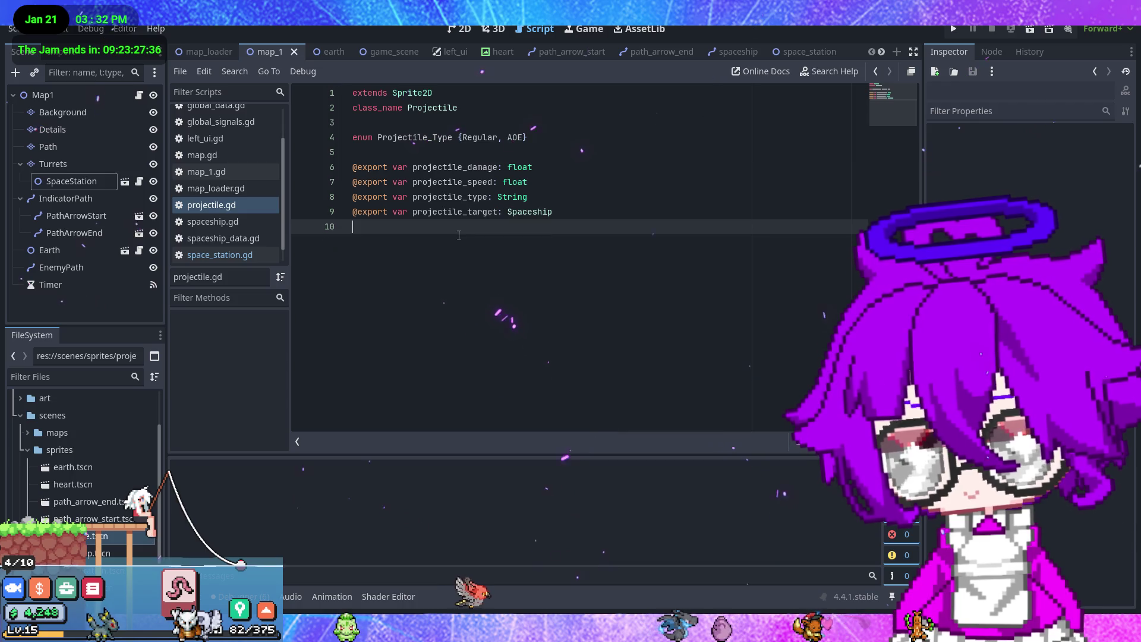
key(Return)
text(func _re)
key(Return)
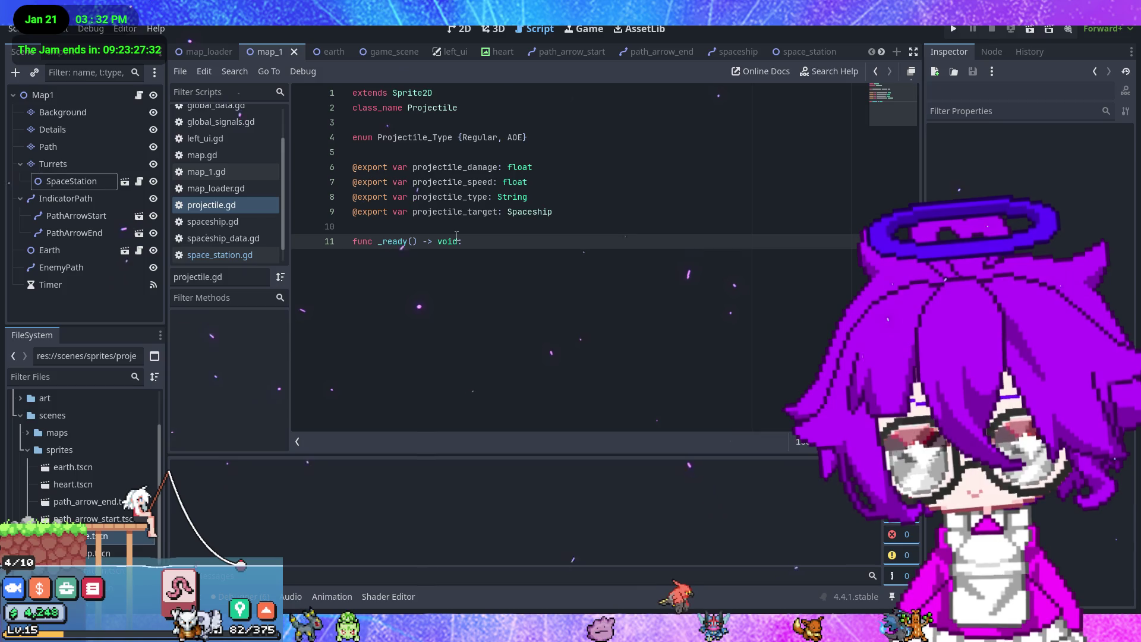
key(Return)
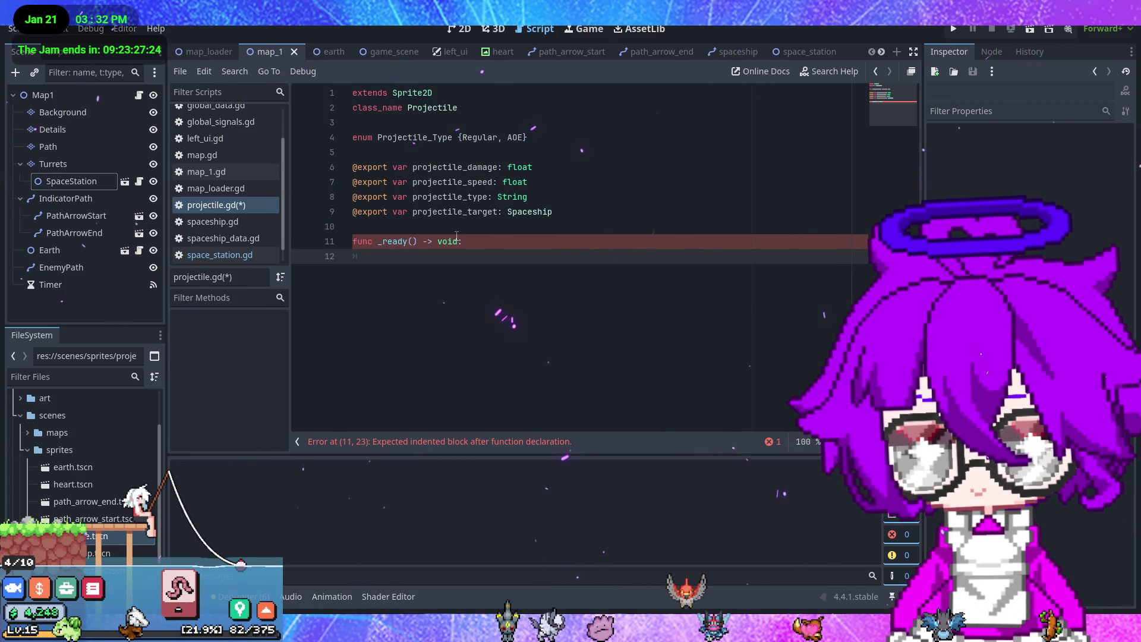
key(BackSpace)
key(BackSpace)
key(BackSpace)
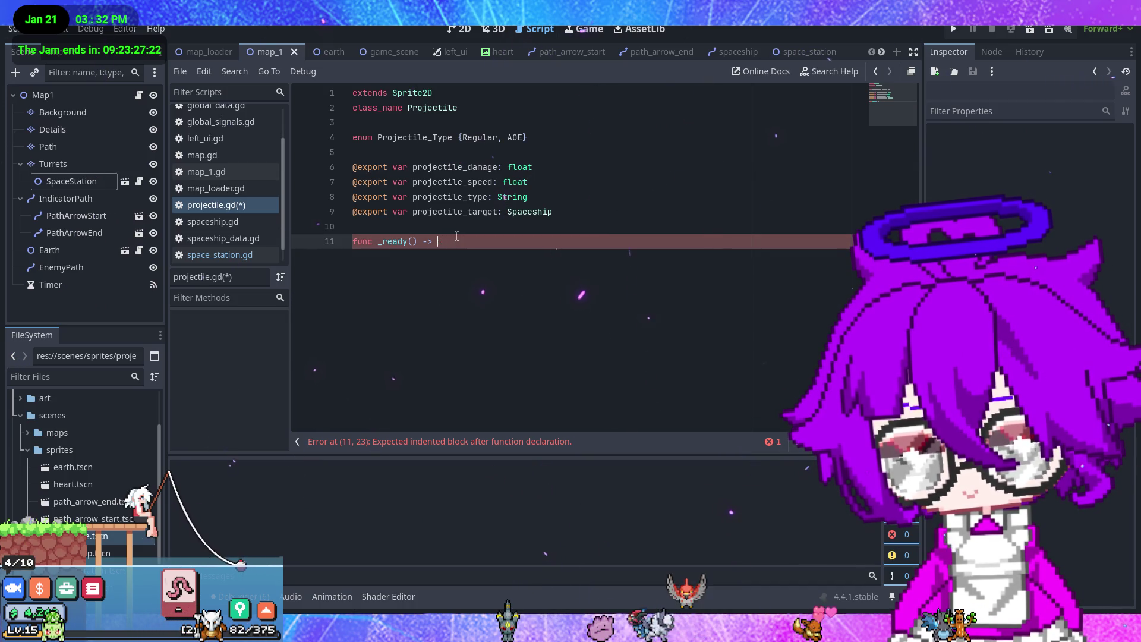
key(BackSpace)
key(BackSpace)
key(BackSpace)
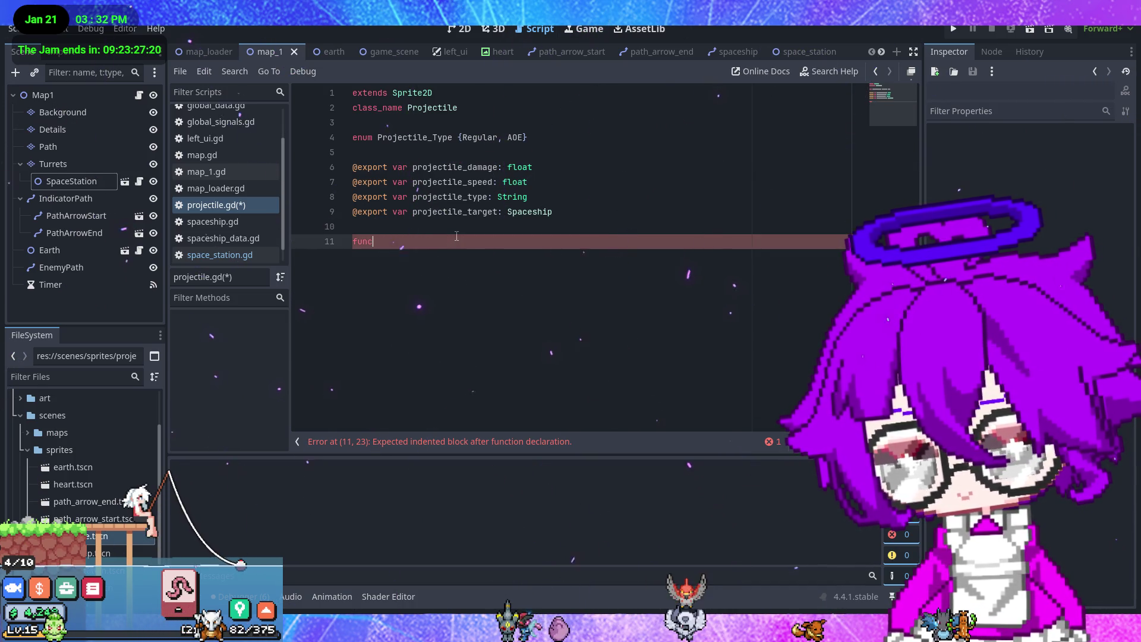
text(_)
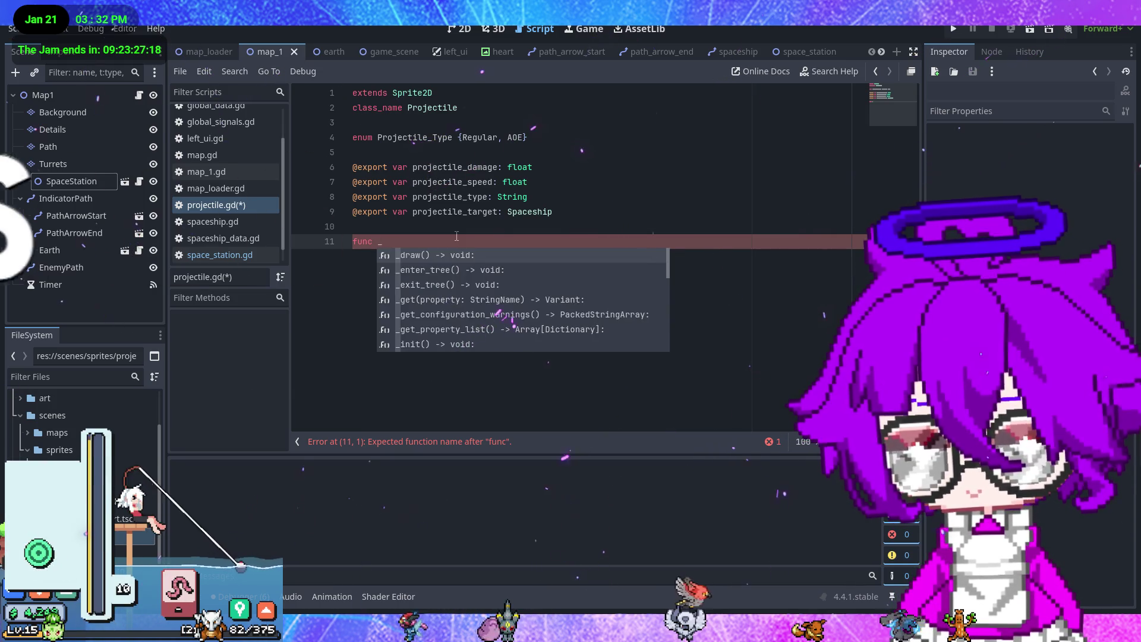
text(pro)
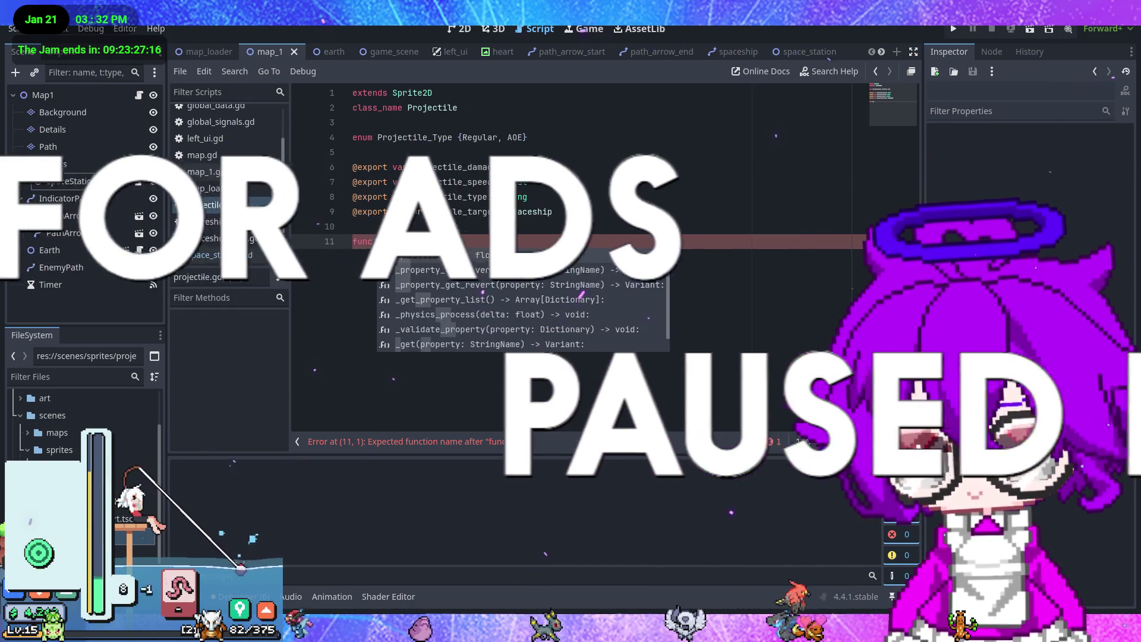
key(Return)
key(Return)
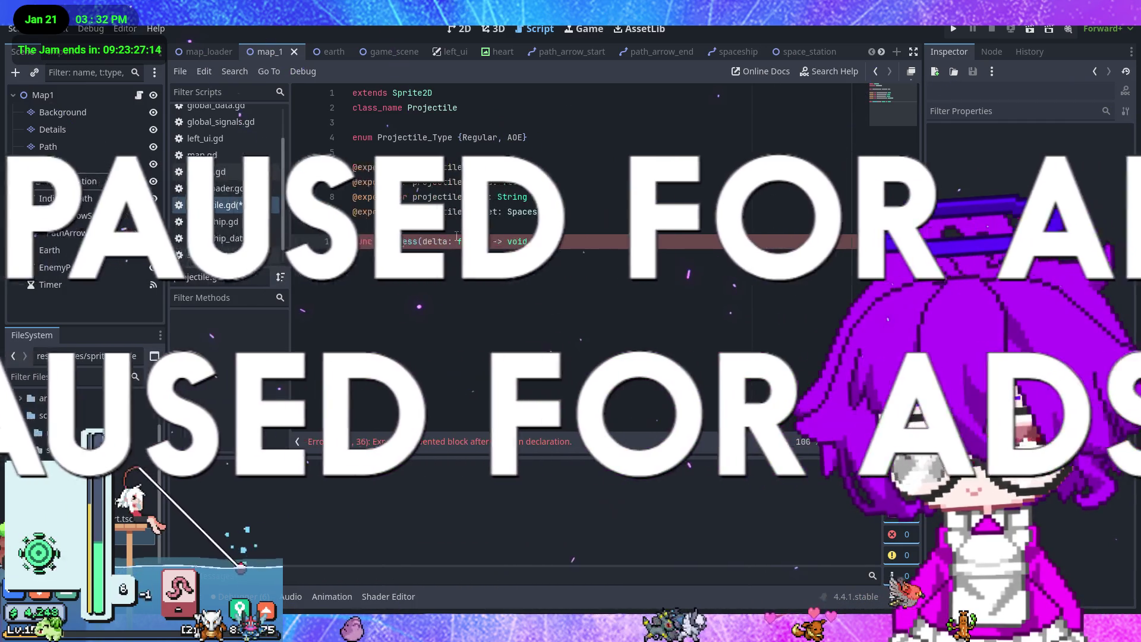
text(pass)
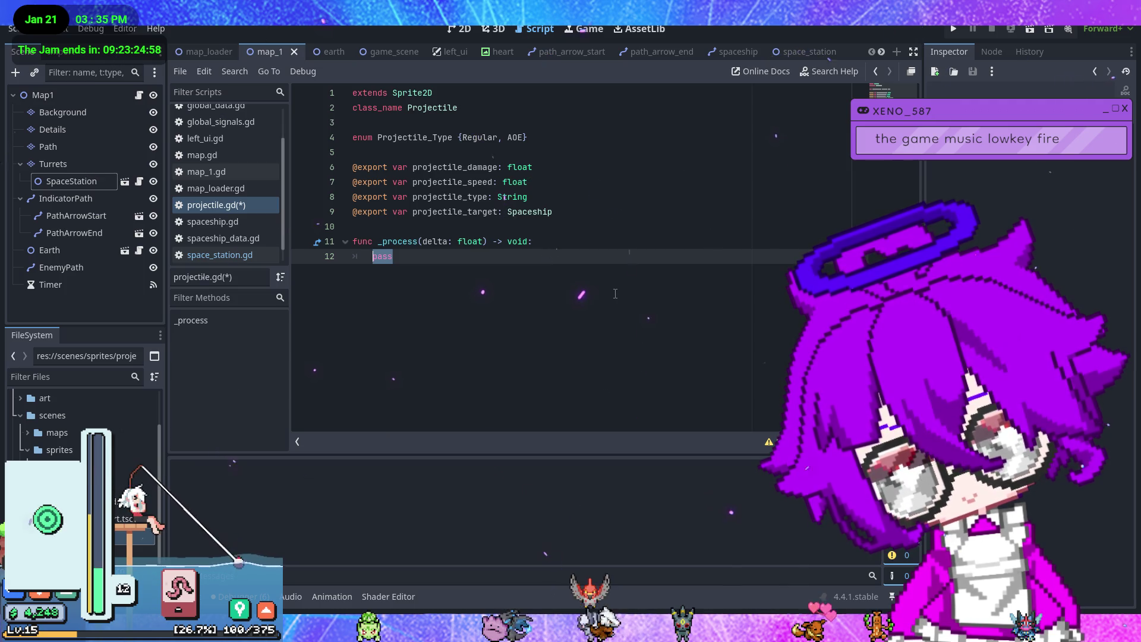
Replace pass with position on line 12 and bring up the Interpolation docs page
text(po)
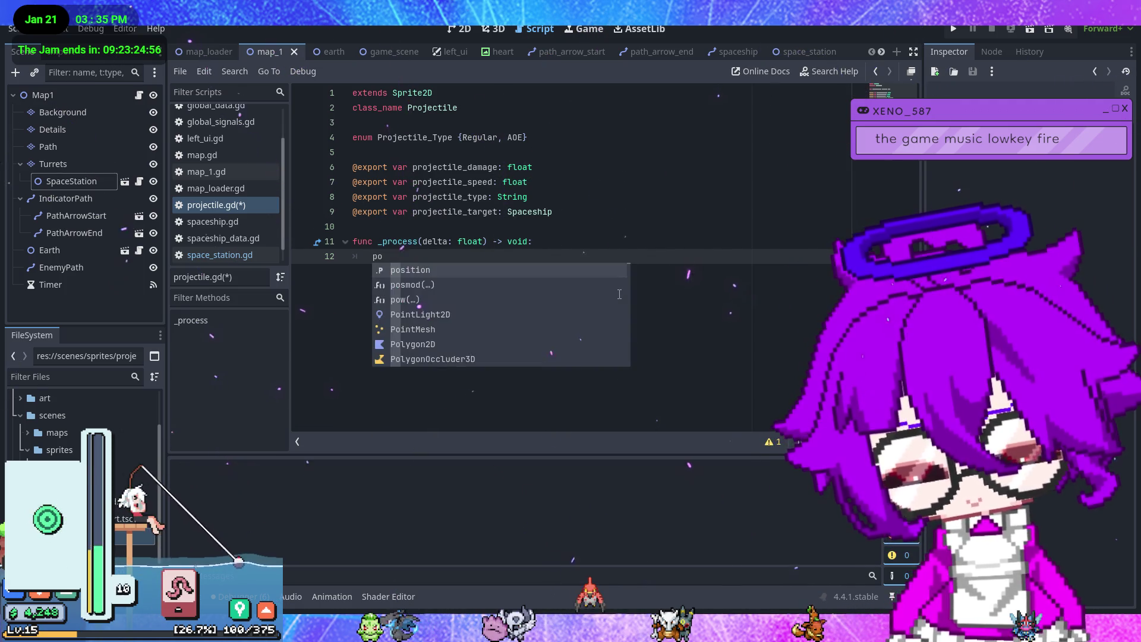
key(Return)
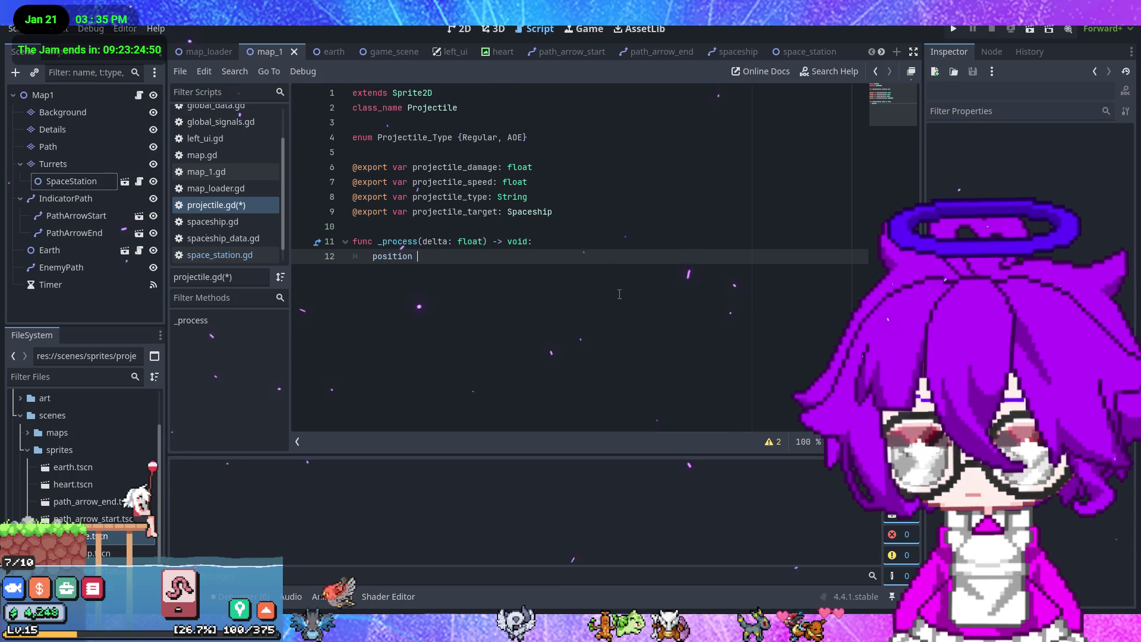
text(=)
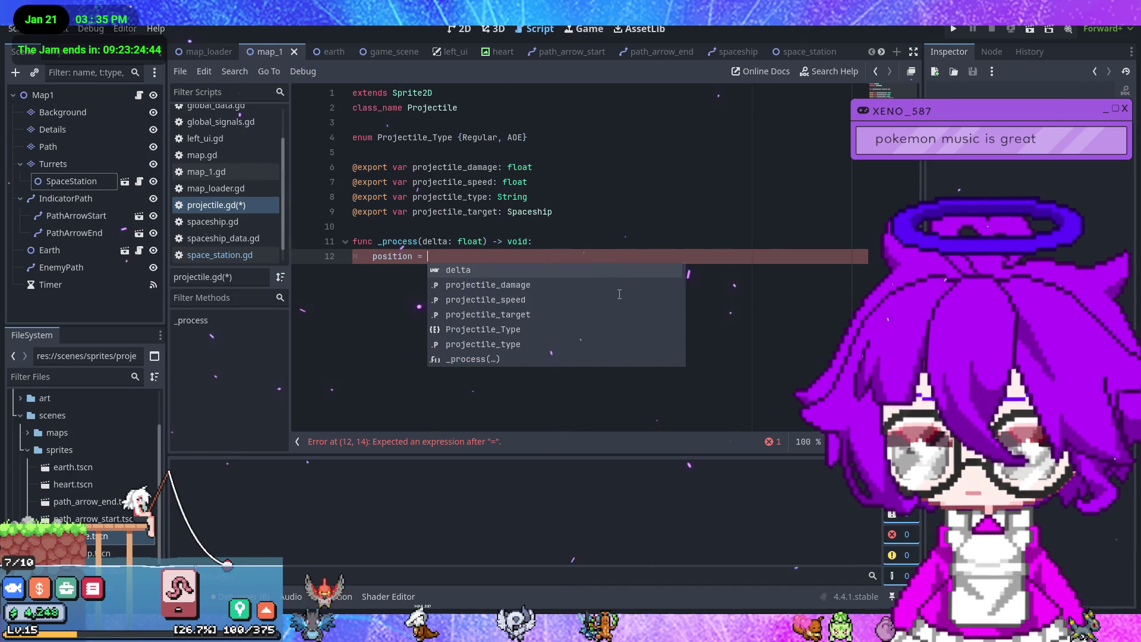
key(BackSpace)
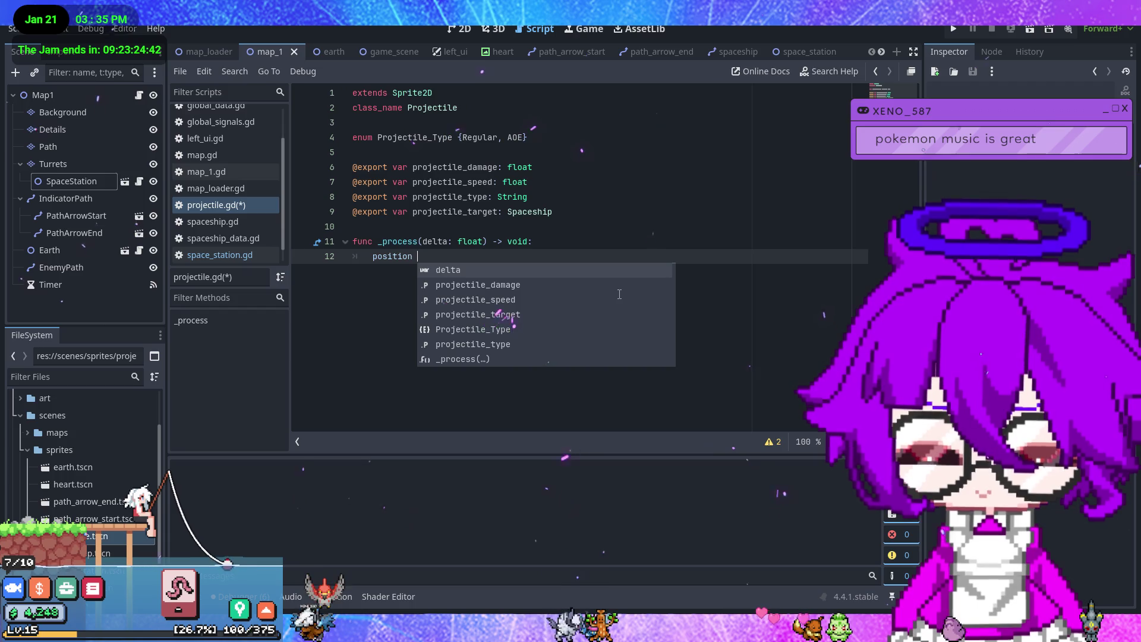
text(+=)
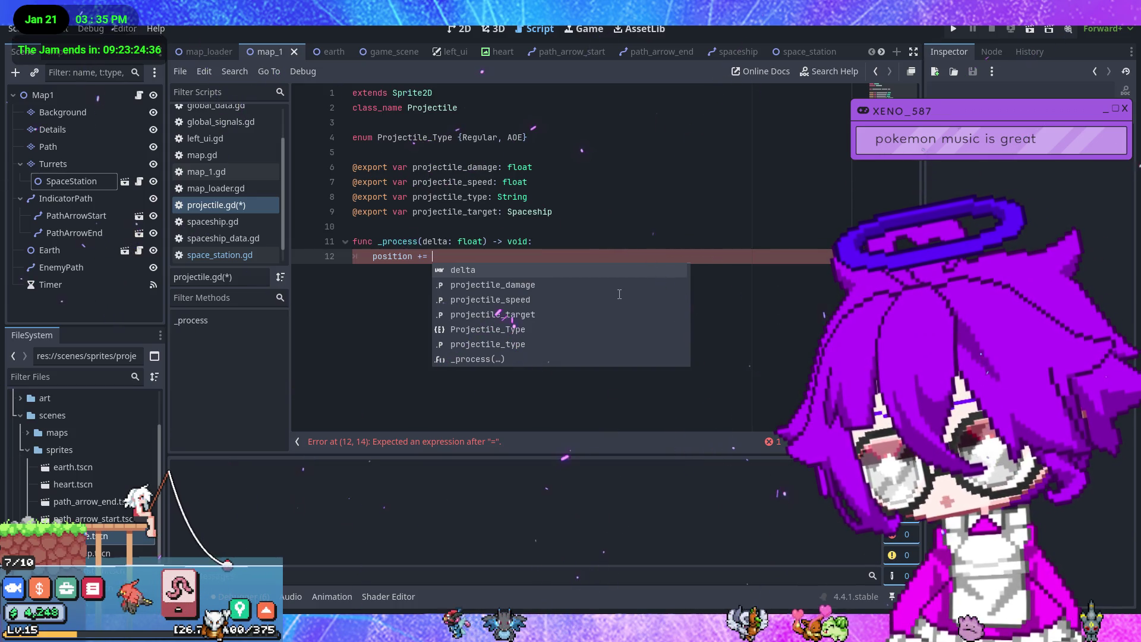
key(BackSpace)
key(BackSpace)
key(BackSpace)
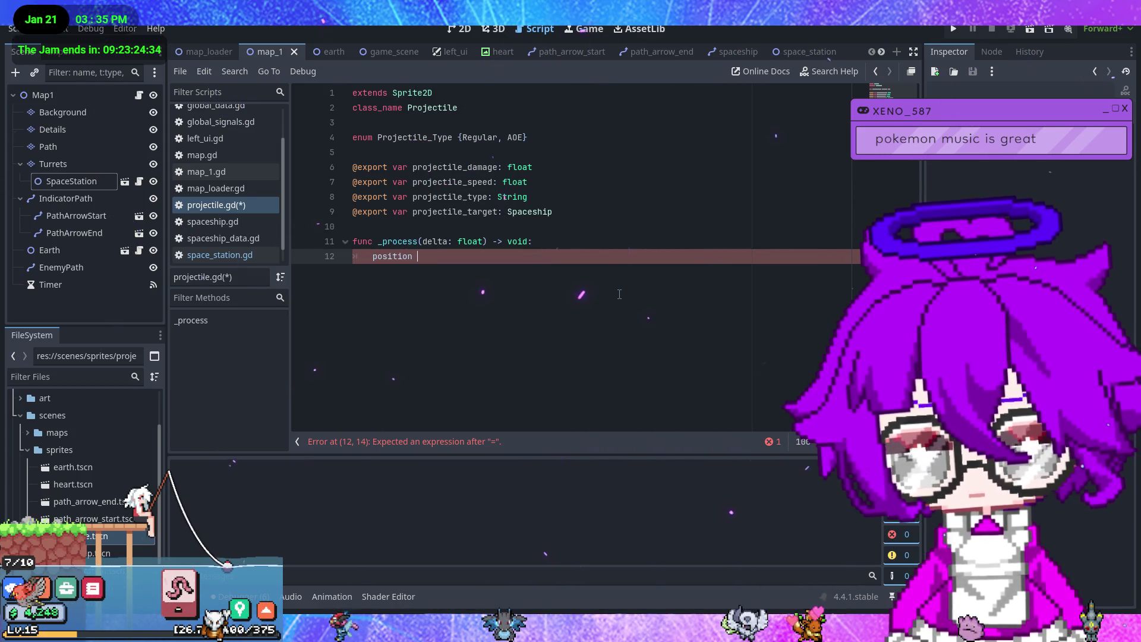
scroll(198, 223, down, 1)
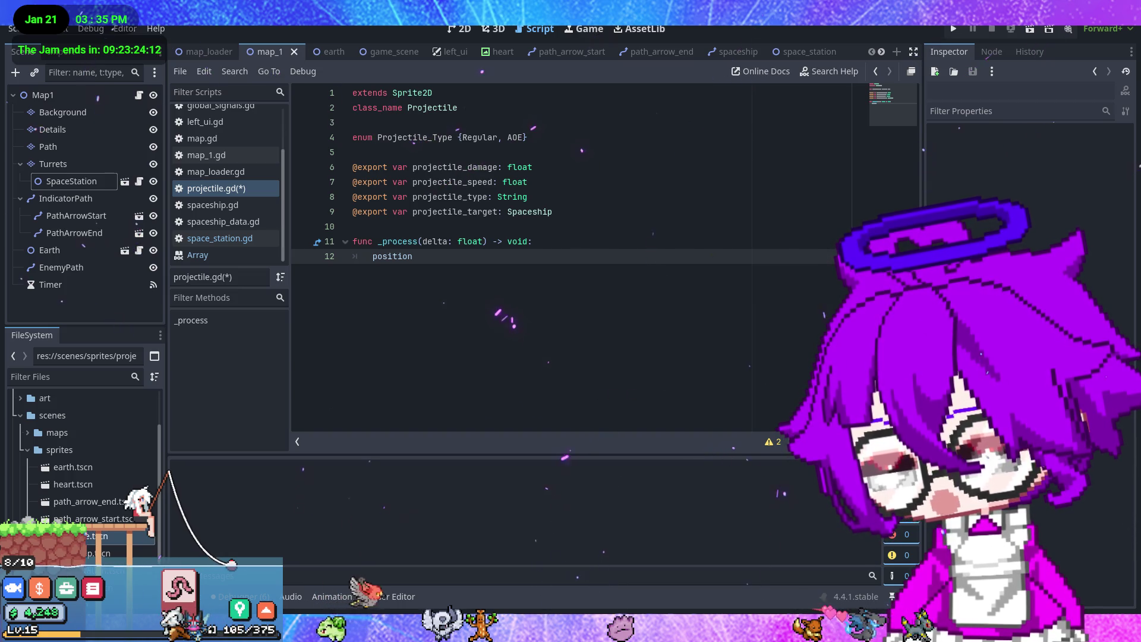
key(alt+Tab)
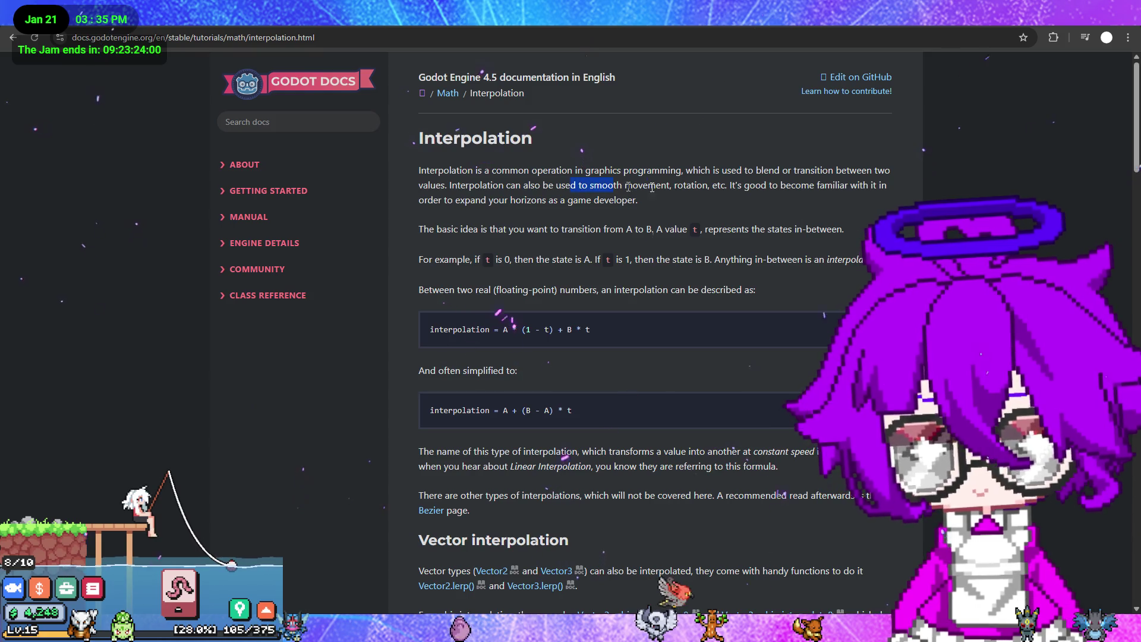
Highlight the intro sentences on the Interpolation page about smoothing movement
drag(634, 187, 683, 187)
click(713, 193)
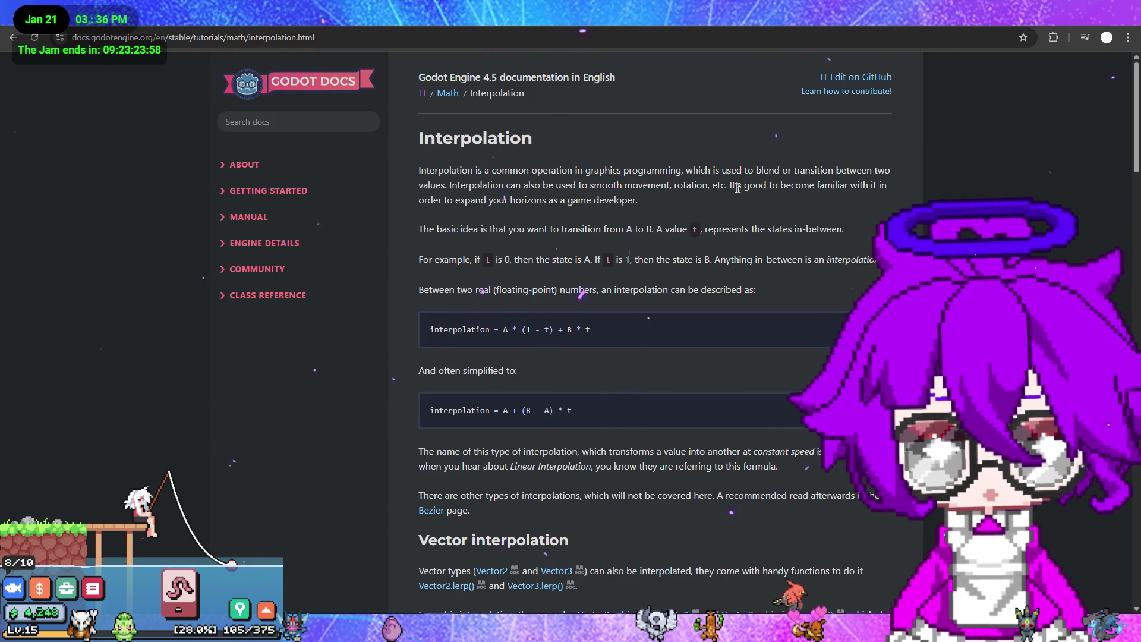
drag(548, 200, 444, 200)
click(644, 205)
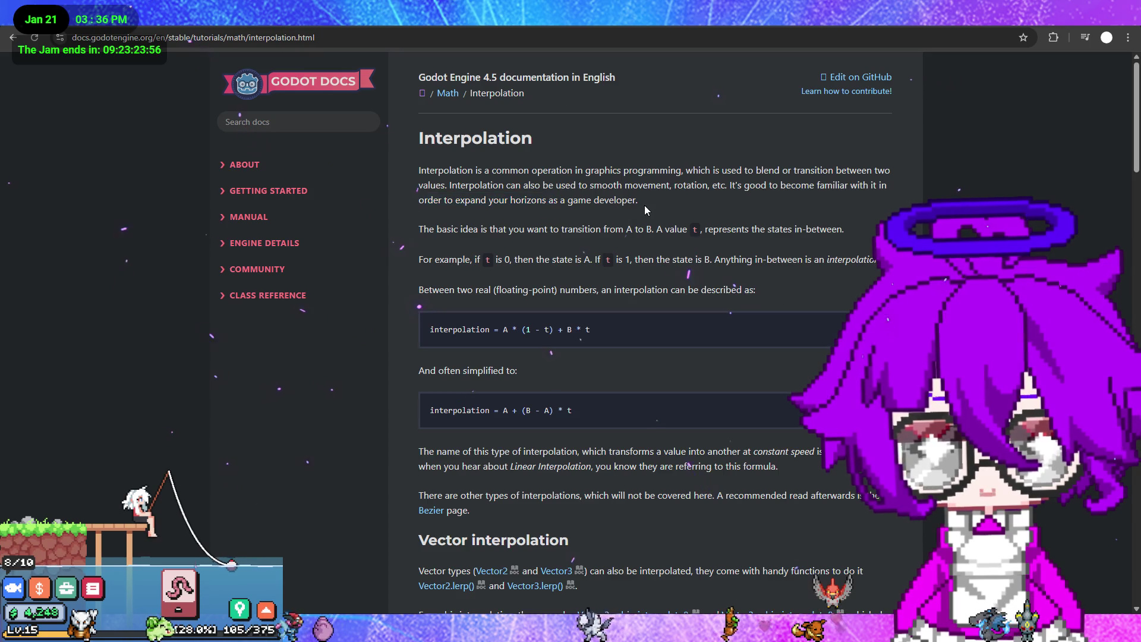
drag(556, 228, 420, 229)
click(568, 244)
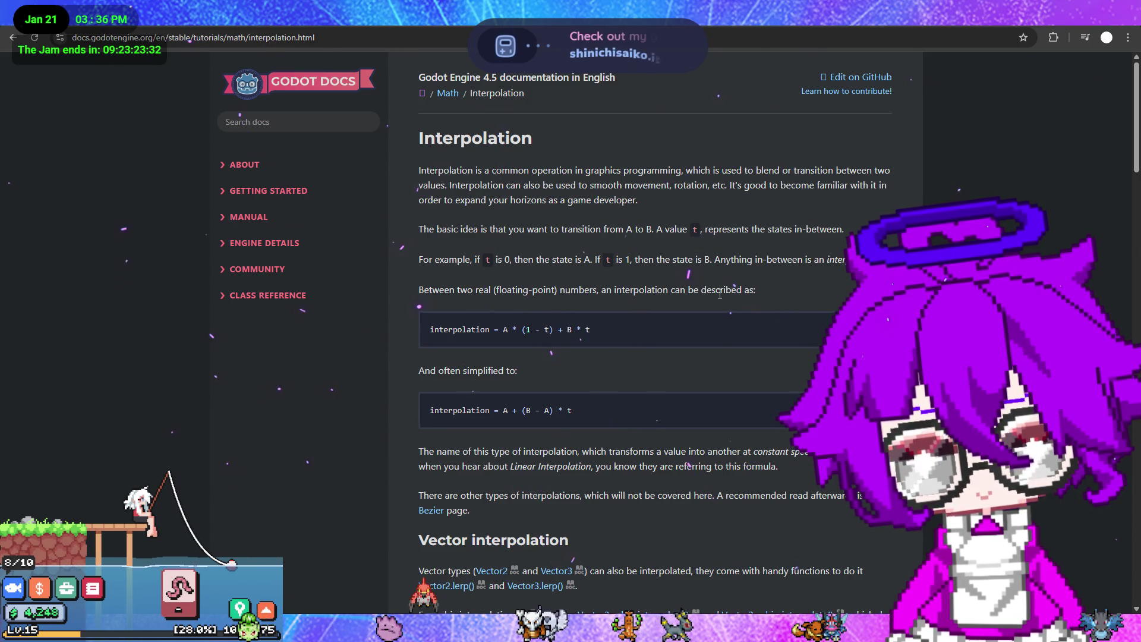
Scroll down to the Smoothing motion lerp example, then return to the editor
scroll(686, 339, down, 1)
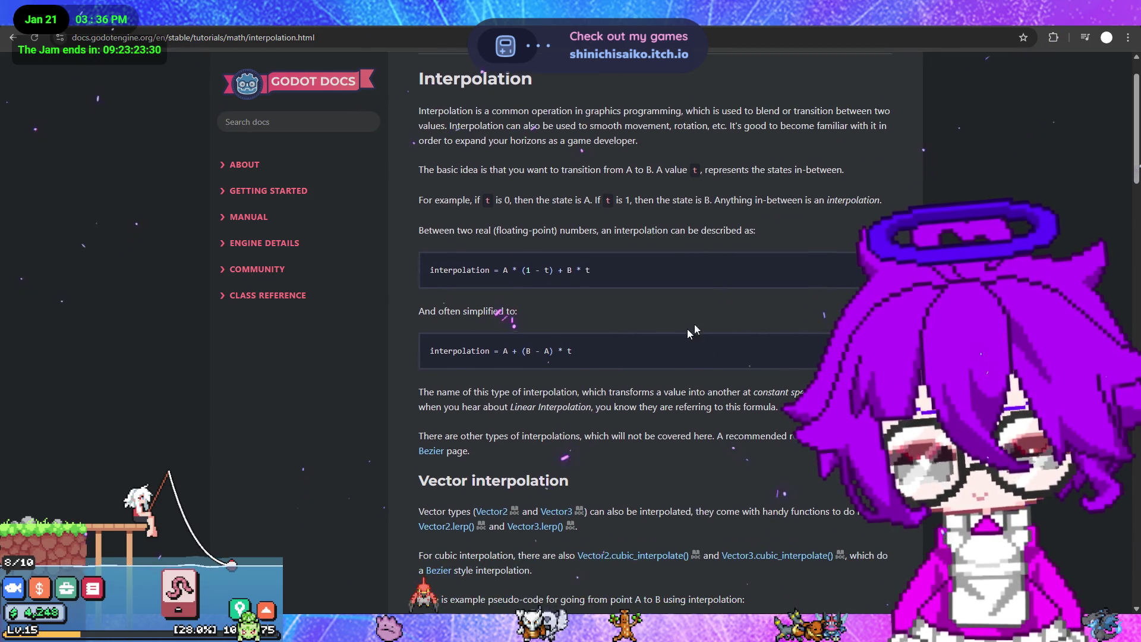
scroll(685, 340, down, 5)
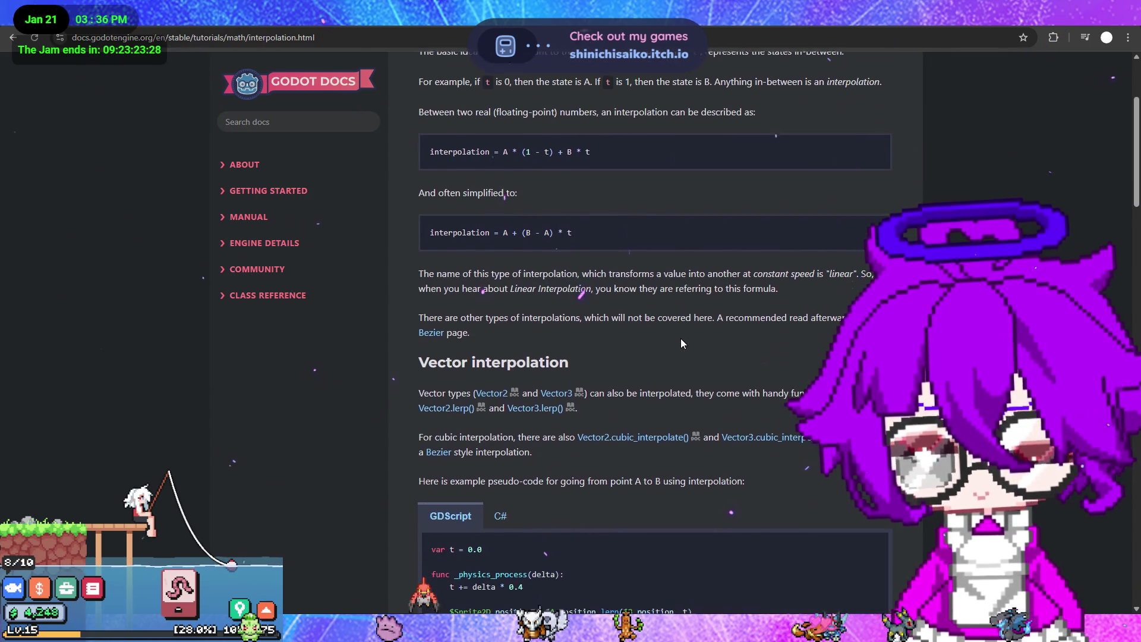
scroll(711, 336, down, 1)
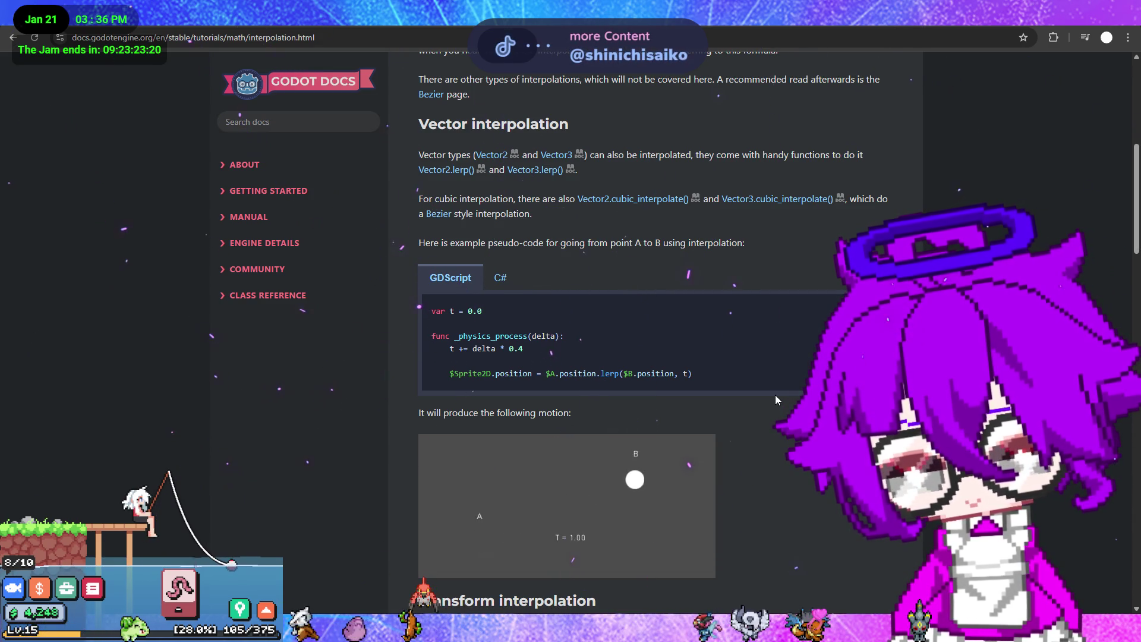
scroll(690, 387, down, 1)
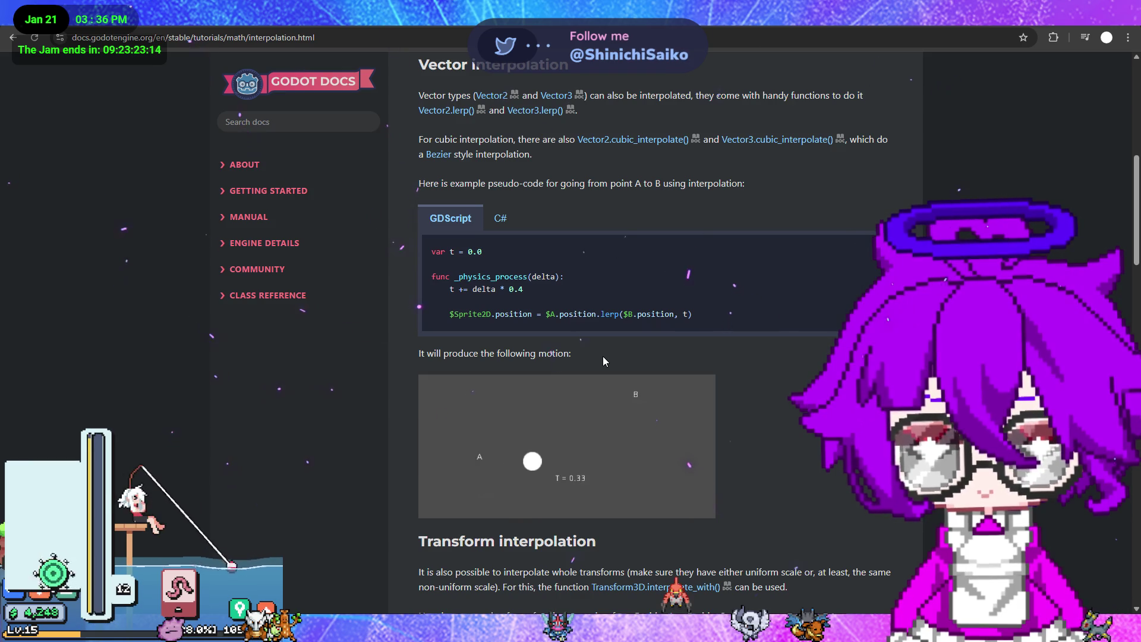
scroll(602, 356, down, 1)
scroll(603, 356, down, 3)
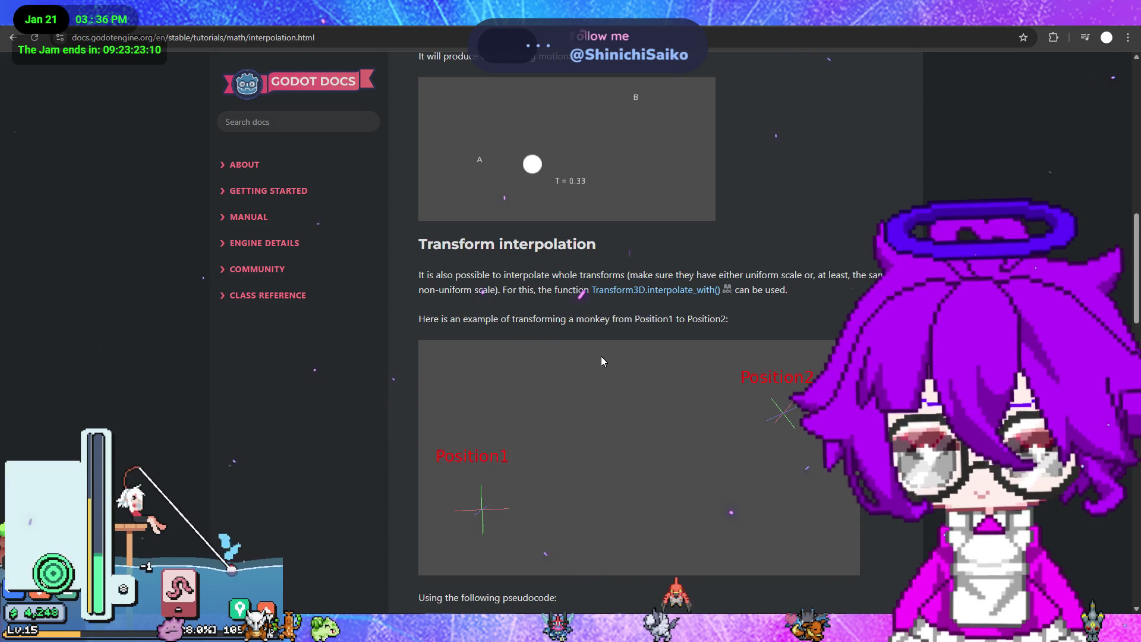
scroll(602, 361, down, 5)
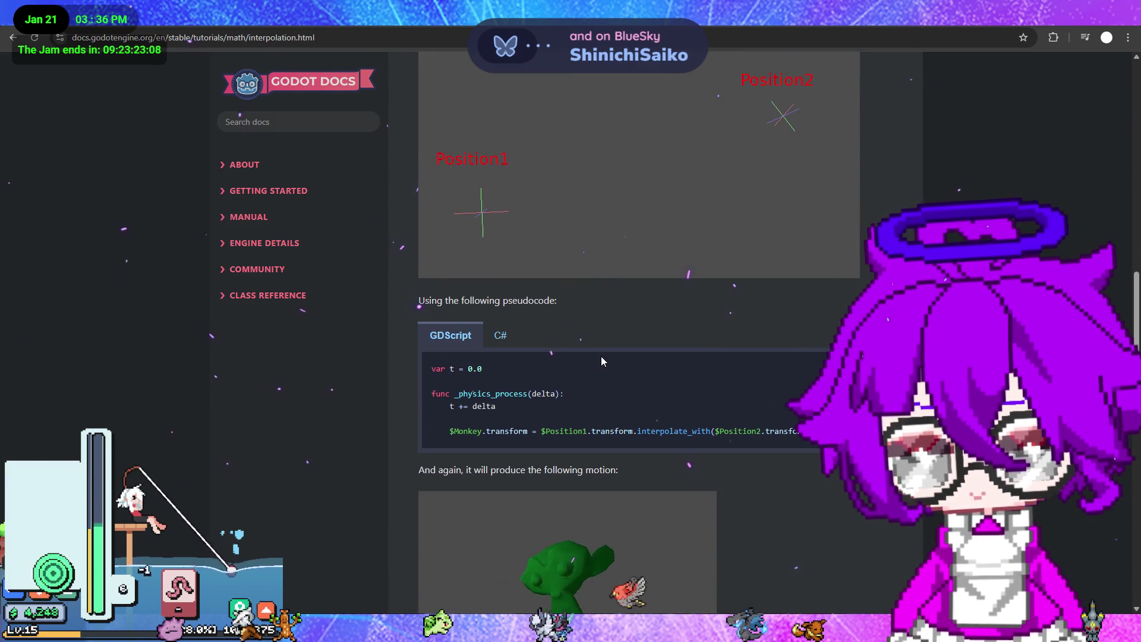
scroll(601, 361, down, 2)
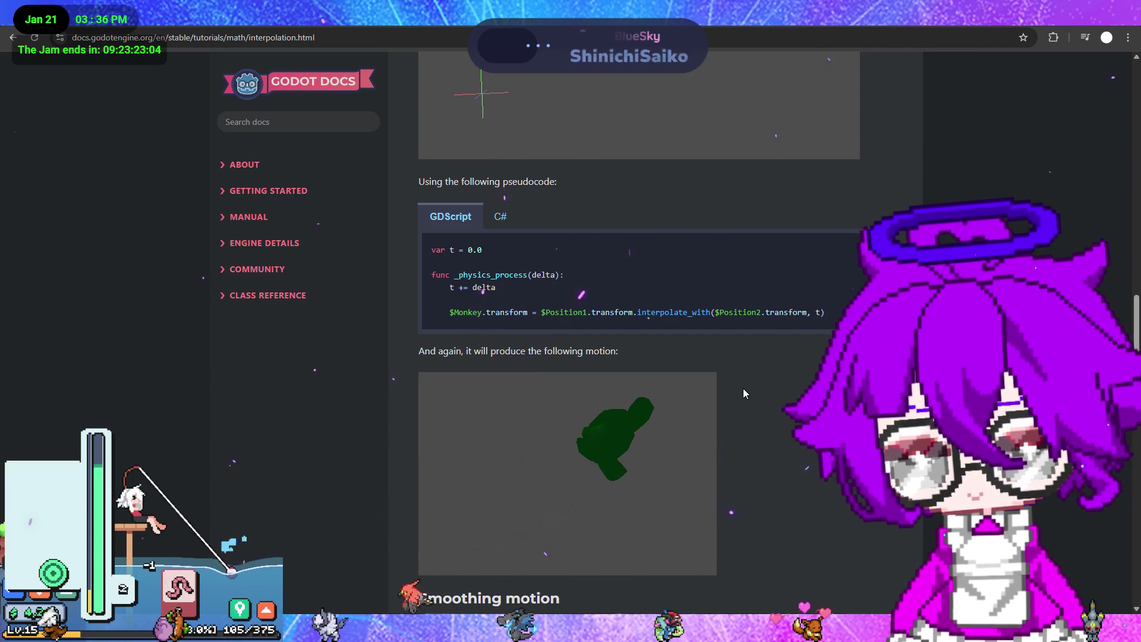
scroll(743, 392, down, 2)
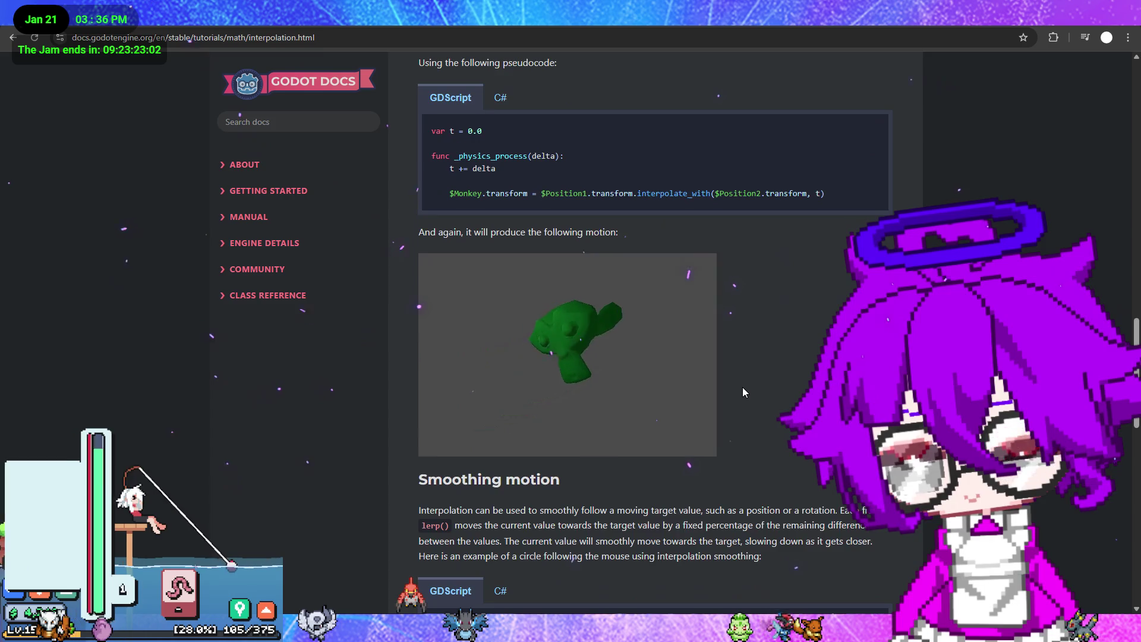
scroll(743, 386, down, 5)
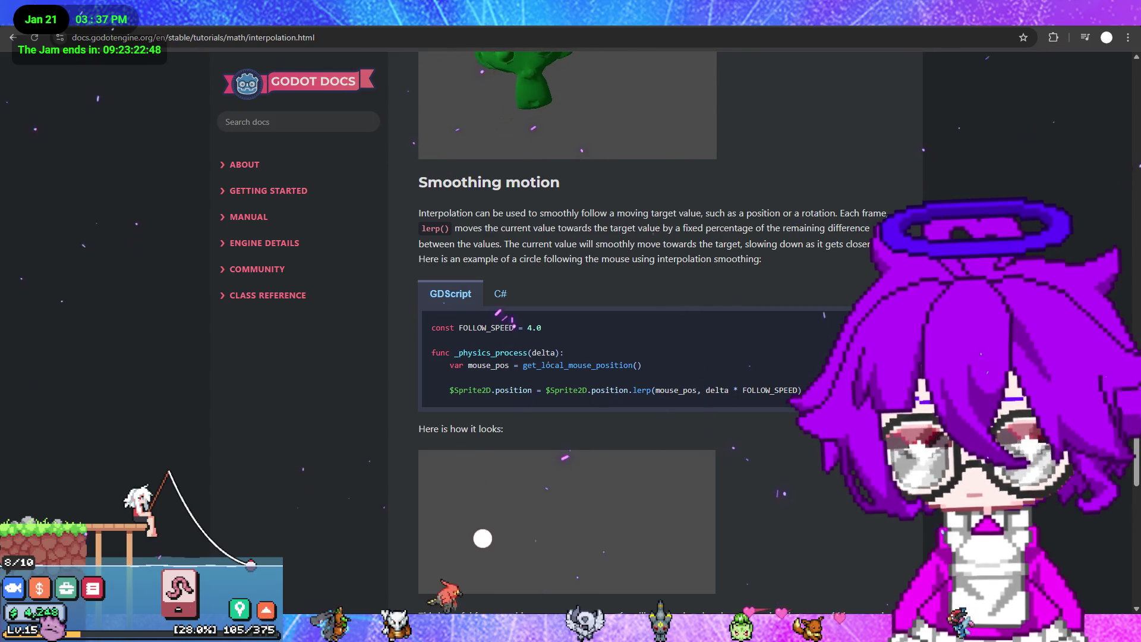
key(alt+Tab)
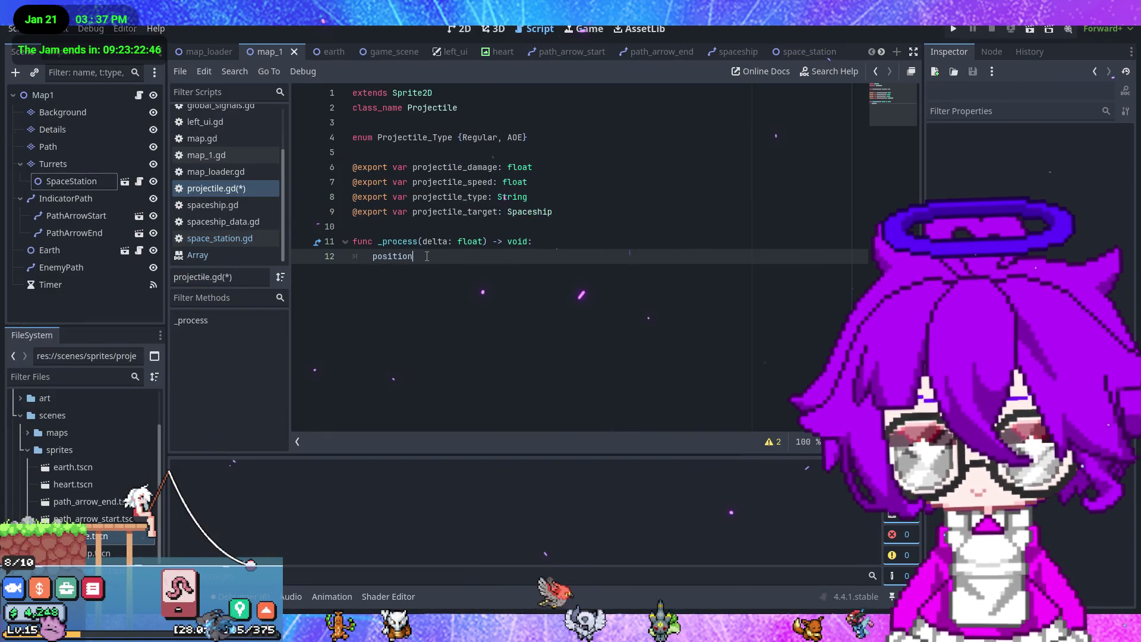
Start line 12 as position = lerp(, replacing a mistaken AudioSamplePlayback completion
text(= )
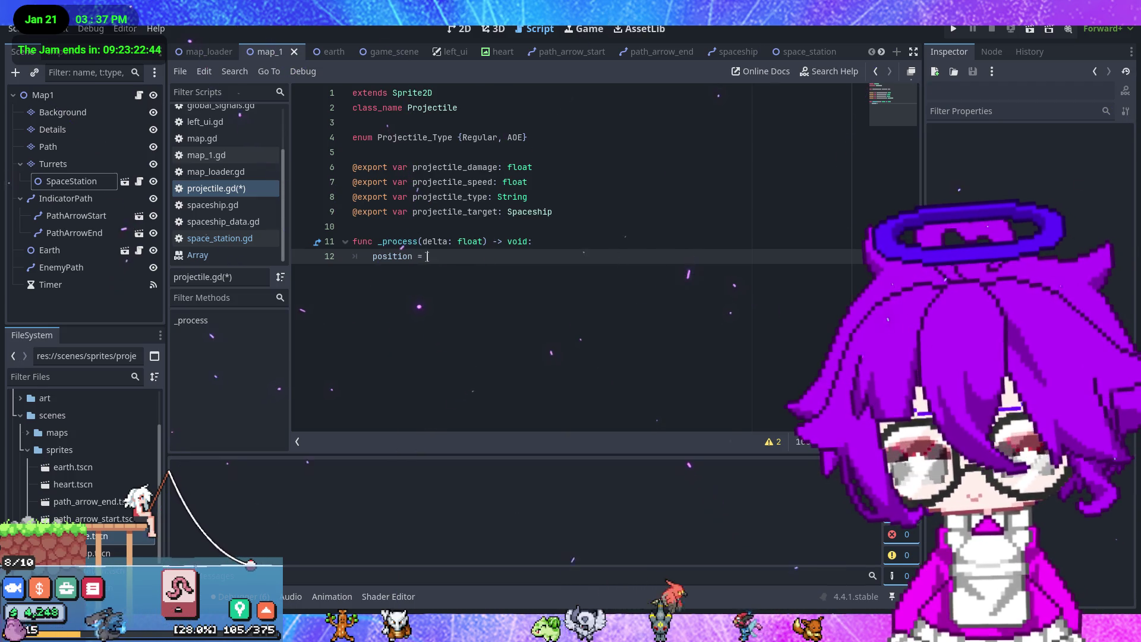
text(lep)
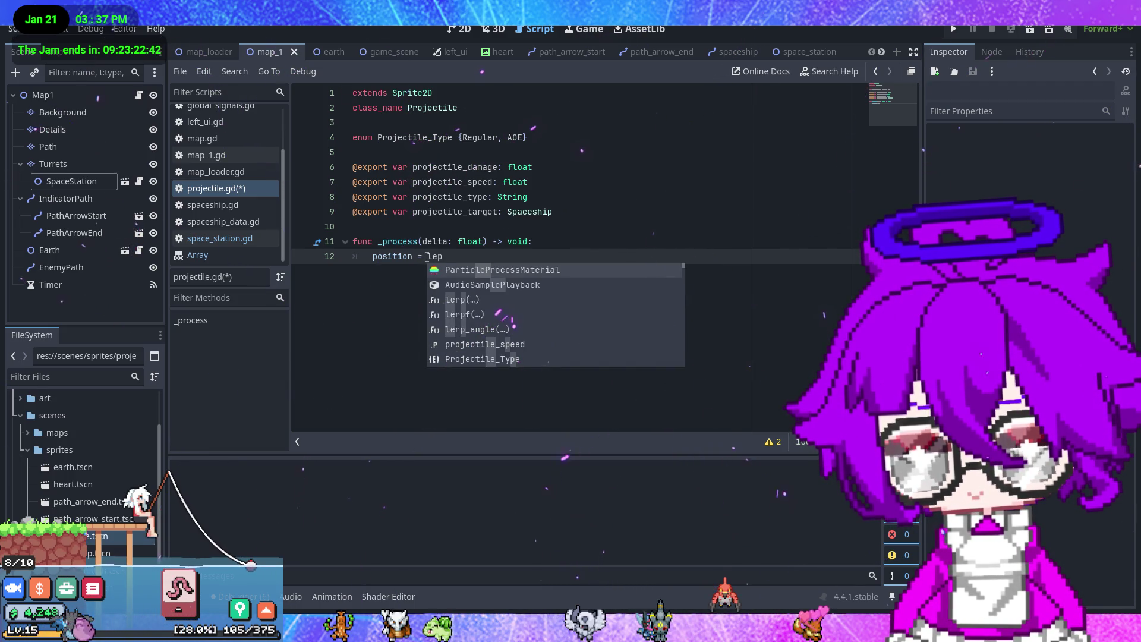
key(Down)
key(Return)
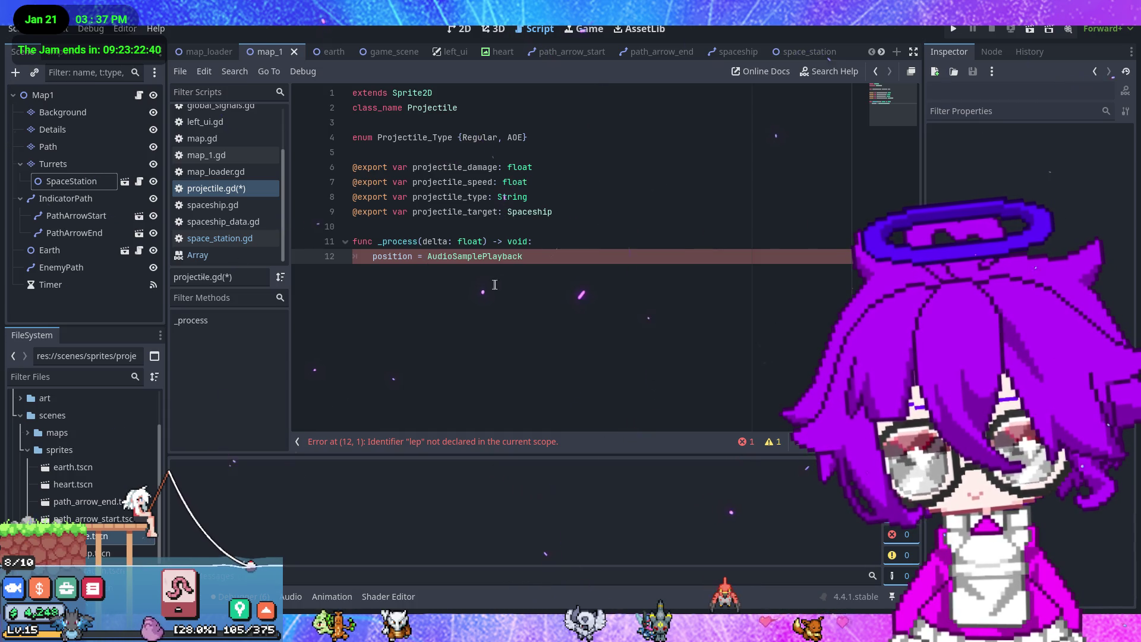
drag(541, 260, 429, 255)
text(lerp)
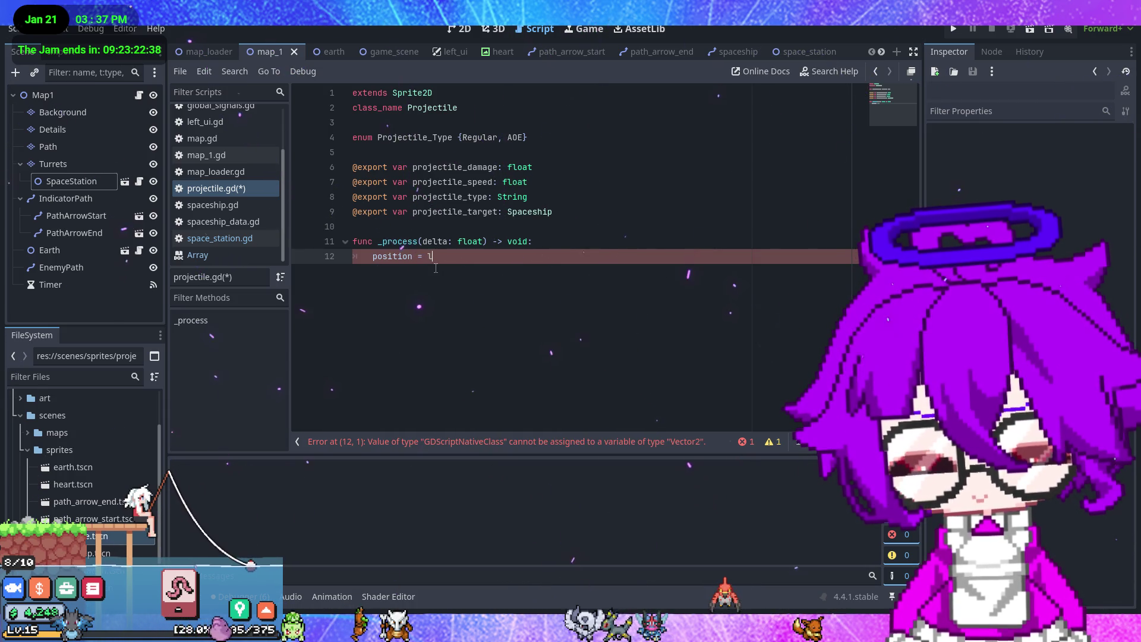
key(Return)
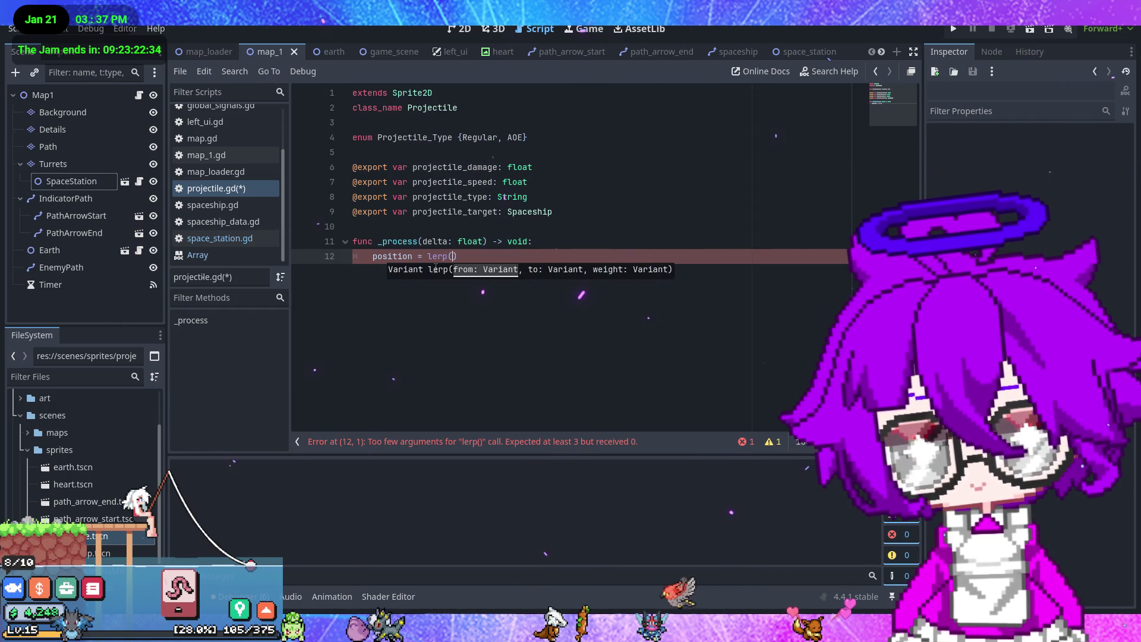
Fill lerp's arguments with position and projectile_target.position, leaving the weight empty
text(po)
key(Return)
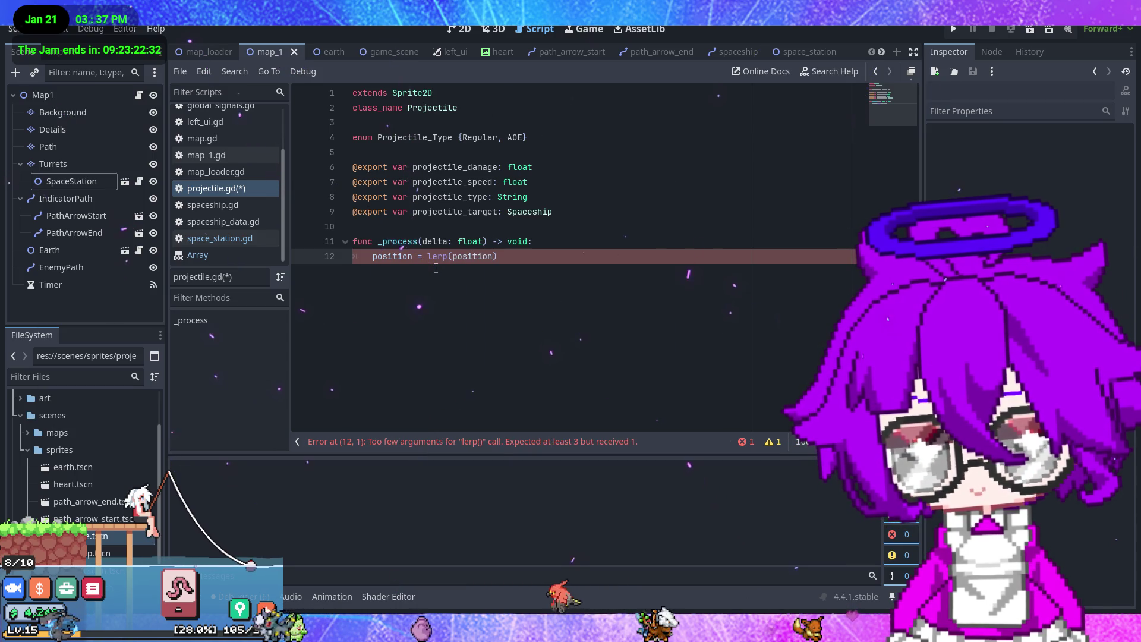
text(, )
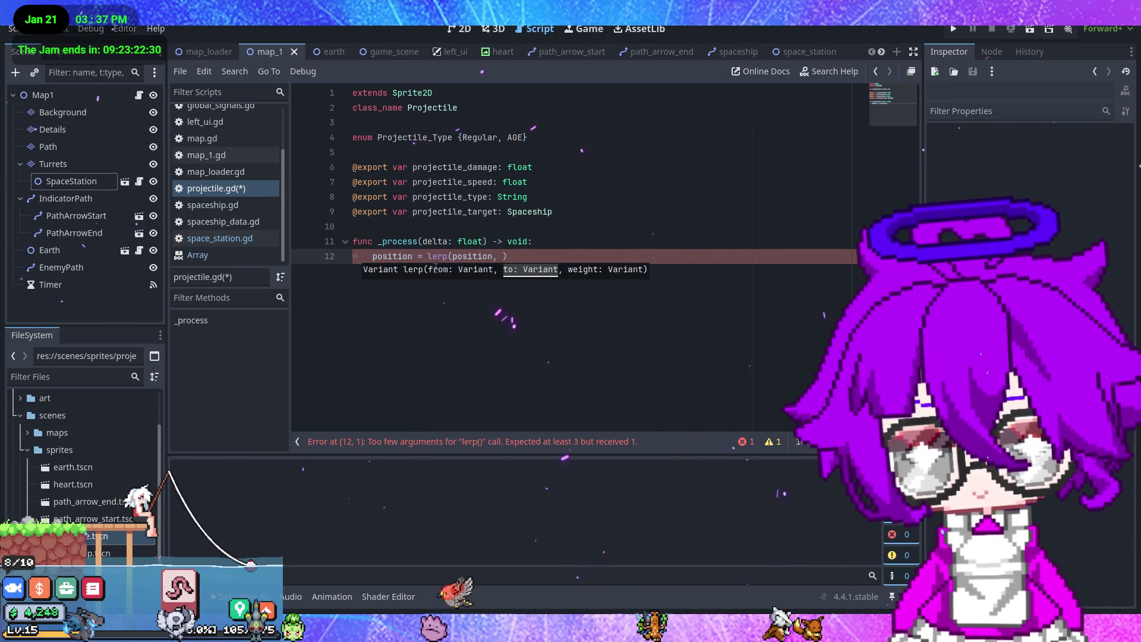
text(p)
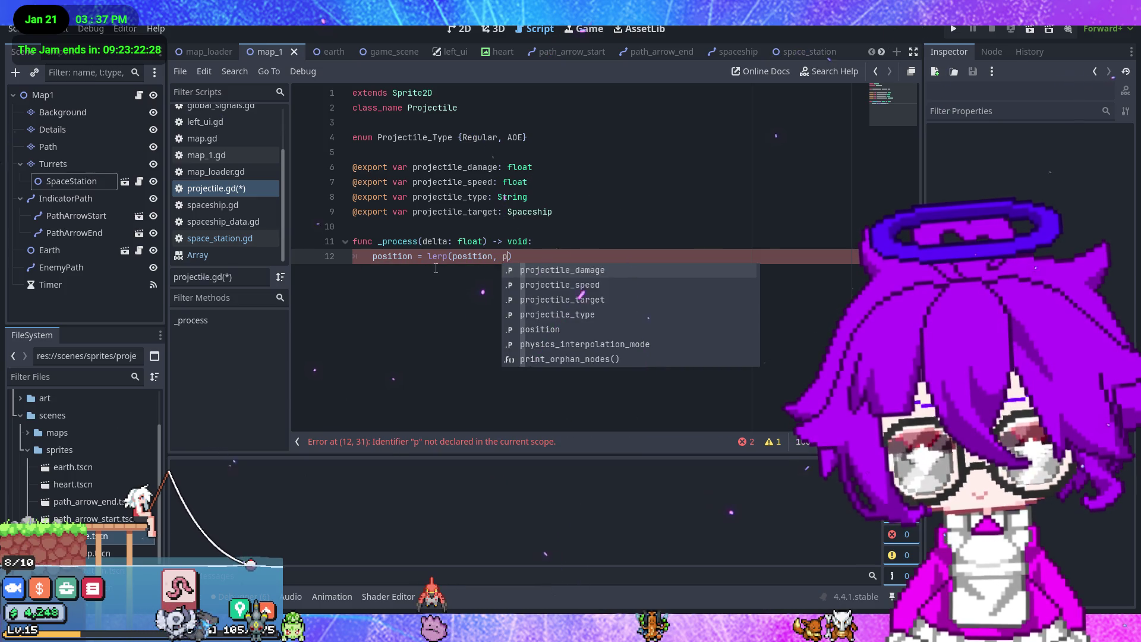
key(Down)
key(Down)
key(Return)
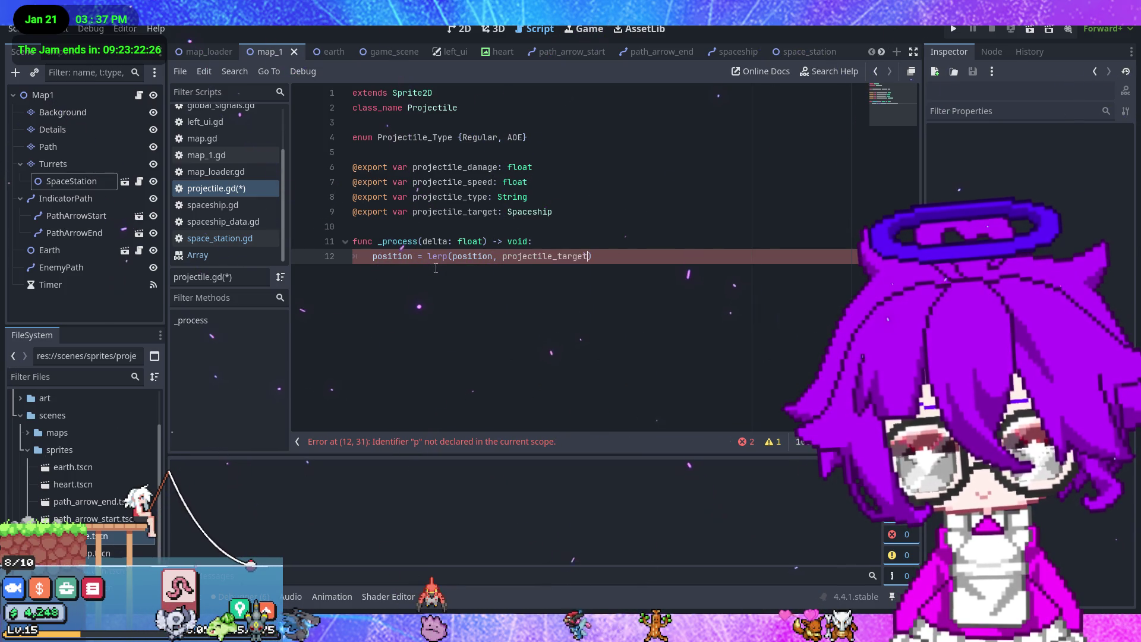
text(.po)
key(Return)
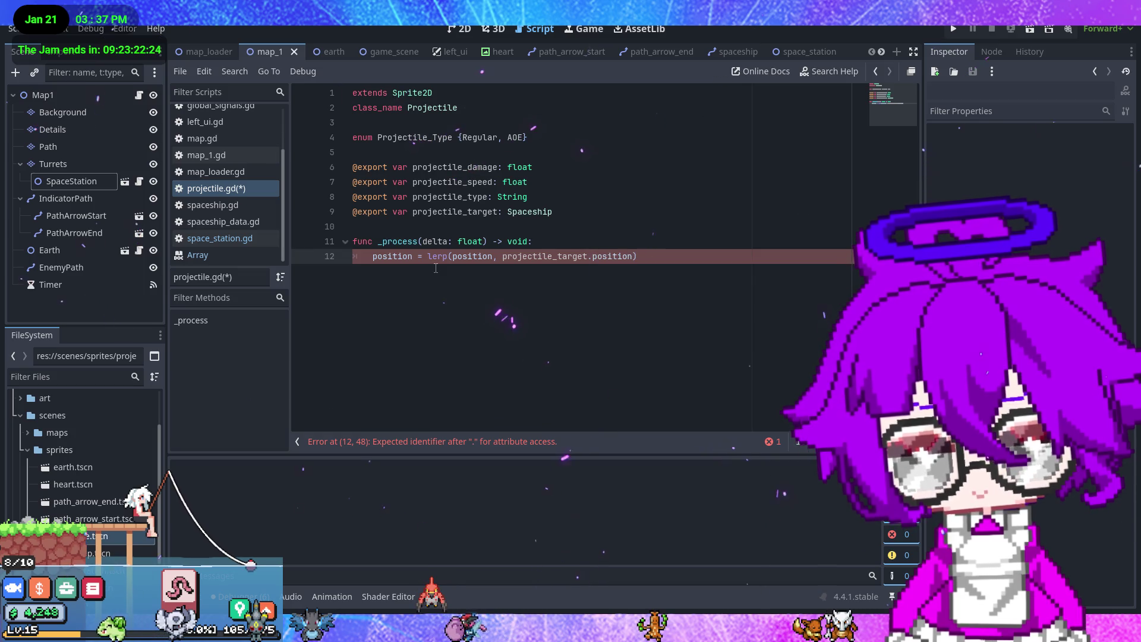
text(,)
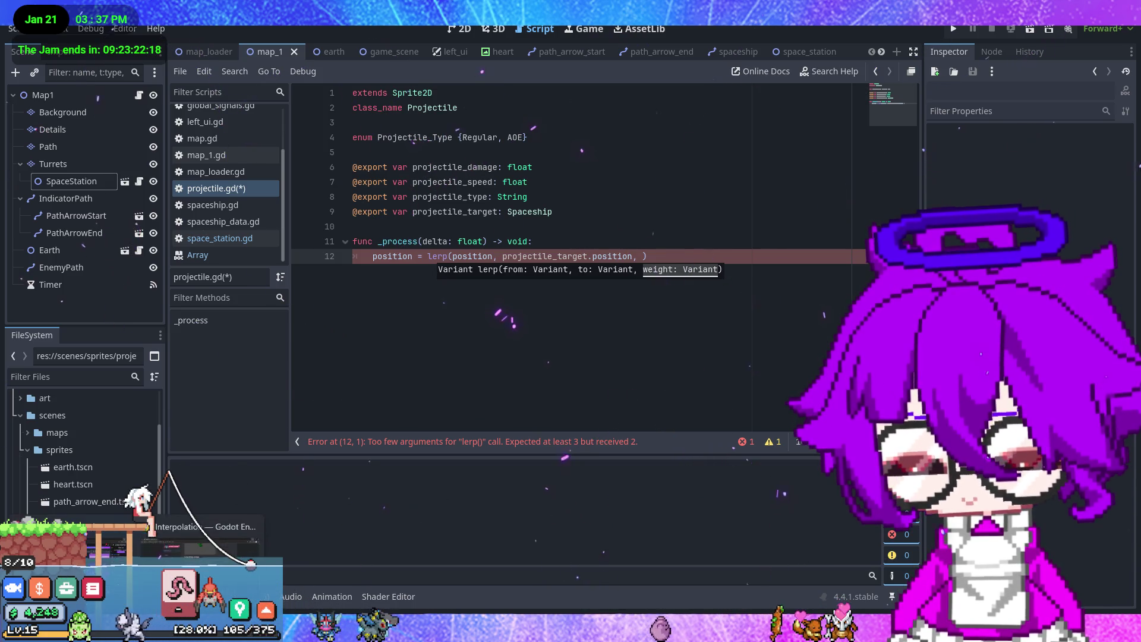
key(alt+Tab)
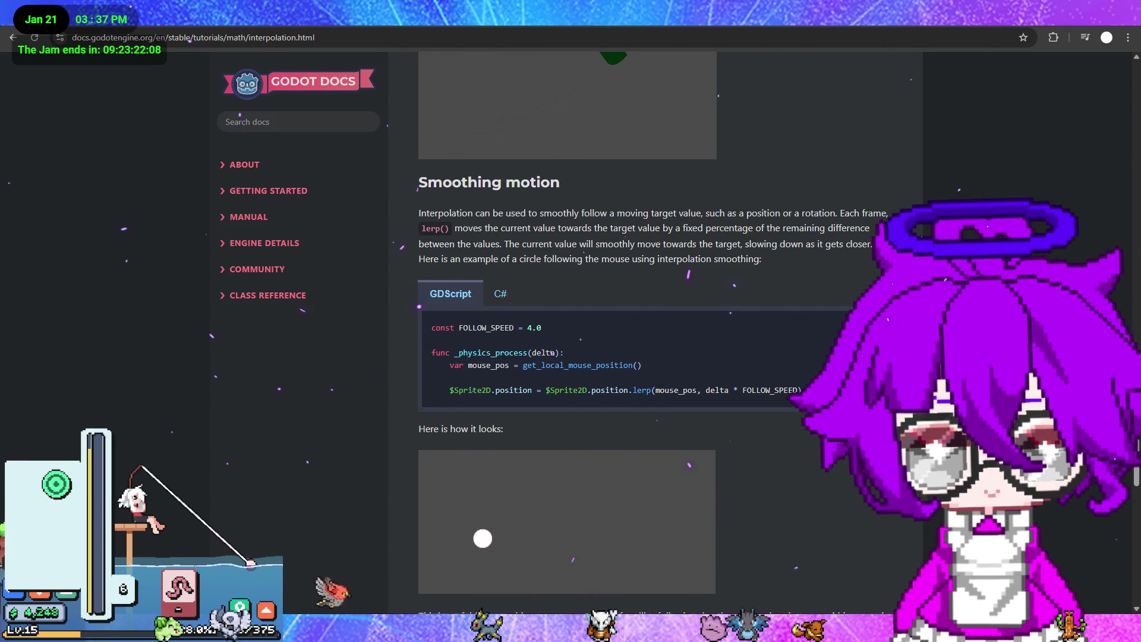
Scroll back up the interpolation examples, minimize the browser, and dismiss the lerp hint
scroll(639, 302, up, 9)
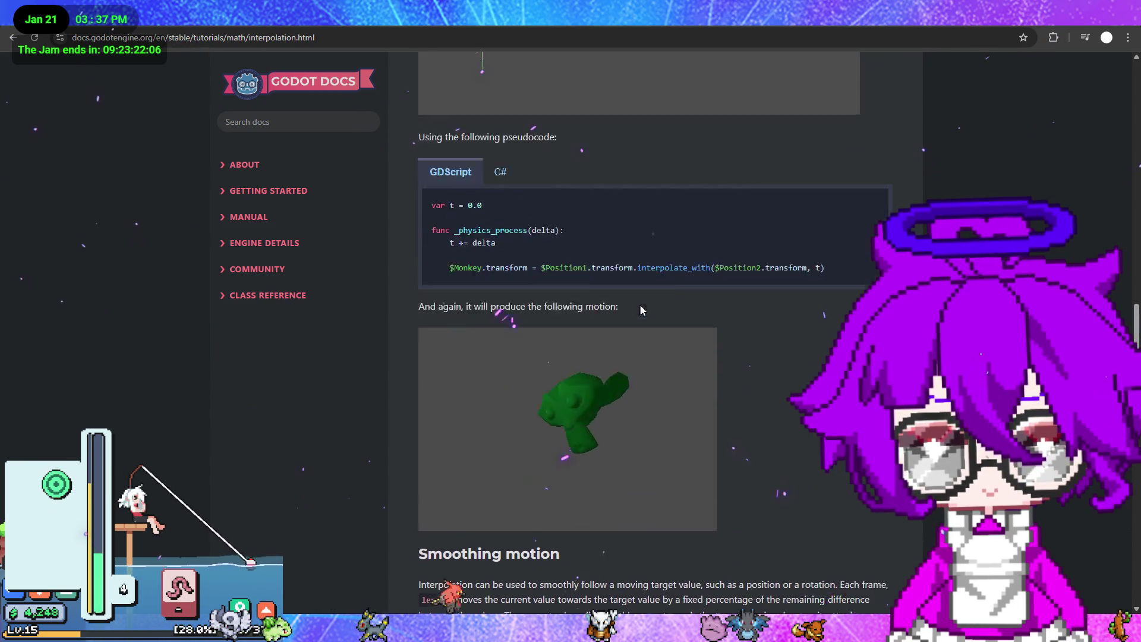
scroll(697, 303, up, 8)
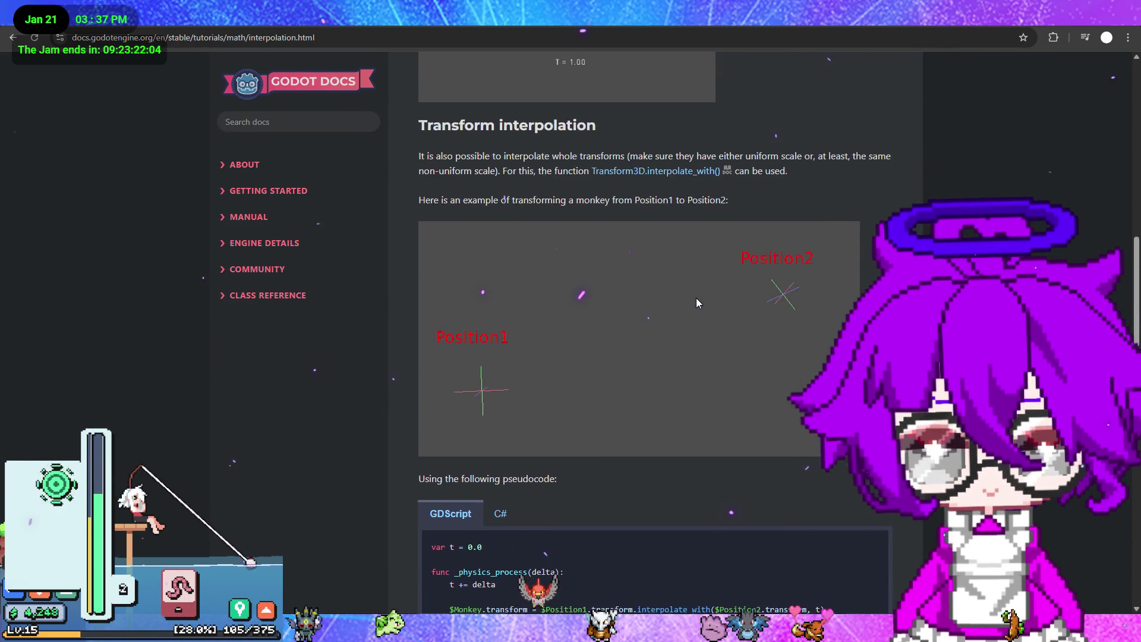
scroll(697, 297, up, 2)
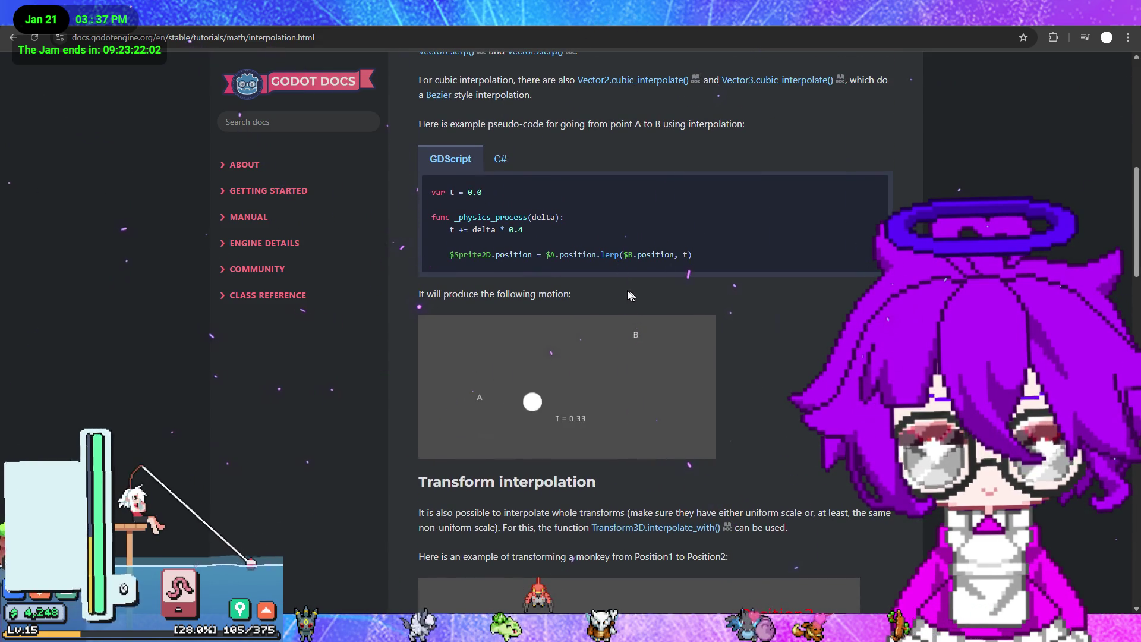
click(1062, 25)
click(662, 256)
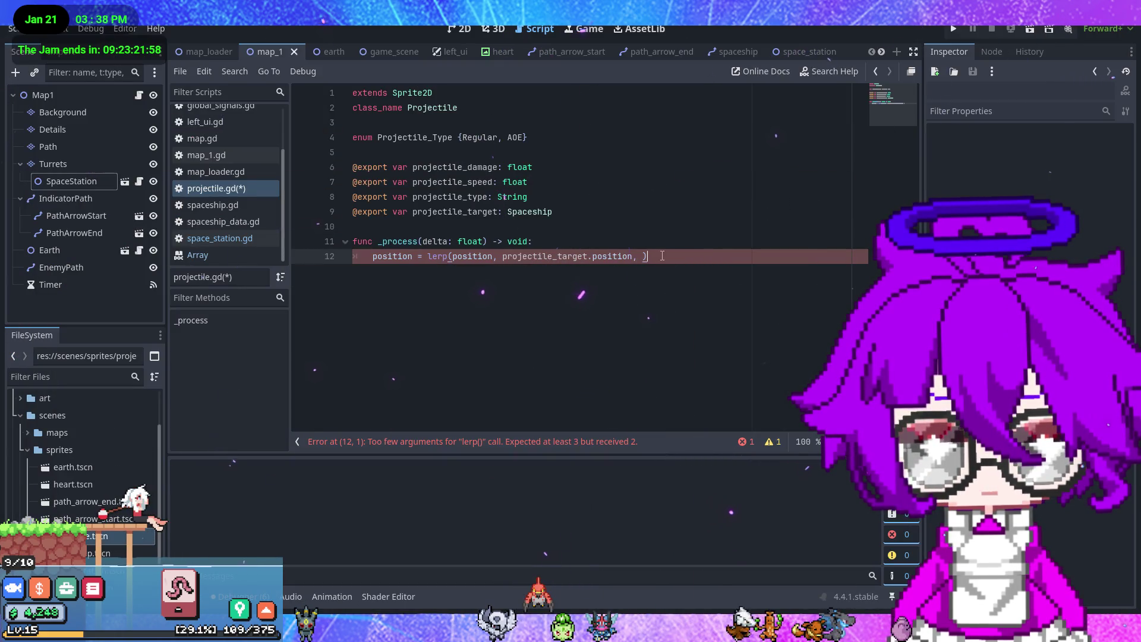
Rewrite line 12 as position.lerp(projectile_target.position, delta * projectile_speed * GlobalData.game_speed)
click(429, 256)
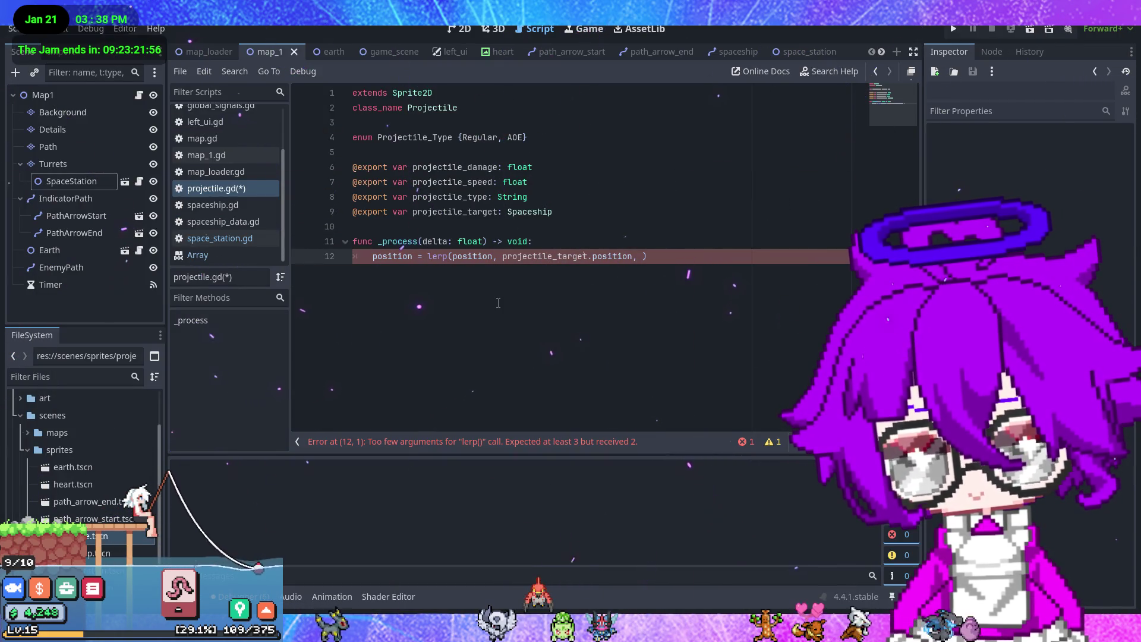
text(positio)
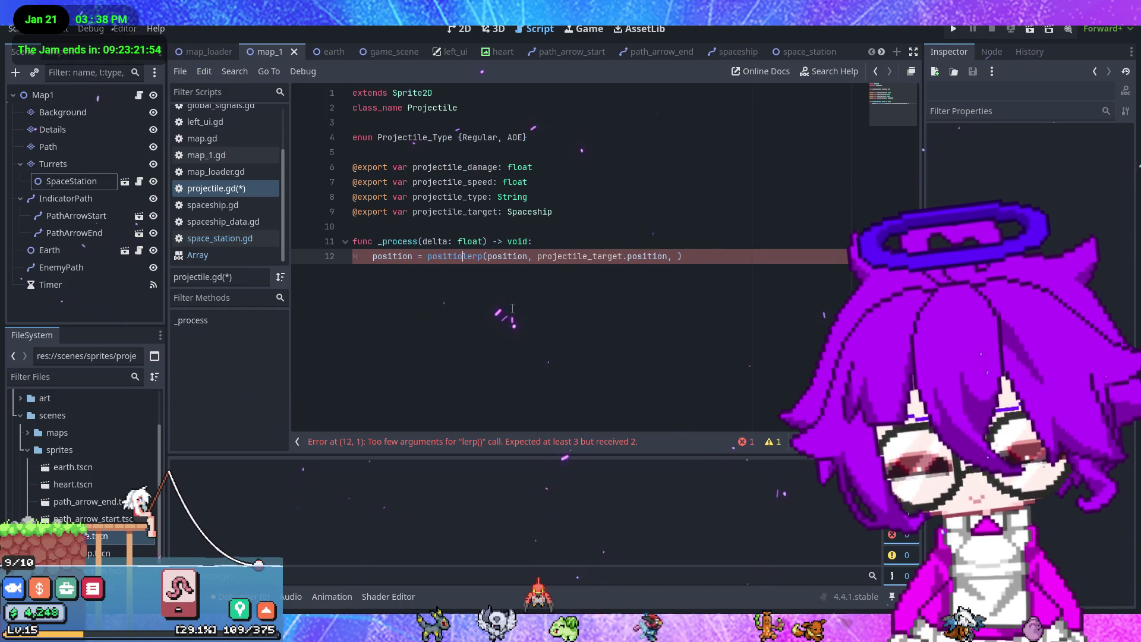
text(n.)
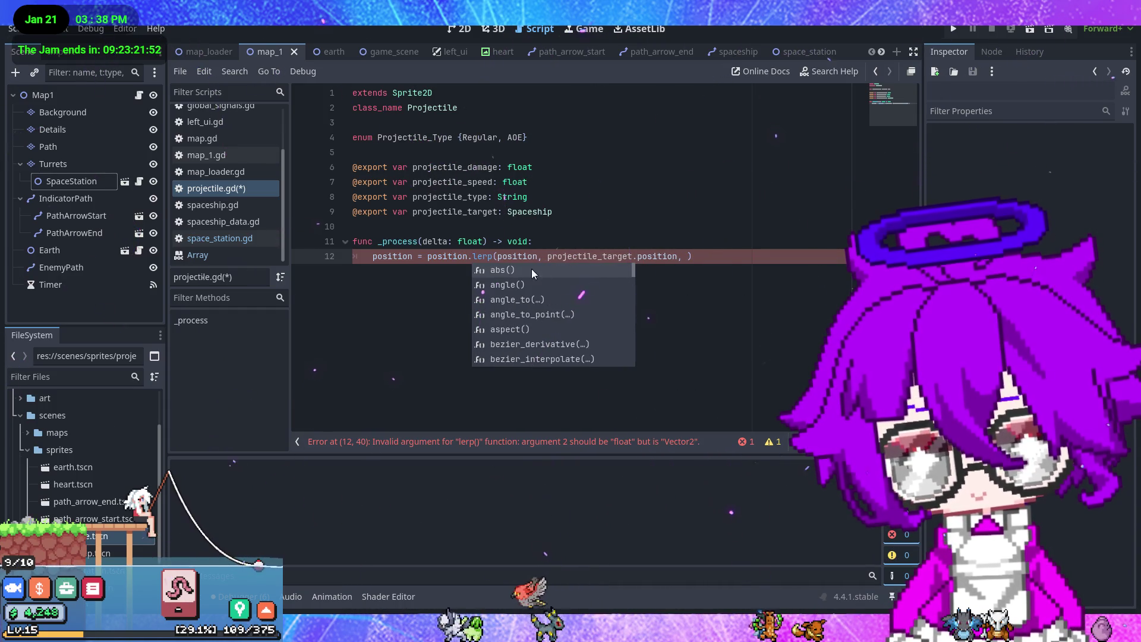
click(546, 256)
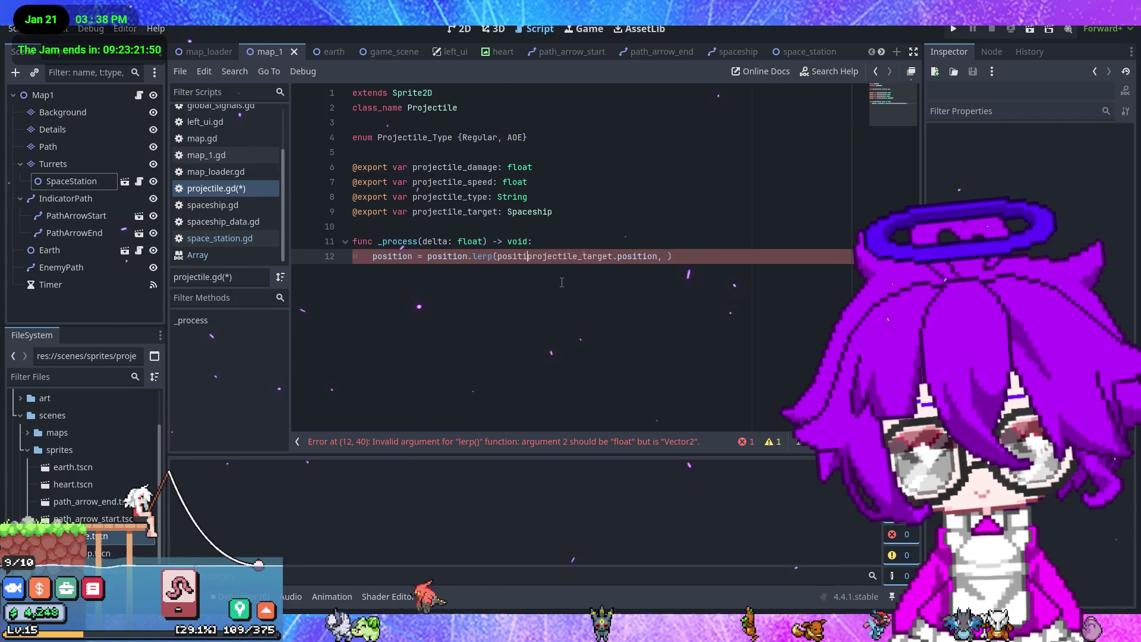
key(BackSpace)
key(BackSpace)
key(BackSpace)
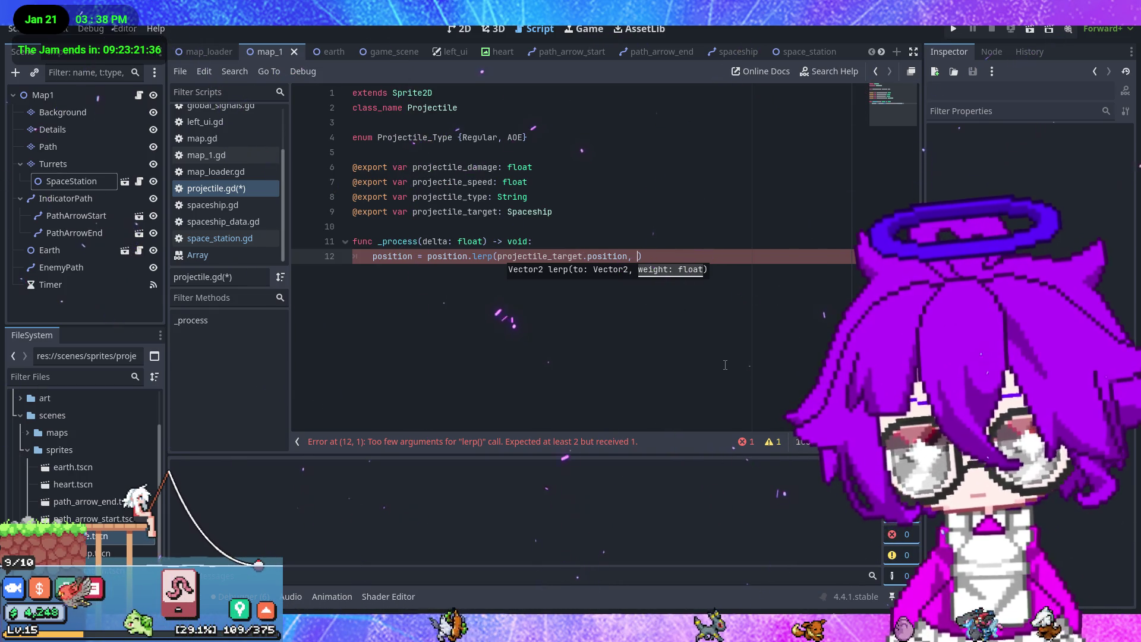
text(delta)
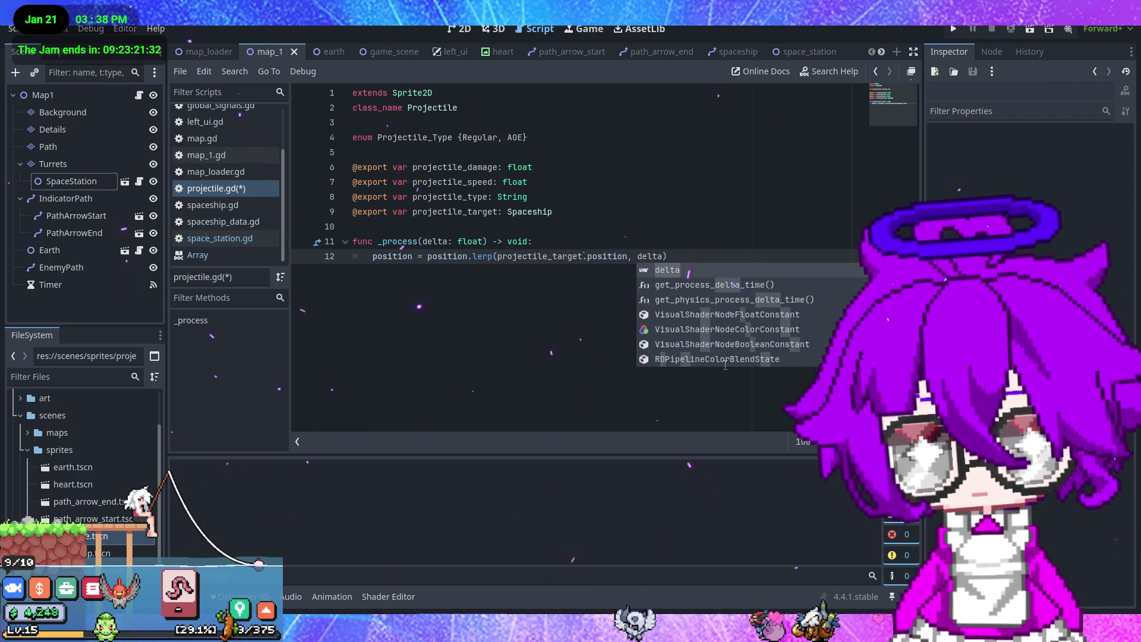
text(*)
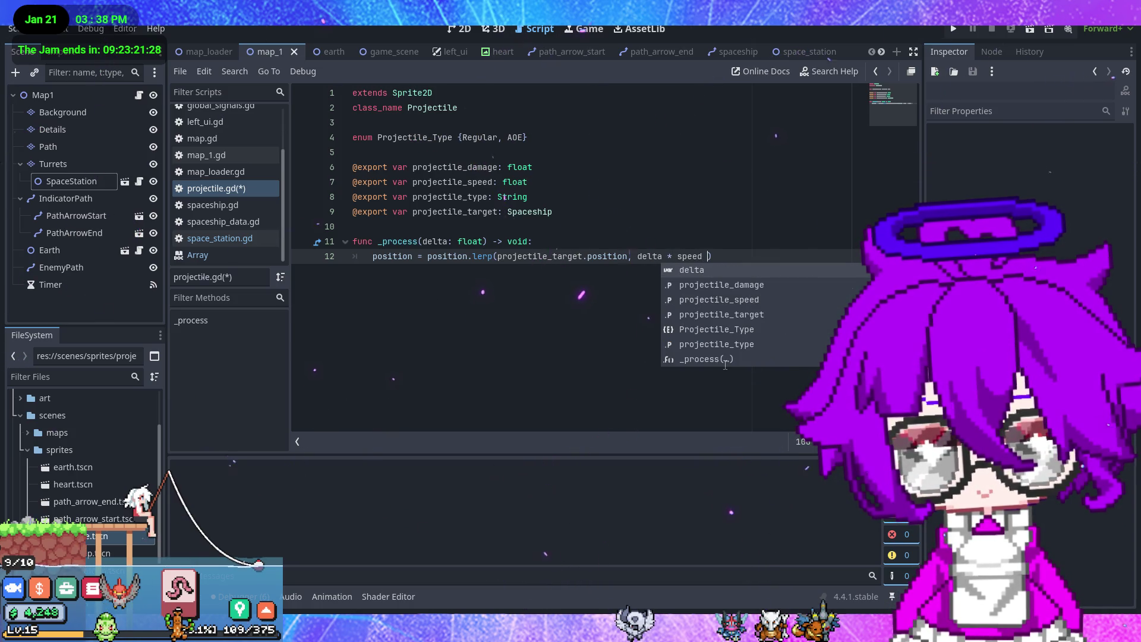
text( *)
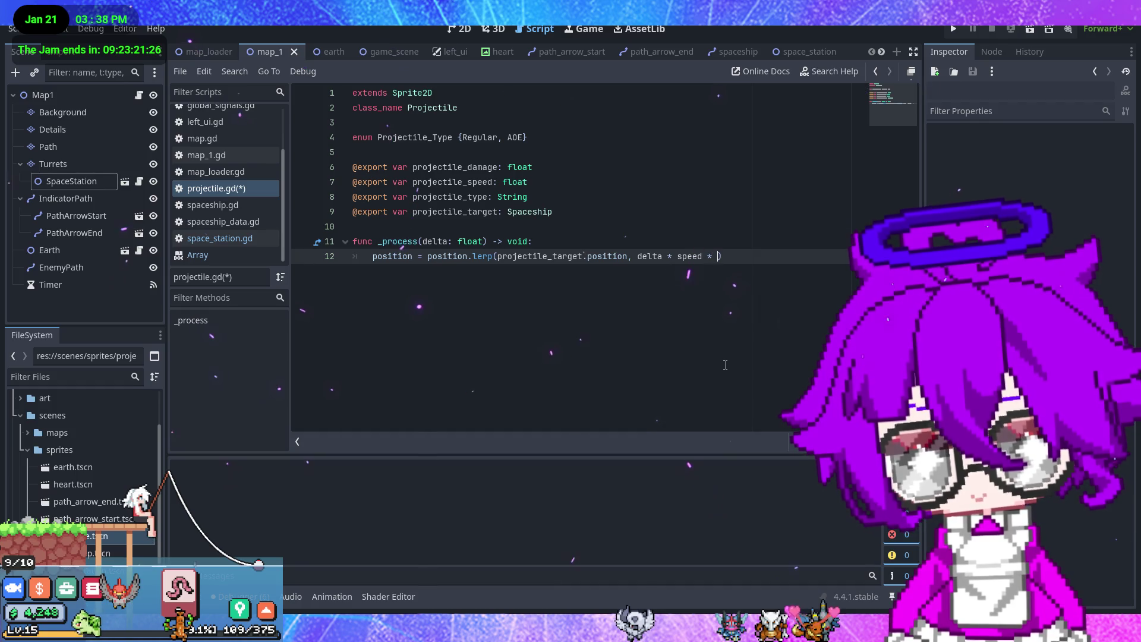
text(Globa)
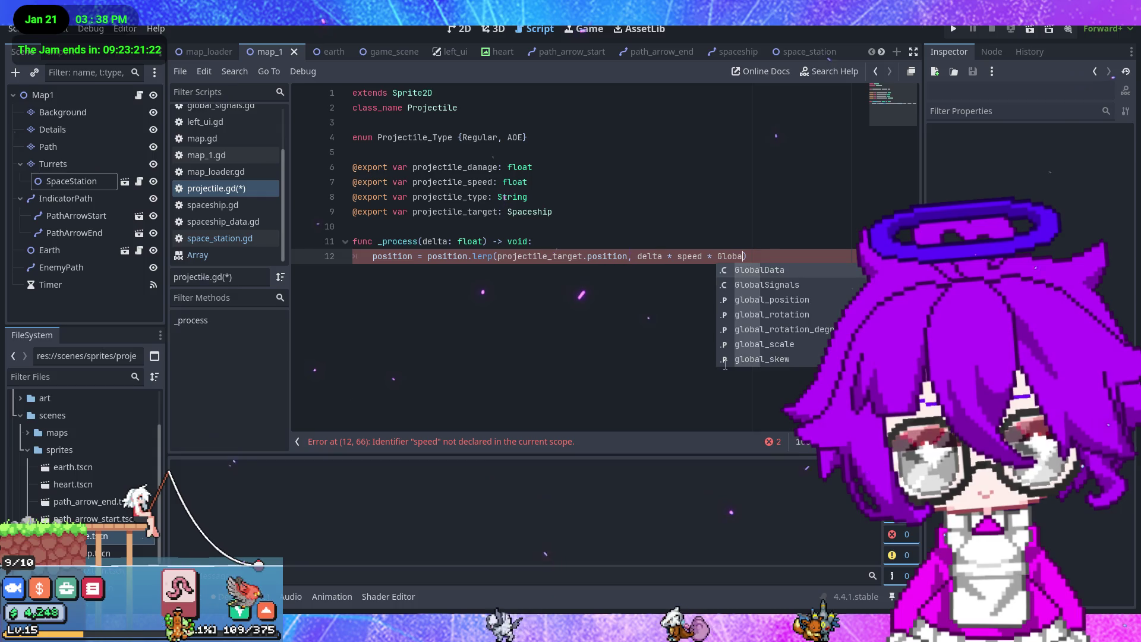
key(Return)
text(.g)
key(Return)
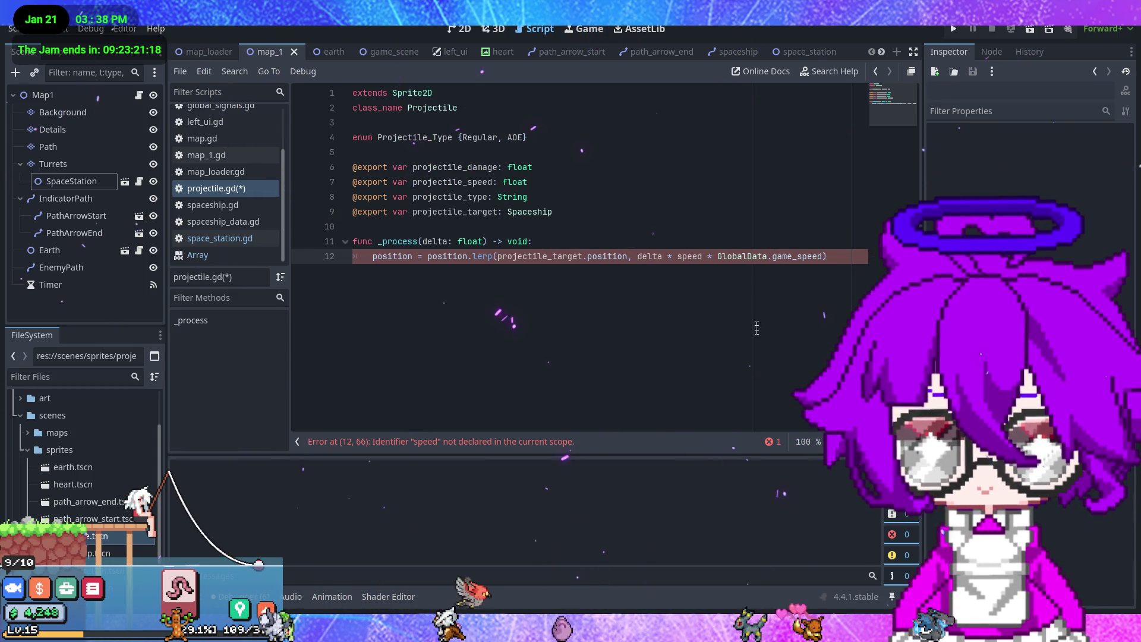
click(678, 256)
text(pro)
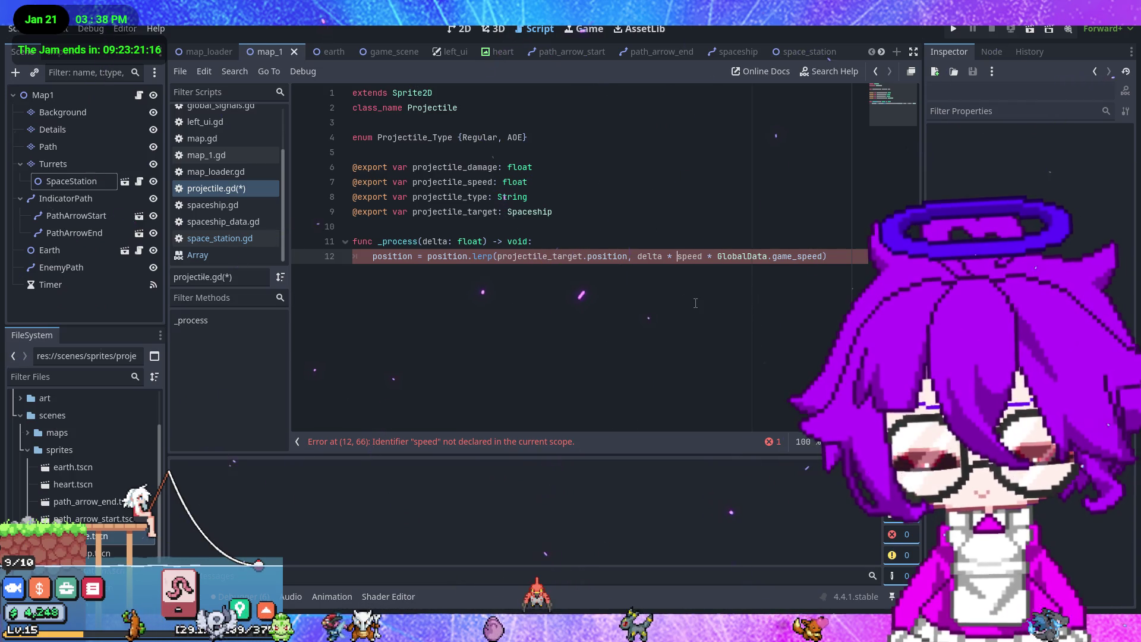
click(691, 284)
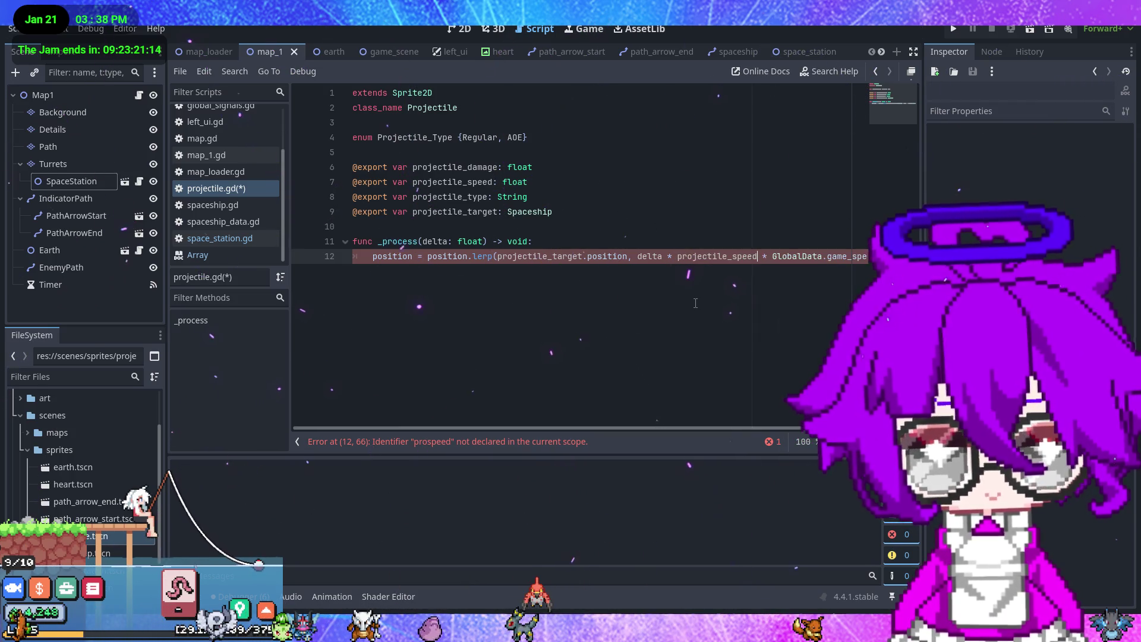
Save projectile.gd, add a blank line, and open the projectile scene
key(ctrl+s)
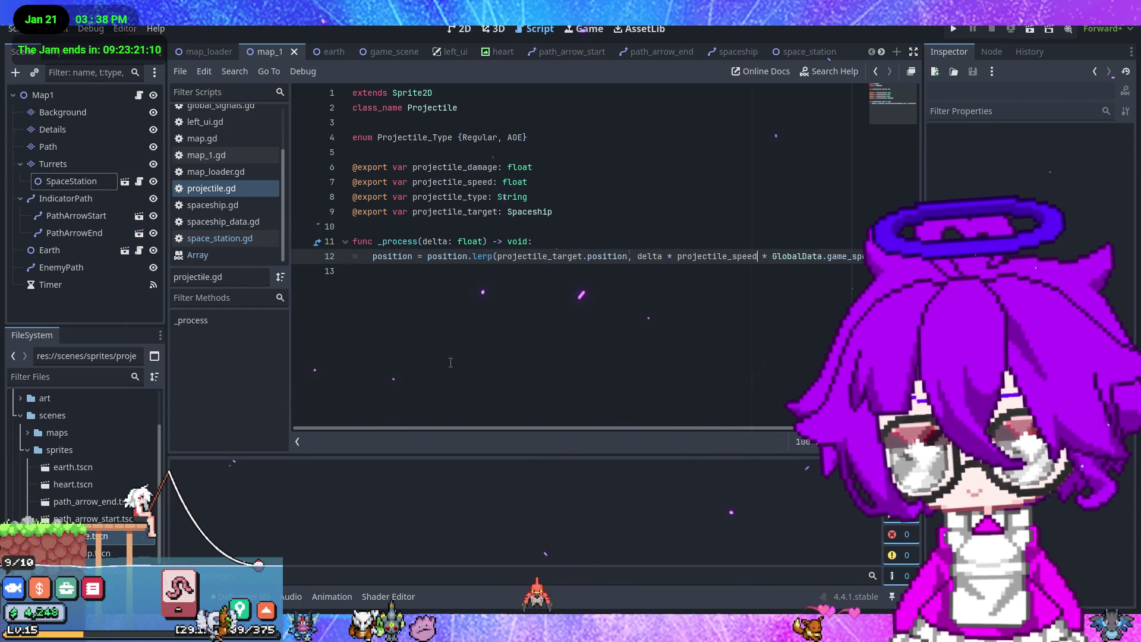
click(429, 280)
key(Return)
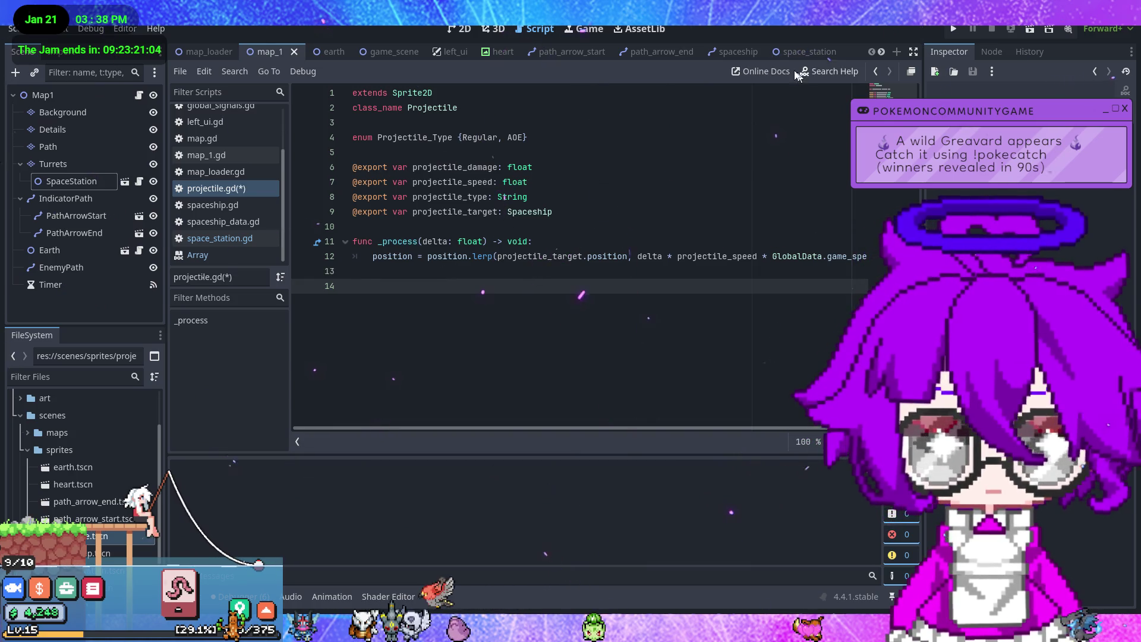
click(882, 52)
click(811, 52)
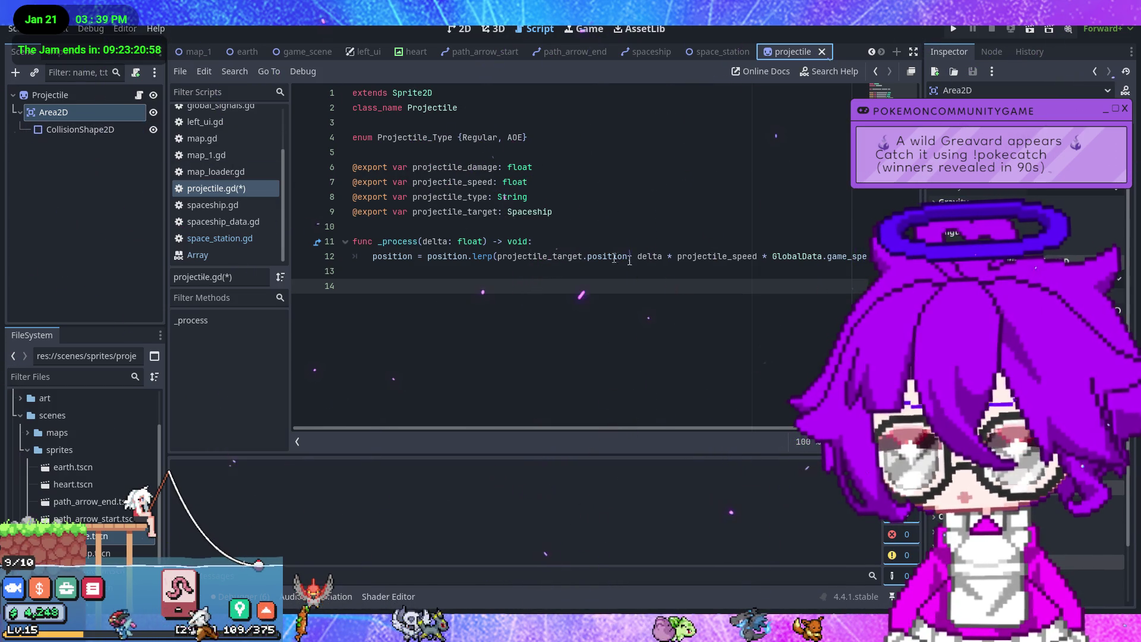
Connect the Area2D's area_entered signal to a new handler and delete its pass line
click(991, 52)
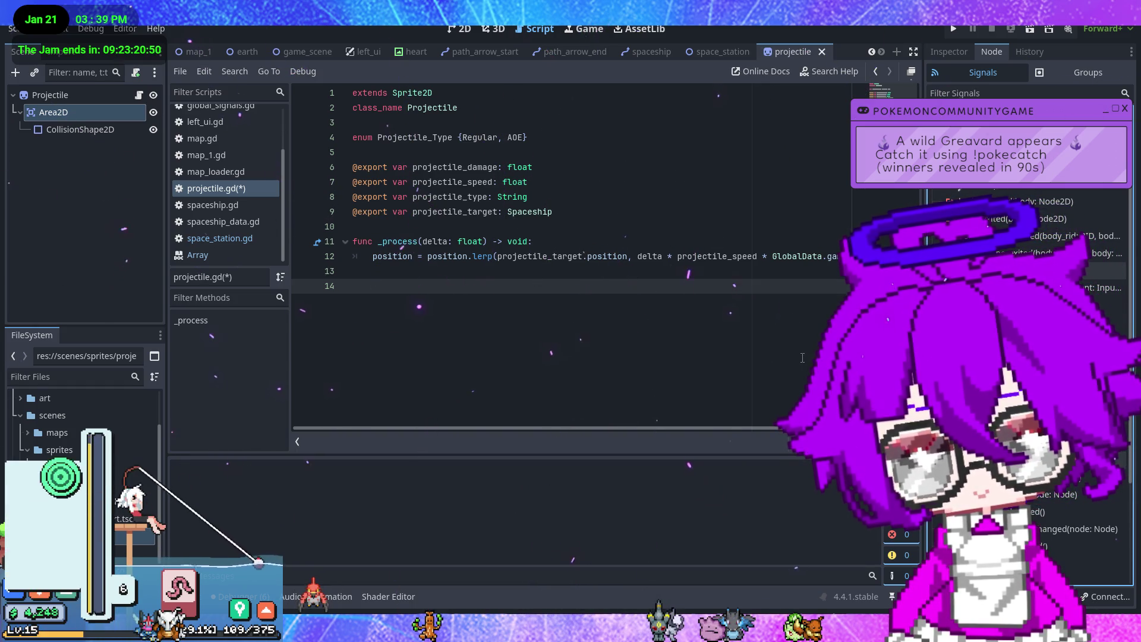
click(1090, 597)
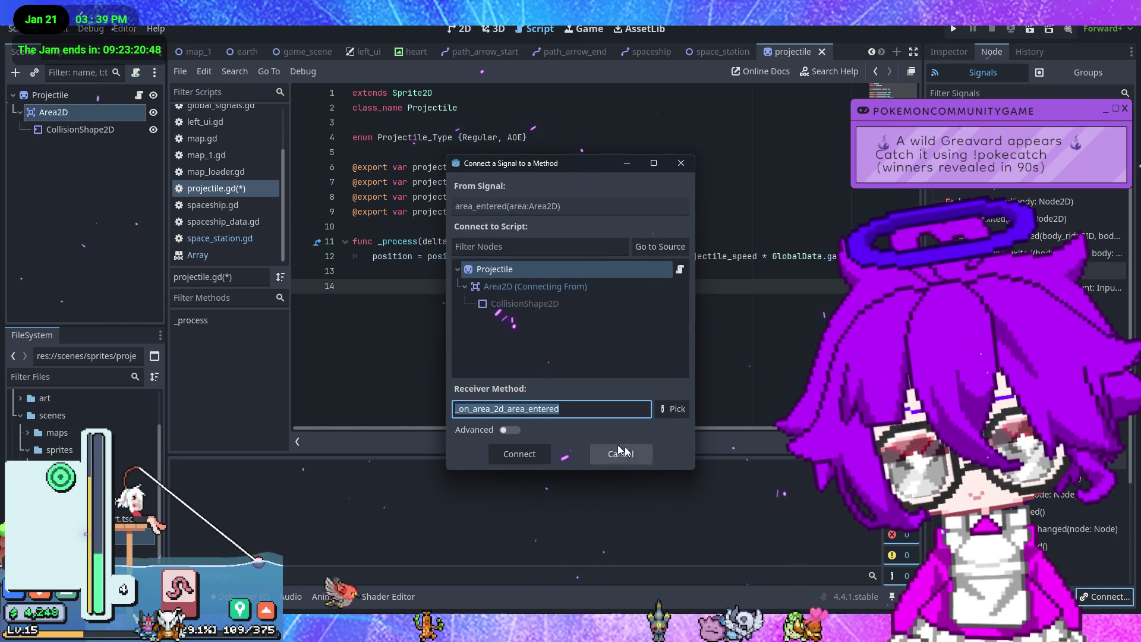
click(520, 453)
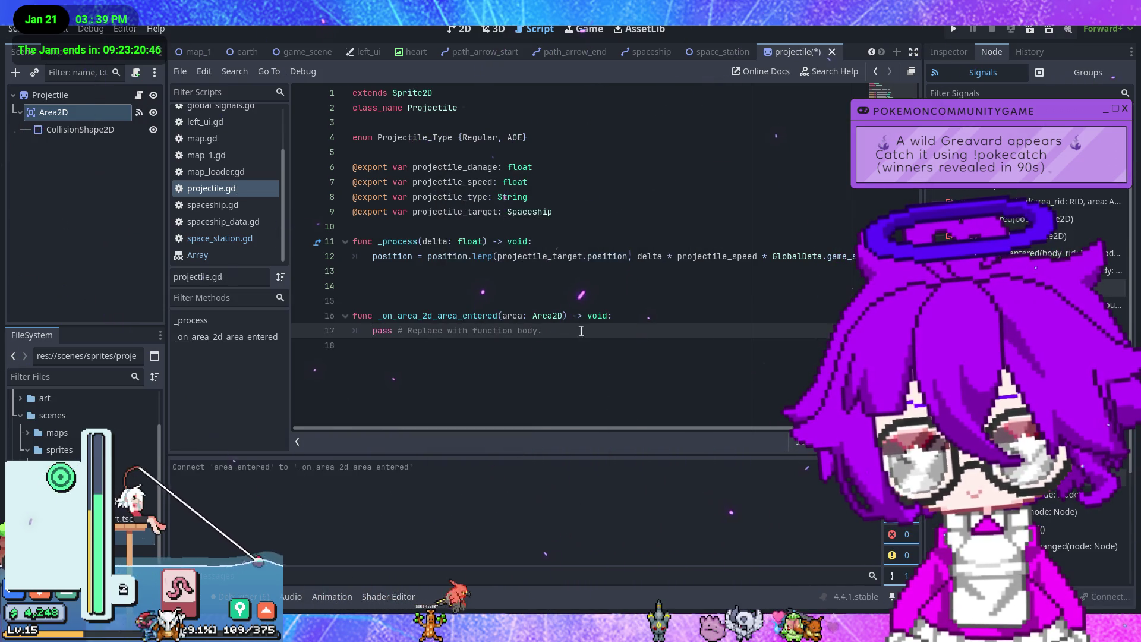
drag(576, 333, 369, 338)
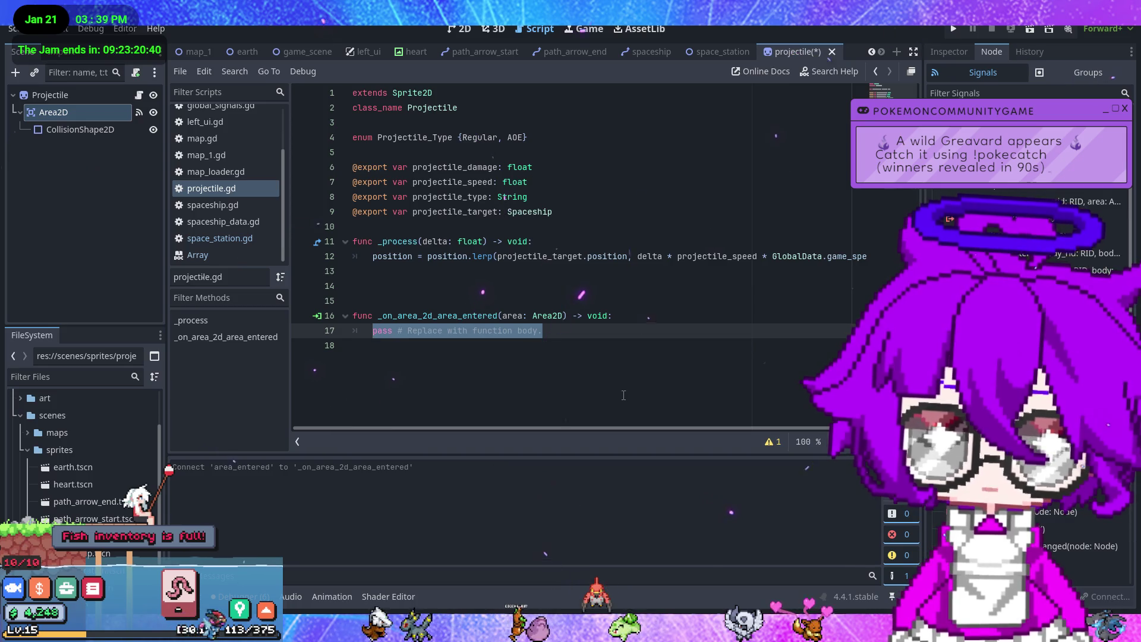
key(BackSpace)
Write 'if area.get_parent() == projectile_target:' with an indented line below
text(if area)
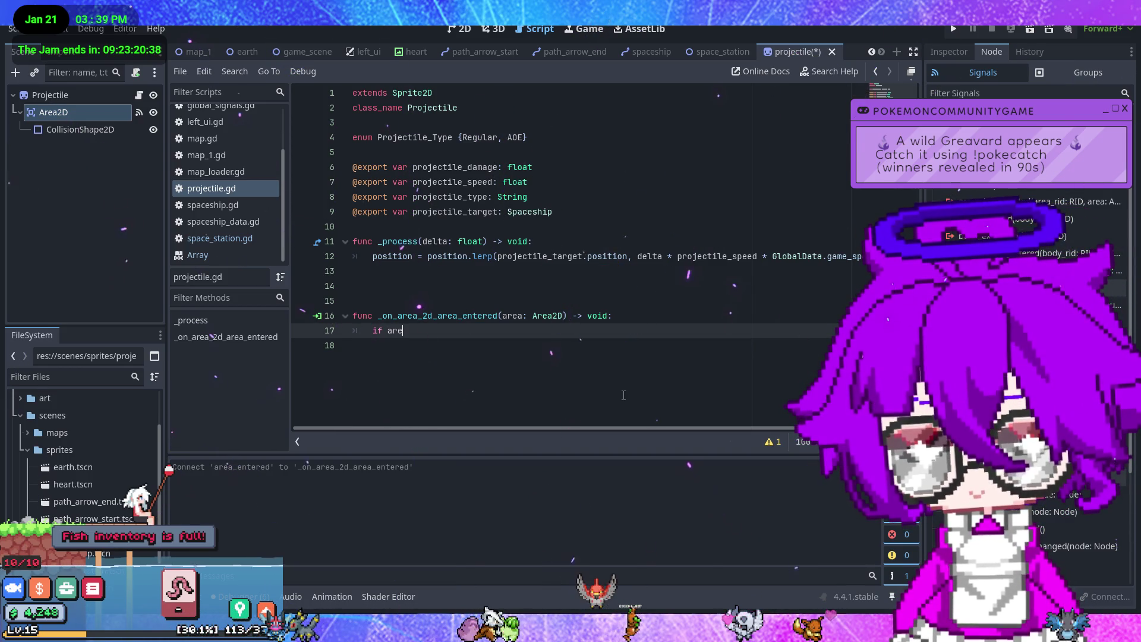
text(.get)
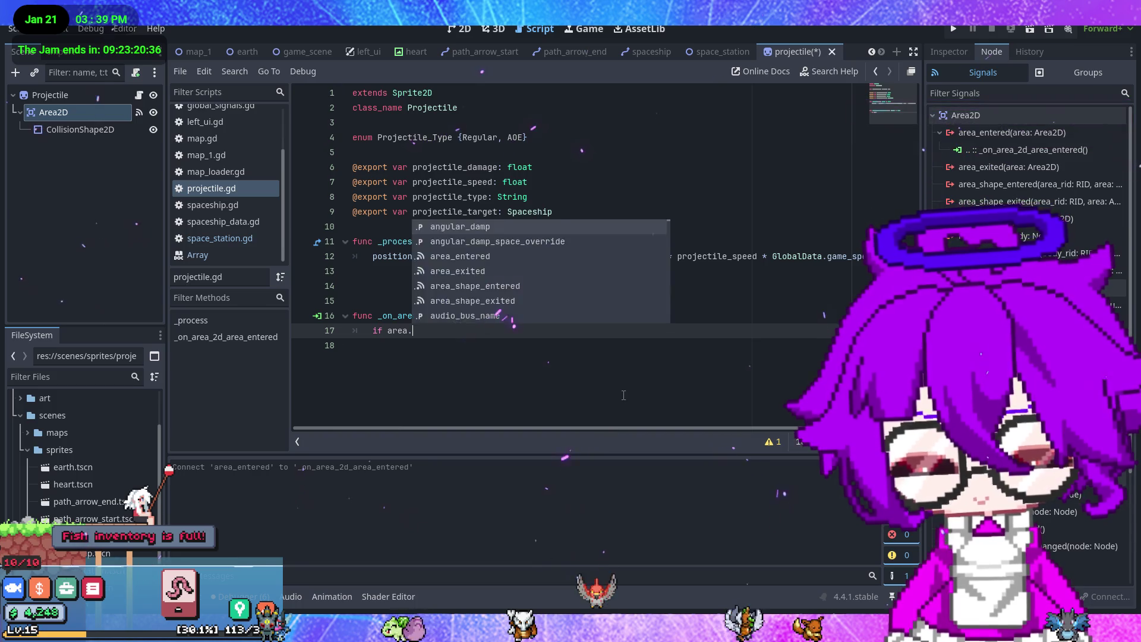
text(_pa)
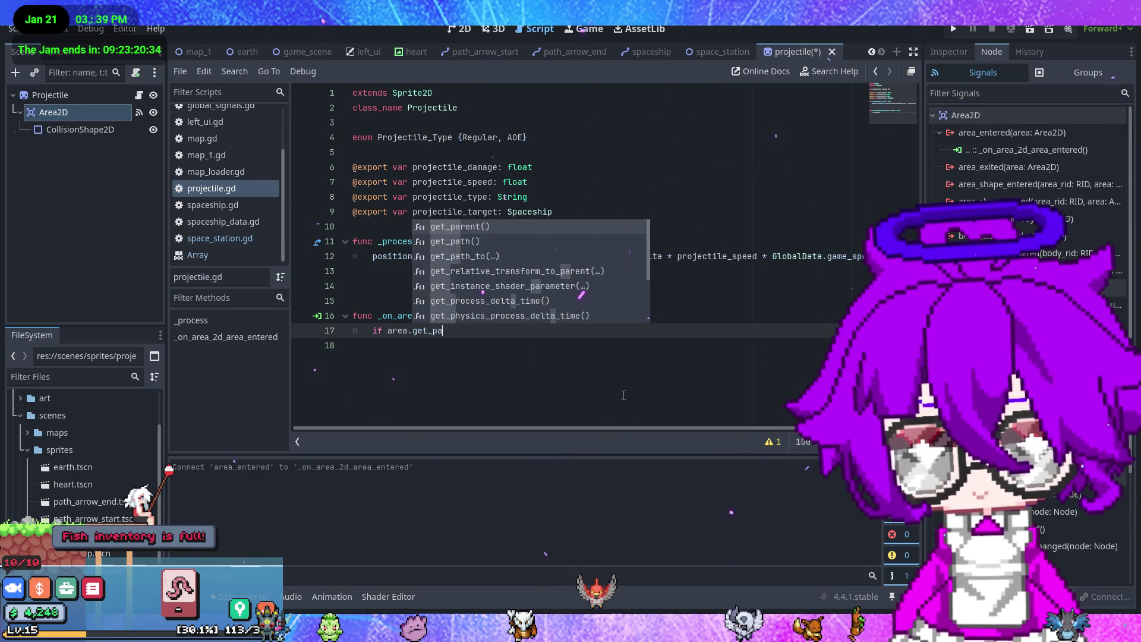
key(Return)
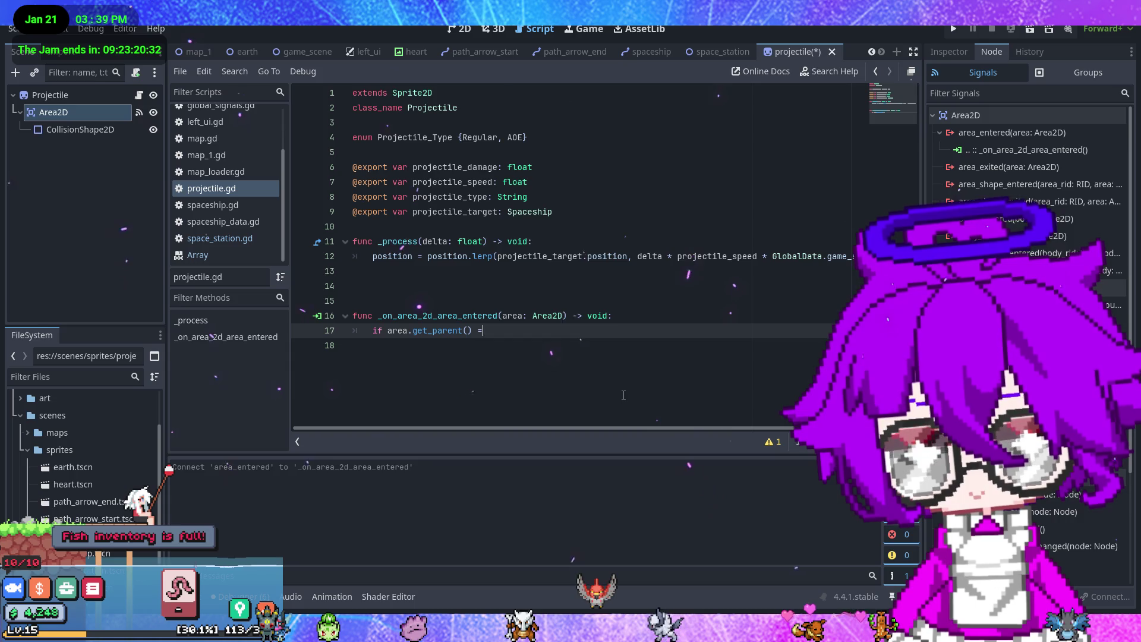
text(= pro)
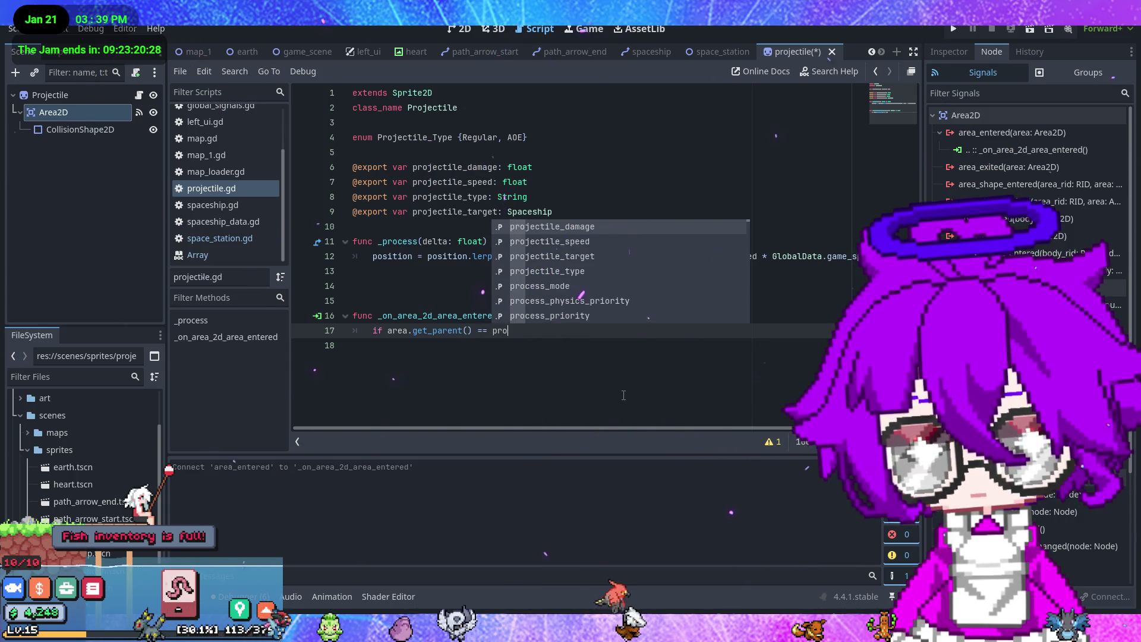
key(Down)
key(Down)
key(Return)
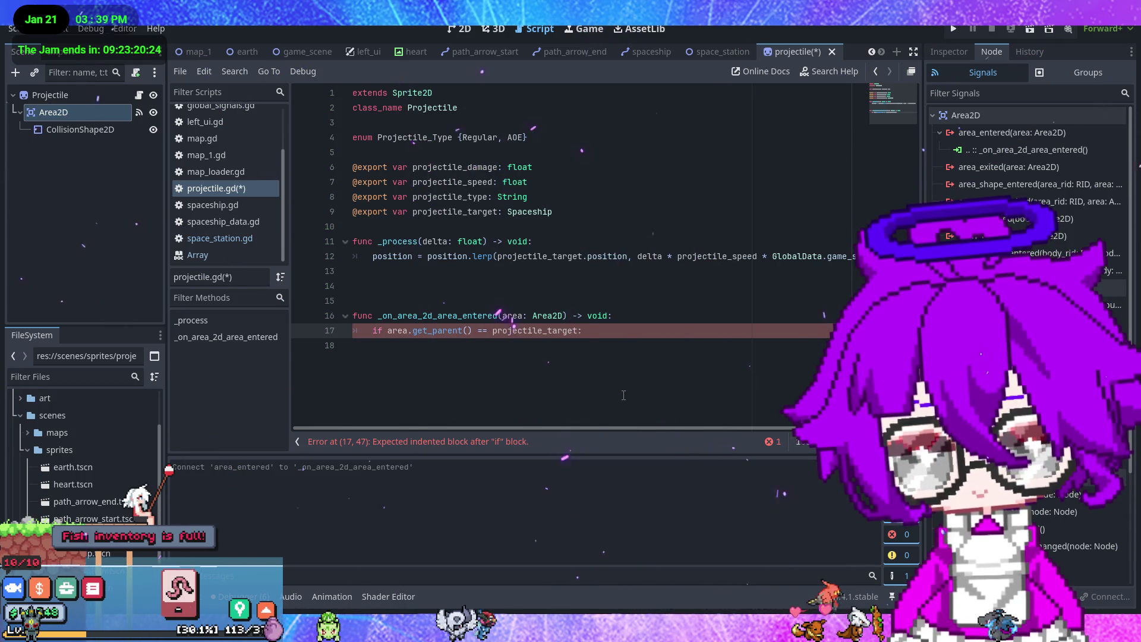
key(Return)
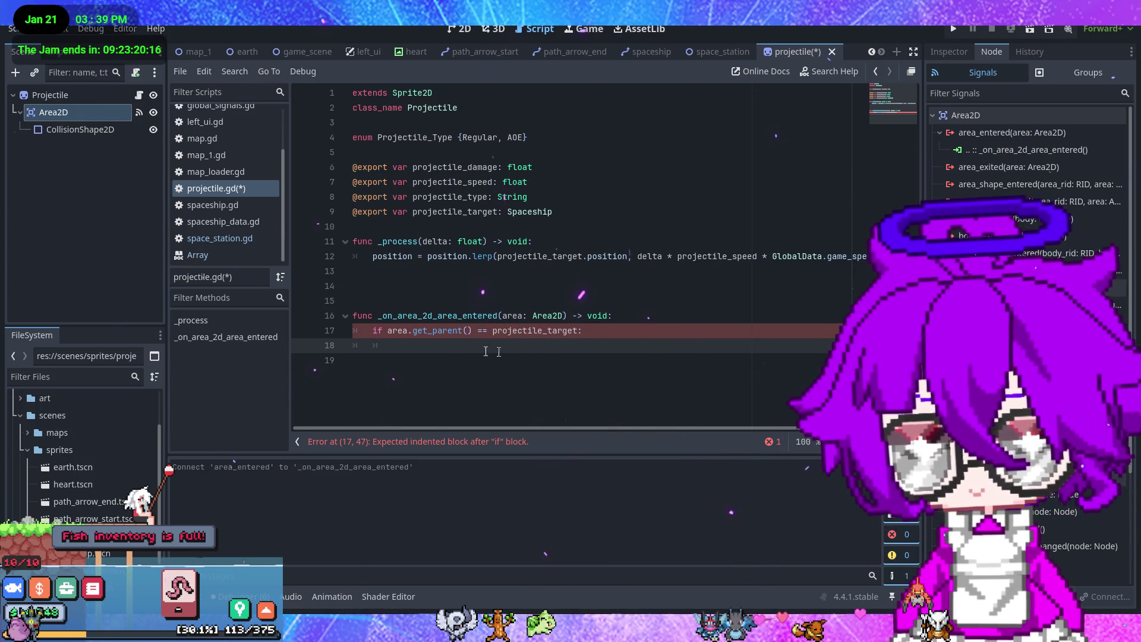
click(228, 212)
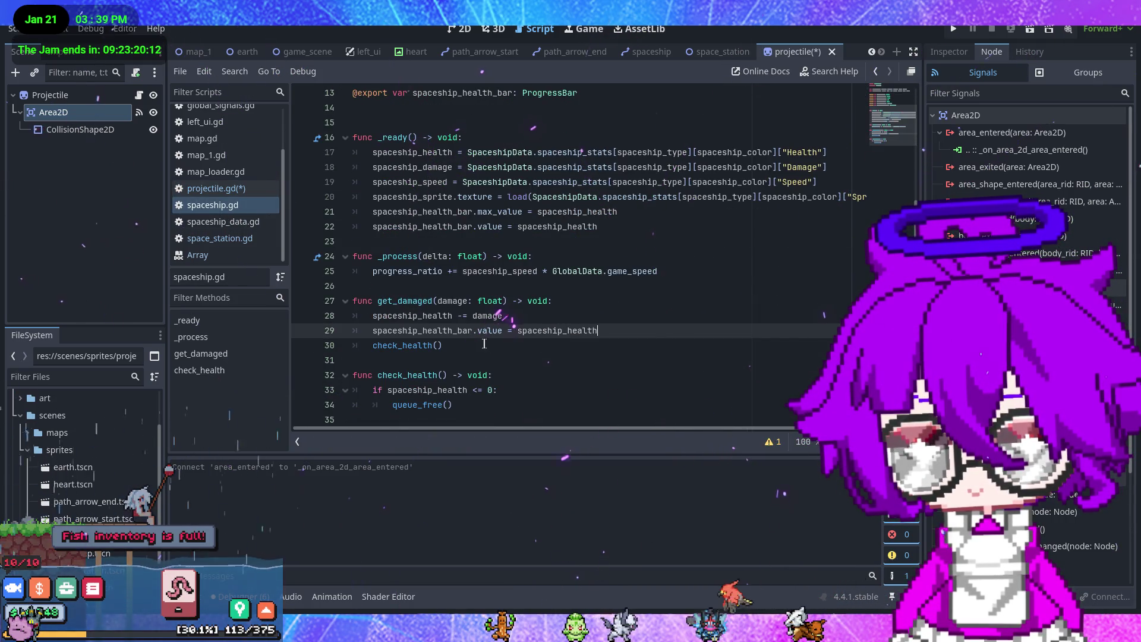
click(221, 238)
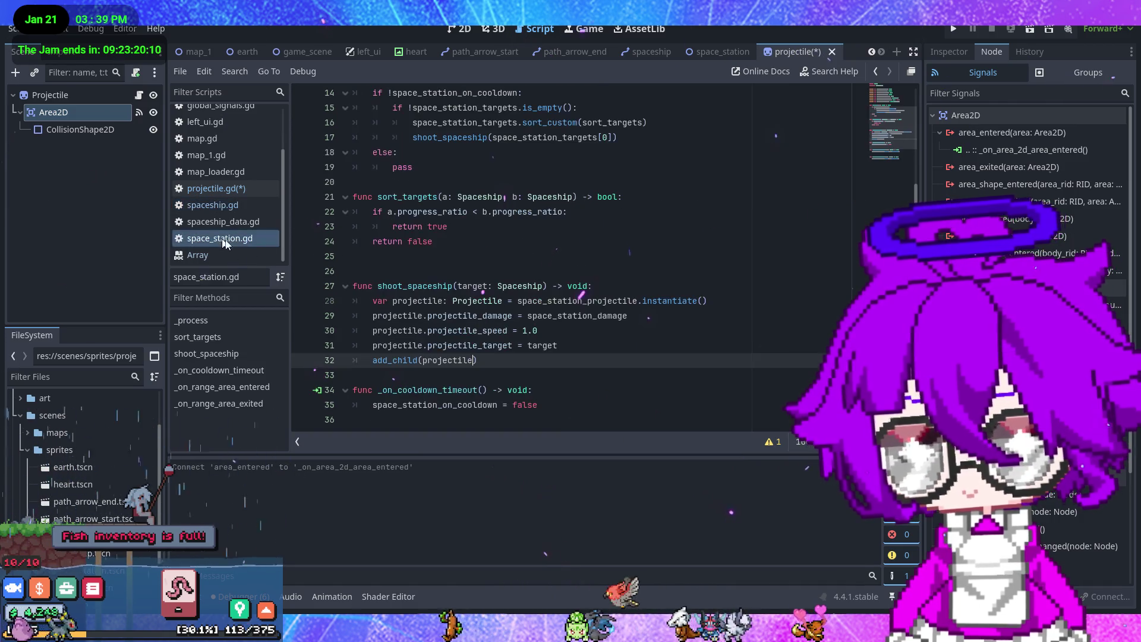
click(221, 189)
text(p)
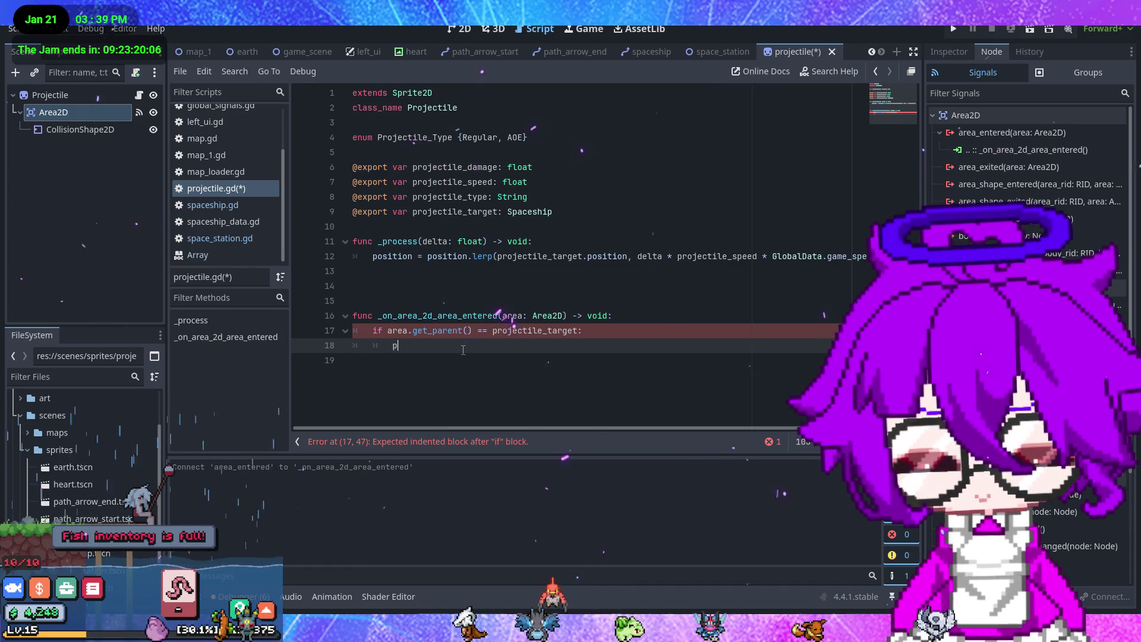
text(ro)
Call projectile_target.get_damaged(projectile_damage) inside the if block
key(Down)
key(Down)
key(Return)
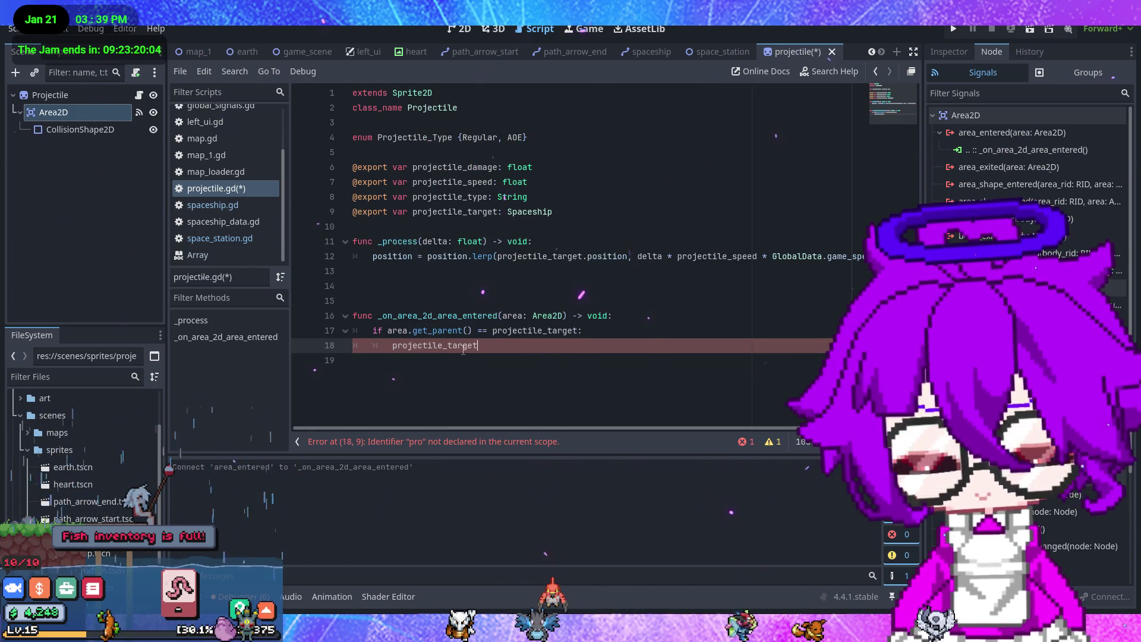
text(.)
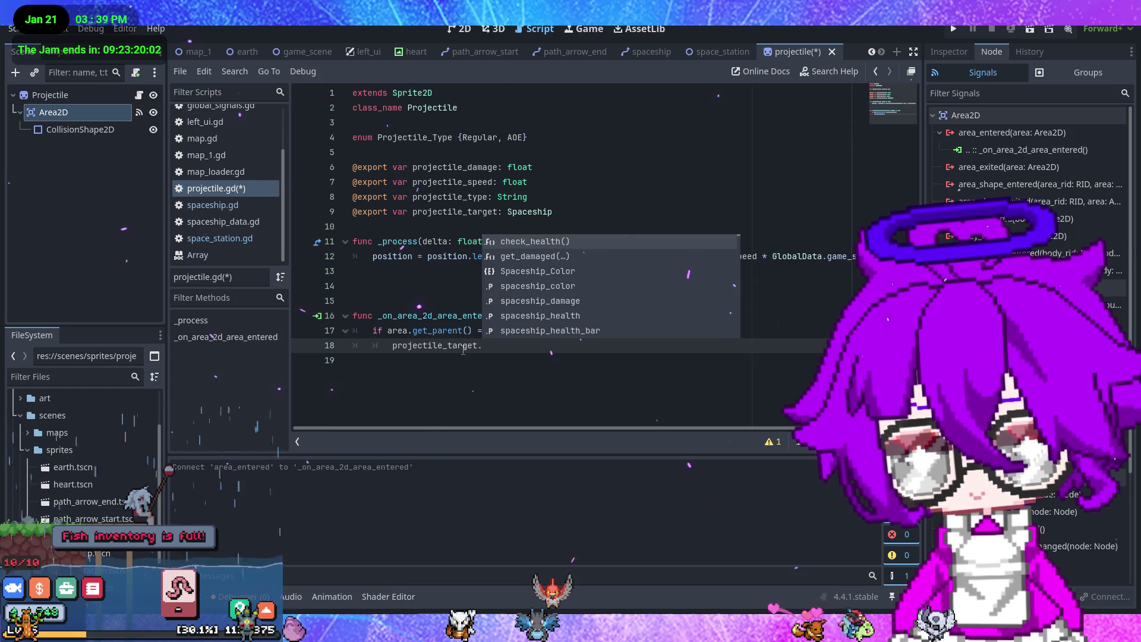
key(Down)
key(Return)
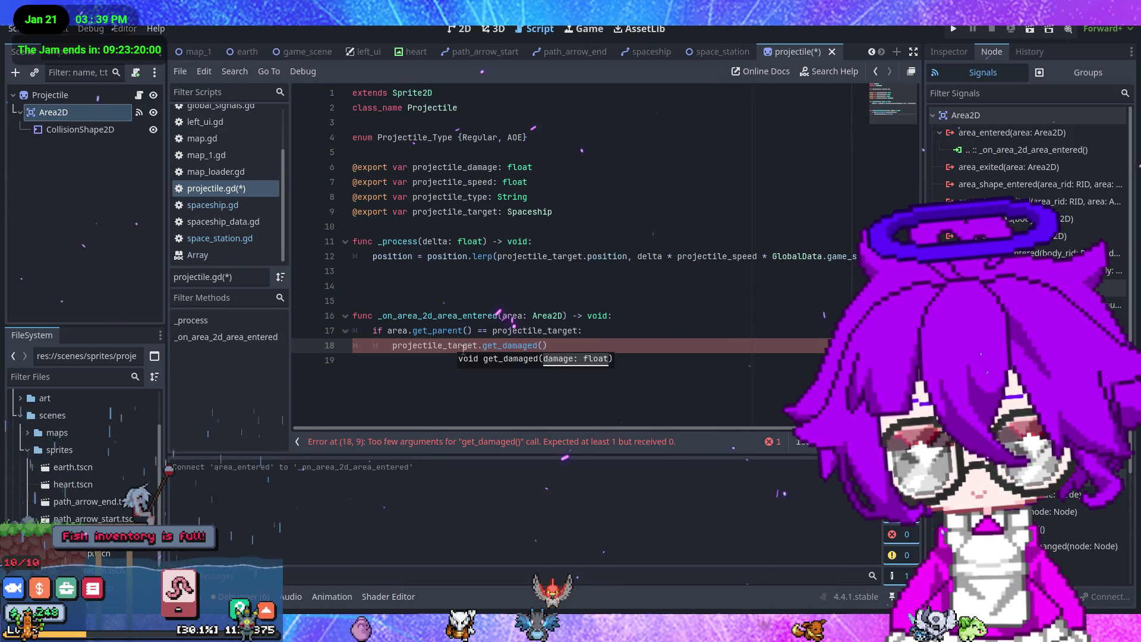
text(pr)
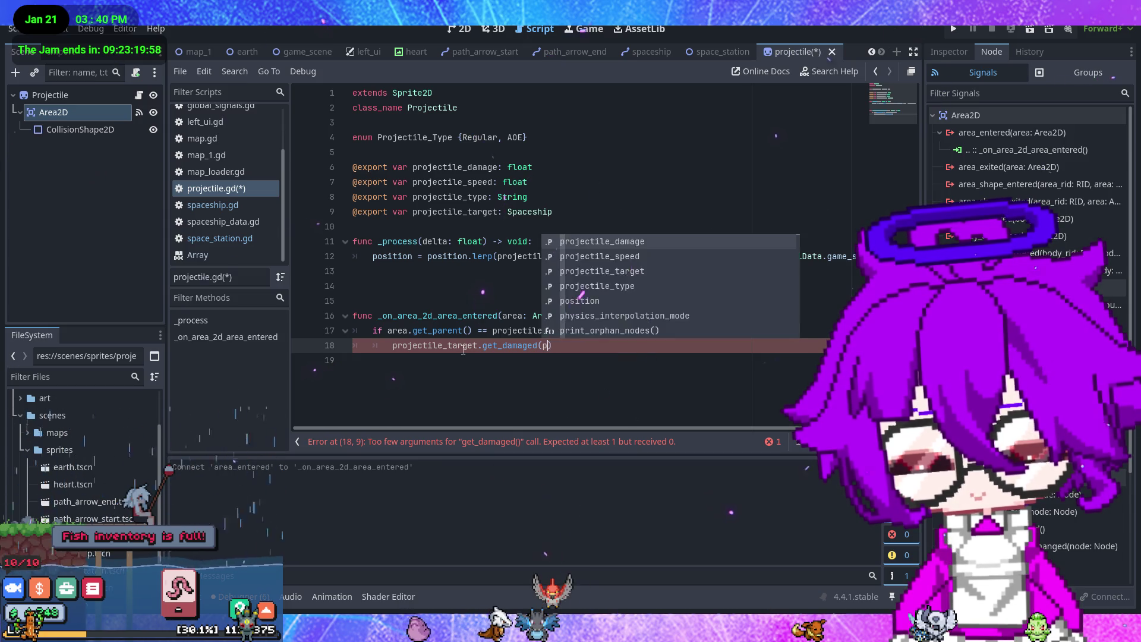
key(Return)
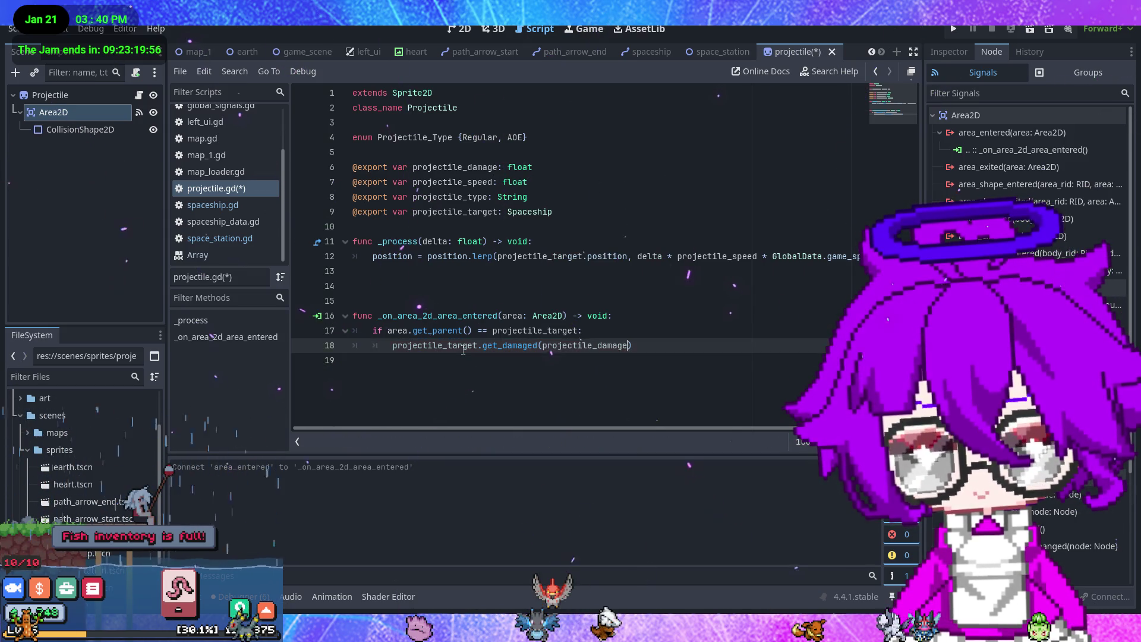
Add queue_free() below it, save projectile.gd, and glance through the other scripts
key(Return)
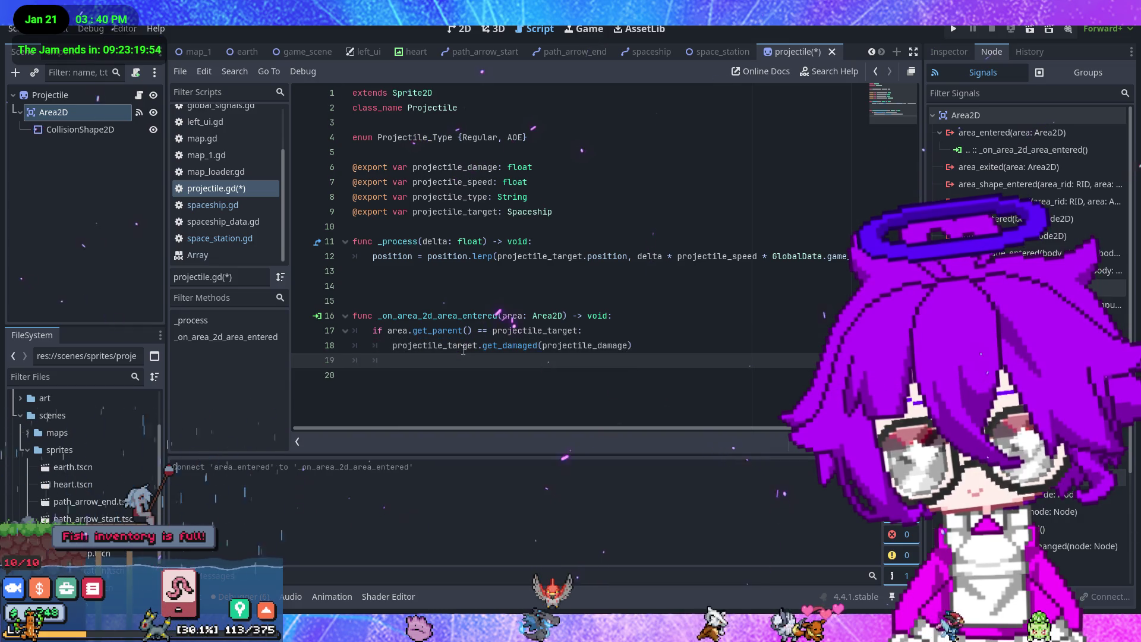
text(que)
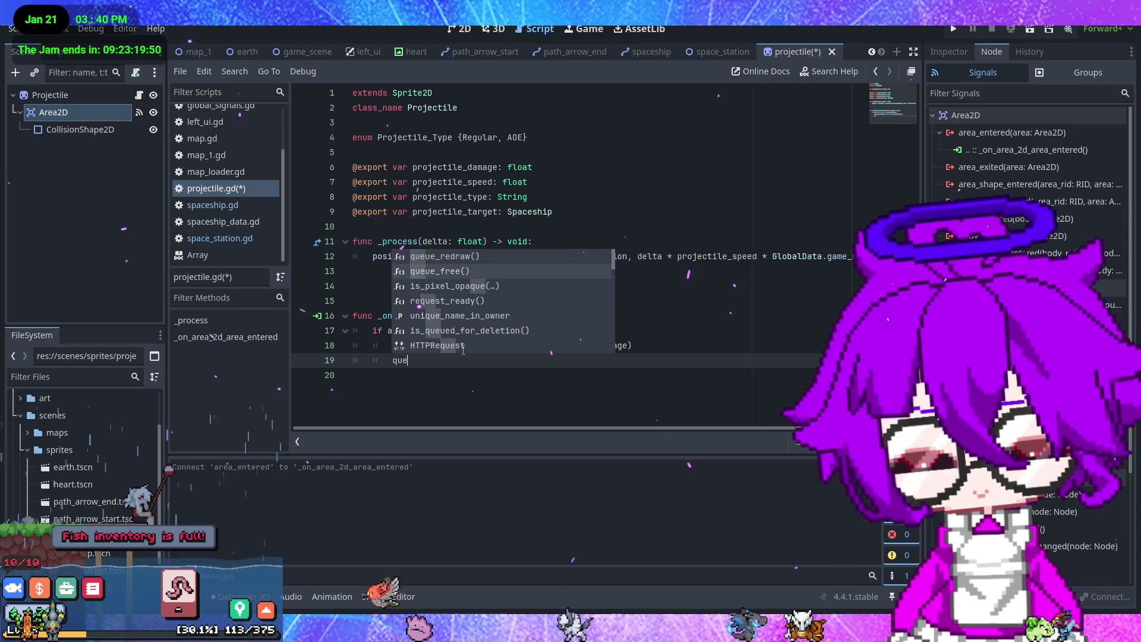
key(Return)
key(ctrl+s)
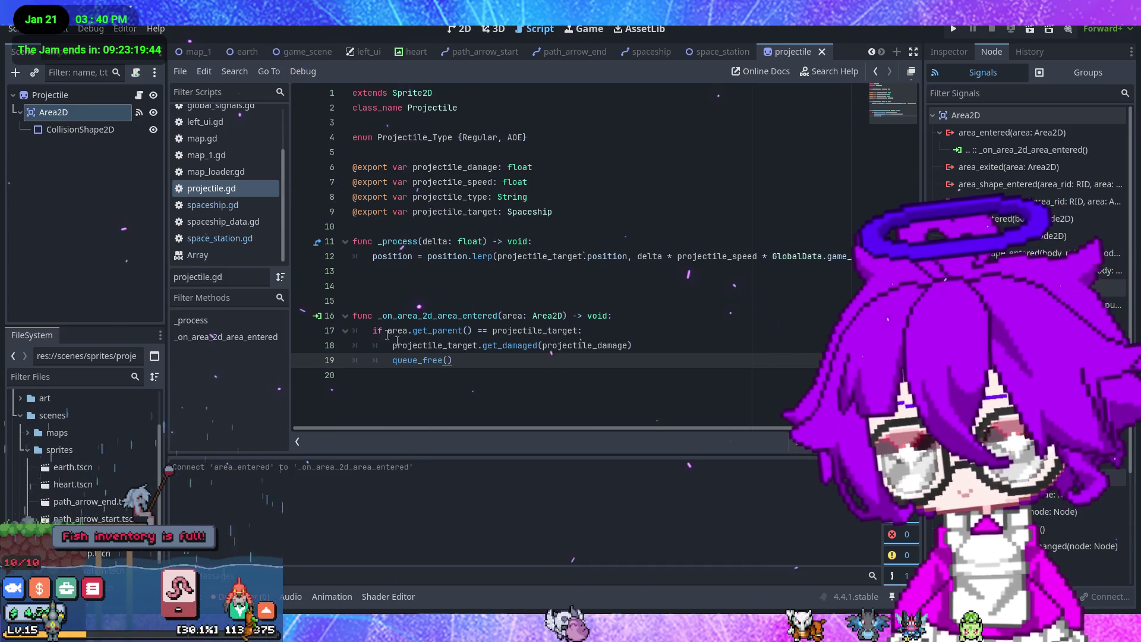
click(235, 225)
click(235, 238)
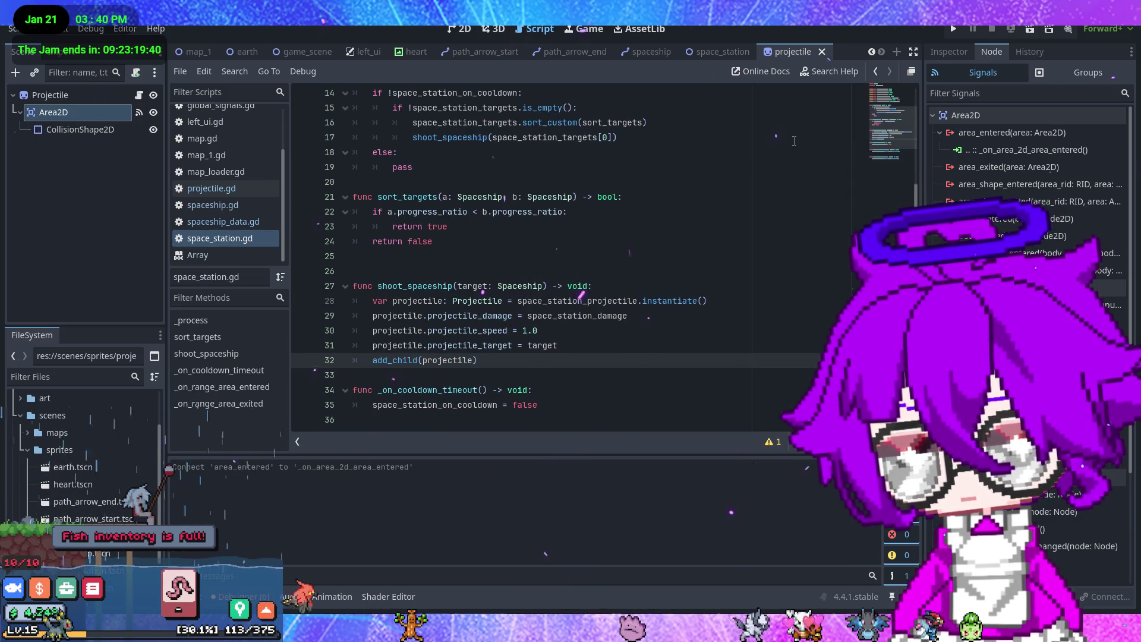
click(214, 189)
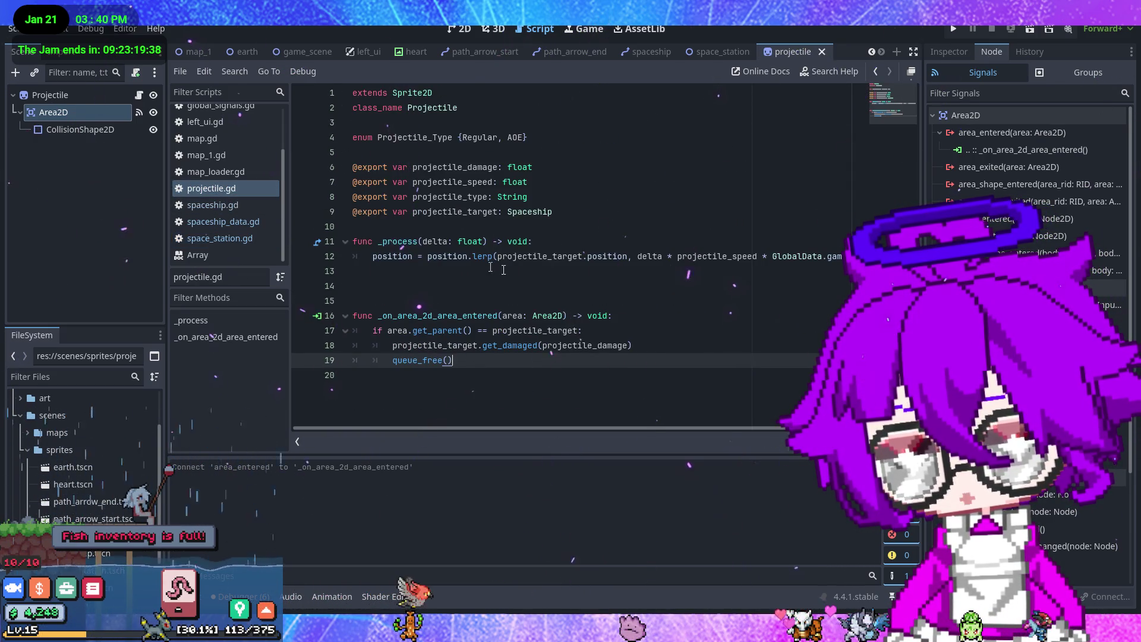
Run the project until the debugger breaks on a freed-object 'position' access at projectile.gd line 12
click(954, 31)
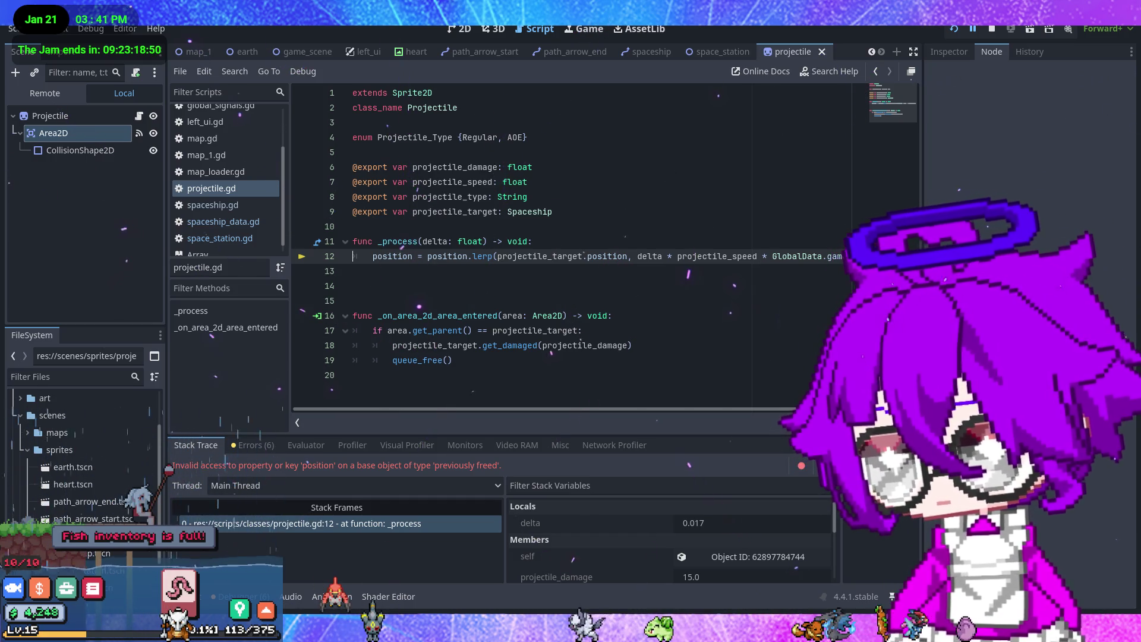
click(12, 588)
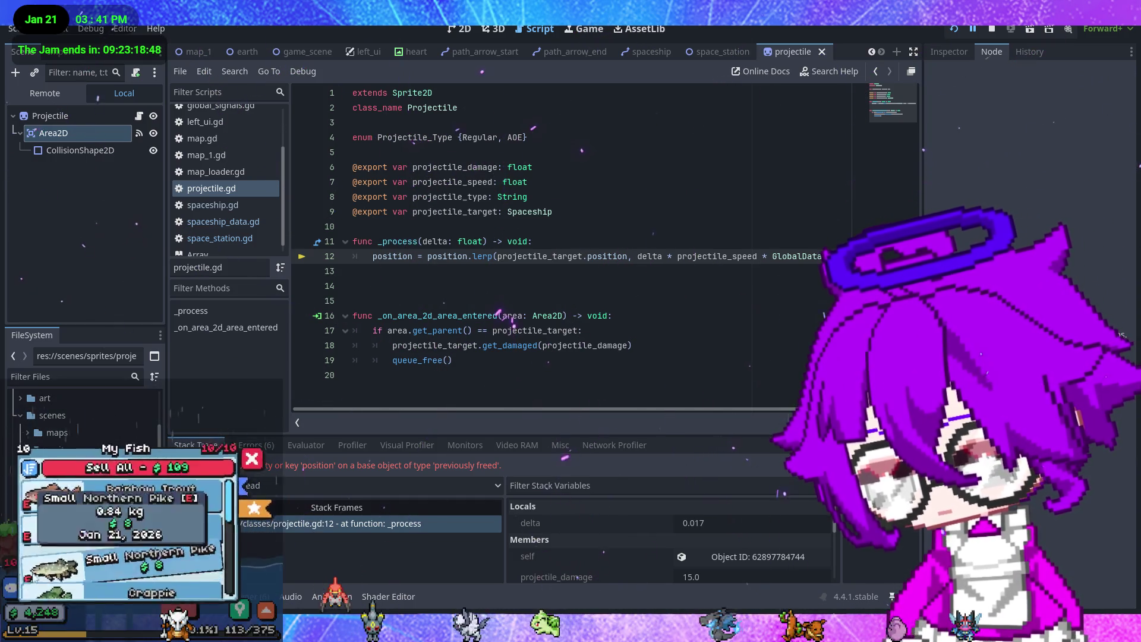
click(186, 469)
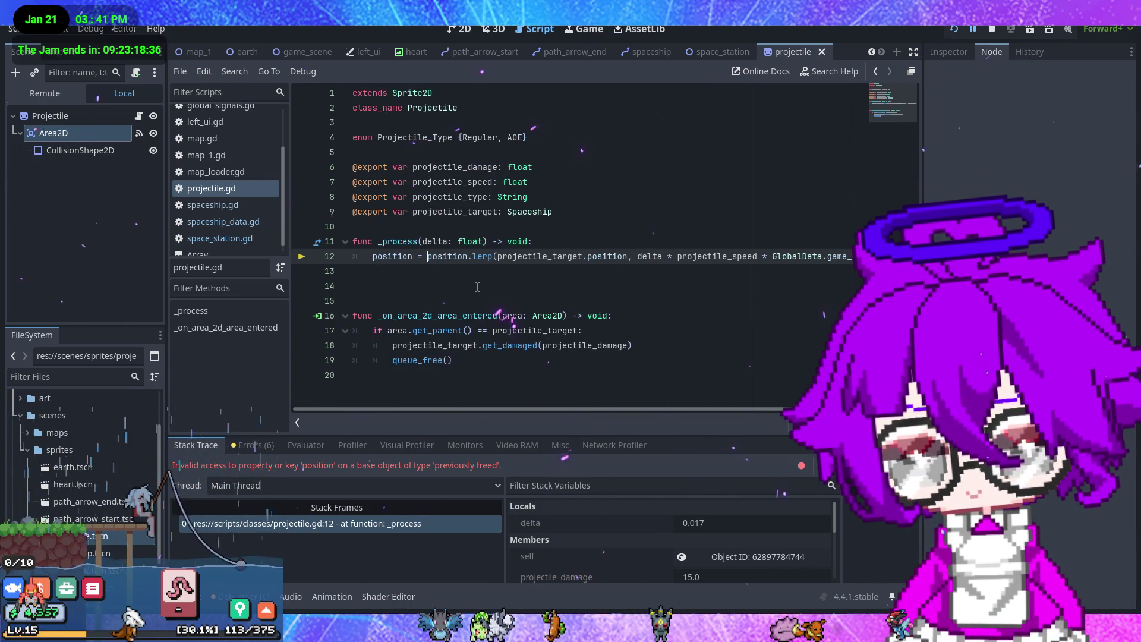
On line 12 of projectile.gd, convert the projectile's own position with to_global(position)
text(self)
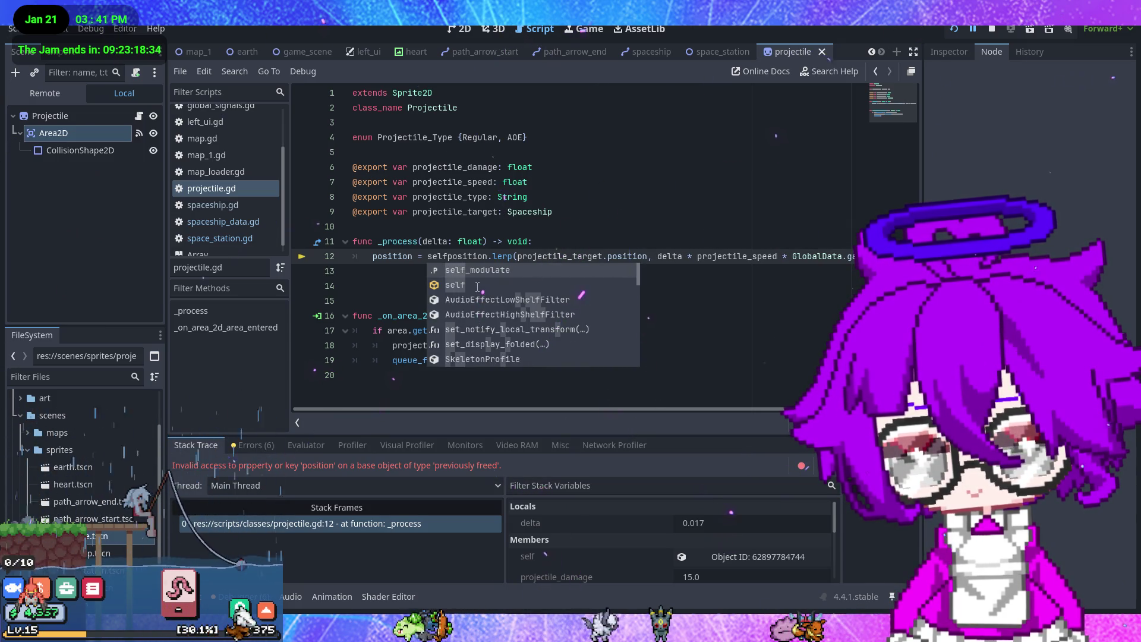
key(Escape)
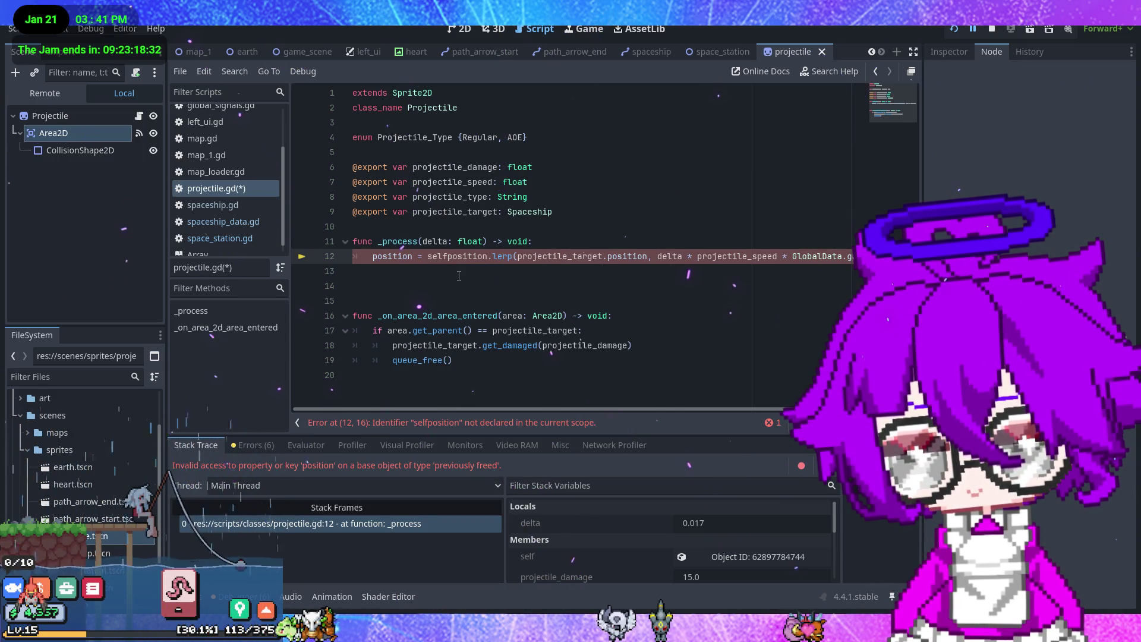
text(.get)
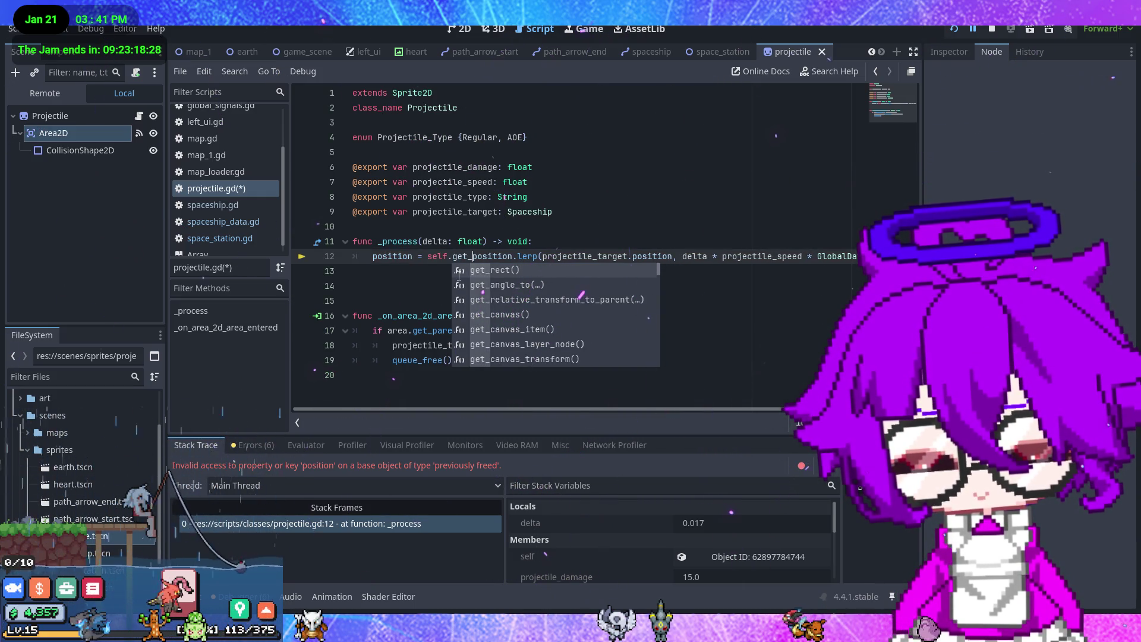
text(_glo)
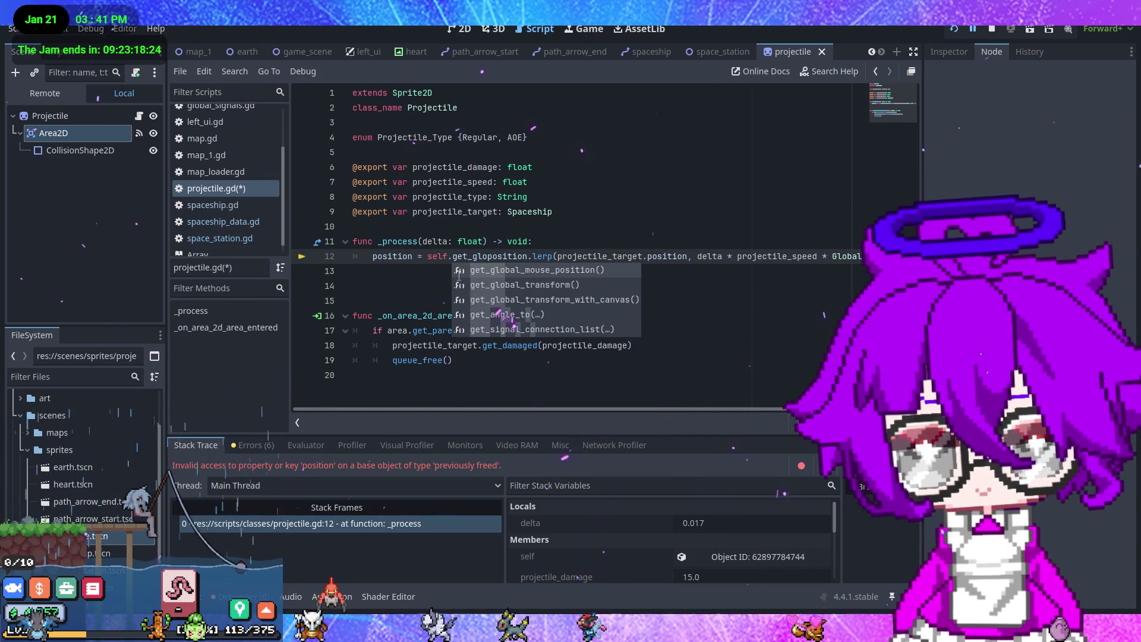
key(BackSpace)
key(BackSpace)
key(BackSpace)
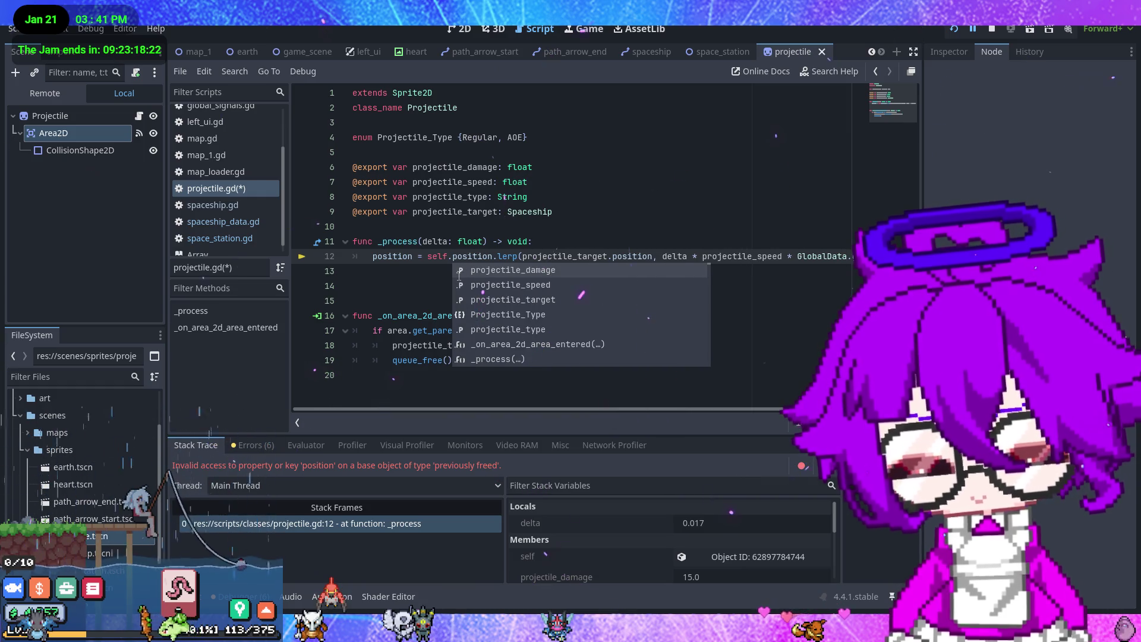
text(to_global()
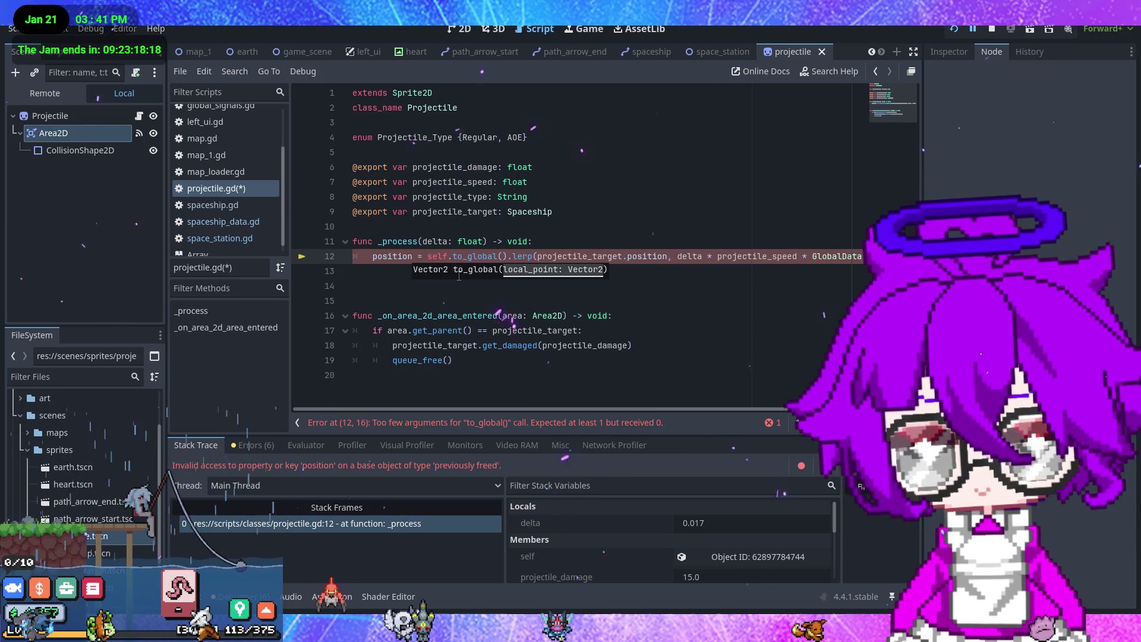
text(posi)
key(Return)
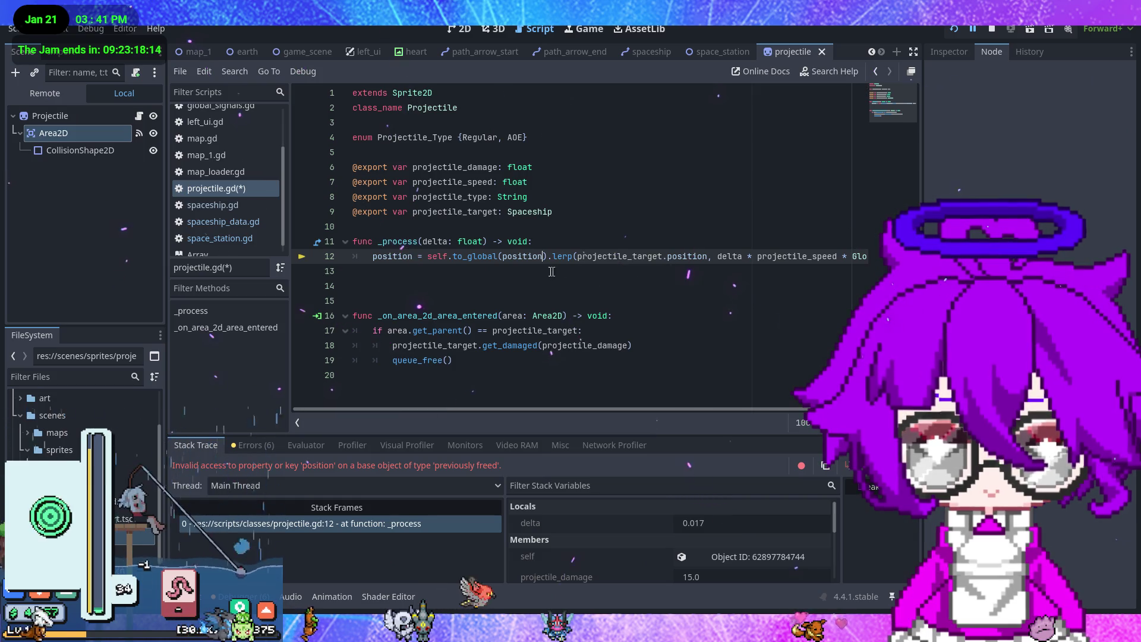
double_click(468, 259)
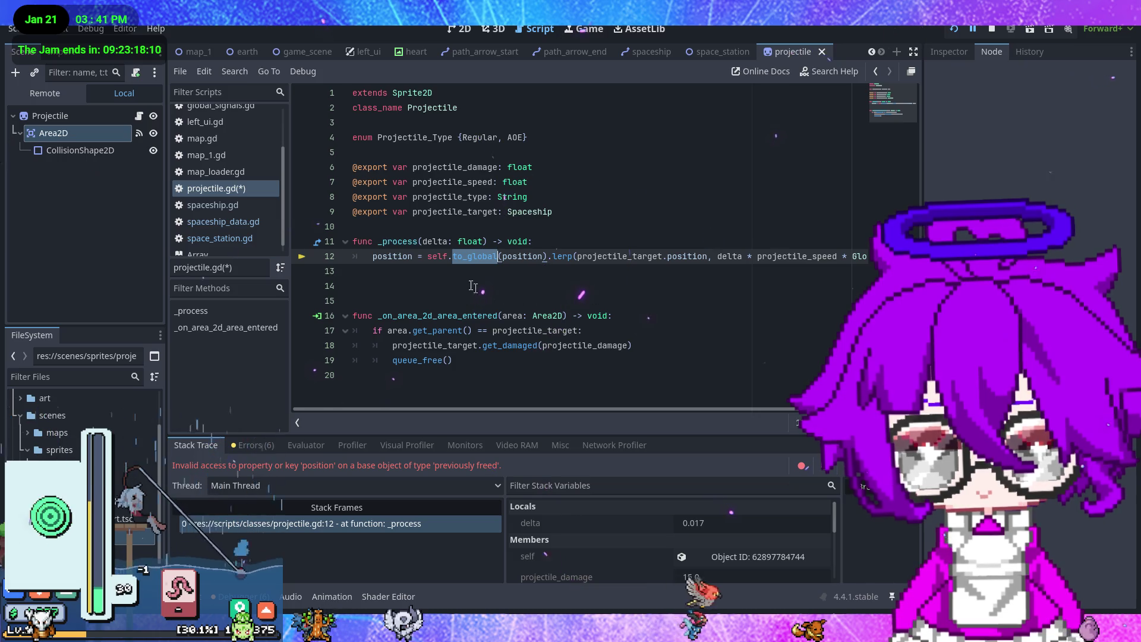
click(450, 256)
key(BackSpace)
key(BackSpace)
key(BackSpace)
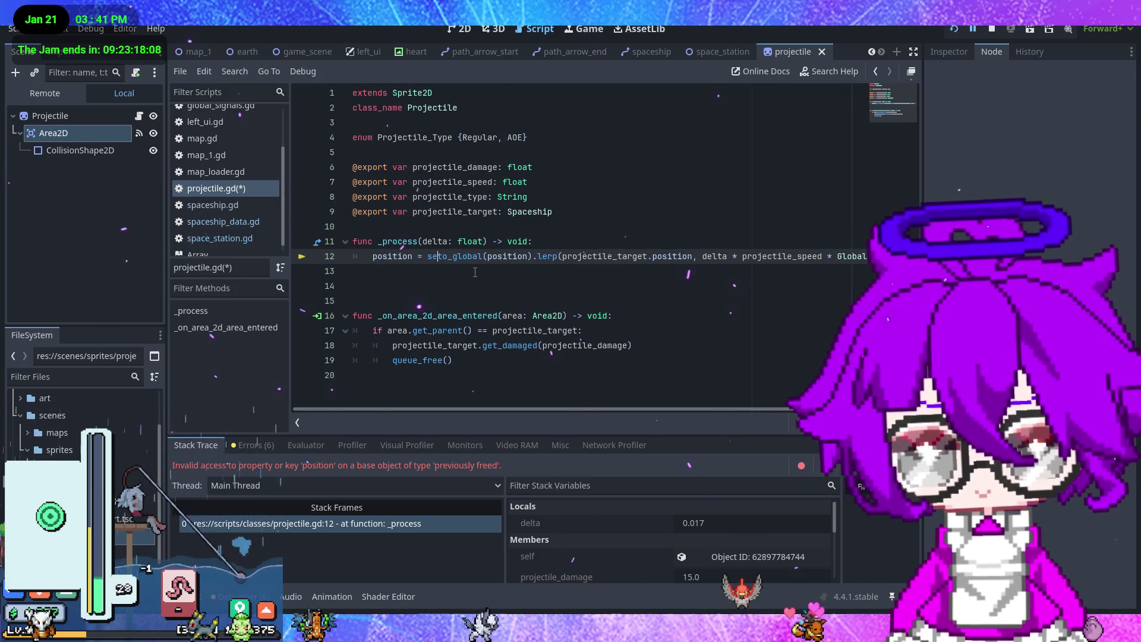
Wrap projectile_target.position in to_global() inside the lerp call, closing the parentheses
click(552, 256)
text(to_global()
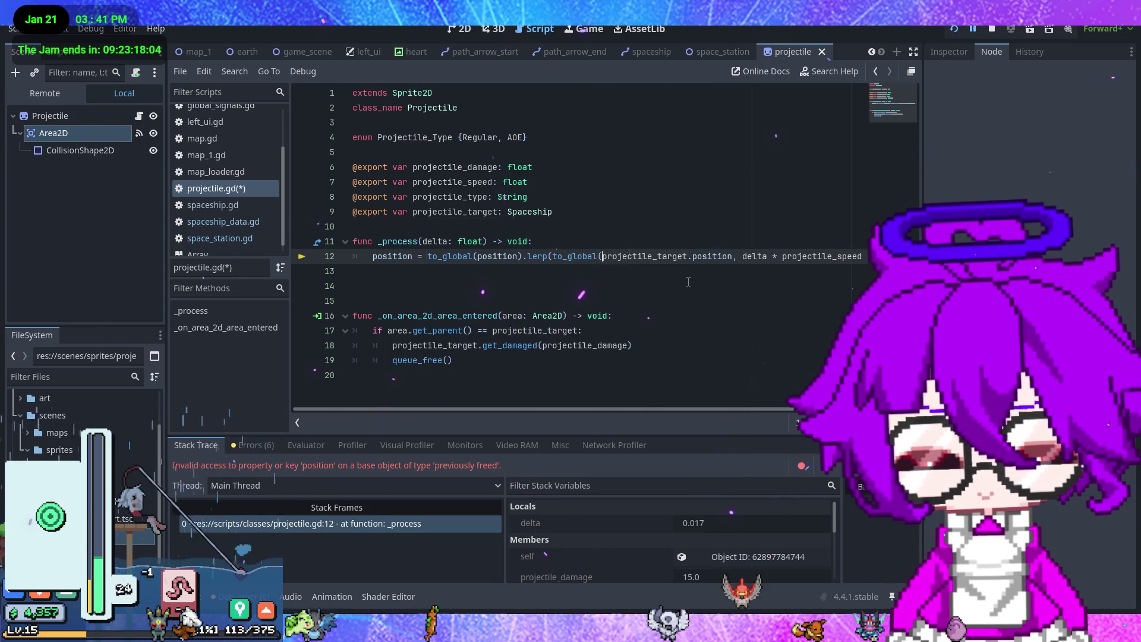
click(735, 256)
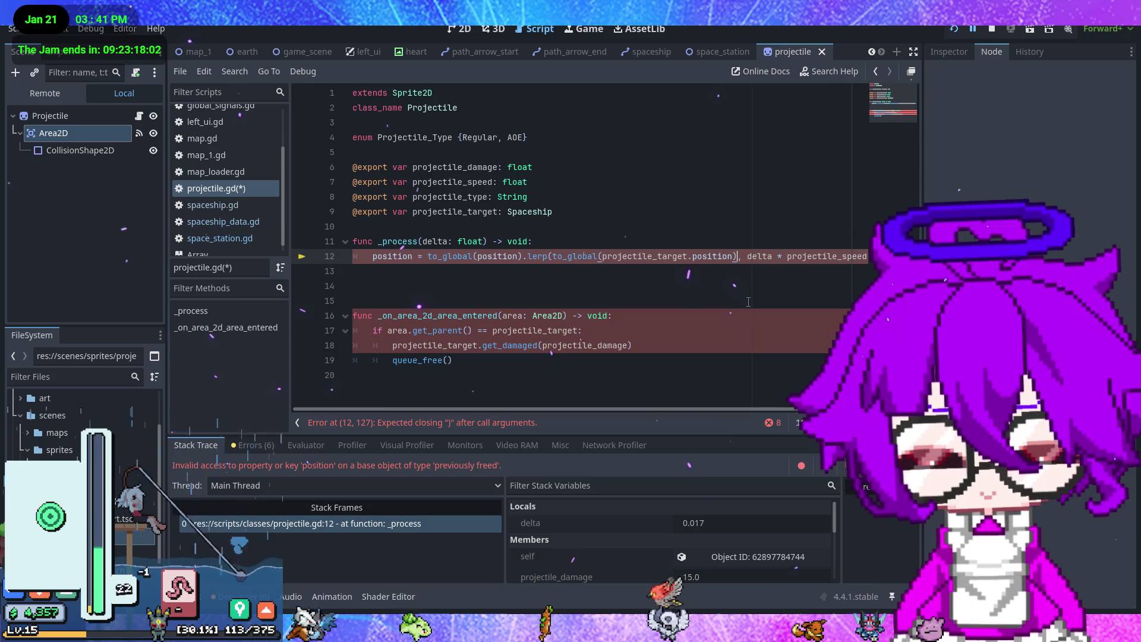
text())
Save projectile.gd, stop the running debug session, and open spaceship_data.gd
key(ctrl+s)
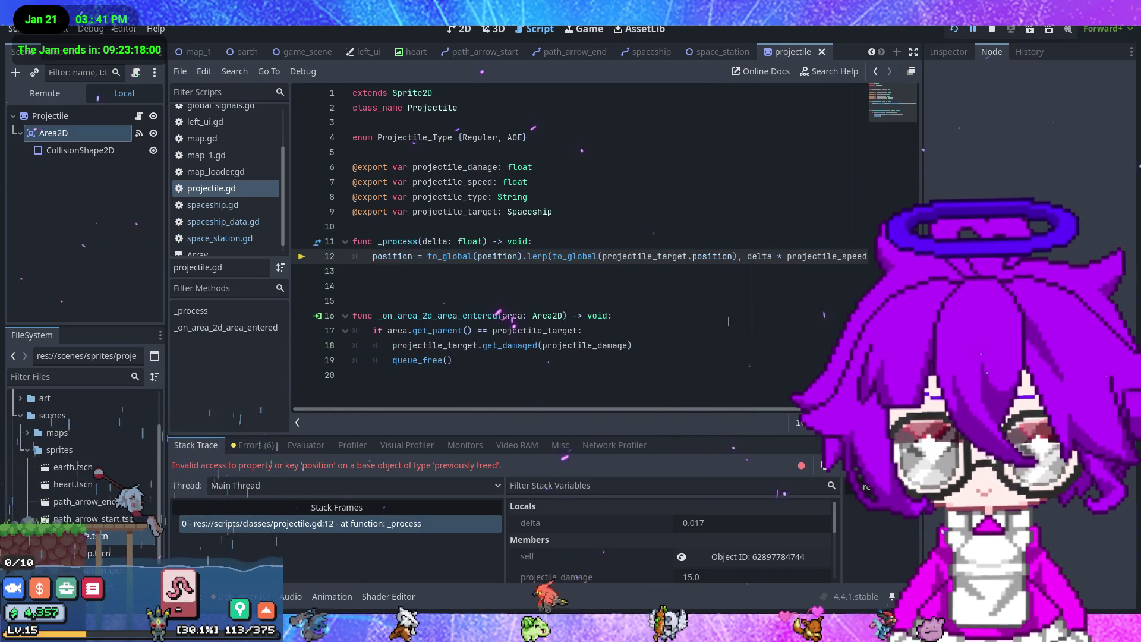
click(992, 26)
click(223, 222)
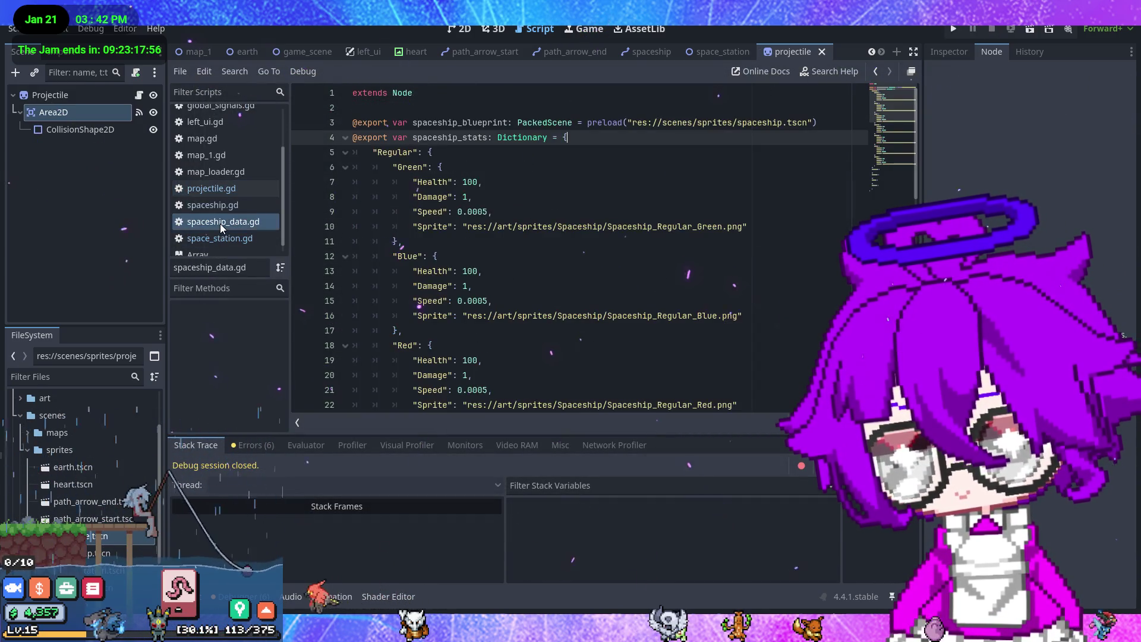
In space_station.gd, add space_station_cooldown.start(space_station_speed) after add_child(projectile)
click(224, 239)
scroll(518, 343, down, 2)
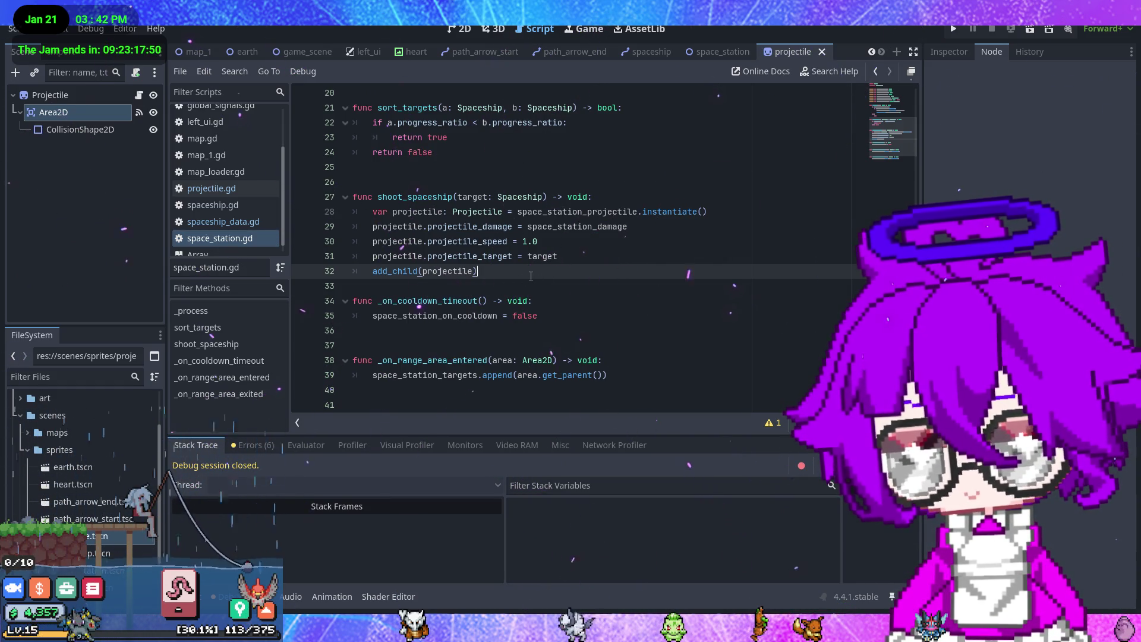
key(Return)
text(p)
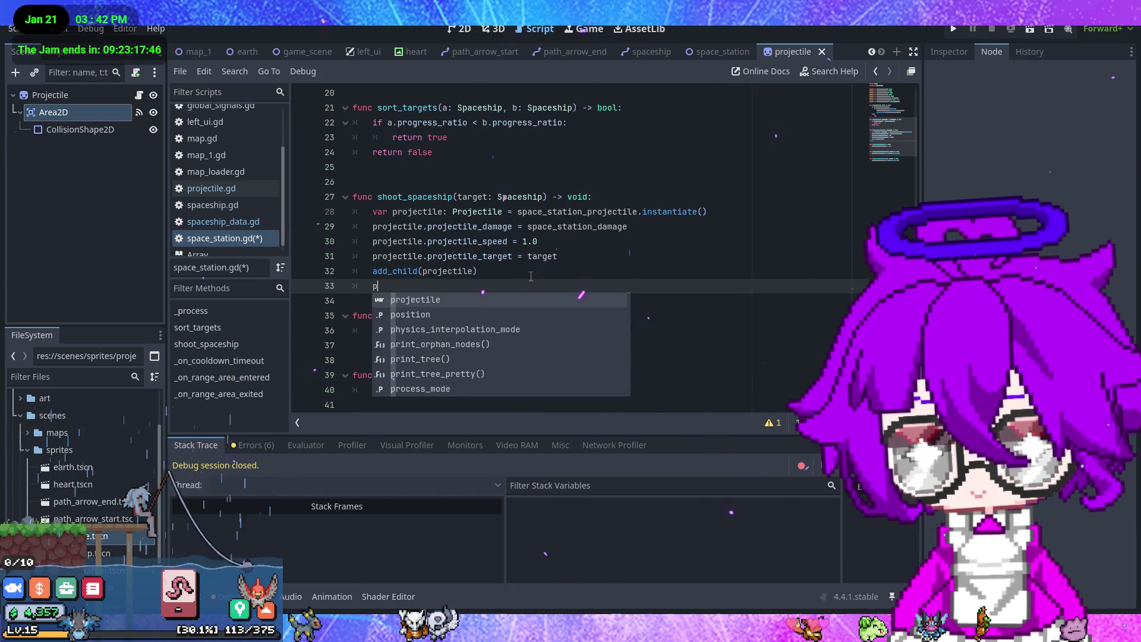
key(BackSpace)
text(ace)
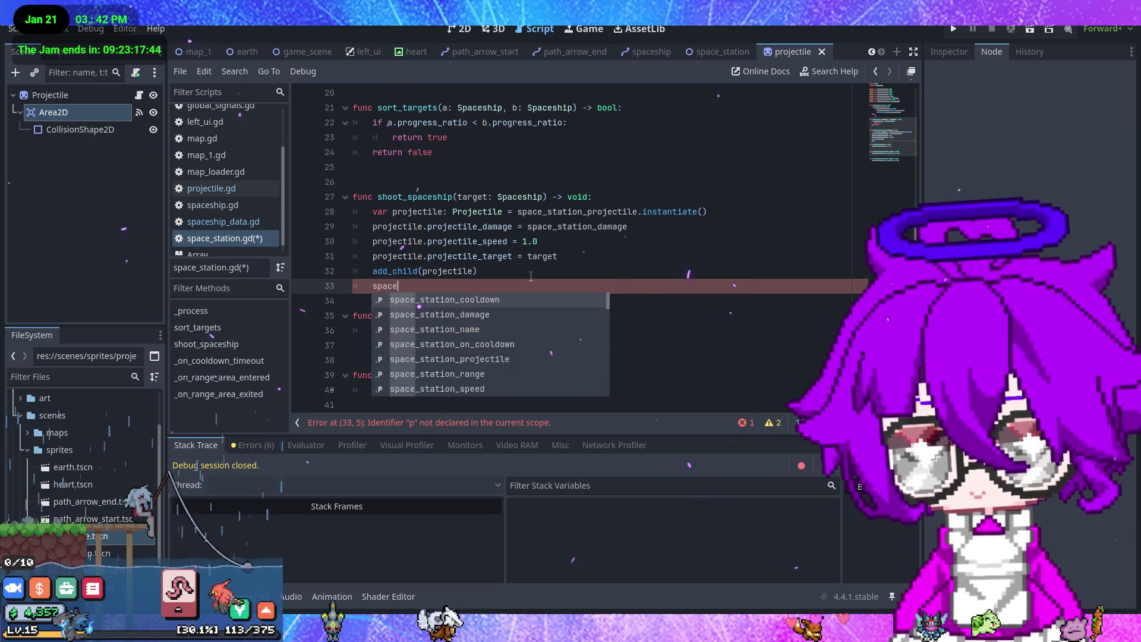
key(Return)
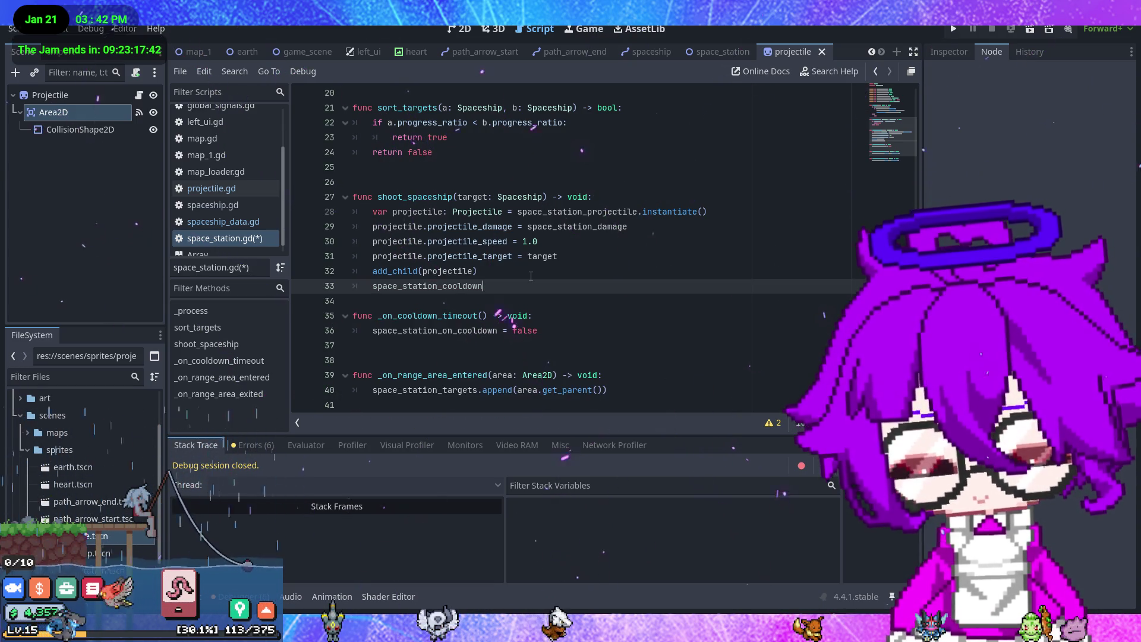
text(st)
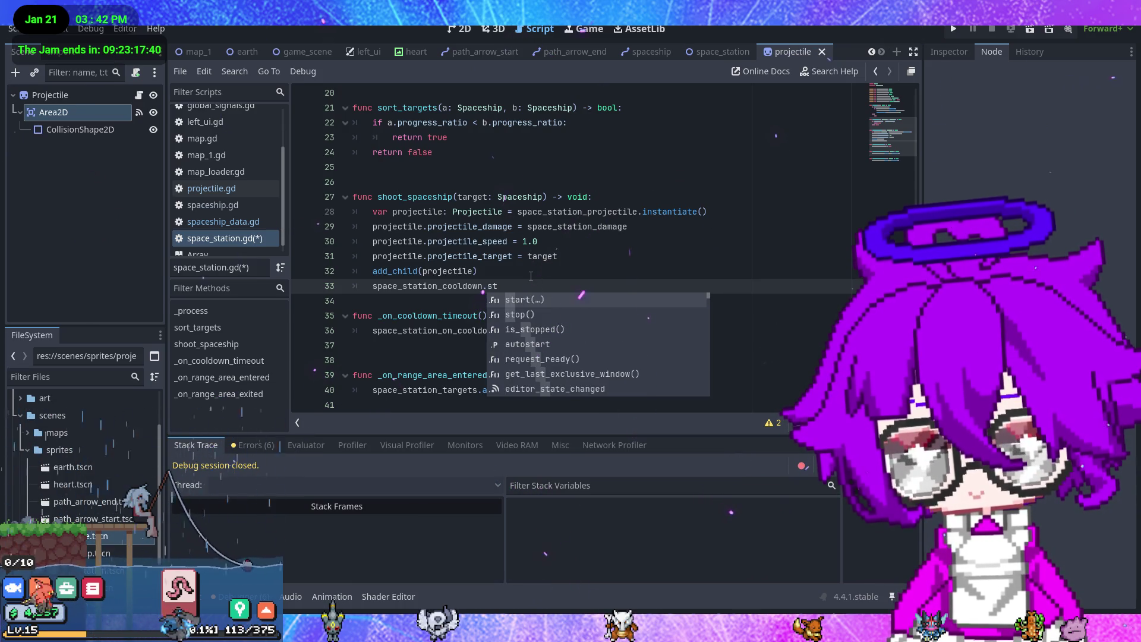
key(Return)
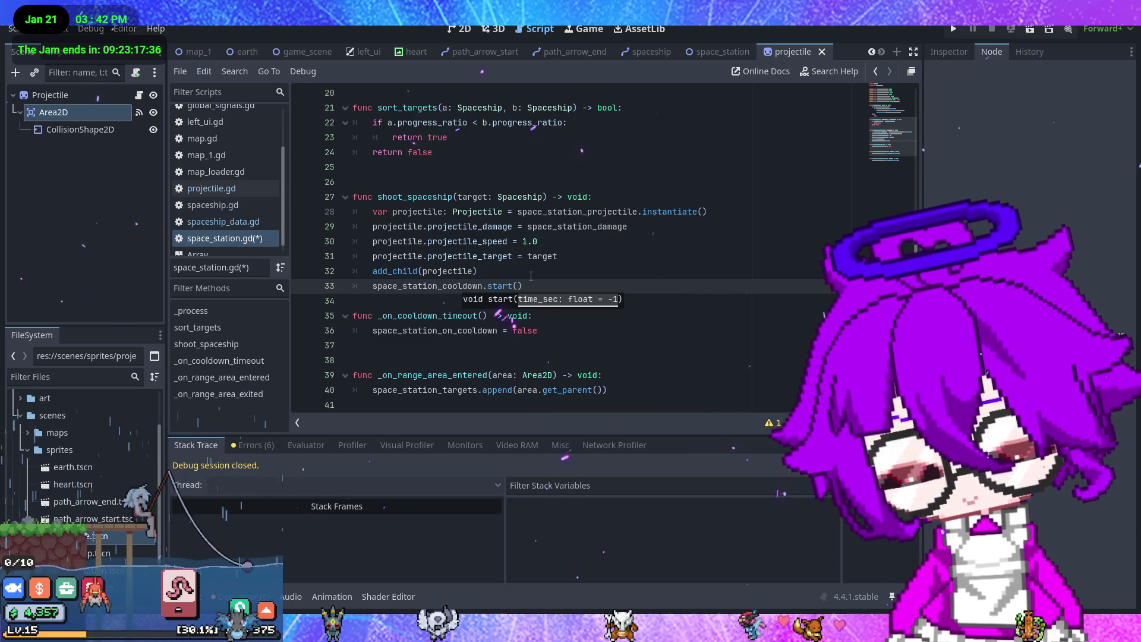
text(ce)
key(Down)
key(Down)
key(Down)
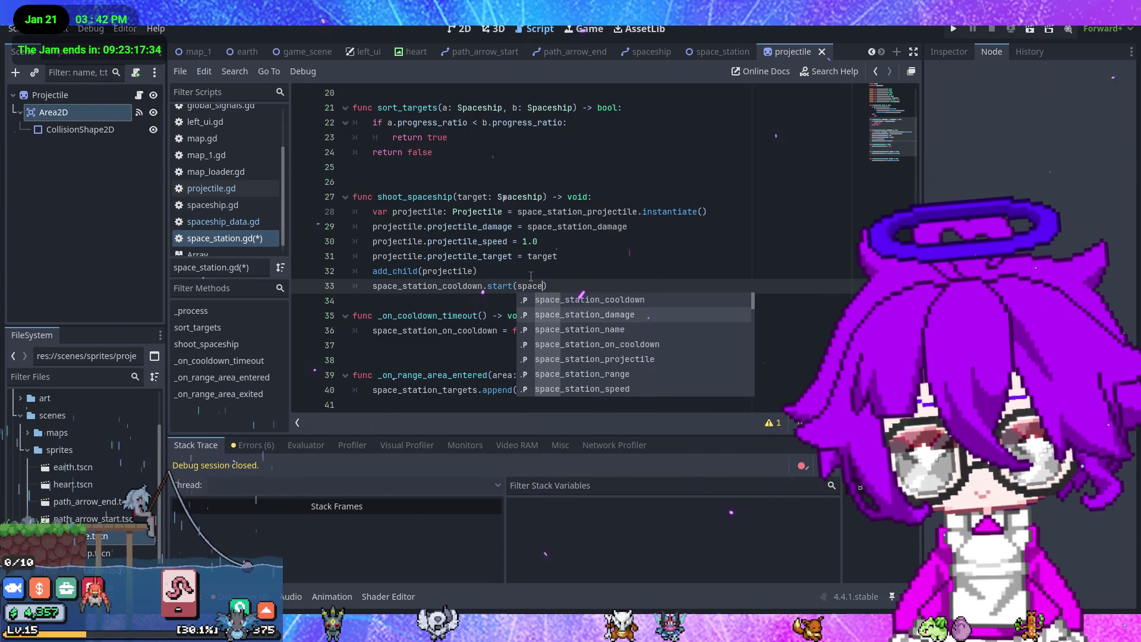
key(Return)
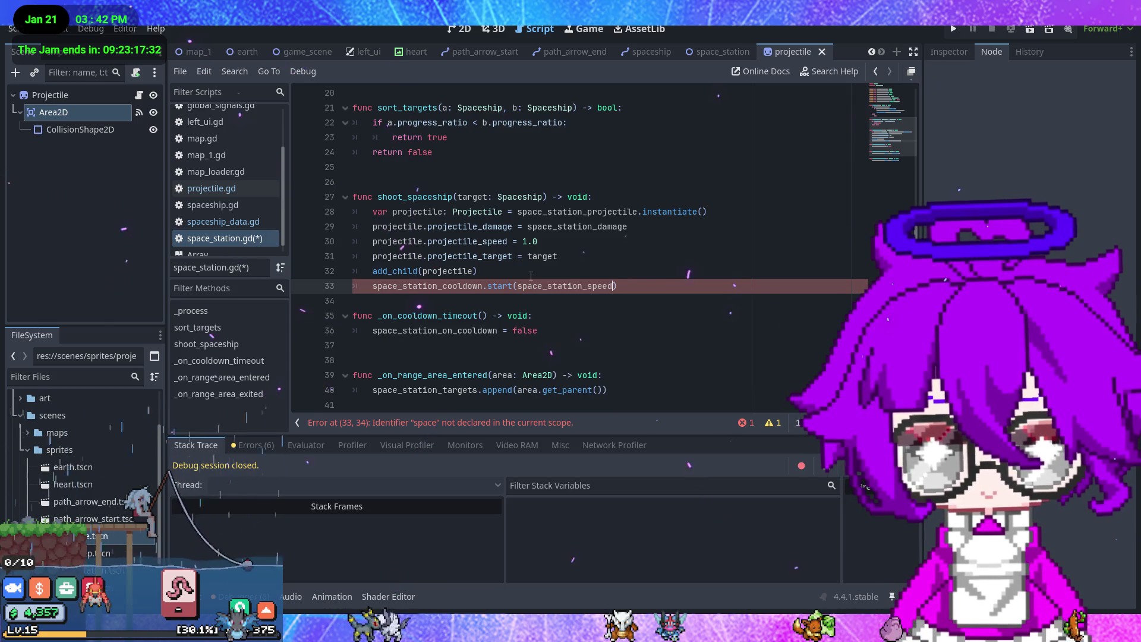
click(632, 288)
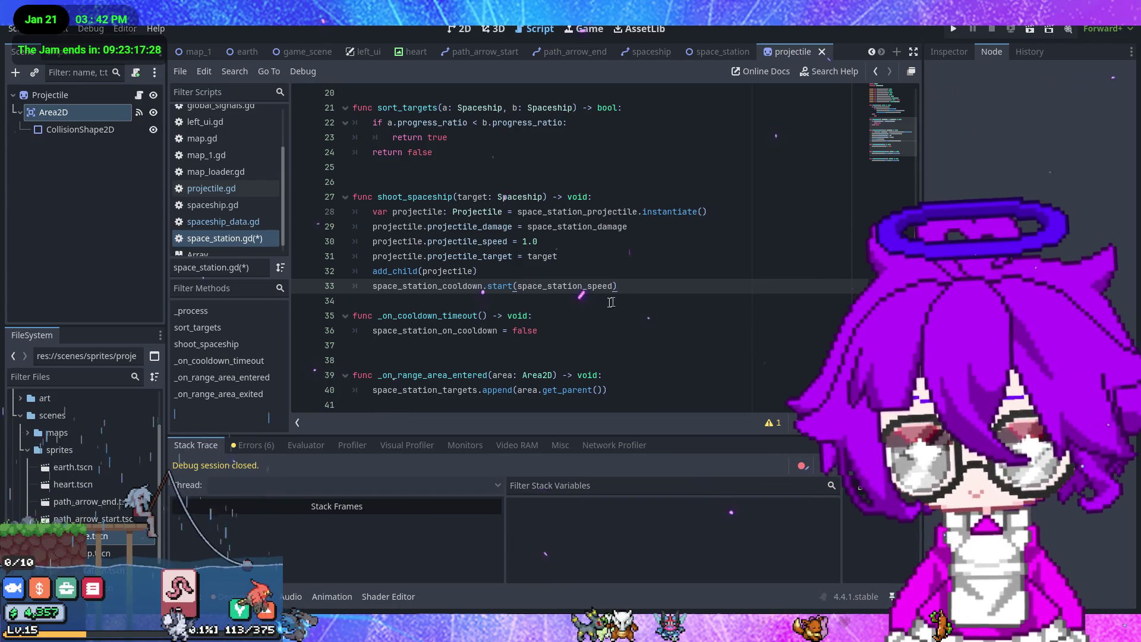
Add space_station_on_cooldown = true below add_child(projectile) and save the script
click(591, 273)
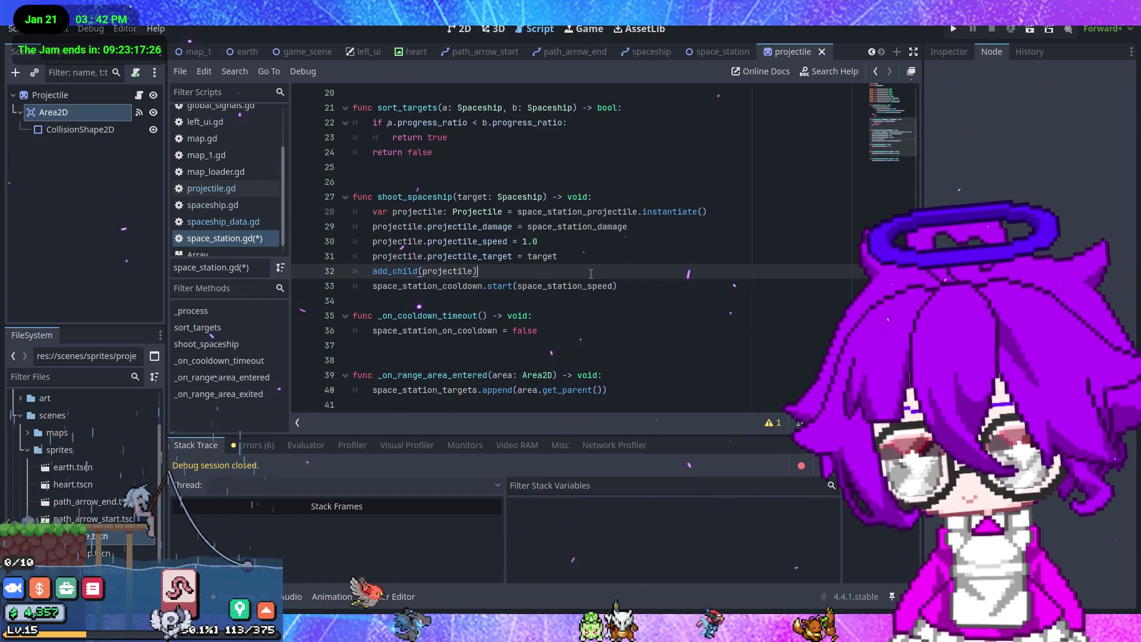
key(Return)
text(space)
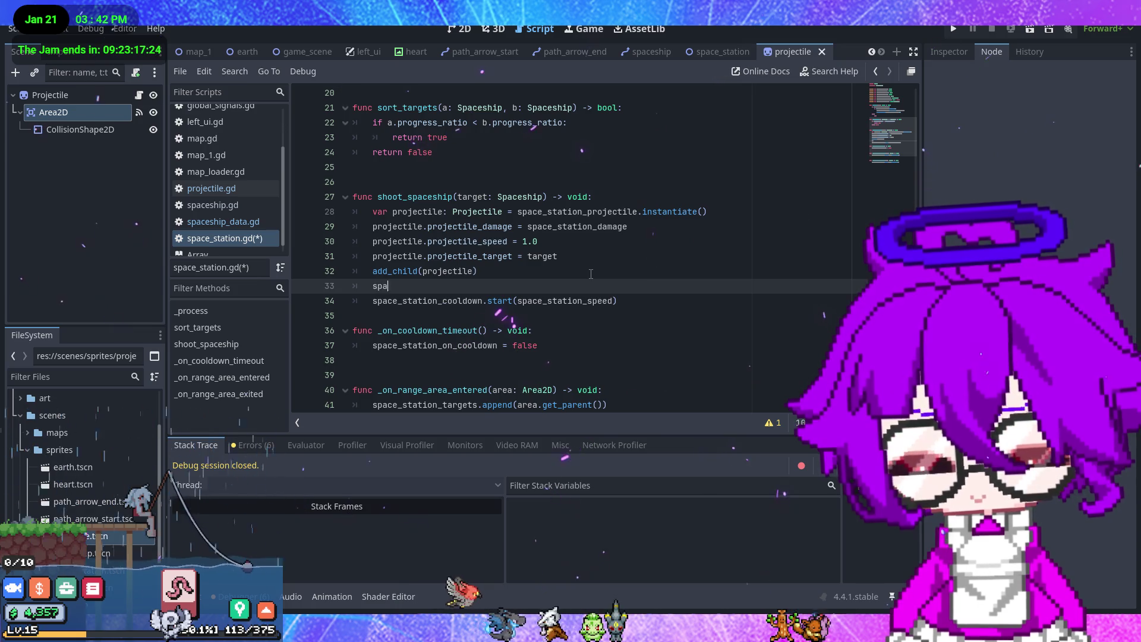
text(_station)
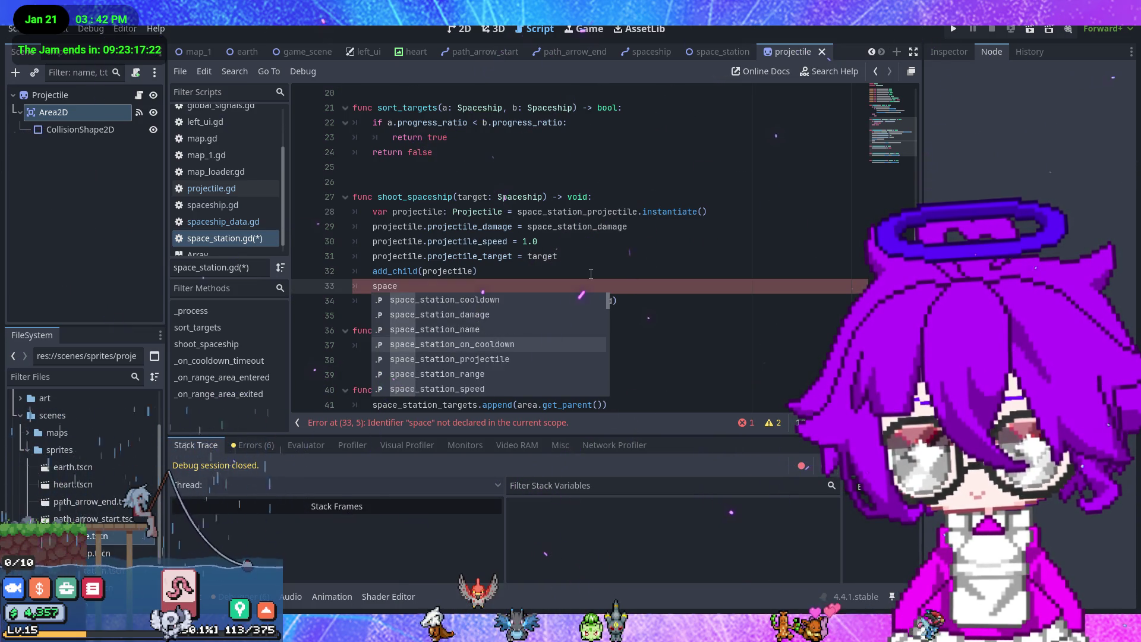
key(Return)
text(= true)
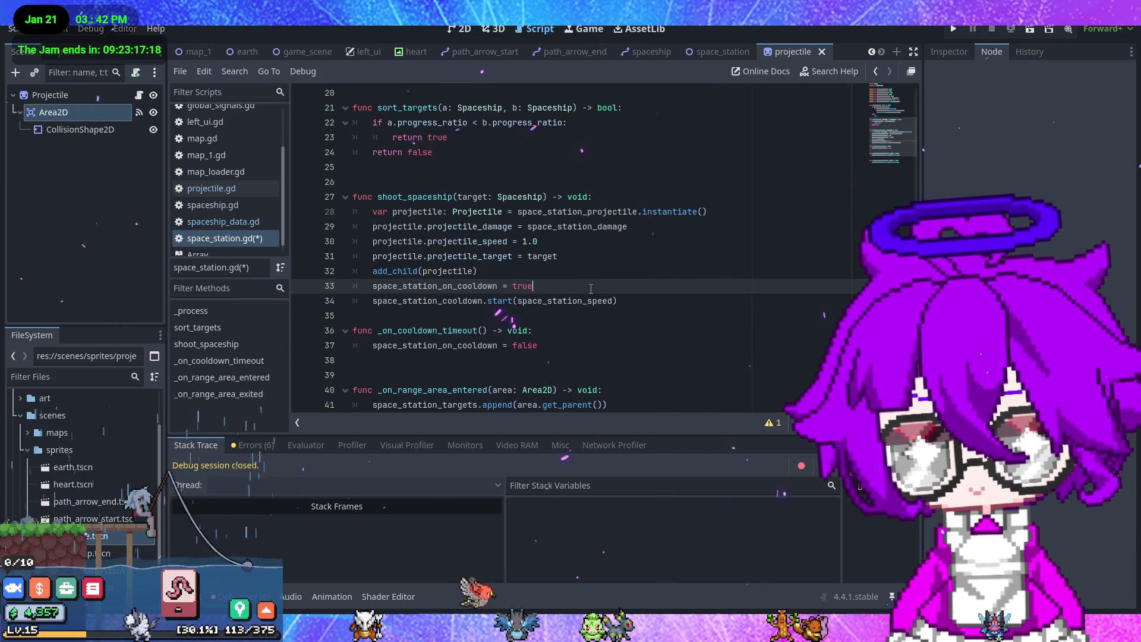
key(ctrl+s)
Review the on-cooldown check on line 14 and run the game to test
scroll(564, 250, up, 4)
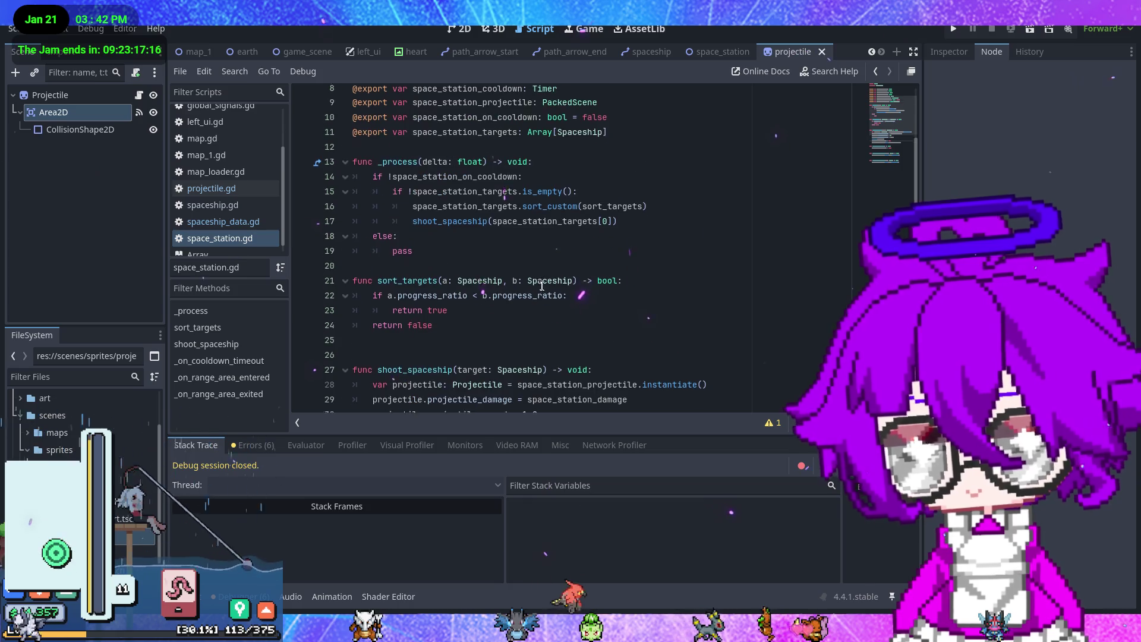
drag(523, 181, 431, 184)
scroll(603, 242, down, 4)
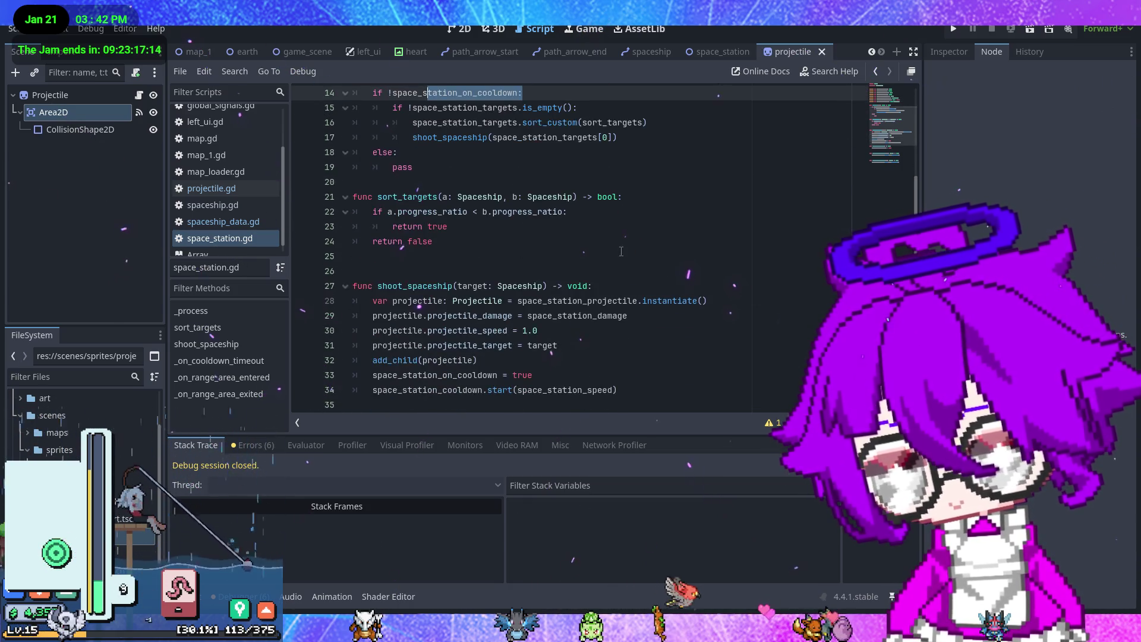
click(953, 33)
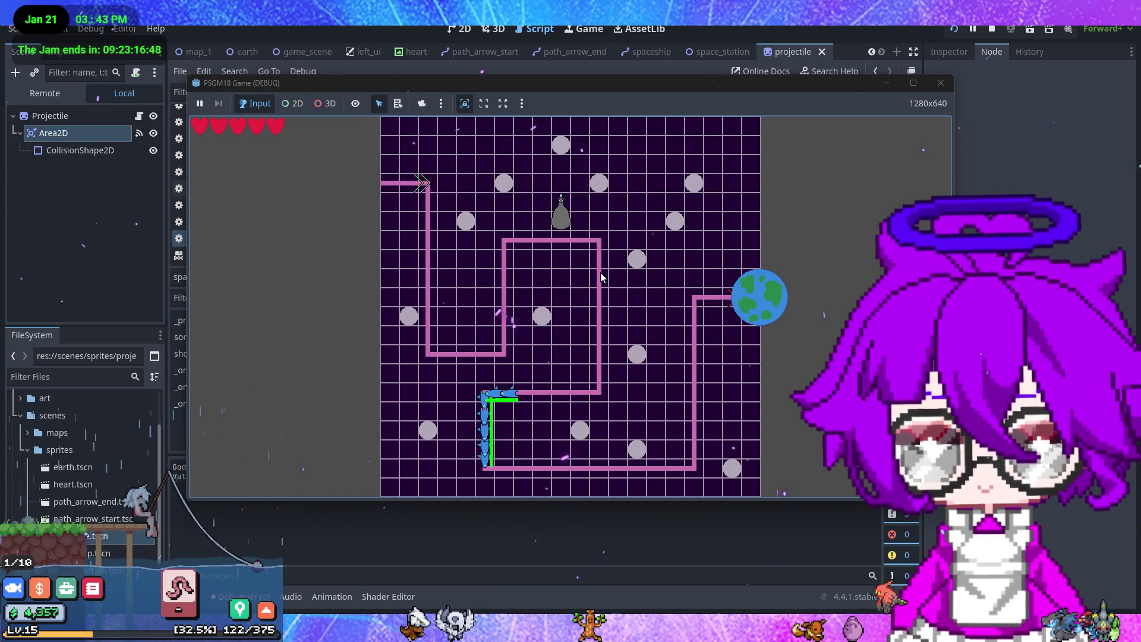
click(940, 83)
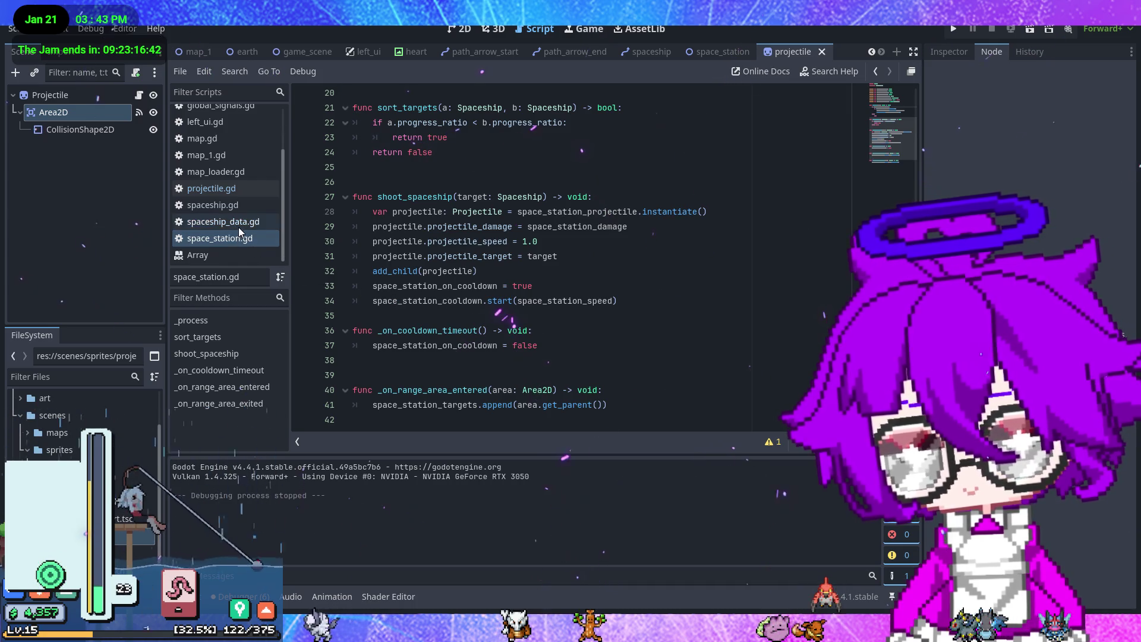
In projectile.gd's hit handler, add process_mode = Node.PROCESS_MODE_DISABLED below queue_free() and save
click(211, 187)
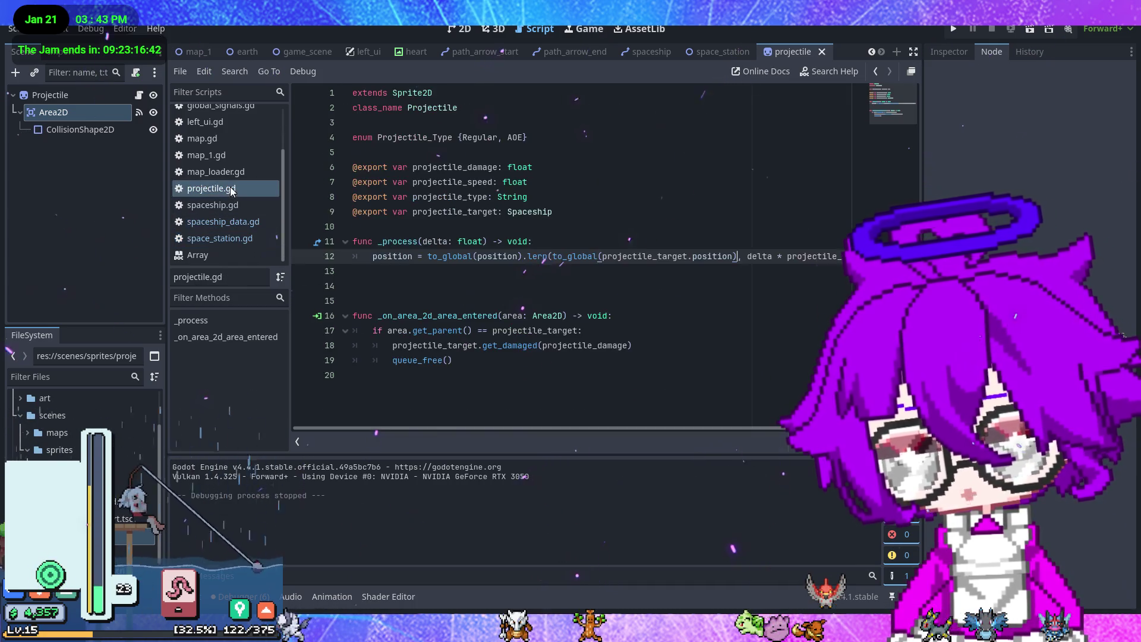
click(393, 362)
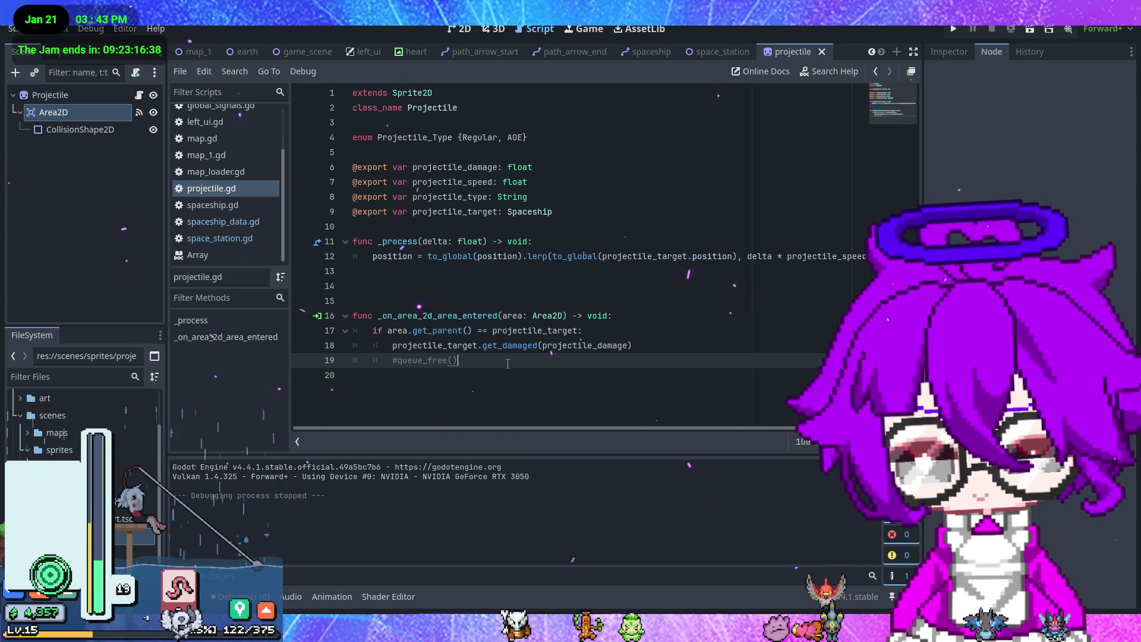
key(Return)
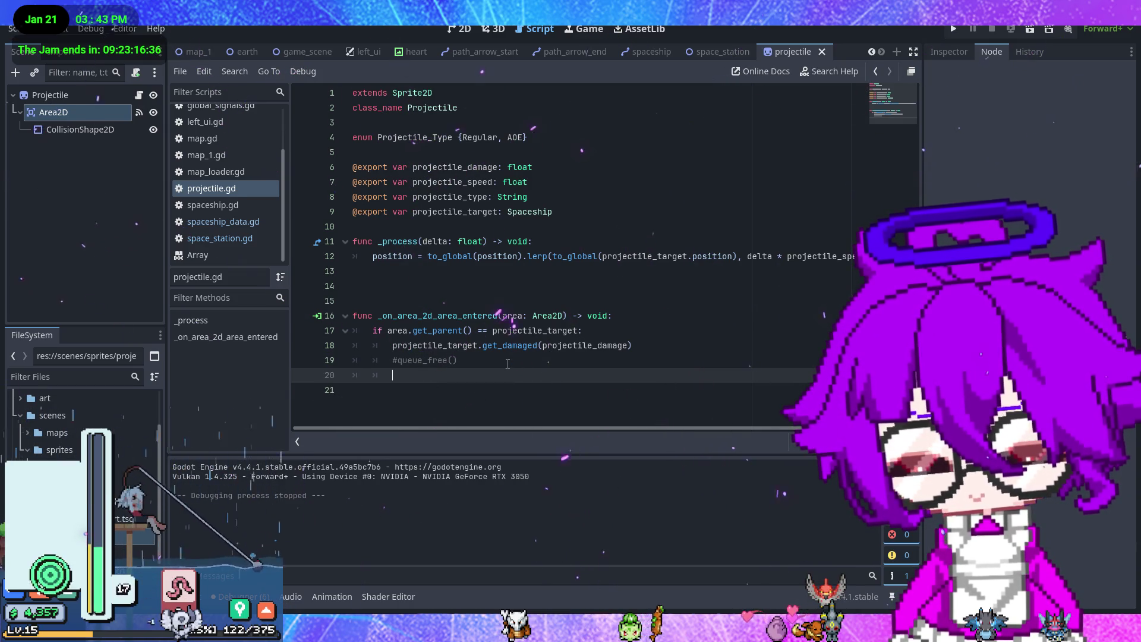
text(pro)
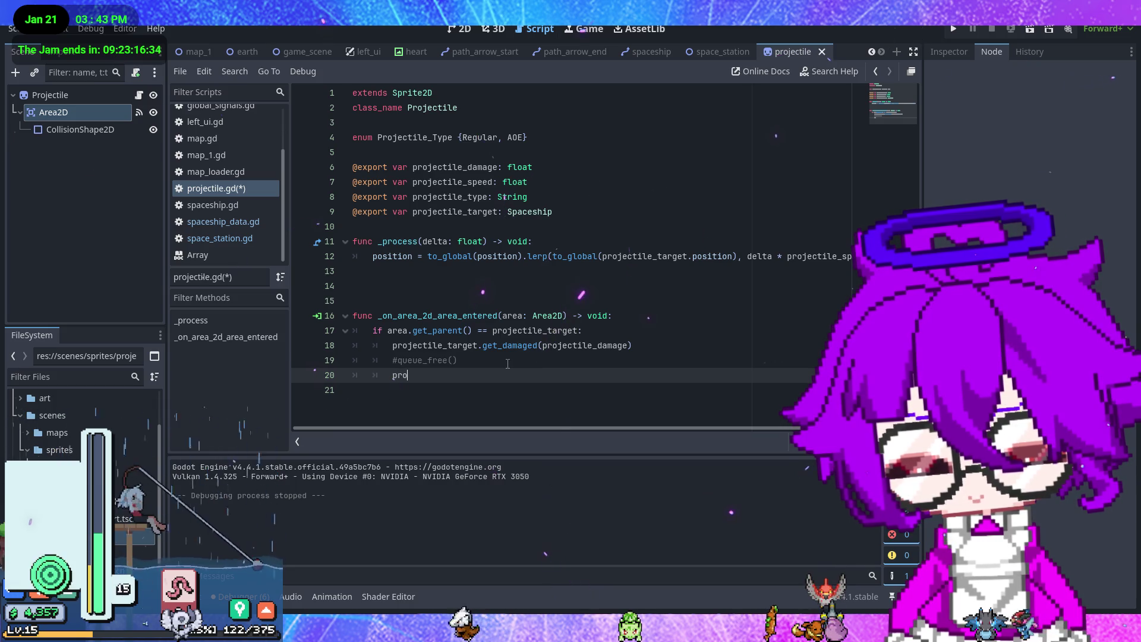
text(cess)
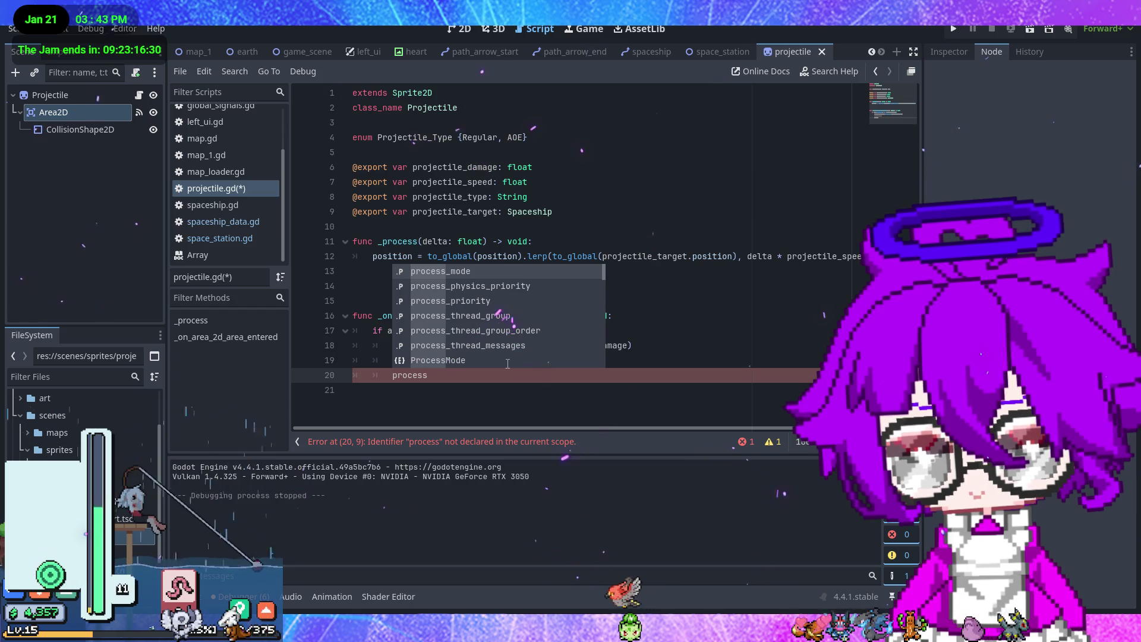
key(Return)
text(.)
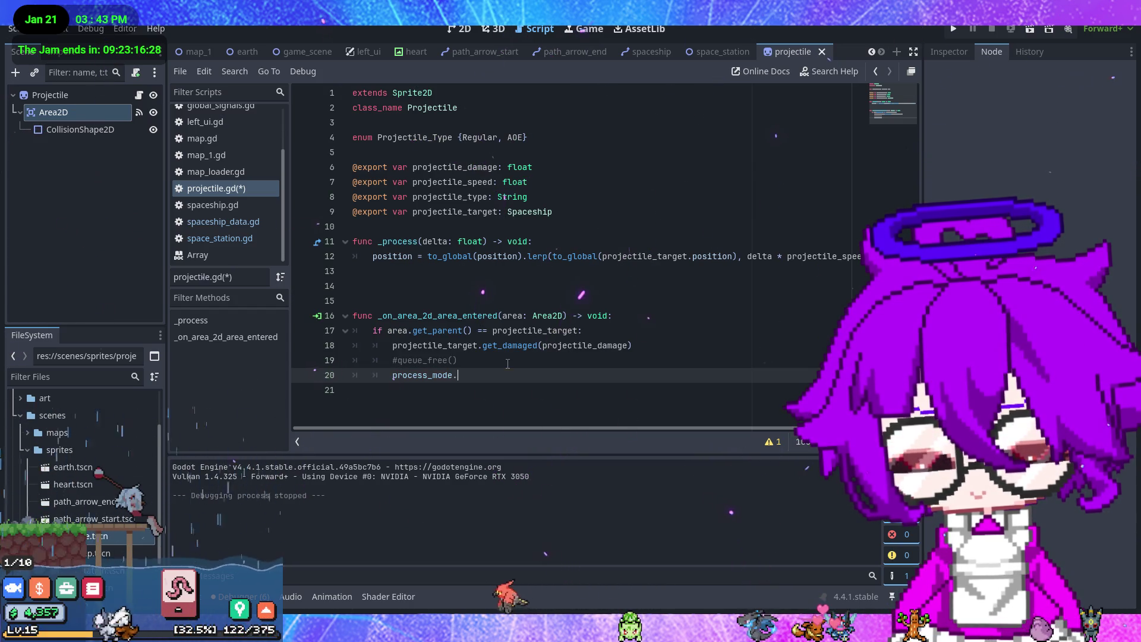
key(BackSpace)
text(=)
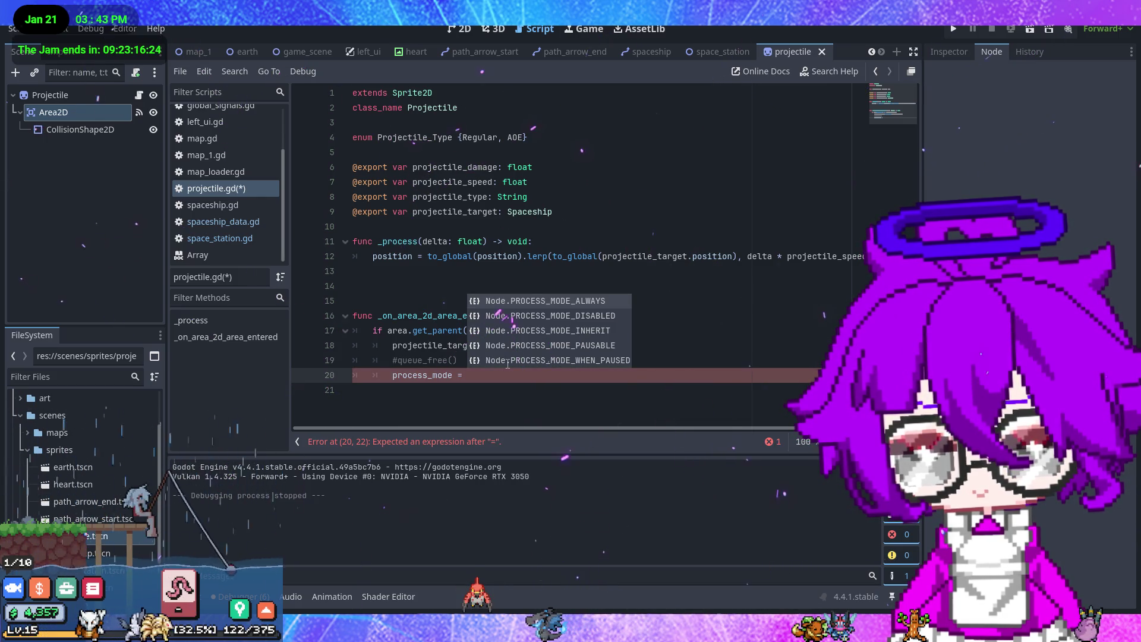
key(Down)
key(Return)
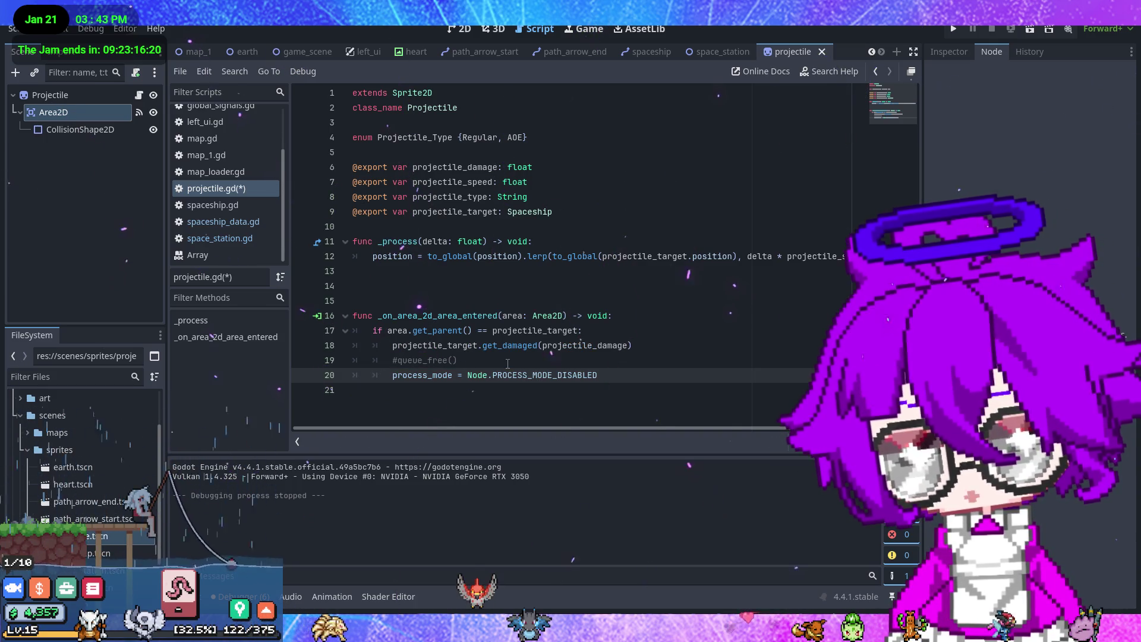
key(ctrl+s)
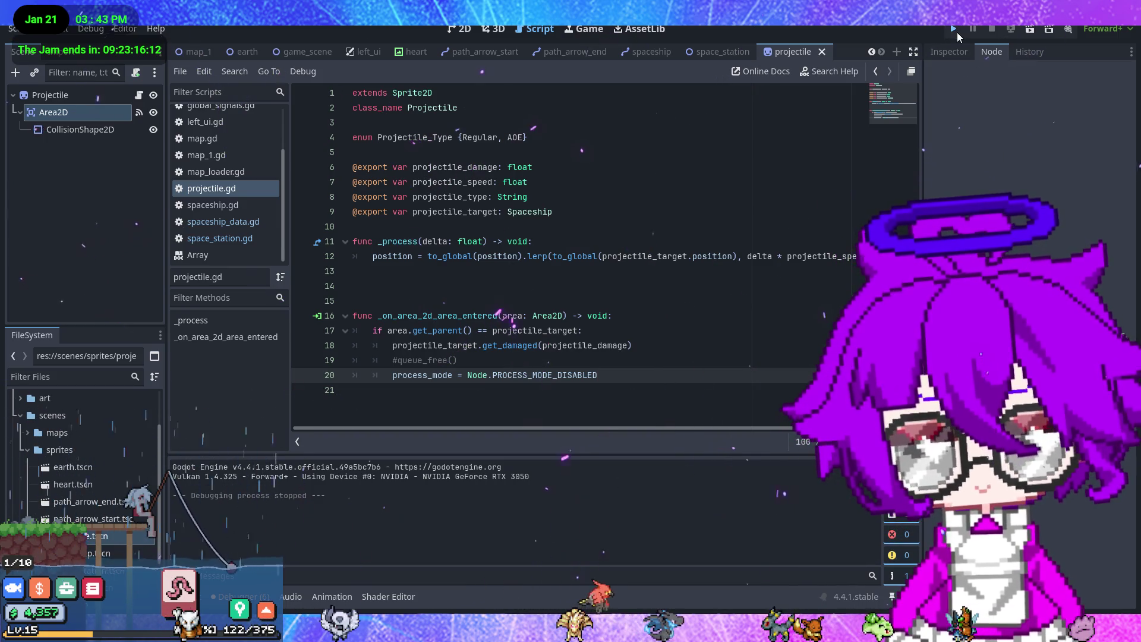
key(F5)
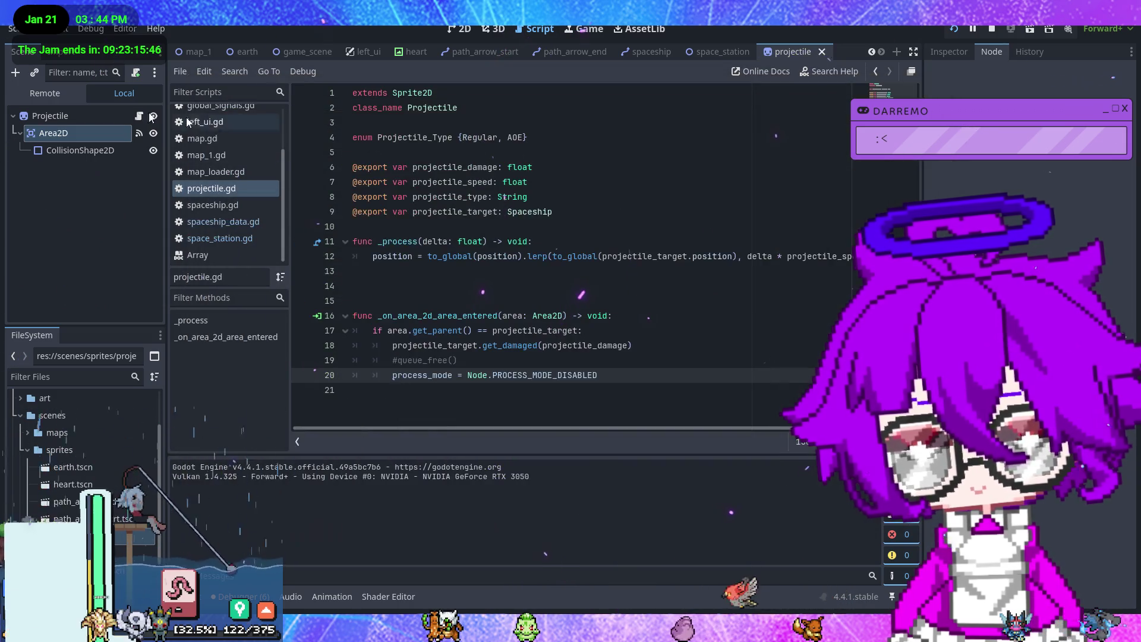
click(51, 93)
scroll(98, 236, down, 1)
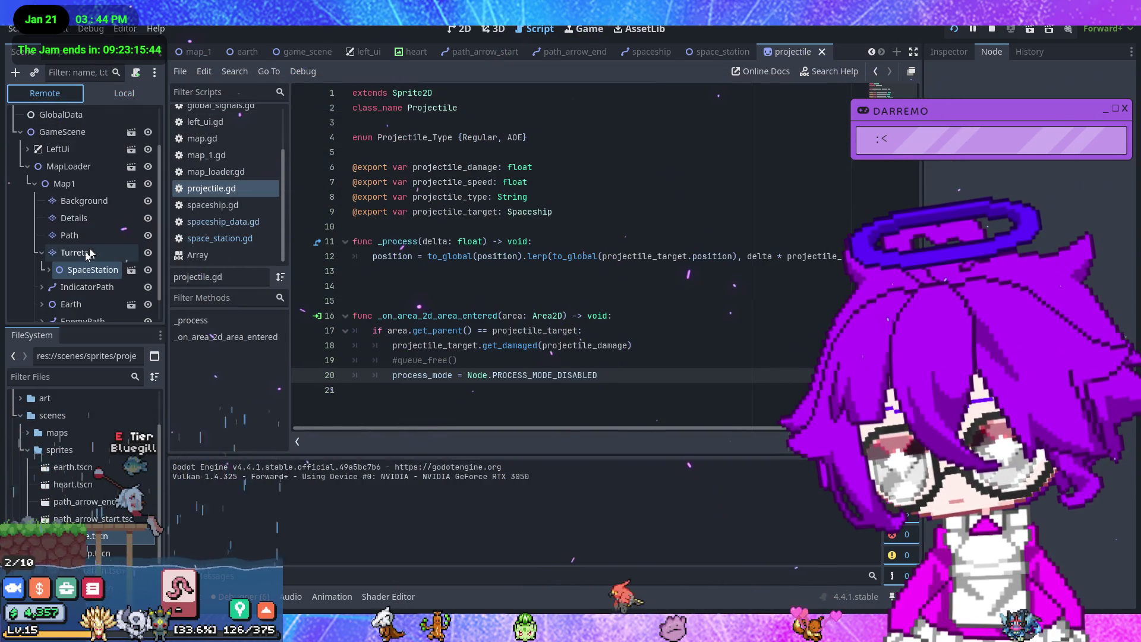
click(48, 269)
scroll(48, 273, down, 5)
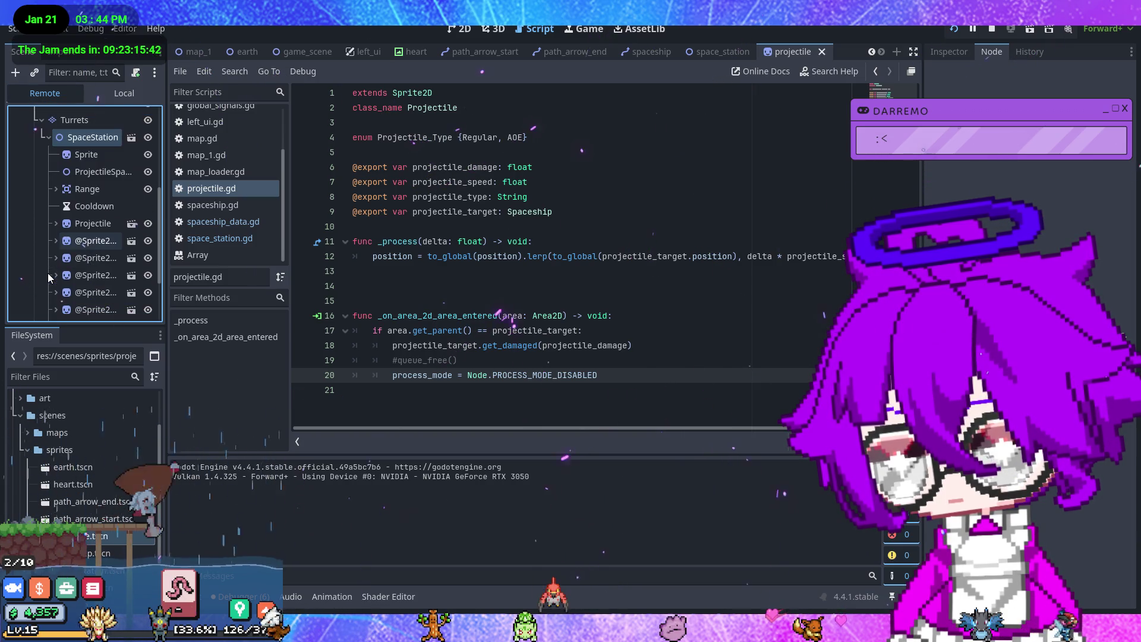
click(91, 241)
scroll(92, 248, down, 2)
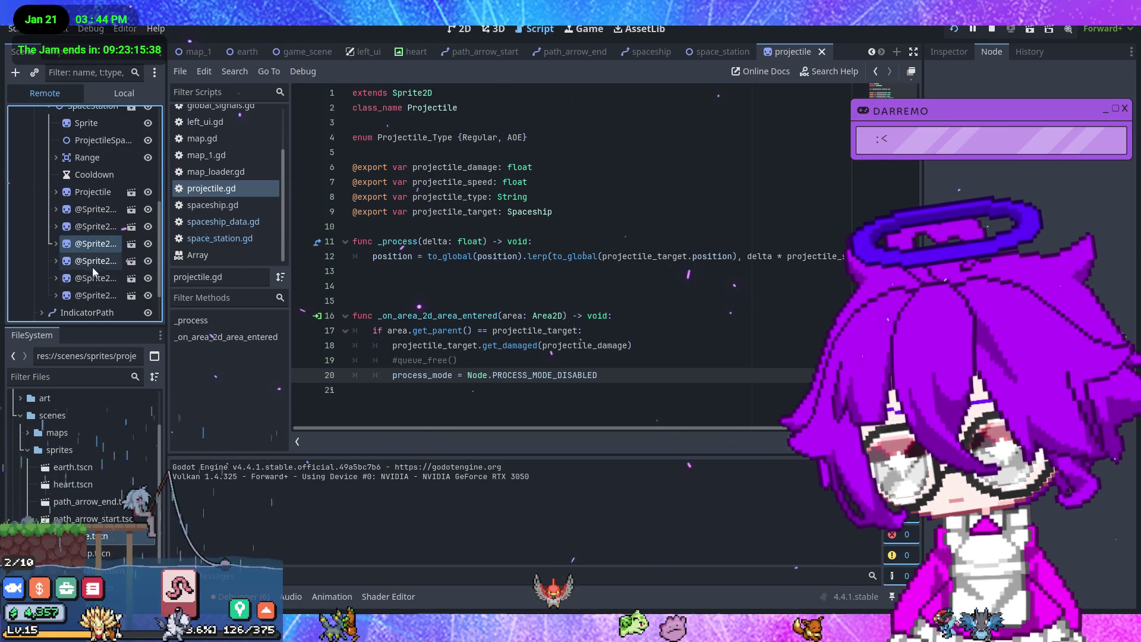
click(93, 277)
click(93, 295)
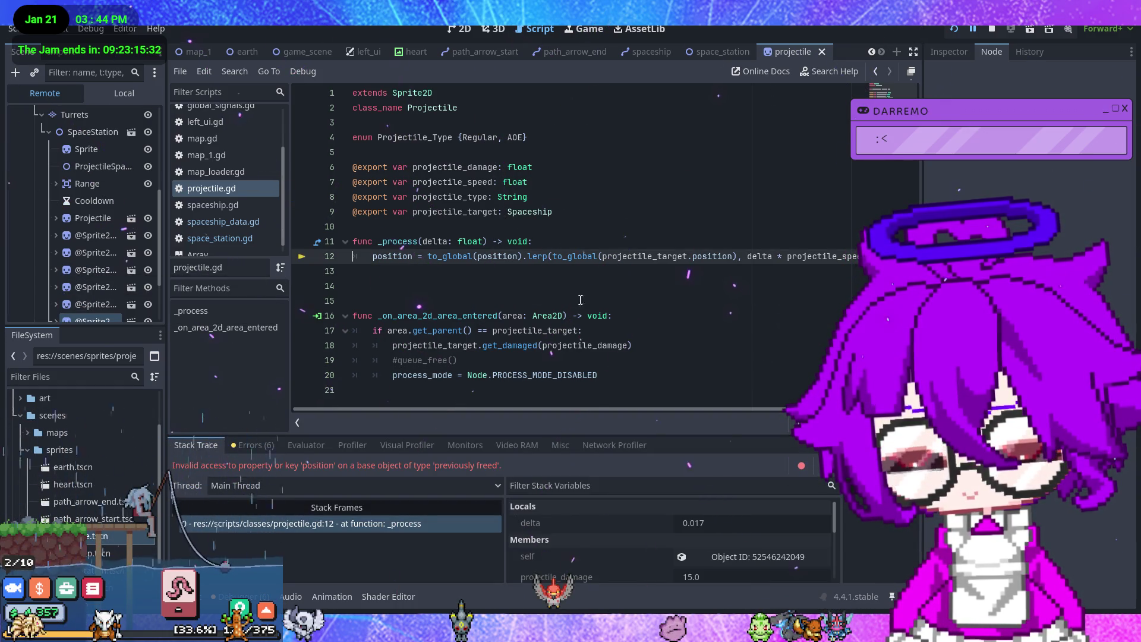
scroll(106, 251, down, 2)
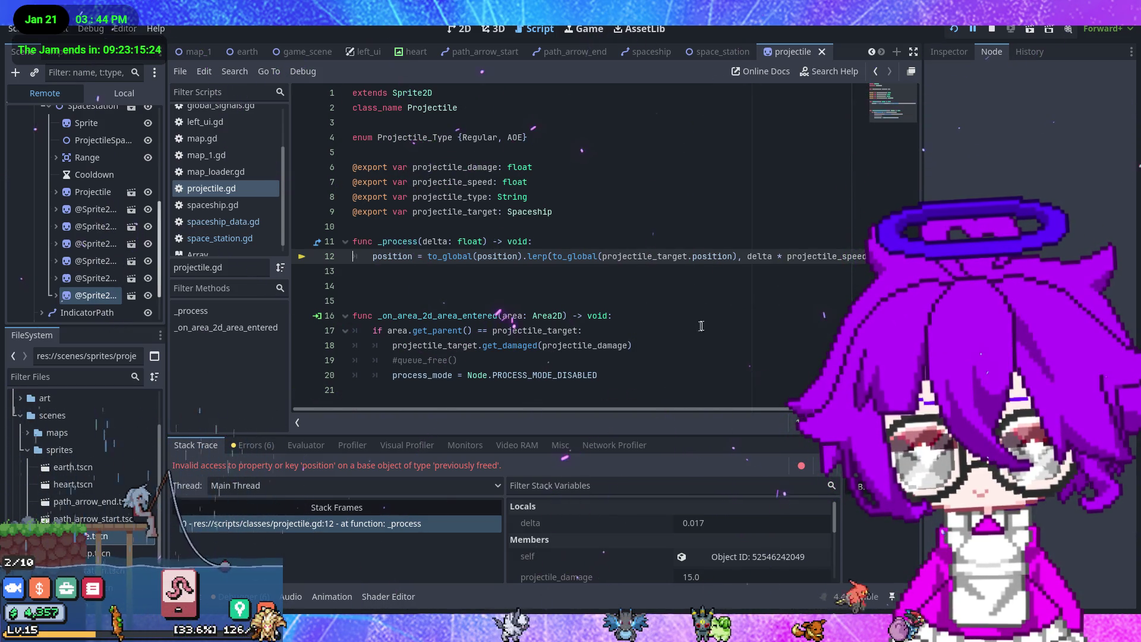
key(F8)
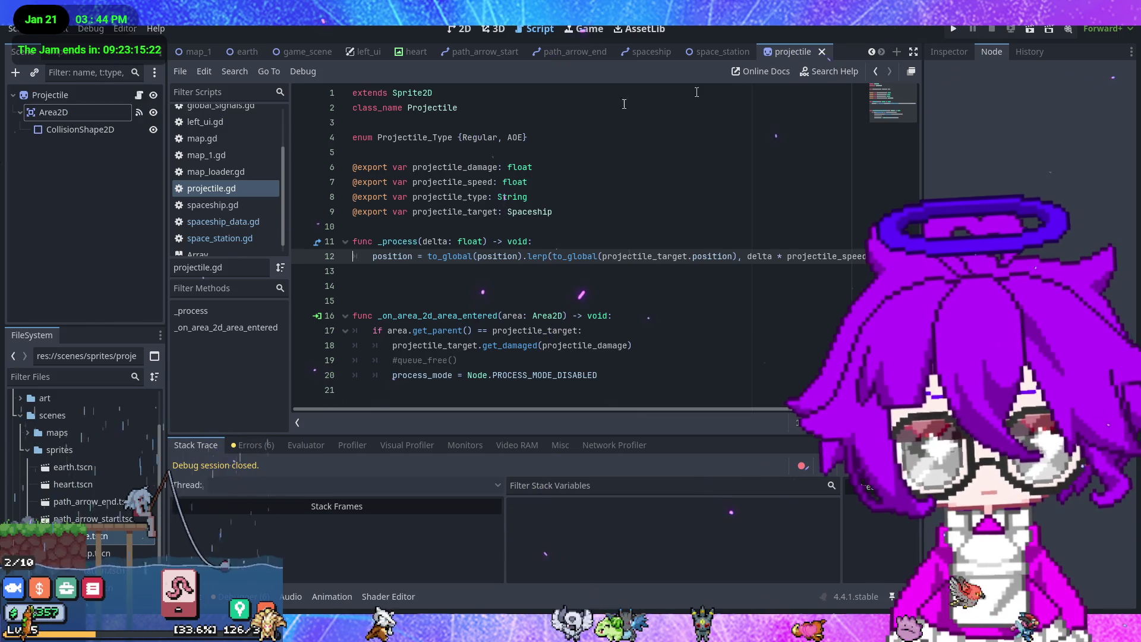
Check the Area2D node's properties, delete the process_mode line, and consult the _process documentation
click(58, 111)
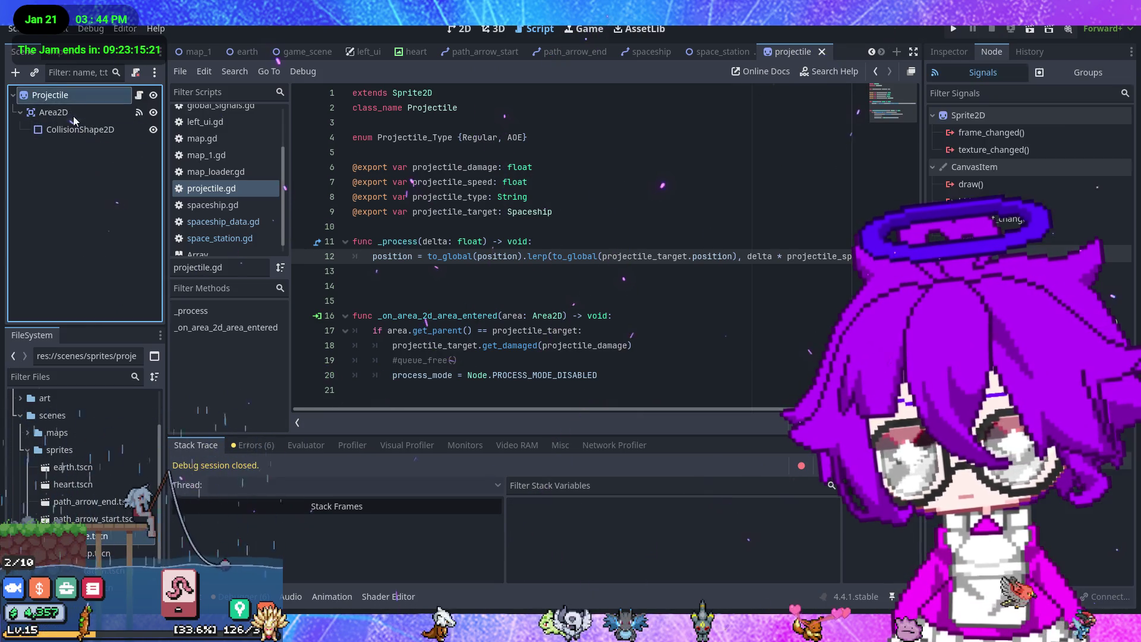
click(951, 52)
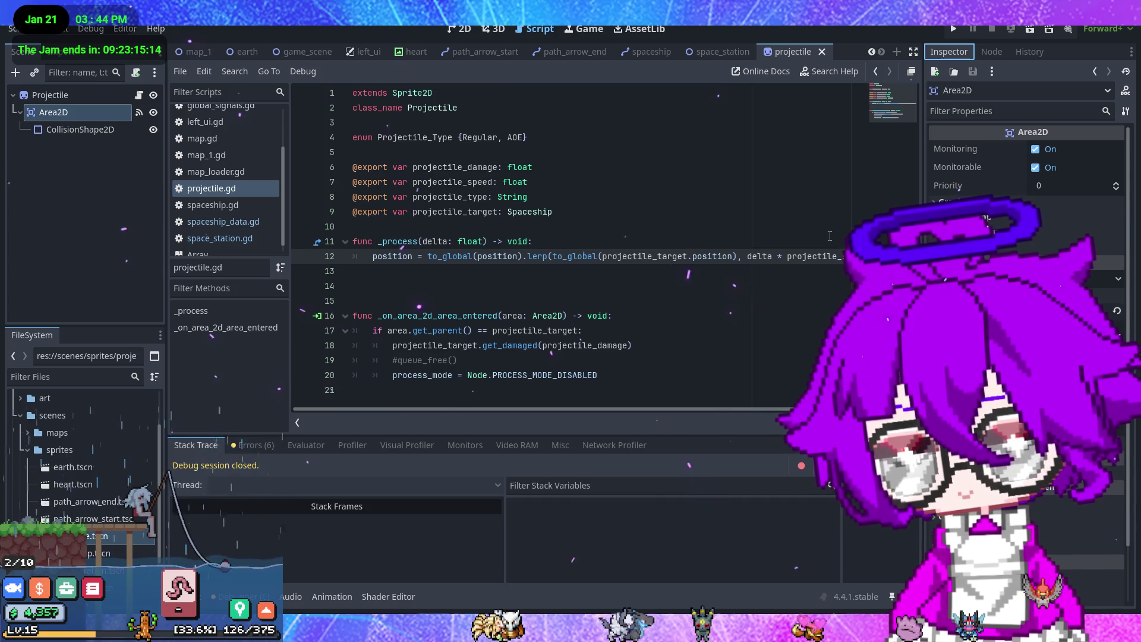
drag(609, 375, 397, 373)
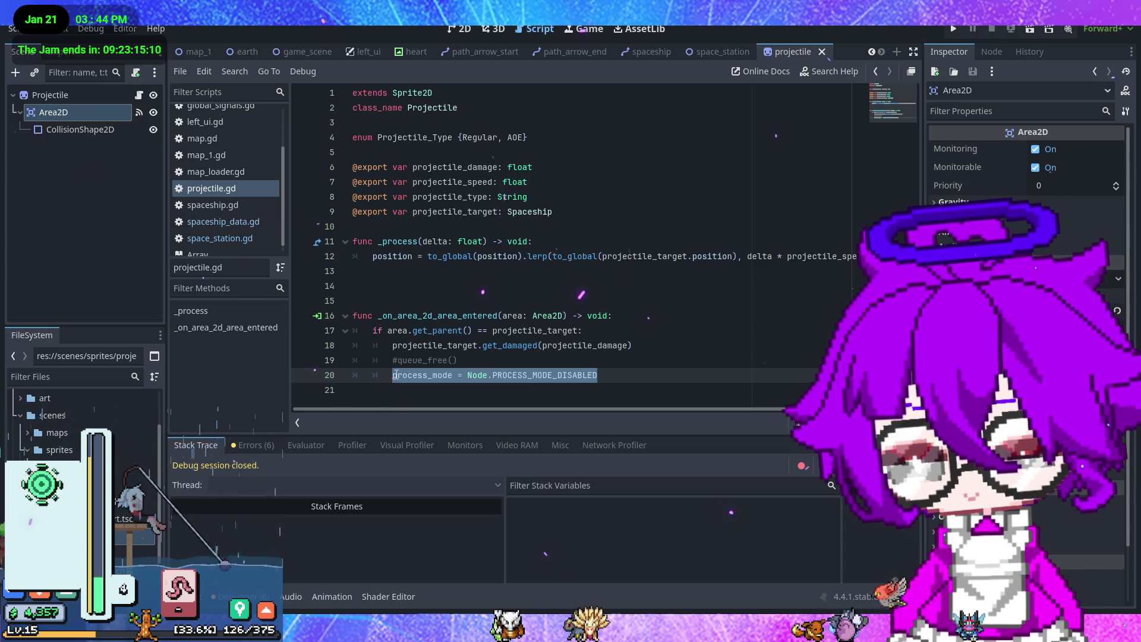
key(BackSpace)
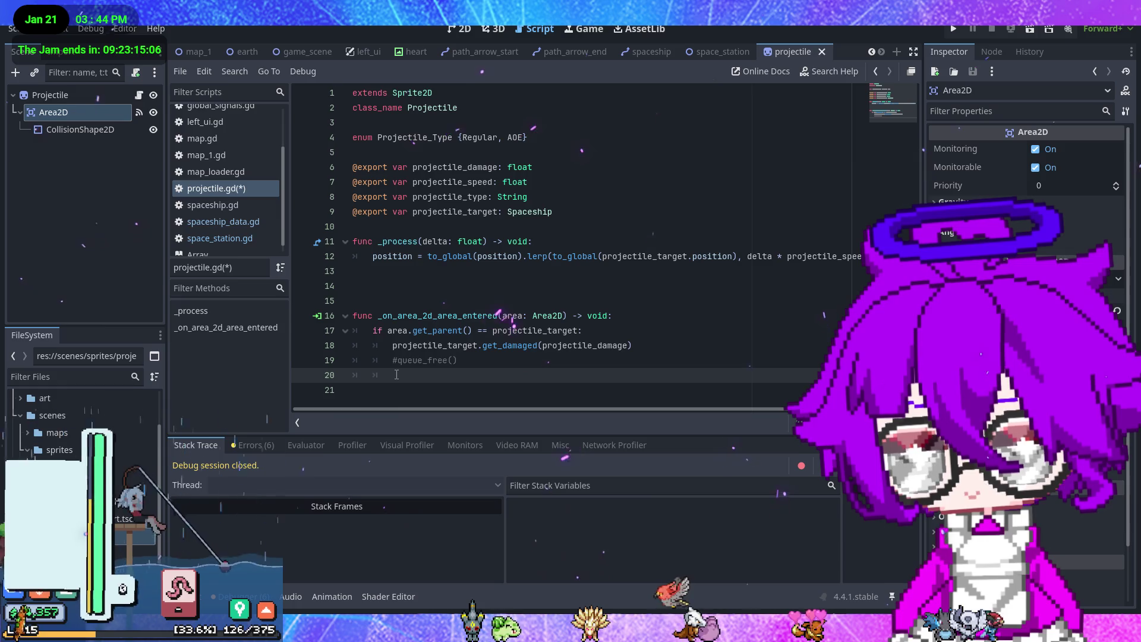
ctrl+click(392, 249)
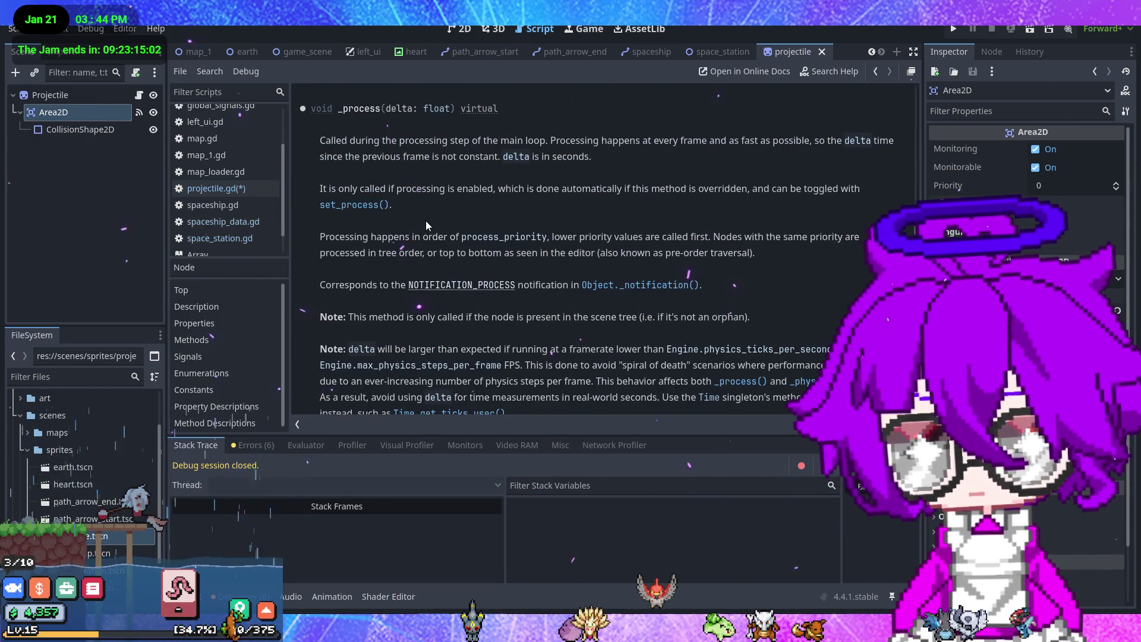
scroll(261, 219, down, 2)
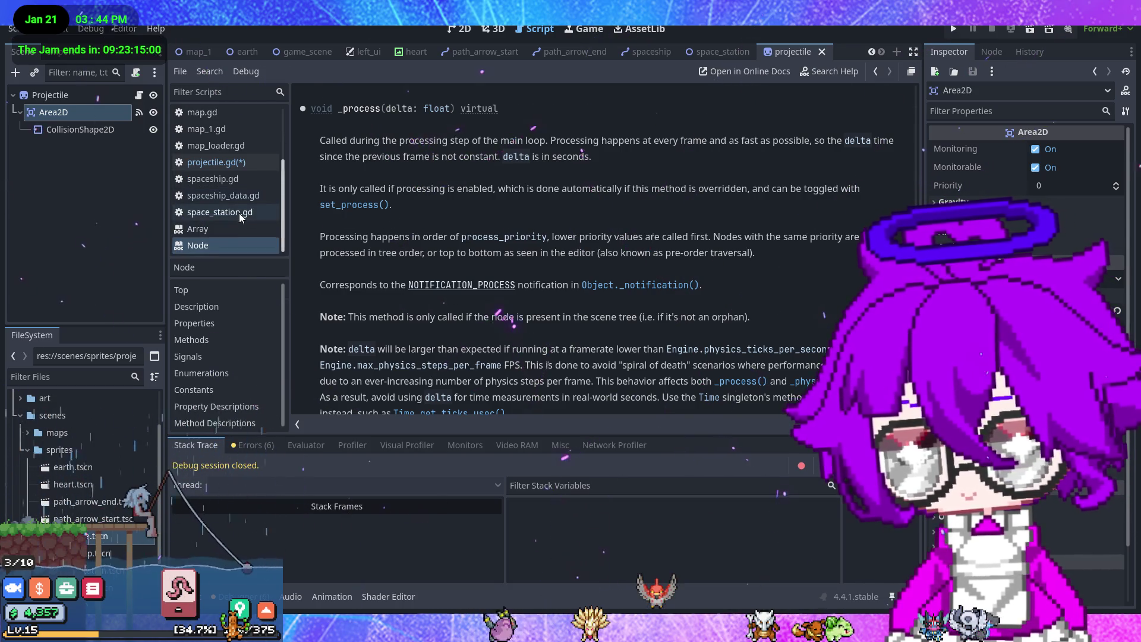
click(239, 212)
Call set_process(false) on line 20 of projectile.gd, save, and run the game
click(225, 162)
click(407, 374)
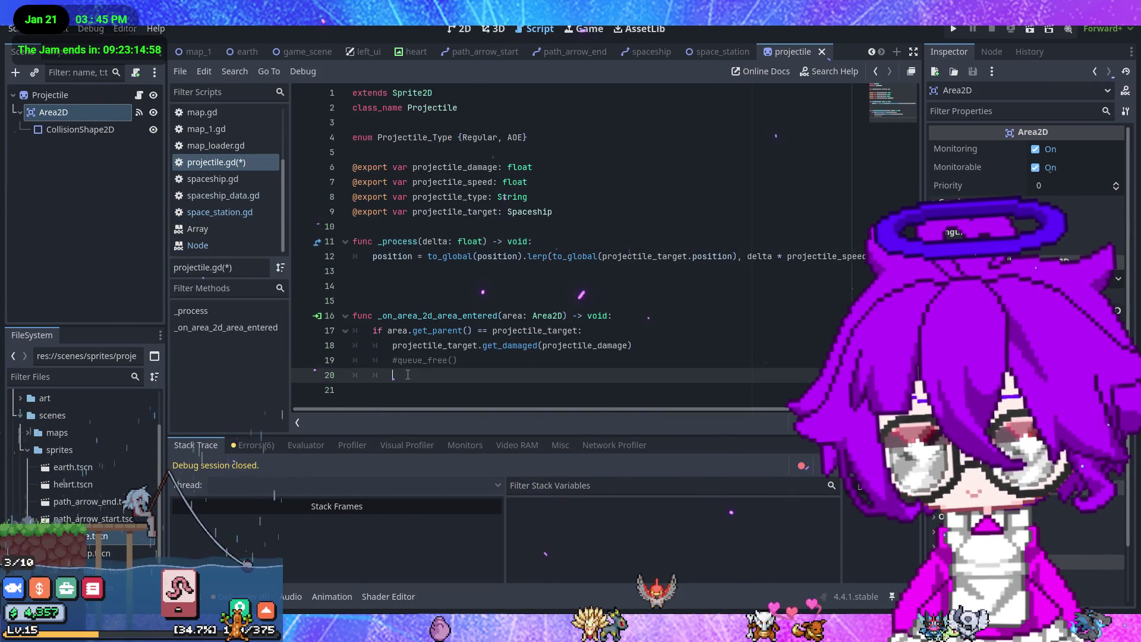
text(set_pro)
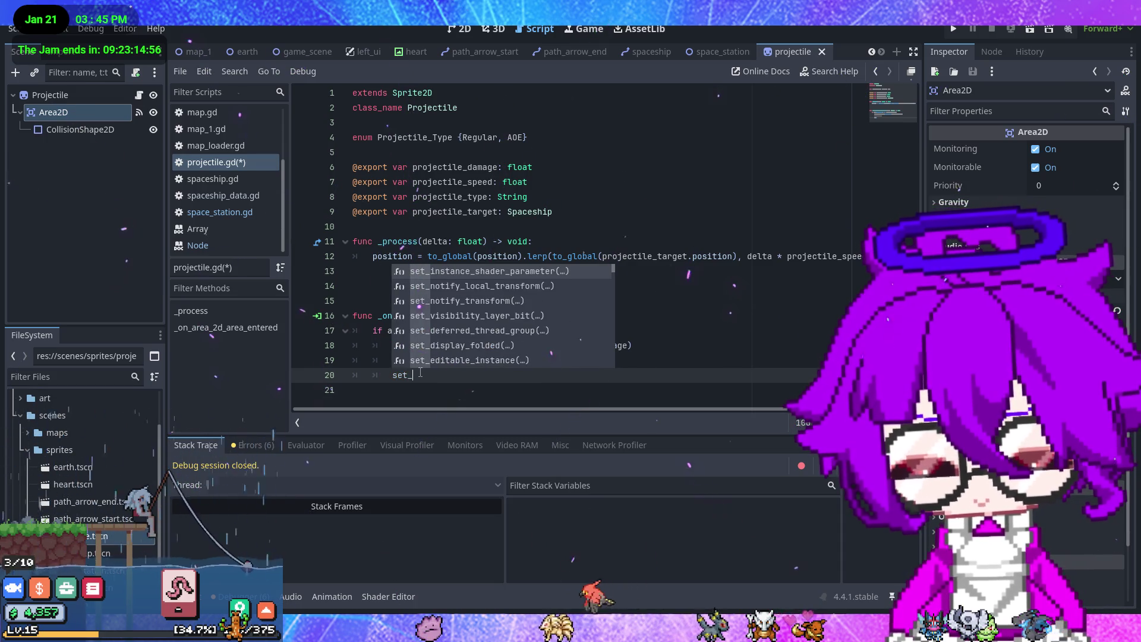
key(Return)
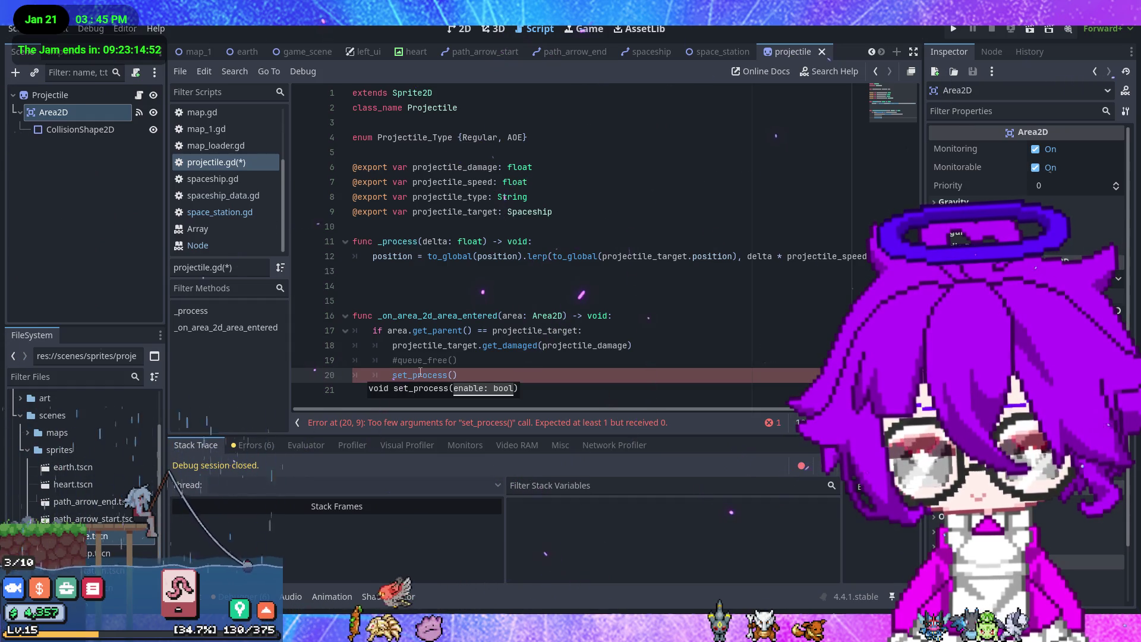
text(false)
key(ctrl+s)
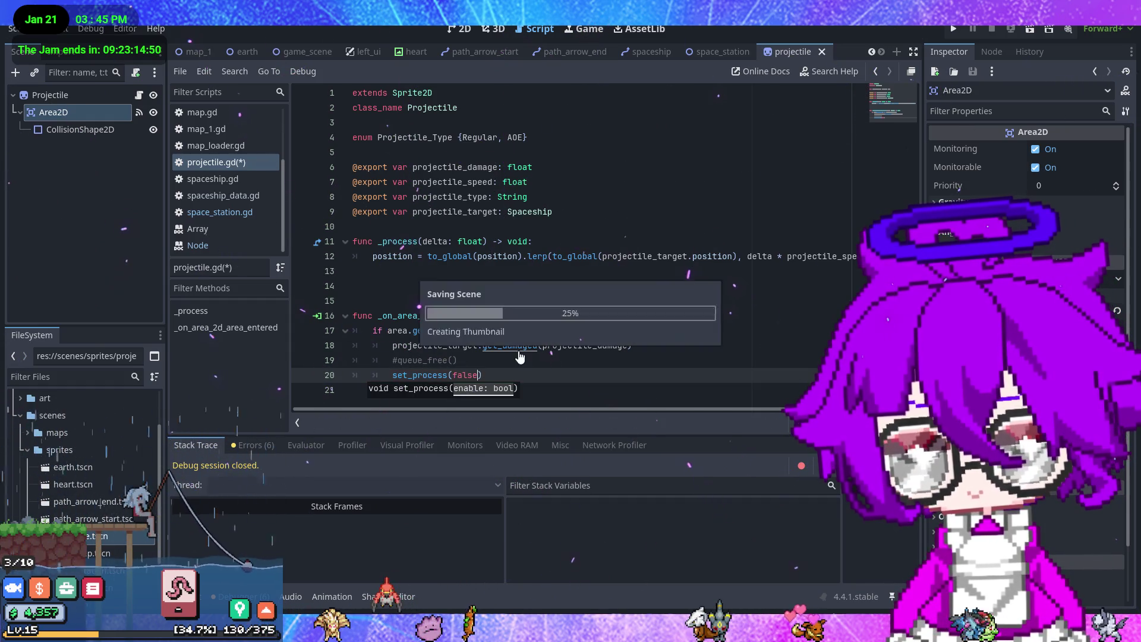
click(954, 33)
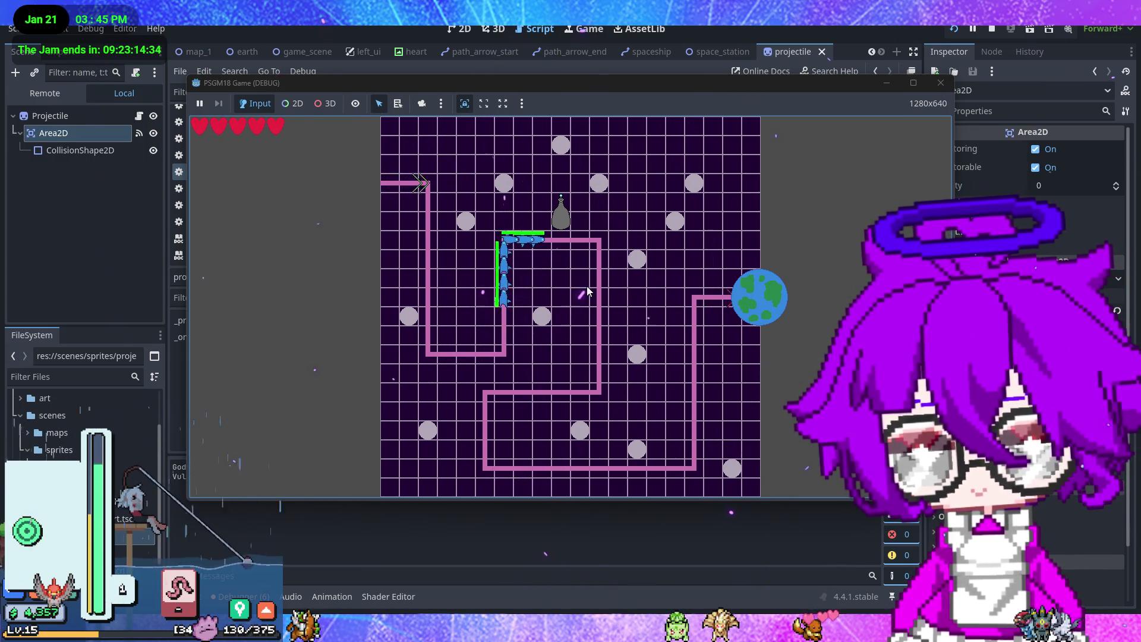
click(940, 87)
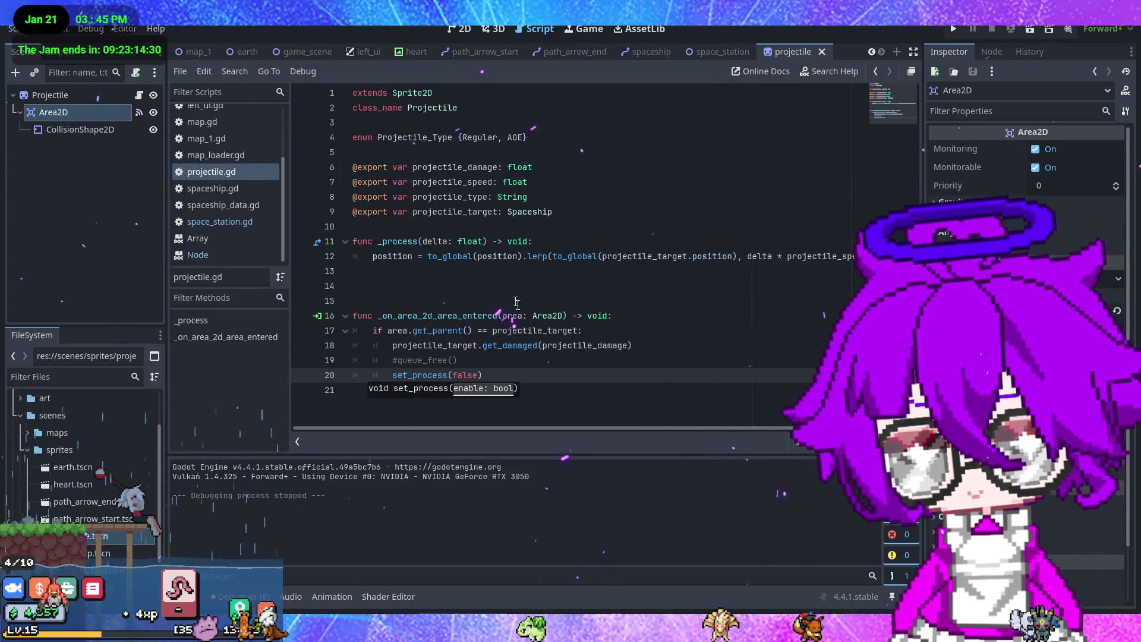
Change the target's to_global call on line 12 to to_local
click(511, 377)
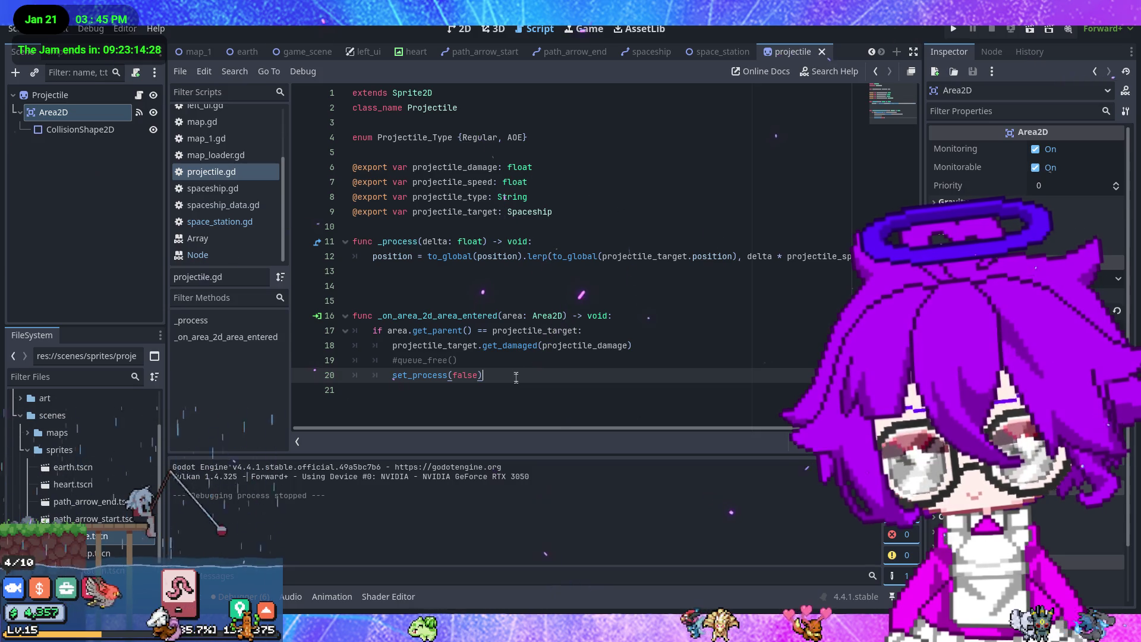
click(738, 256)
click(596, 256)
key(BackSpace)
key(BackSpace)
key(BackSpace)
key(BackSpace)
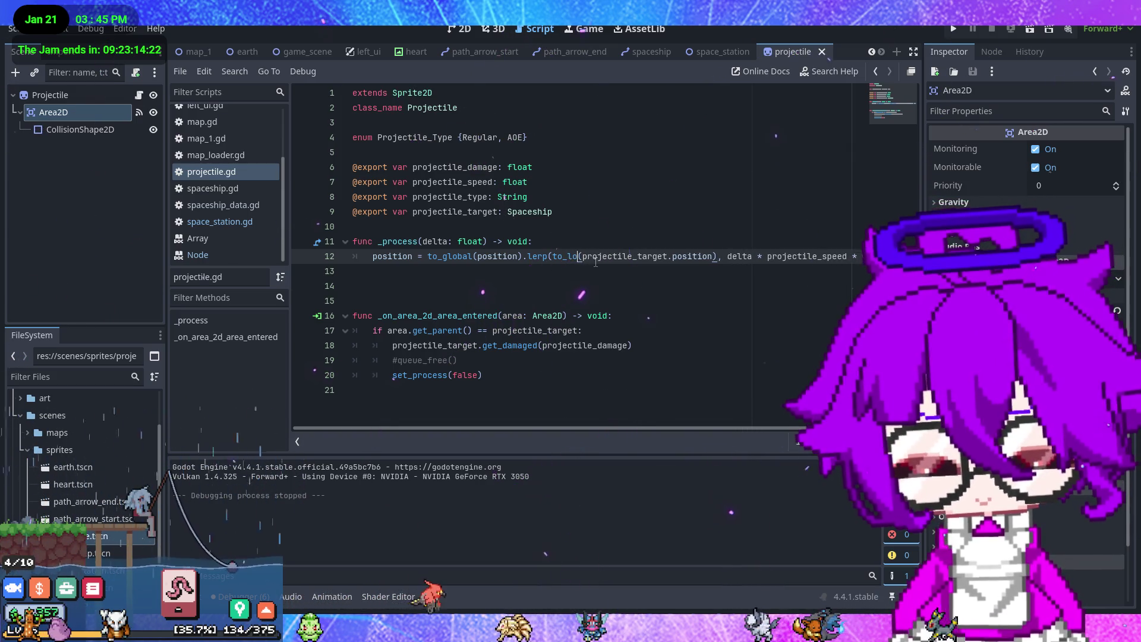
text(local)
double_click(602, 270)
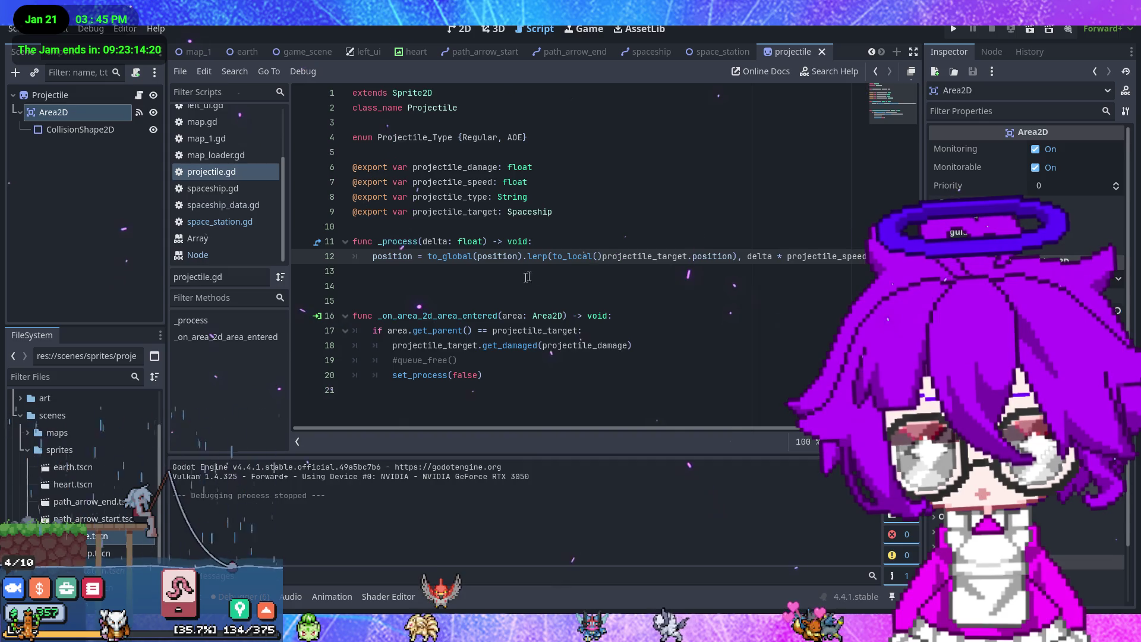
key(Delete)
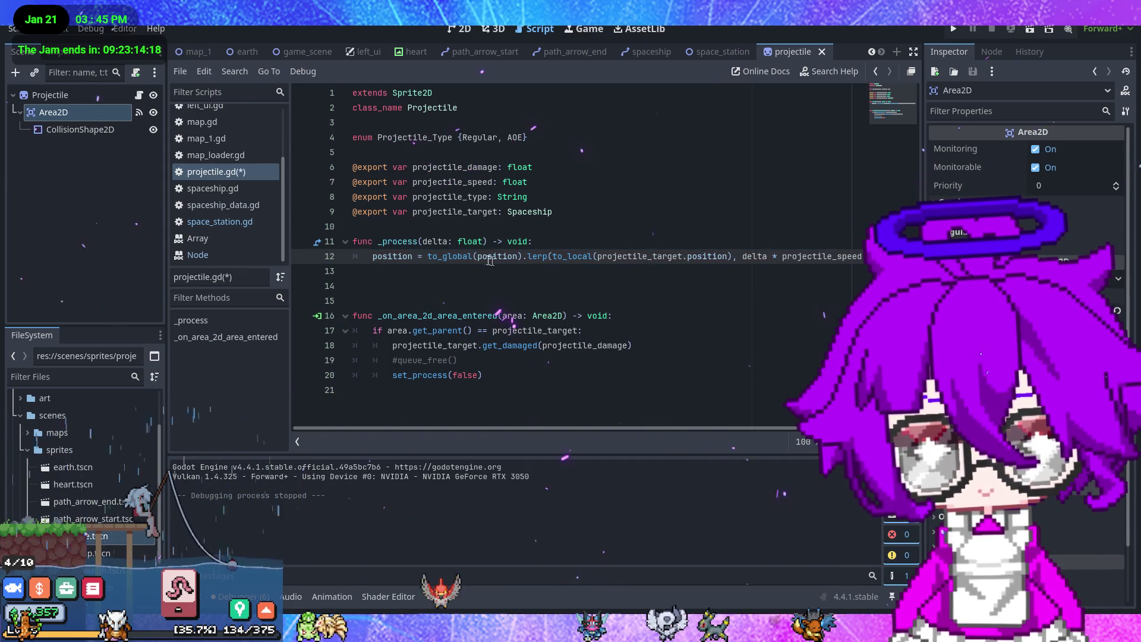
Change the first to_global on line 12 to to_local, save, and test-run the game
key(BackSpace)
key(BackSpace)
key(BackSpace)
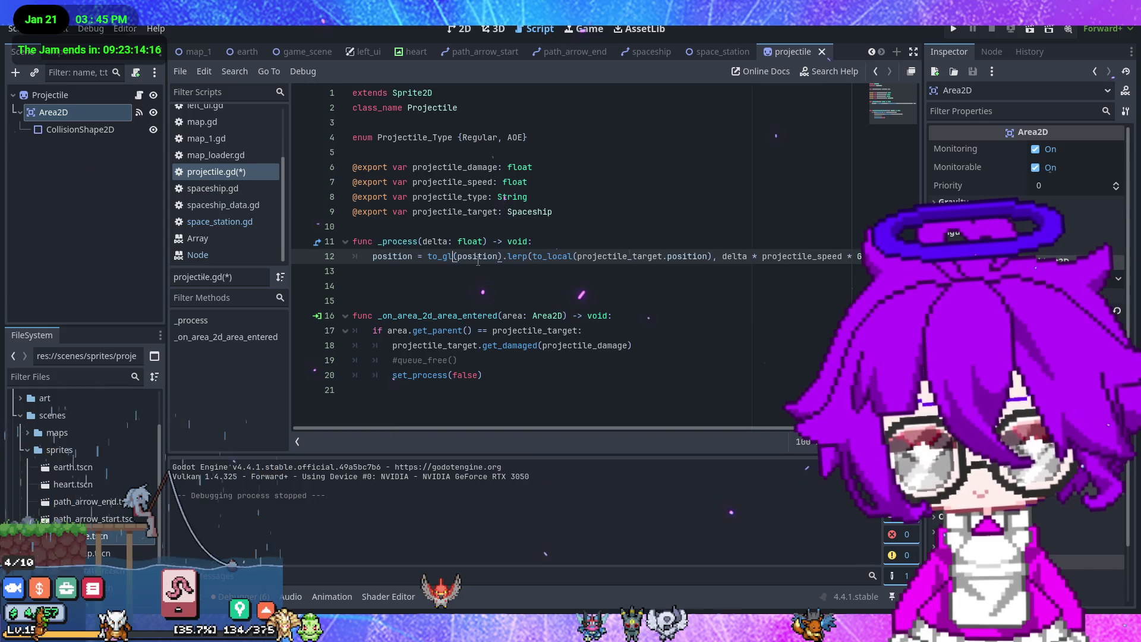
text(local)
key(Escape)
key(ctrl+s)
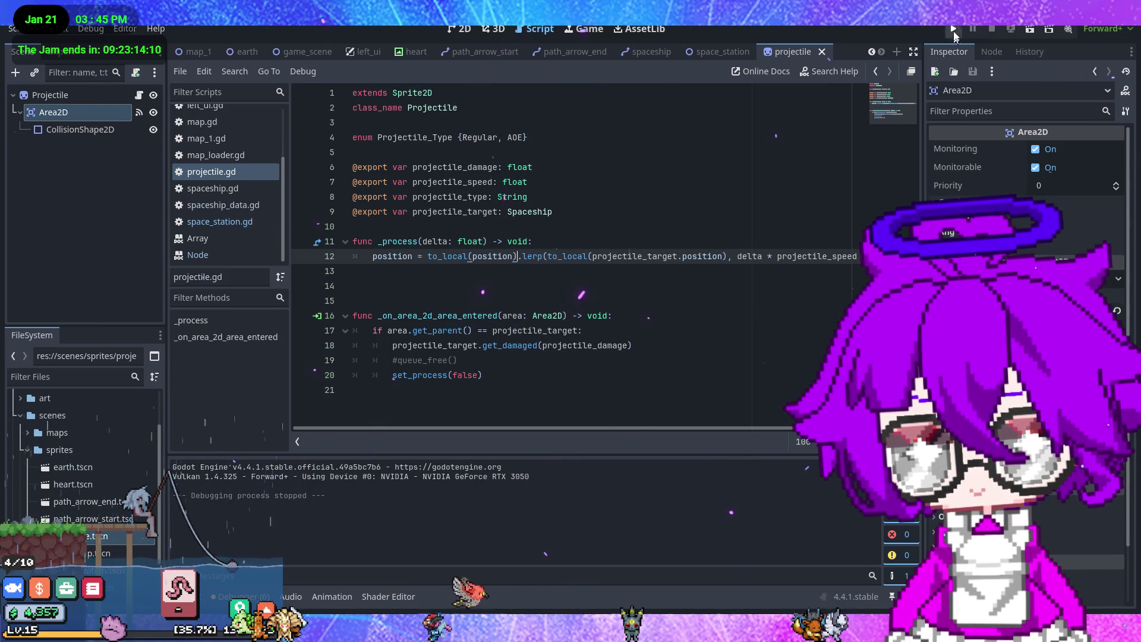
click(956, 26)
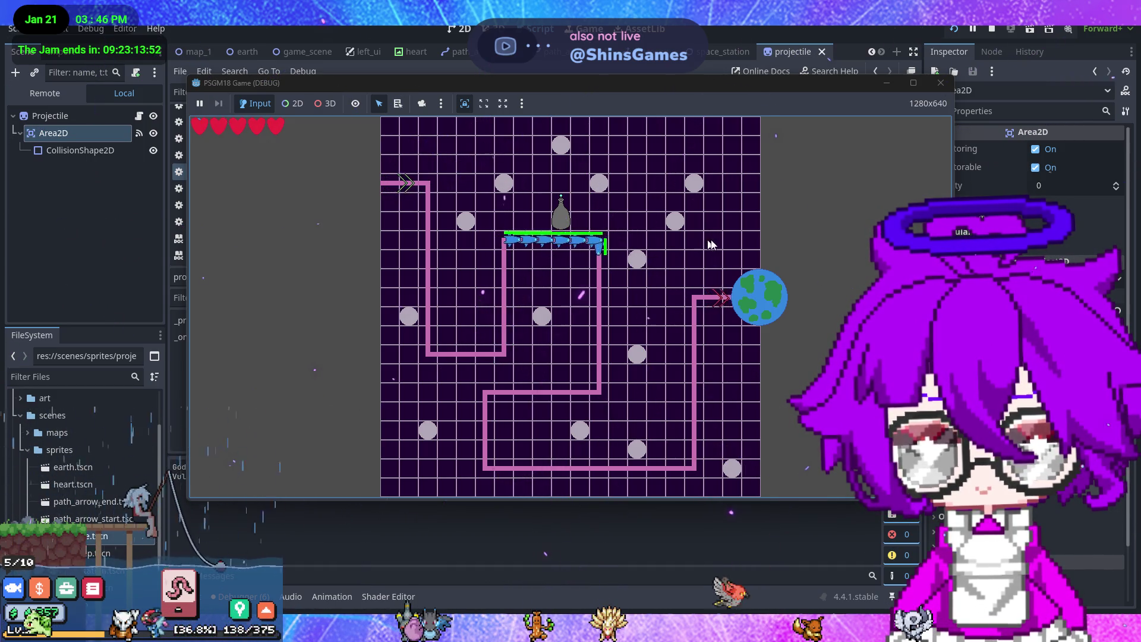
click(940, 82)
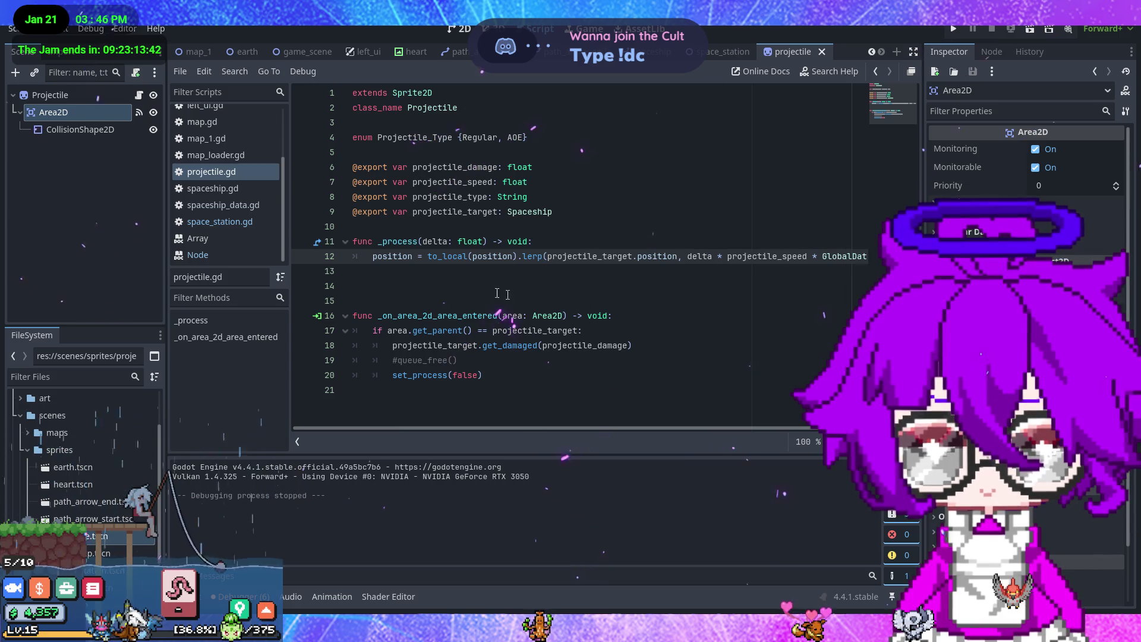
Strip the to_local( wrapper from line 12 and bring up the browser's interpolation docs
drag(472, 255, 428, 255)
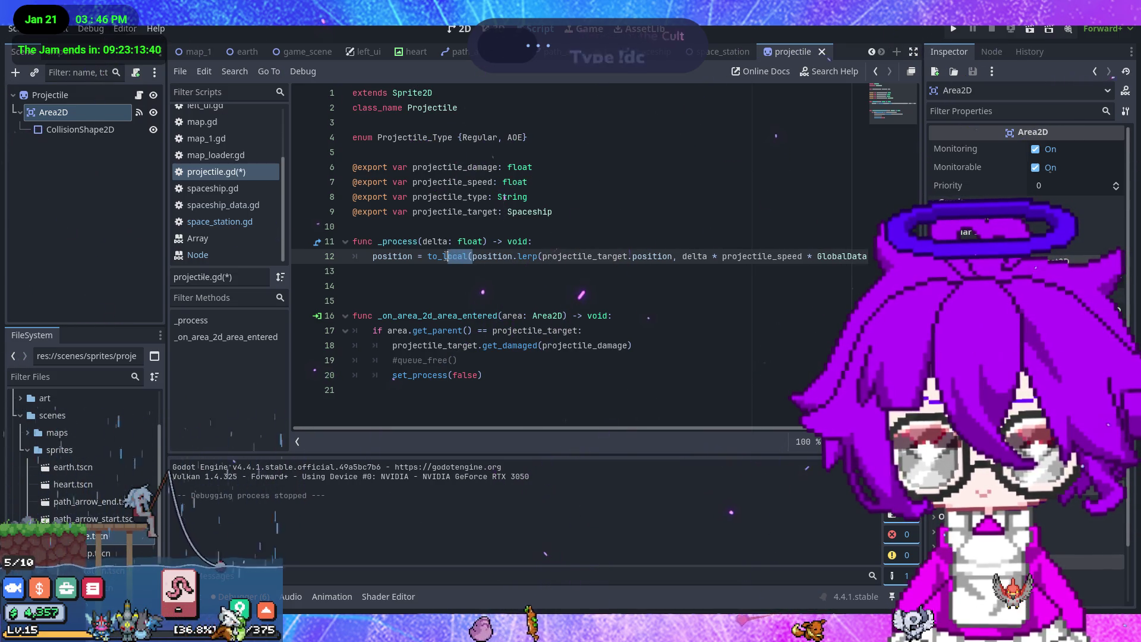
key(BackSpace)
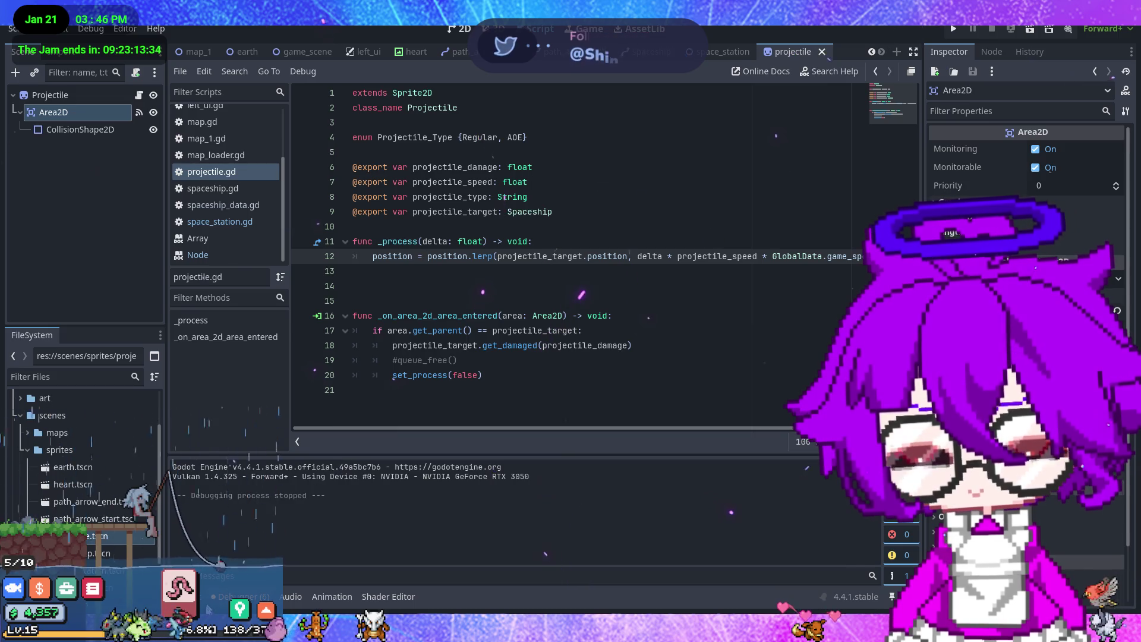
click(199, 541)
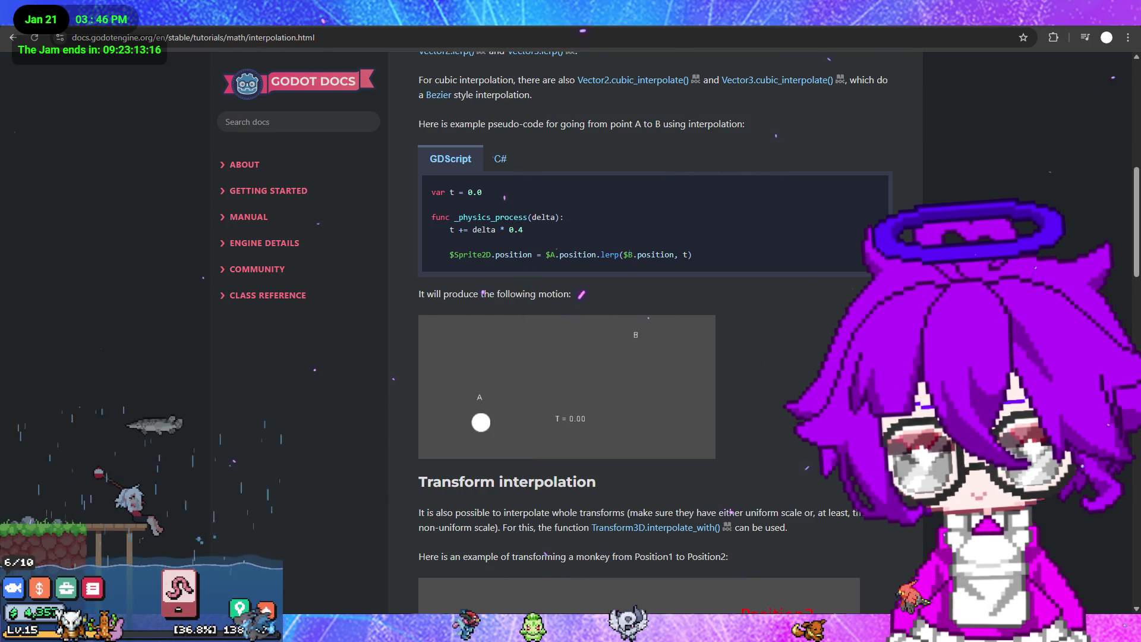
Switch from the Chrome docs back to the Godot editor showing projectile.gd
key(alt+Tab)
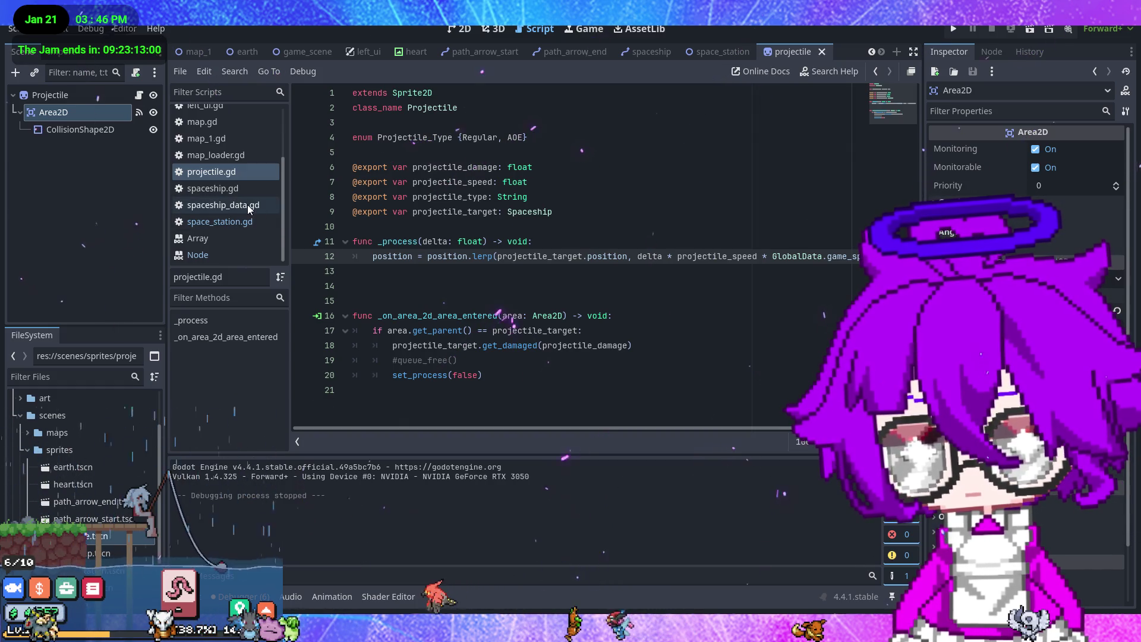
Select SpaceStation in the Map1 scene, commit a new Space Station Speed, and save map_1
click(243, 51)
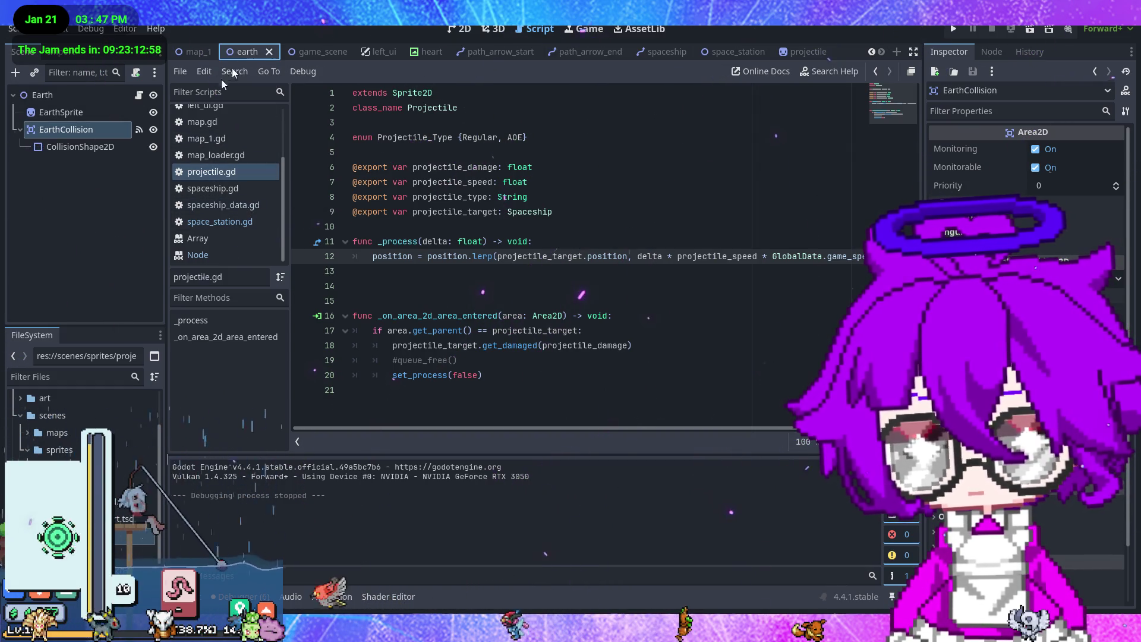
click(184, 56)
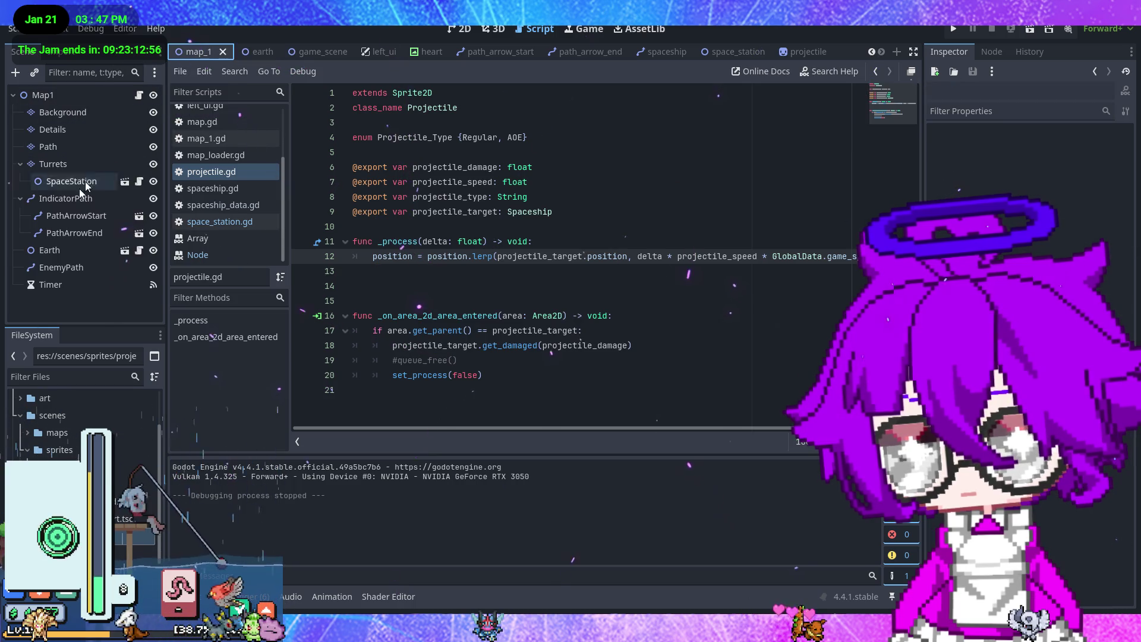
click(95, 185)
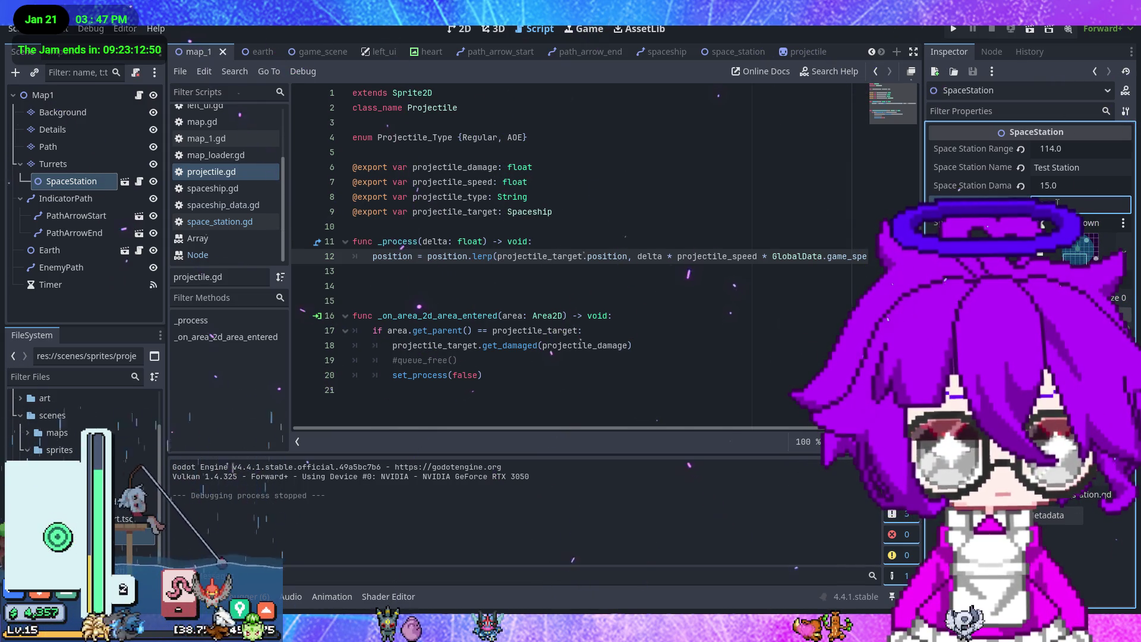
key(Return)
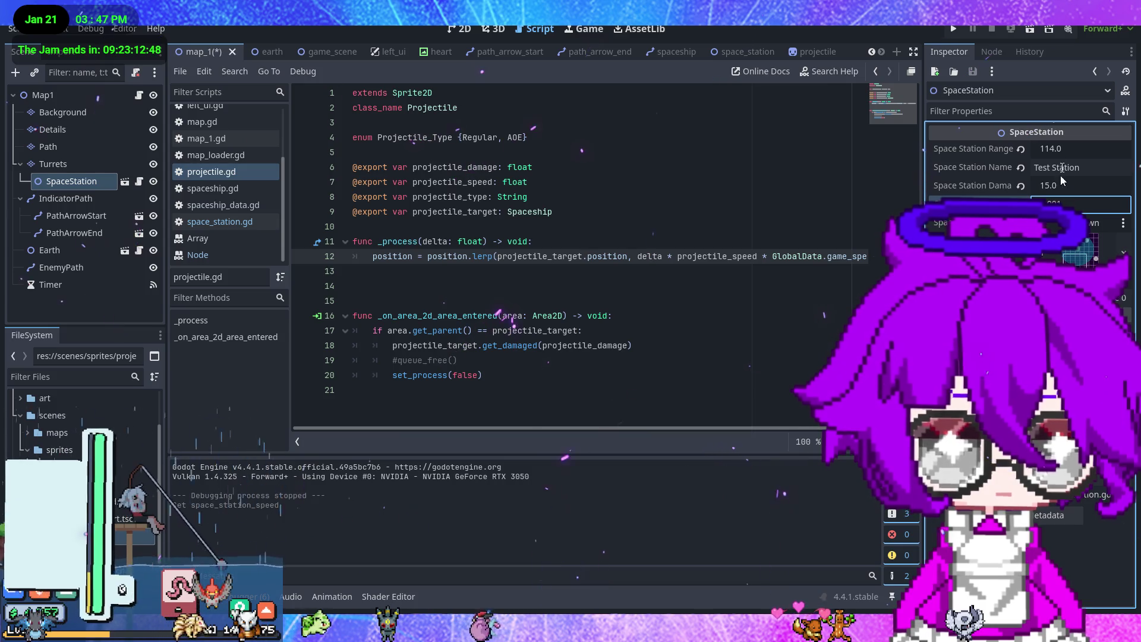
key(ctrl+s)
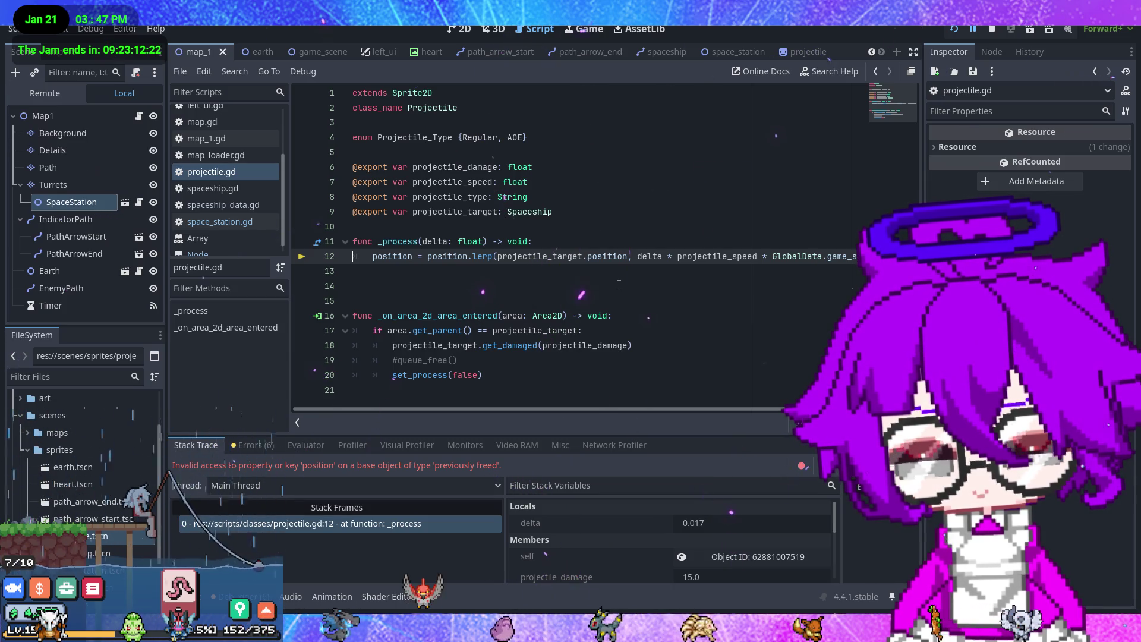
Scroll the debugger variables to confirm projectile_target is null, then switch to the interpolation docs
scroll(605, 527, down, 1)
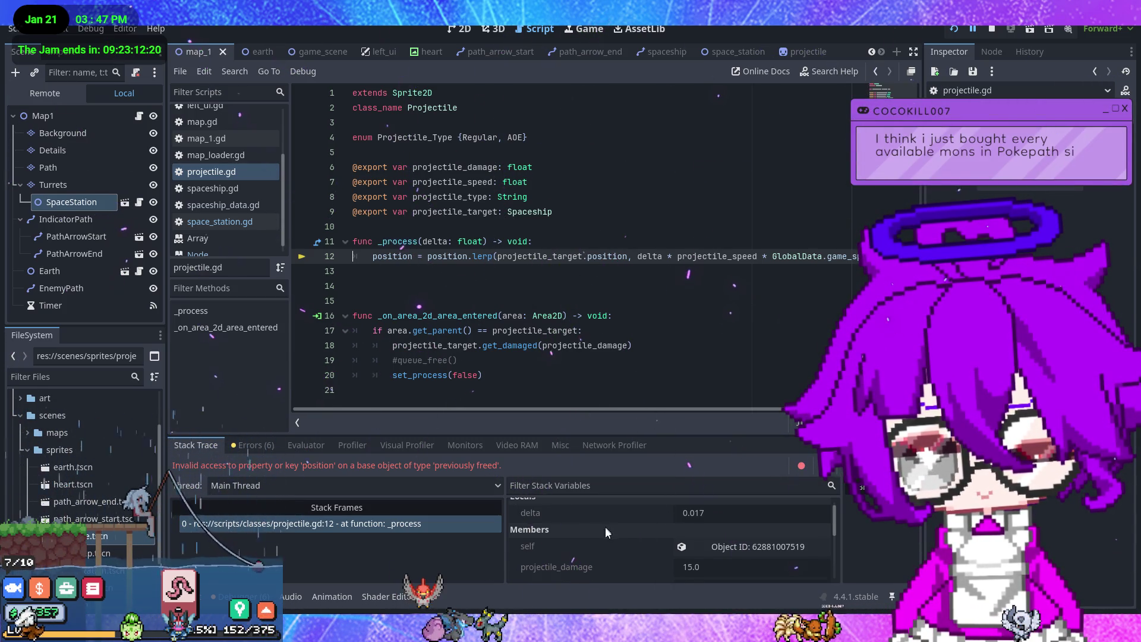
scroll(606, 529, down, 4)
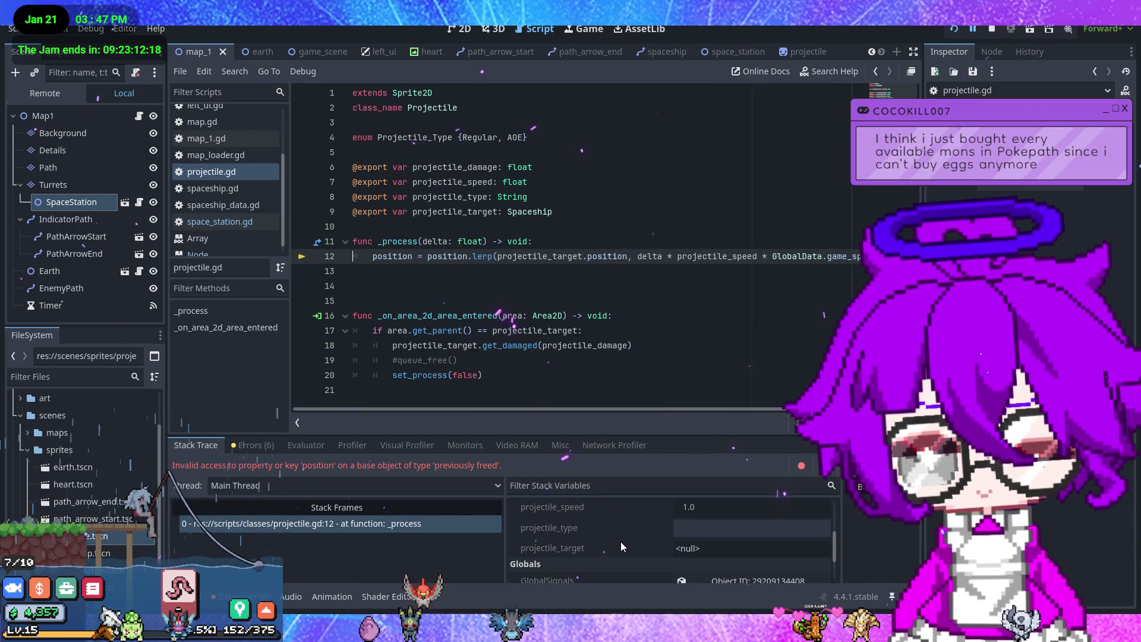
scroll(620, 545, down, 1)
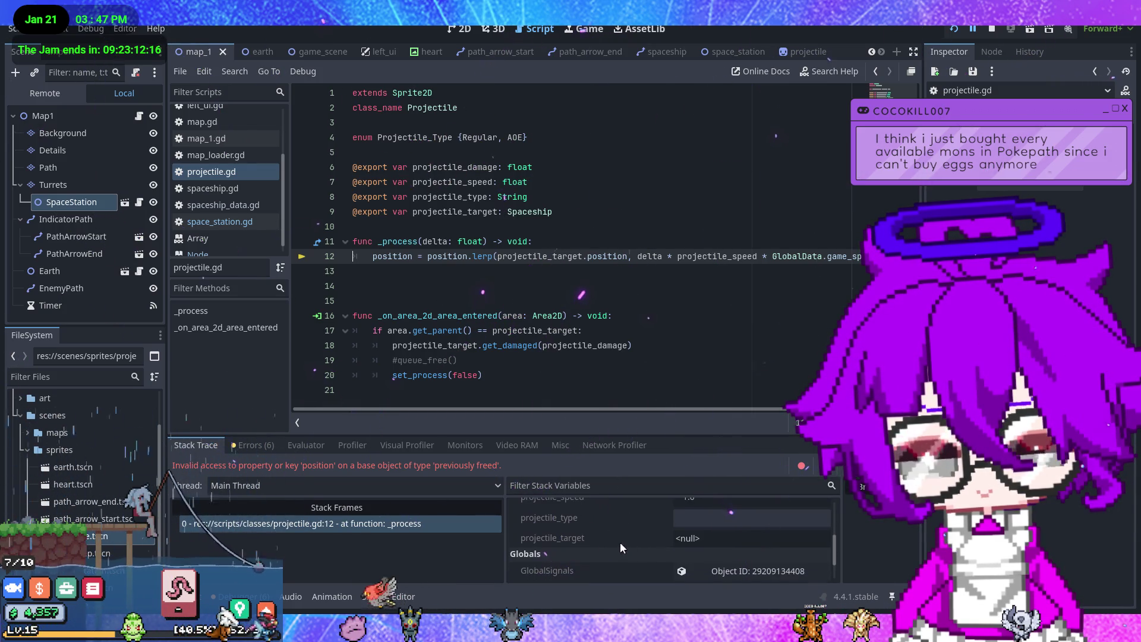
scroll(618, 542, down, 3)
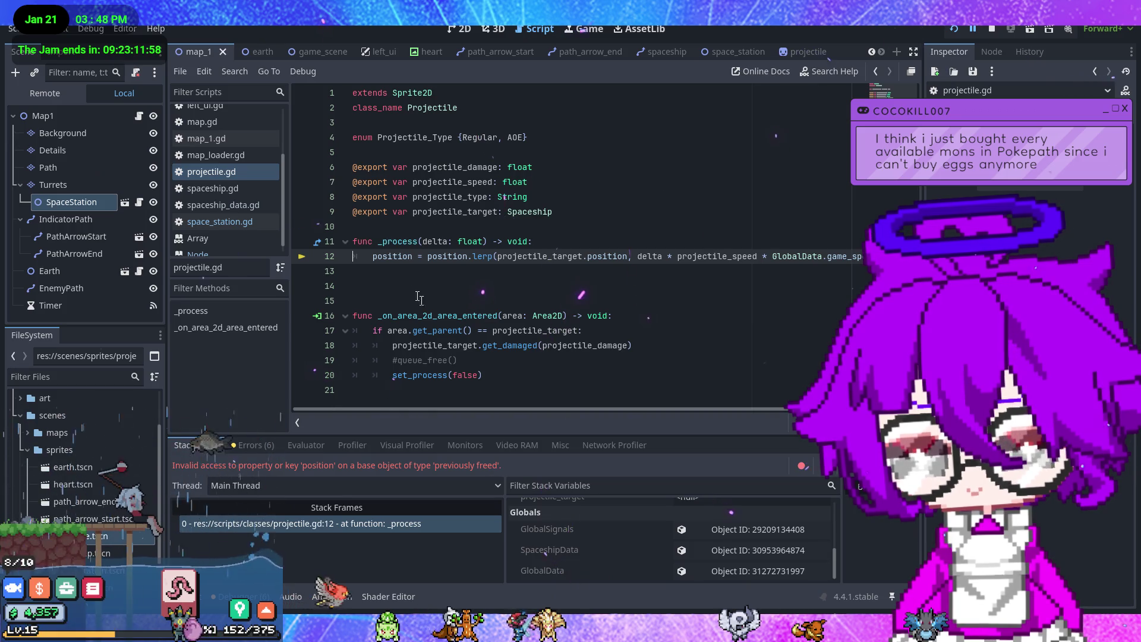
key(Down)
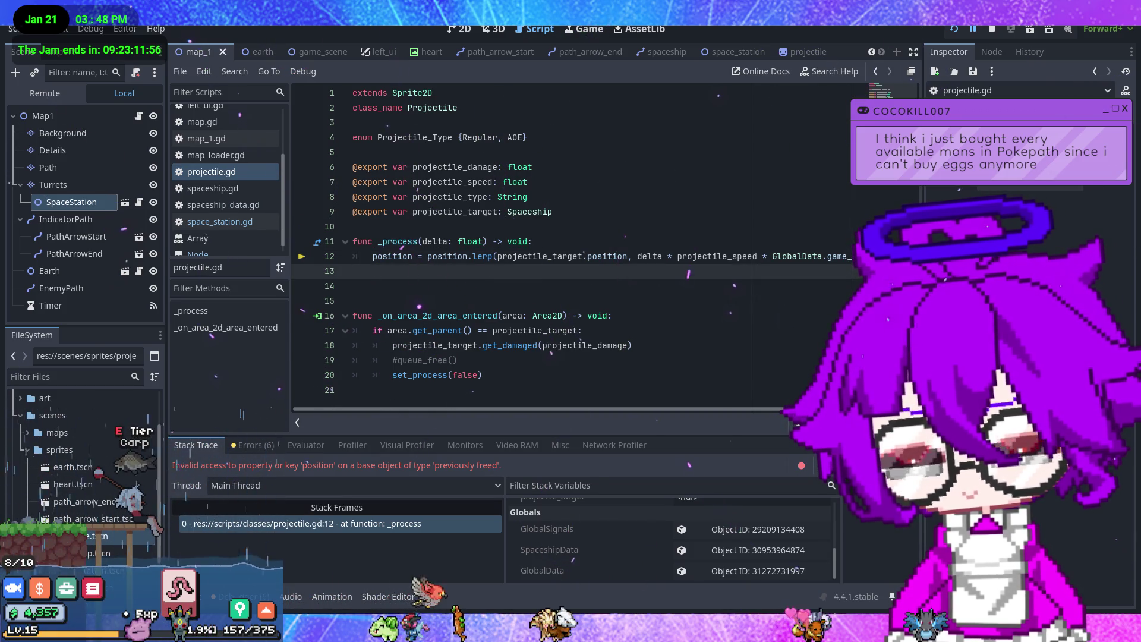
key(alt+Tab)
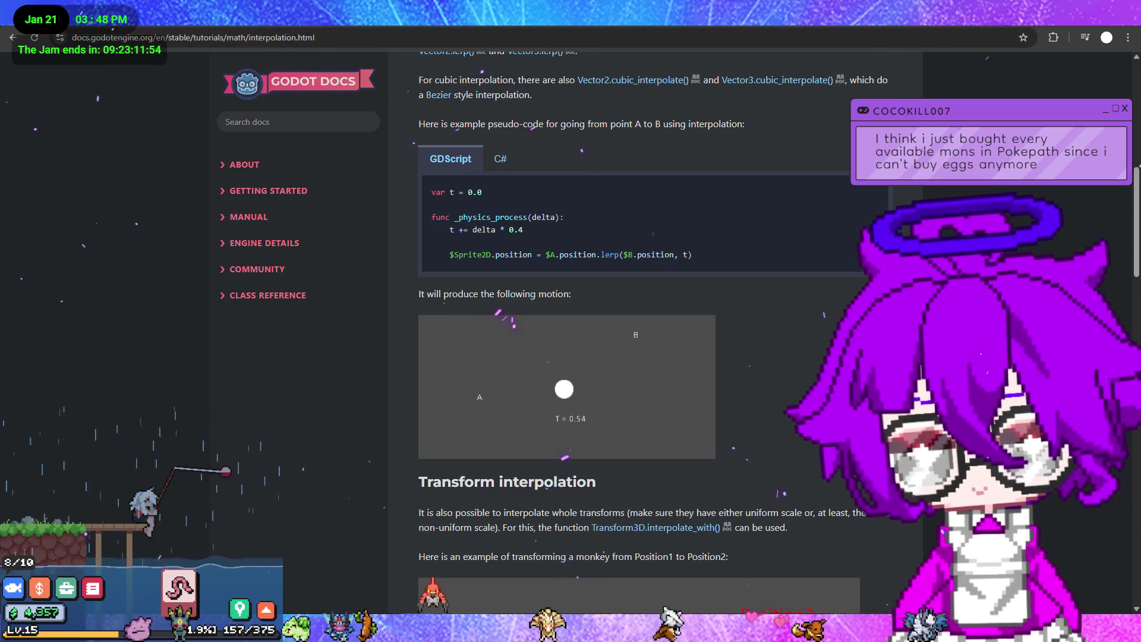
key(alt+Tab)
click(829, 71)
text(area)
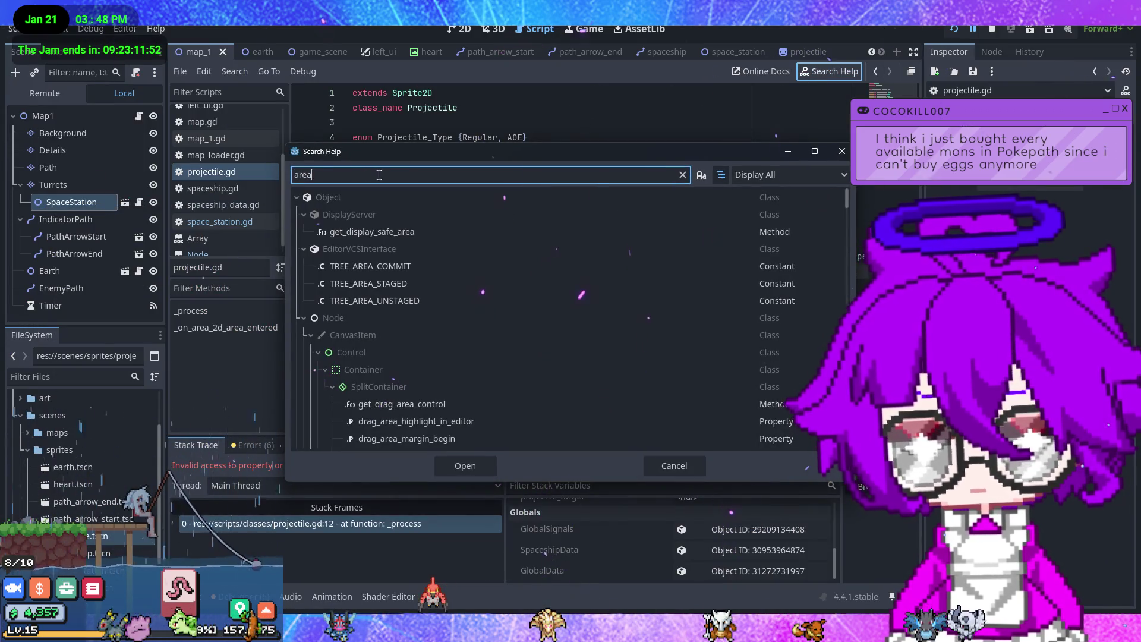
key(BackSpace)
key(BackSpace)
key(BackSpace)
text(lerp)
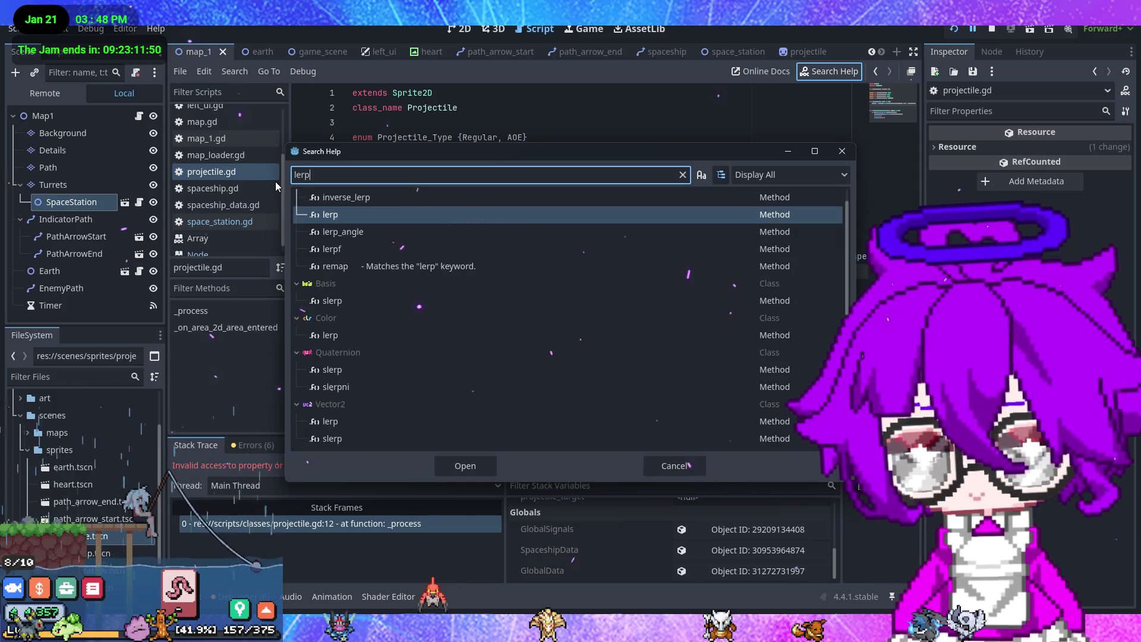
scroll(362, 238, up, 1)
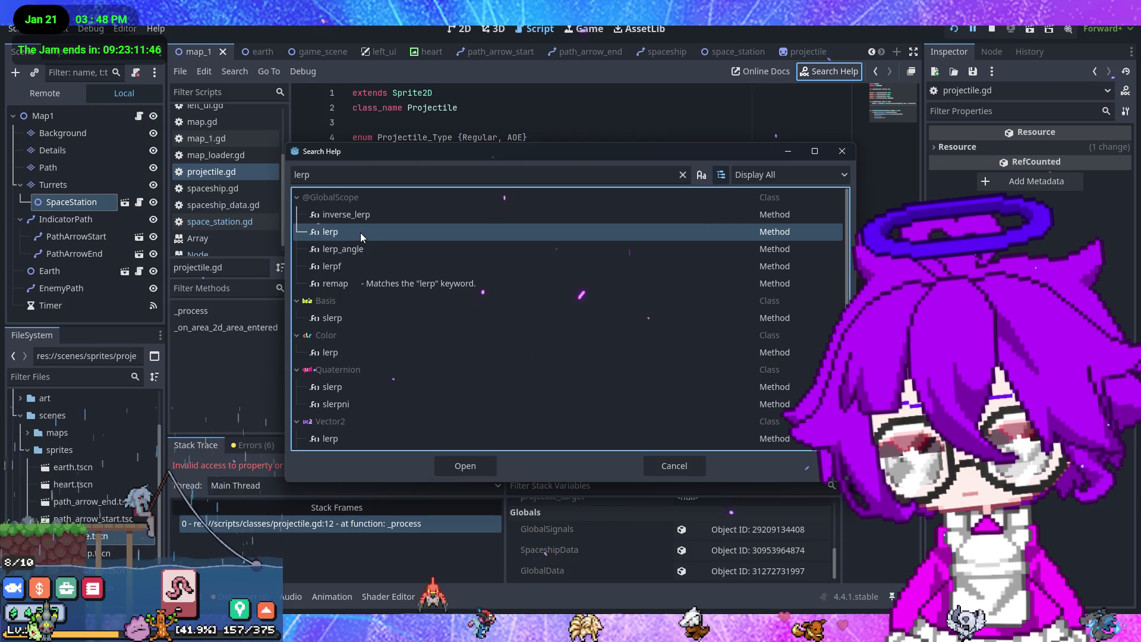
double_click(360, 233)
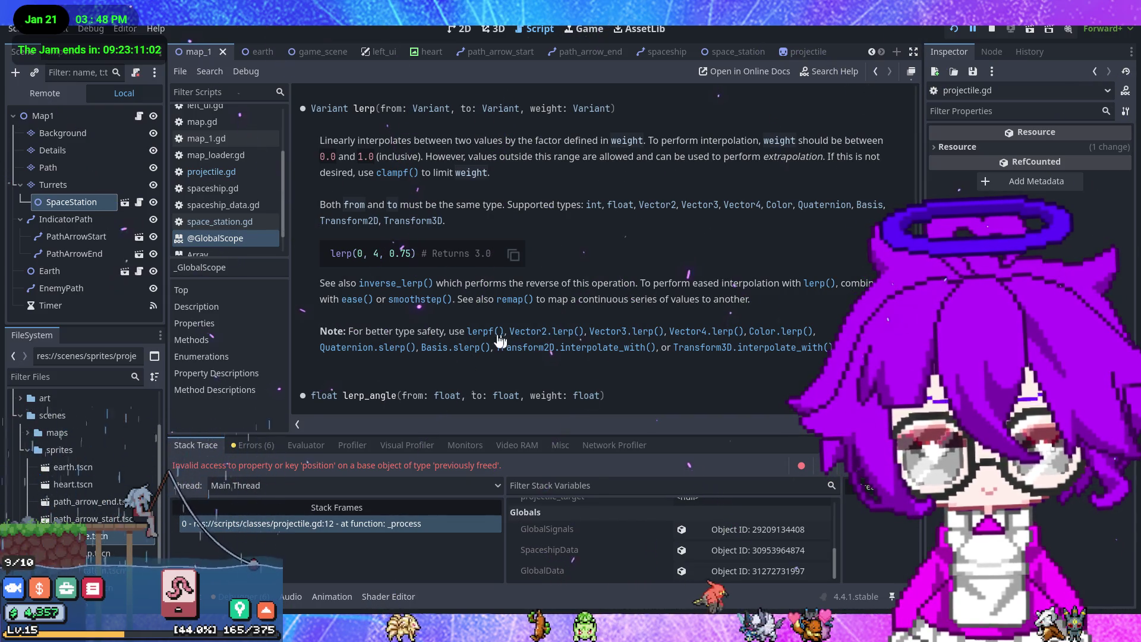
Follow the Note's Vector2.lerp() link to the Vector2 lerp(to, weight) description
click(536, 338)
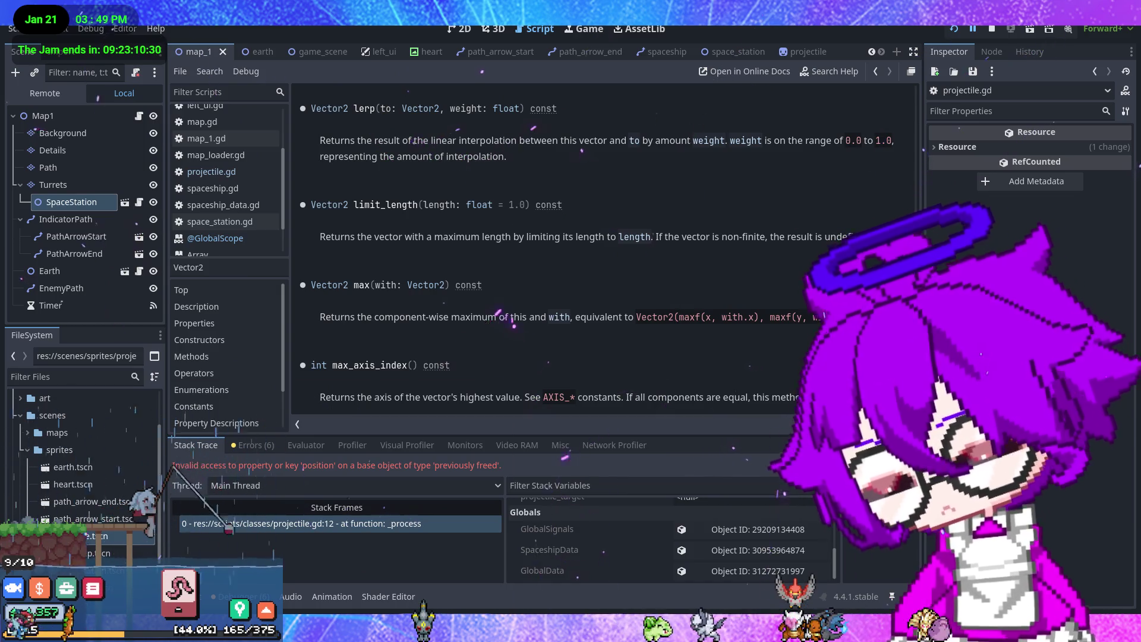
Return Chrome to the 'godot interpolate position to moving point' results and scroll to the Reddit thread
key(alt+Tab)
click(13, 38)
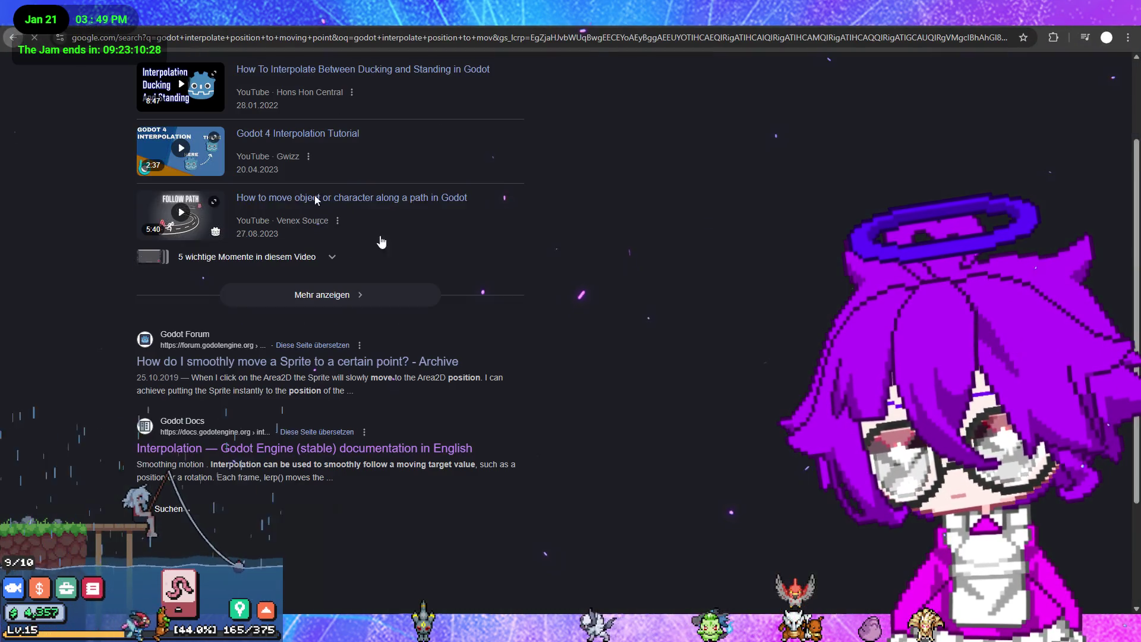
scroll(543, 316, down, 2)
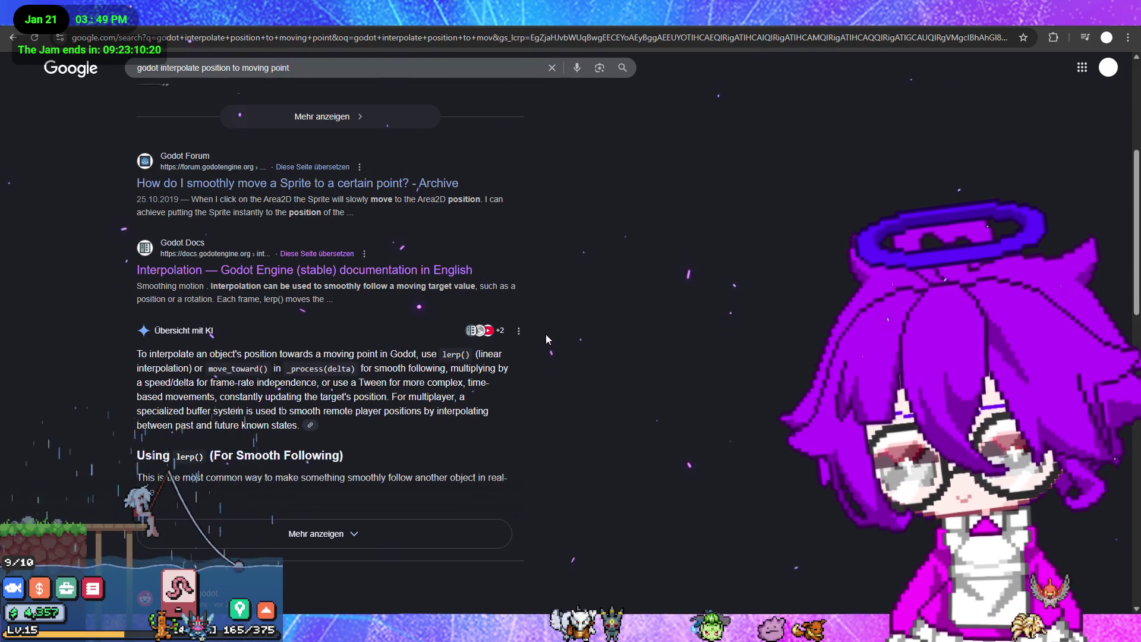
scroll(546, 339, down, 1)
scroll(547, 343, down, 2)
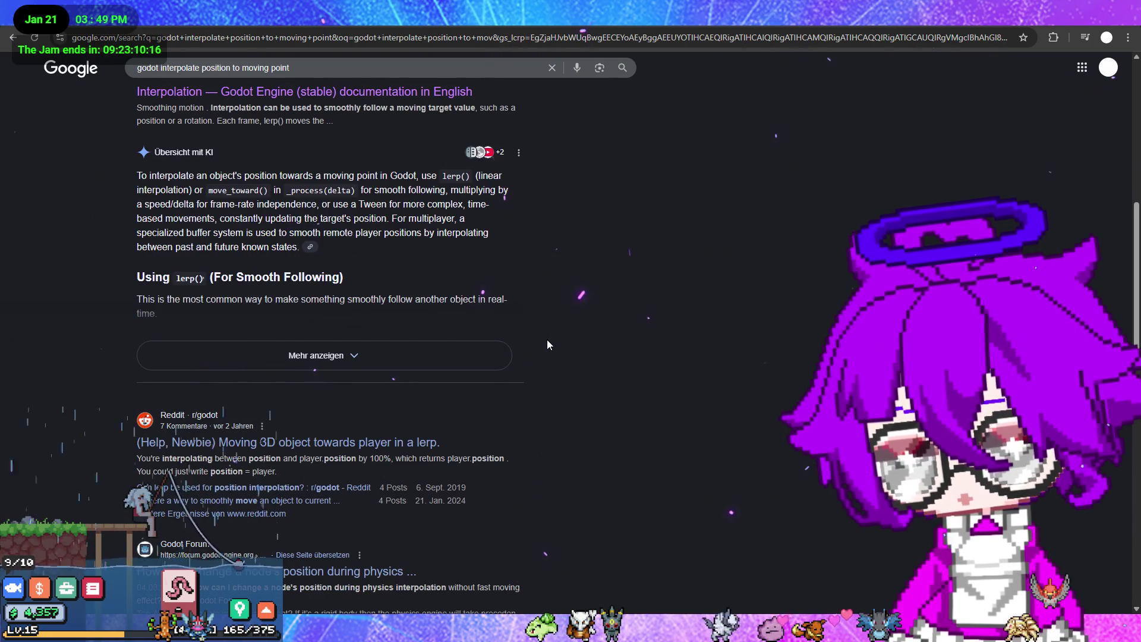
scroll(547, 345, down, 2)
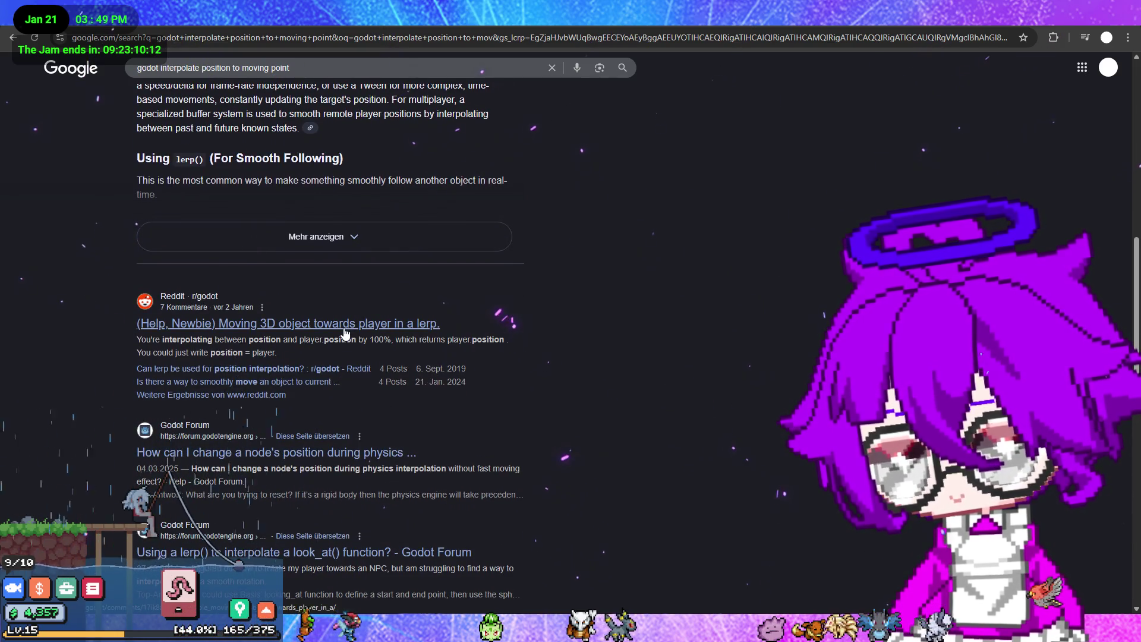
Read the r/godot thread on lerping a 3D object toward the player, then go back
click(344, 326)
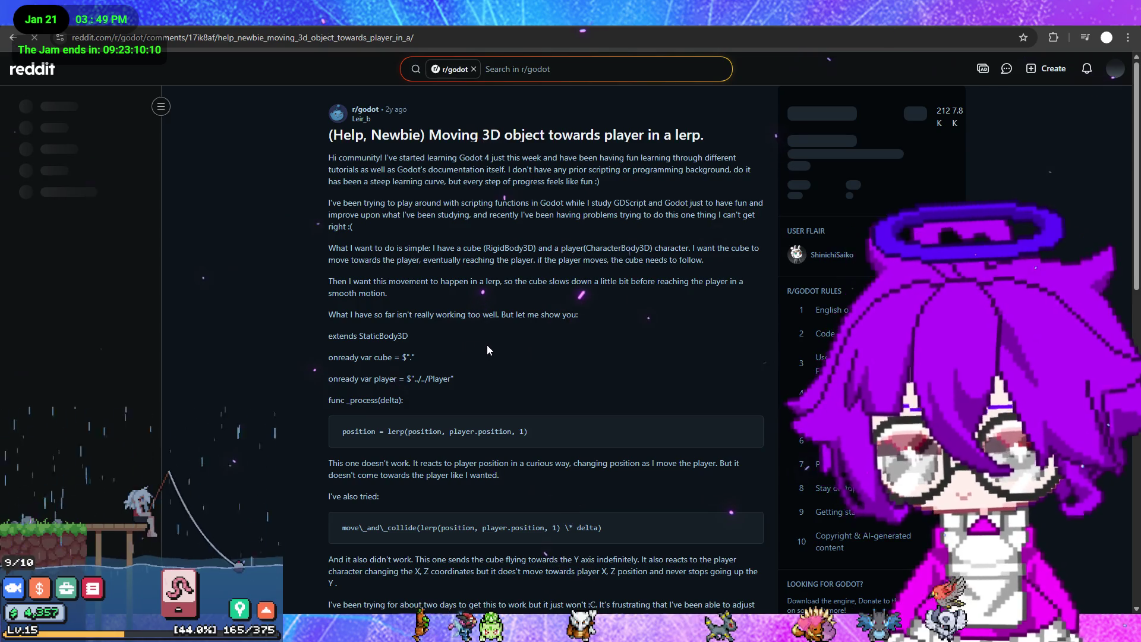
scroll(547, 270, down, 1)
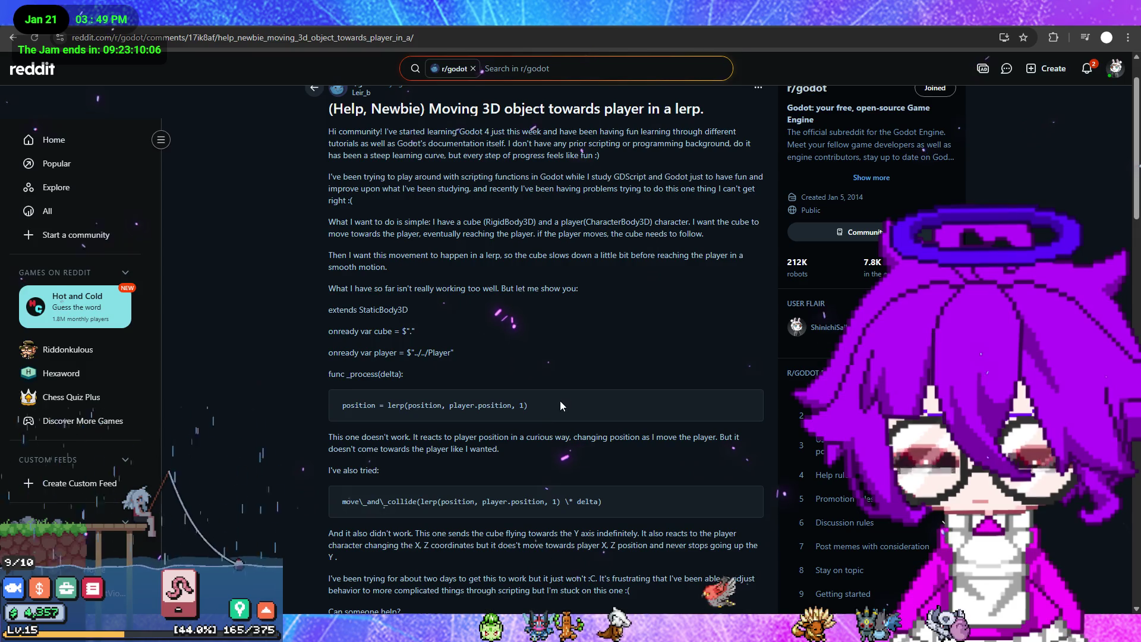
scroll(562, 403, down, 7)
scroll(566, 405, down, 3)
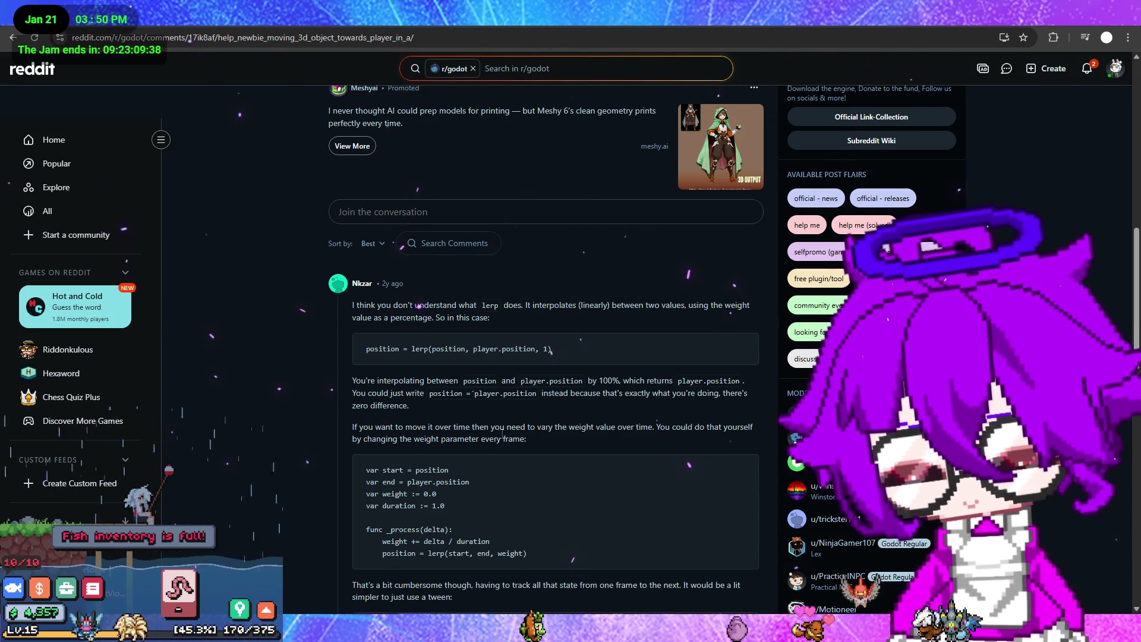
scroll(502, 434, down, 3)
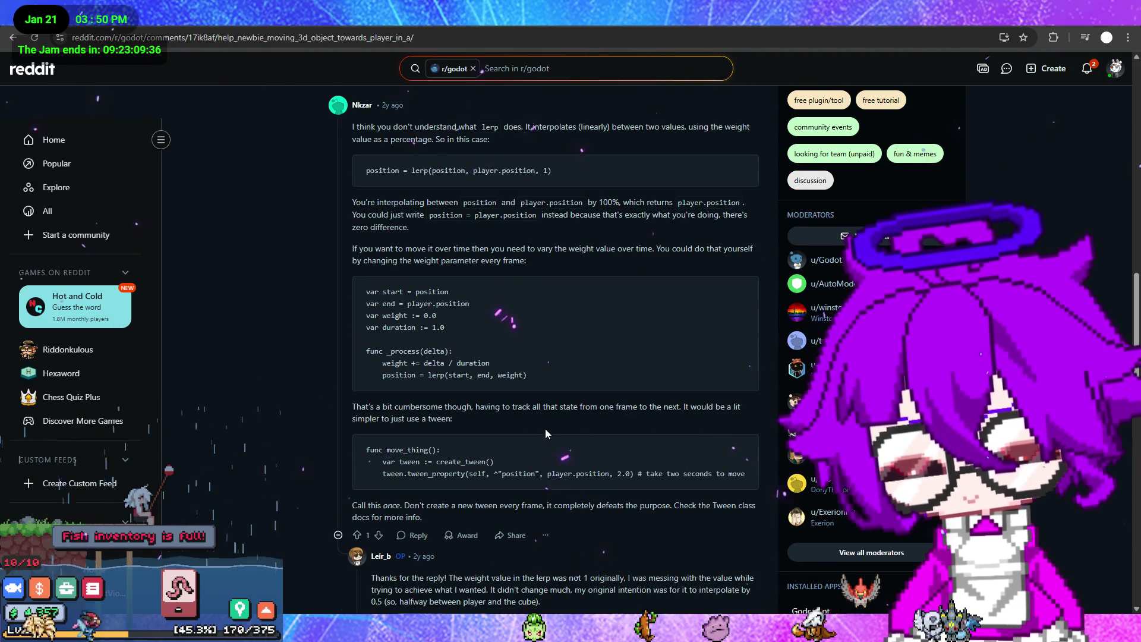
scroll(545, 433, down, 3)
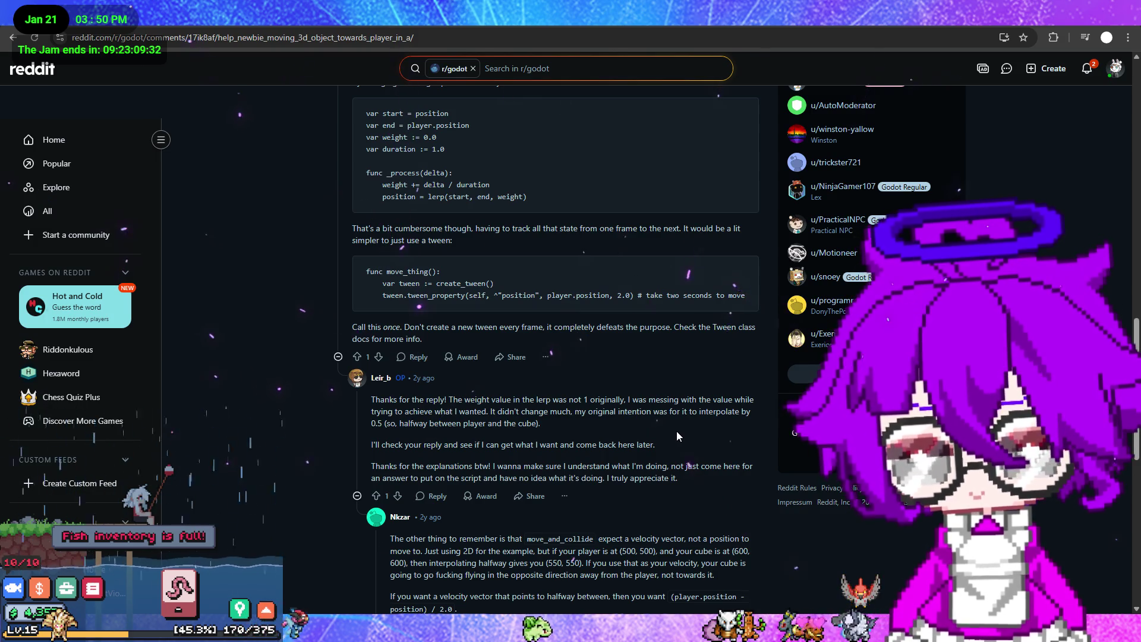
scroll(678, 436, down, 1)
scroll(677, 435, down, 2)
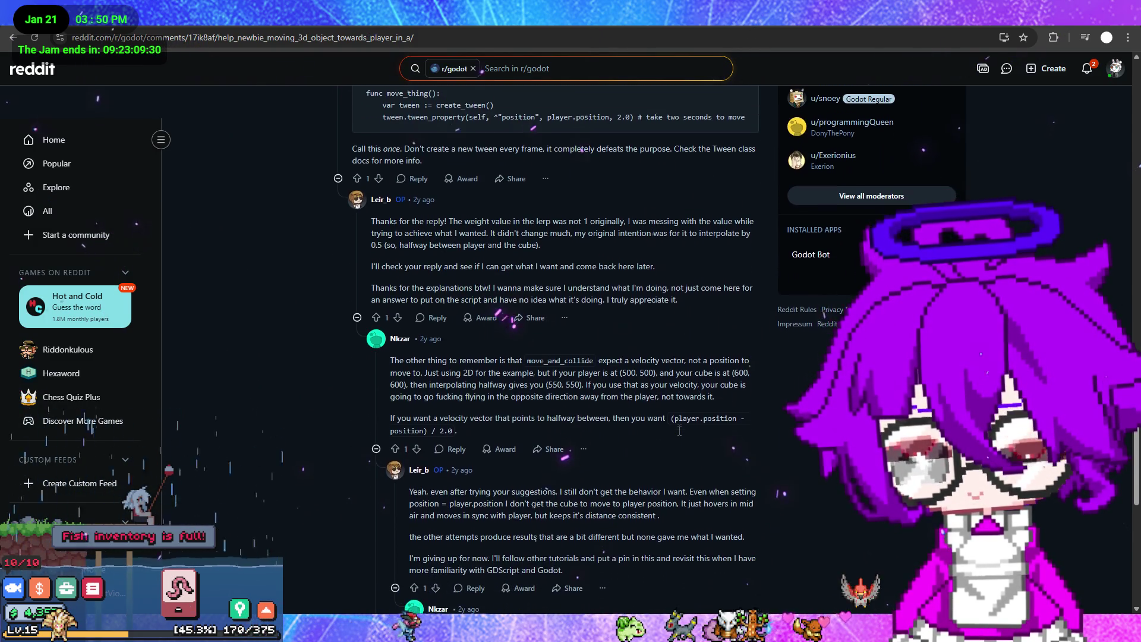
scroll(679, 432, down, 1)
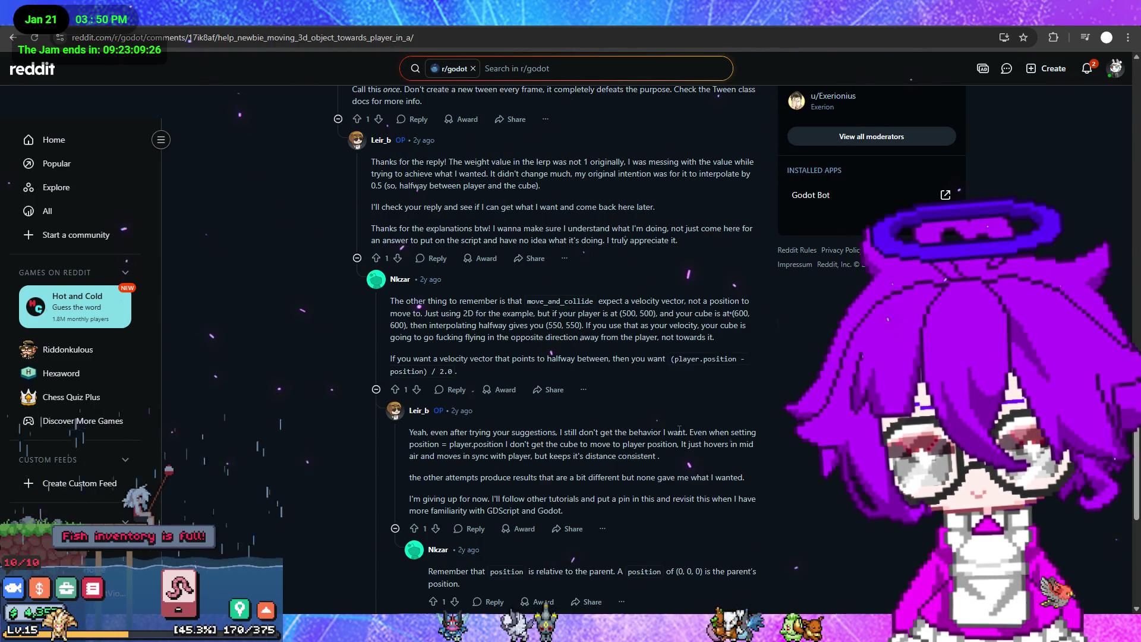
scroll(634, 415, down, 5)
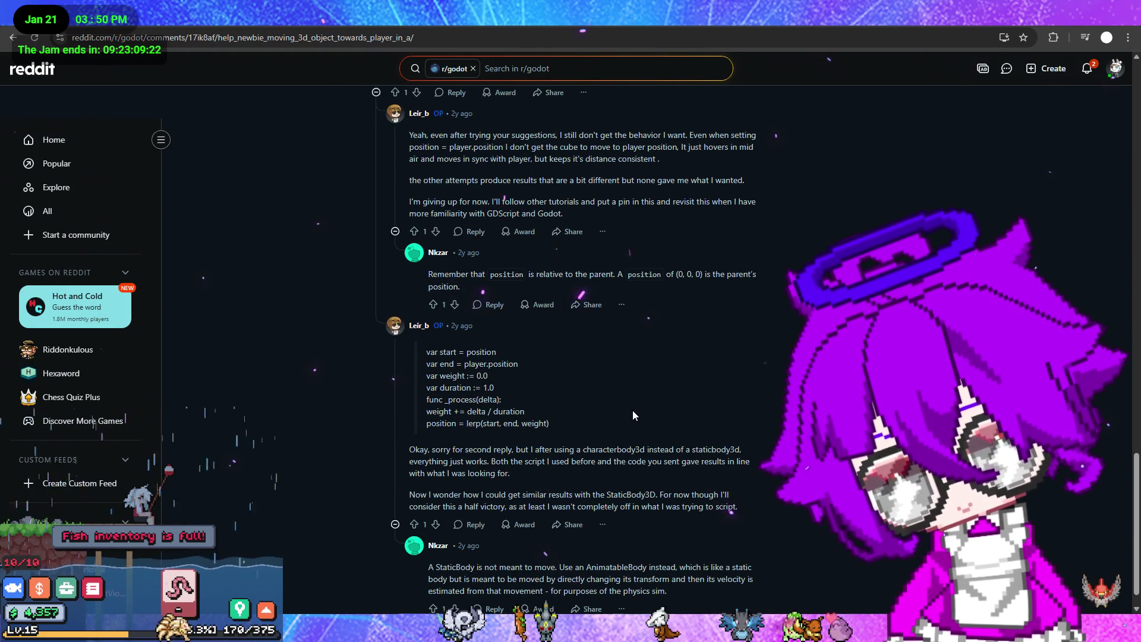
scroll(632, 414, down, 1)
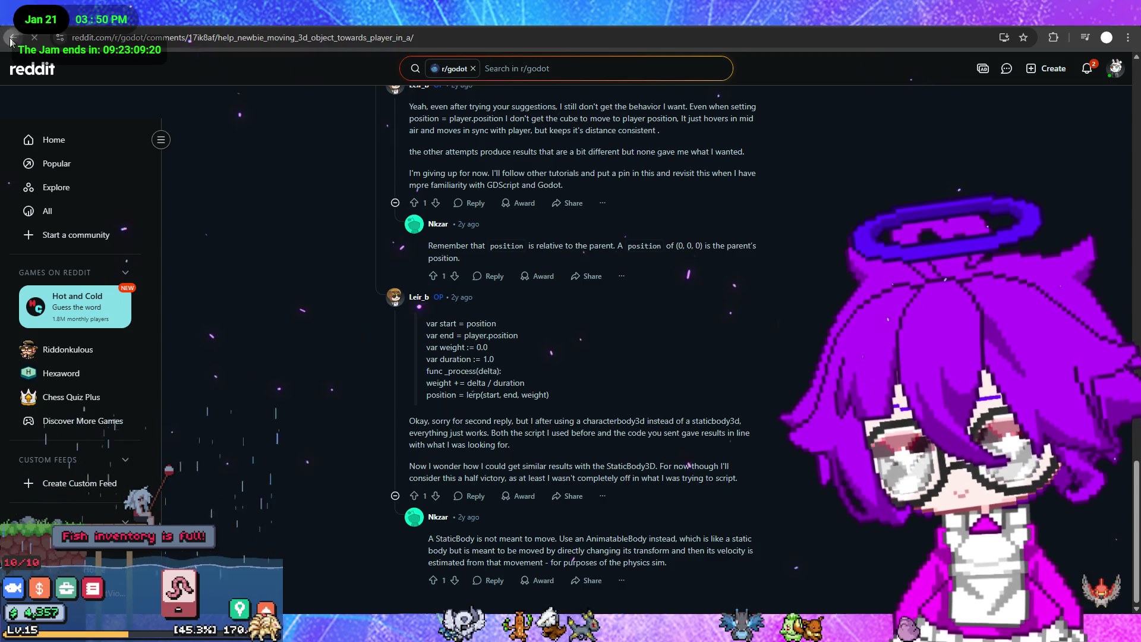
key(alt+Left)
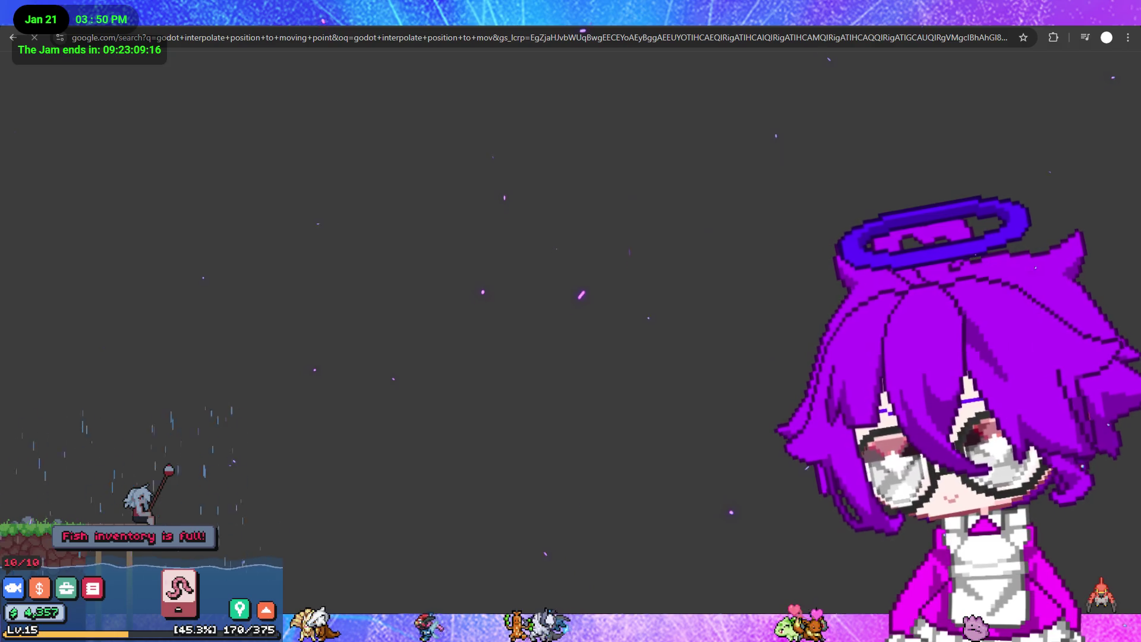
key(alt+Tab)
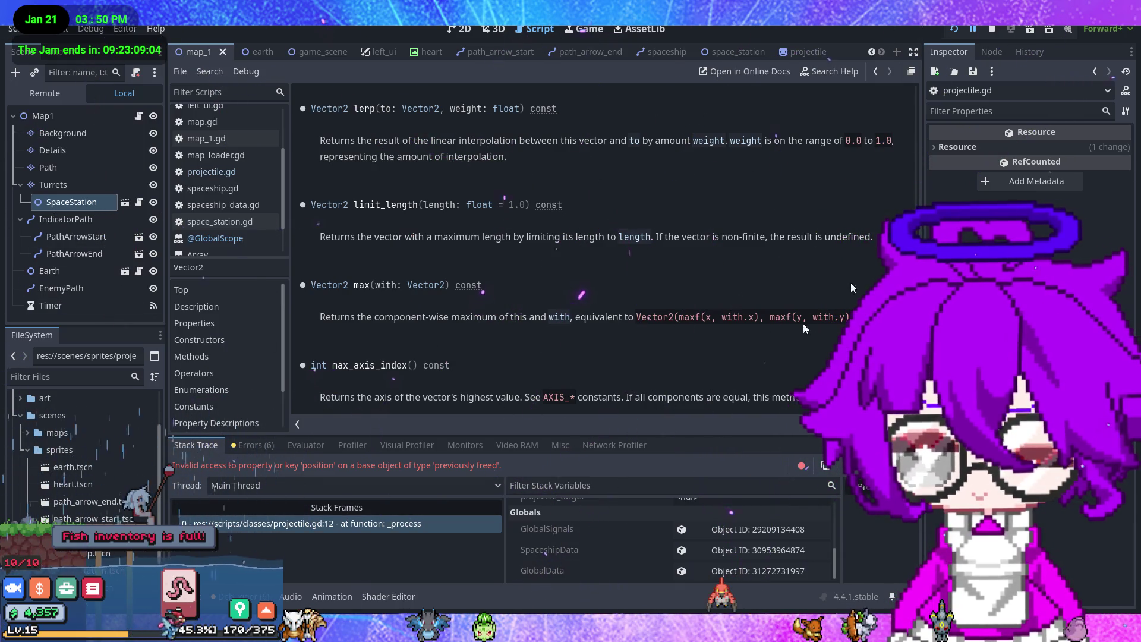
key(F8)
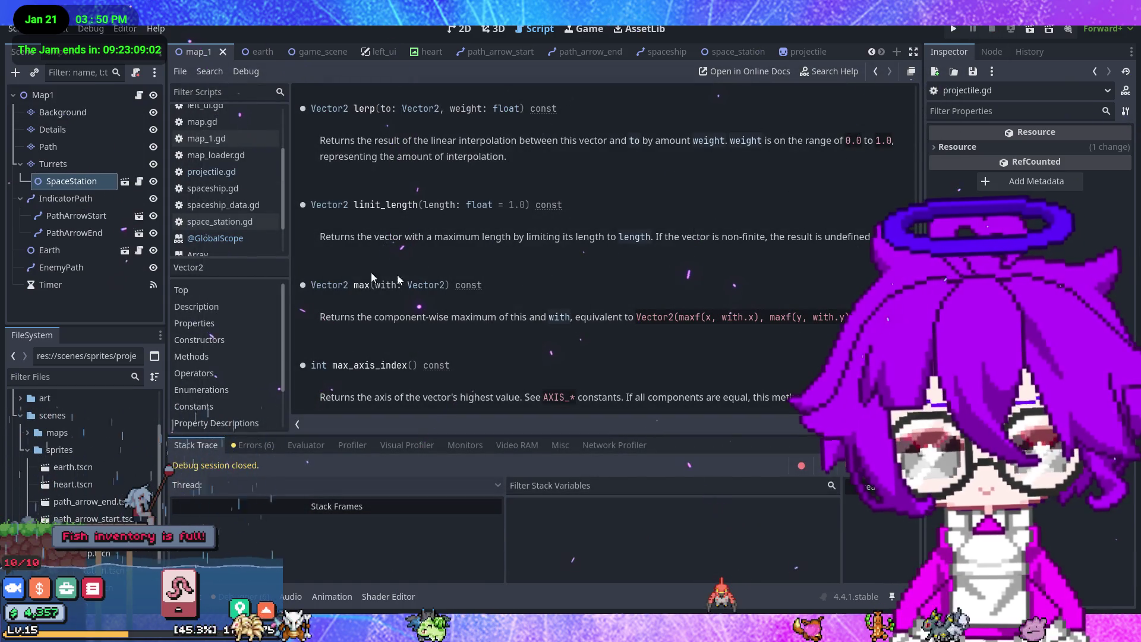
click(231, 238)
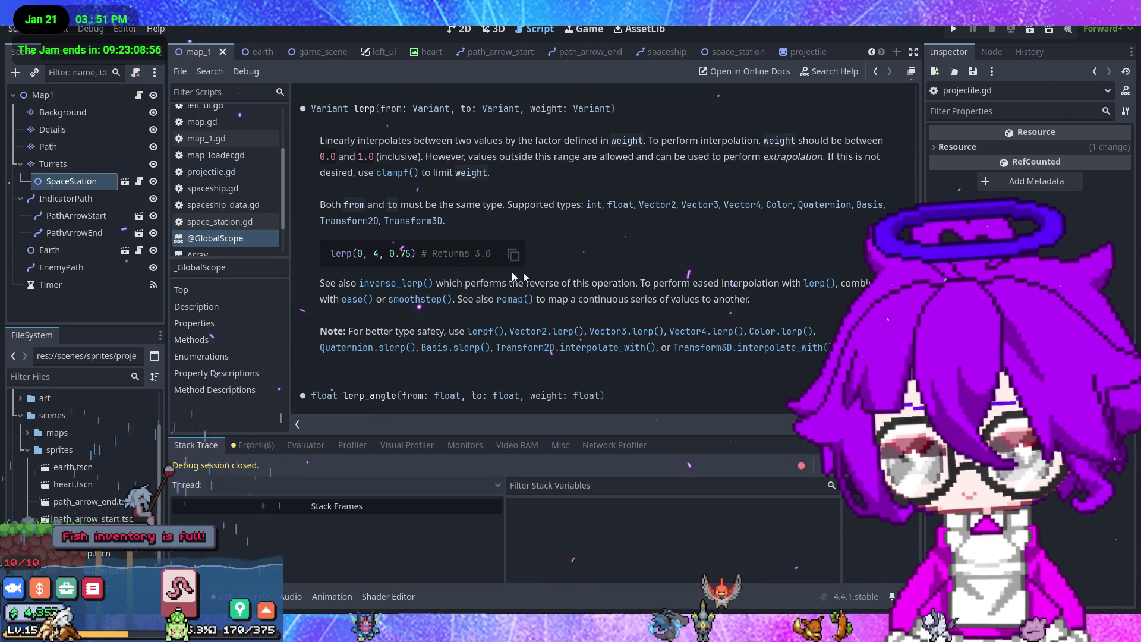
right_click(242, 239)
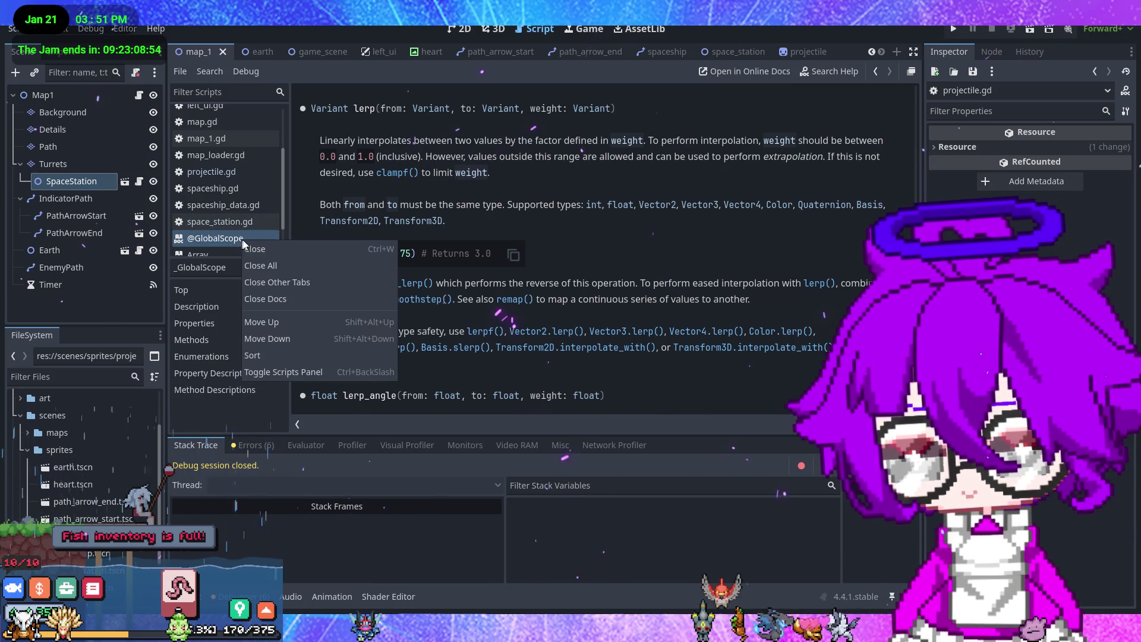
click(261, 253)
right_click(232, 240)
click(257, 252)
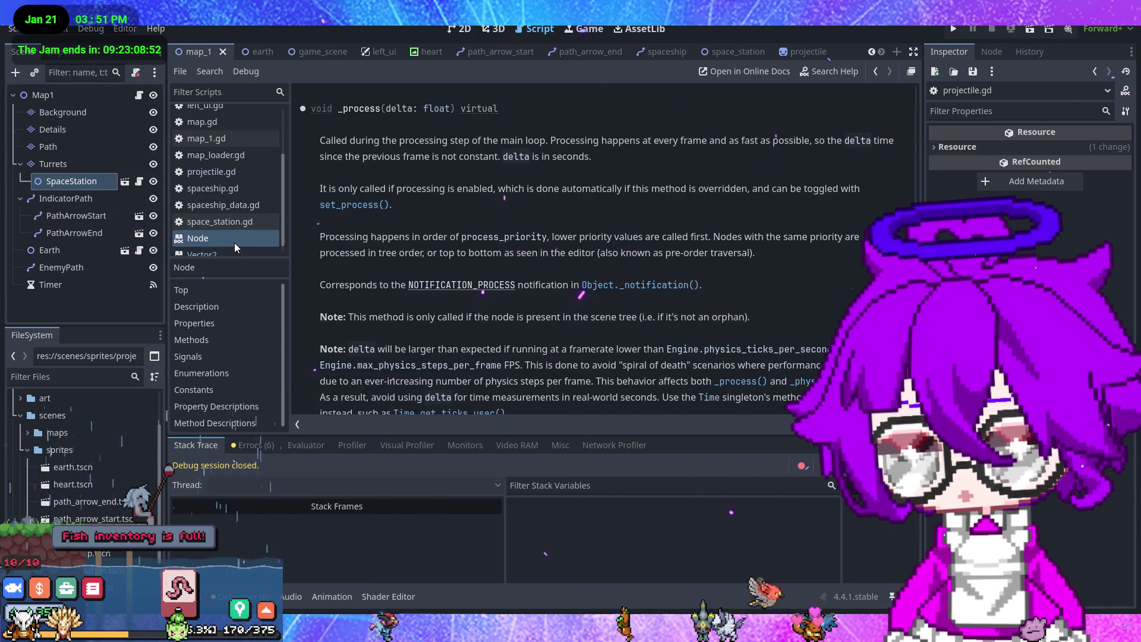
right_click(234, 243)
click(250, 249)
right_click(229, 247)
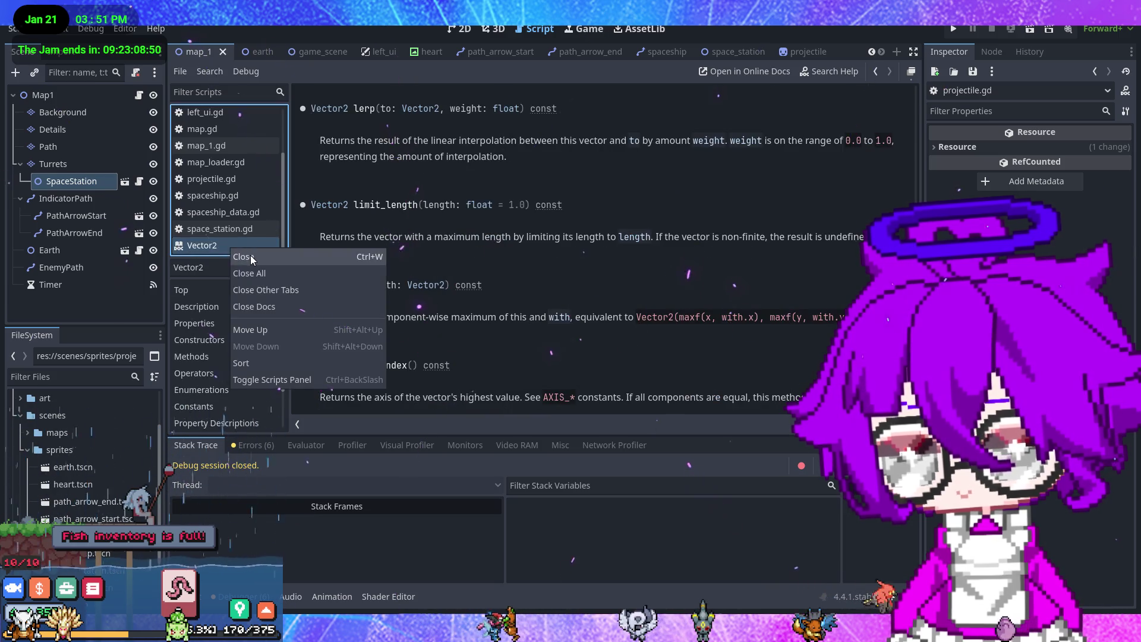
click(251, 255)
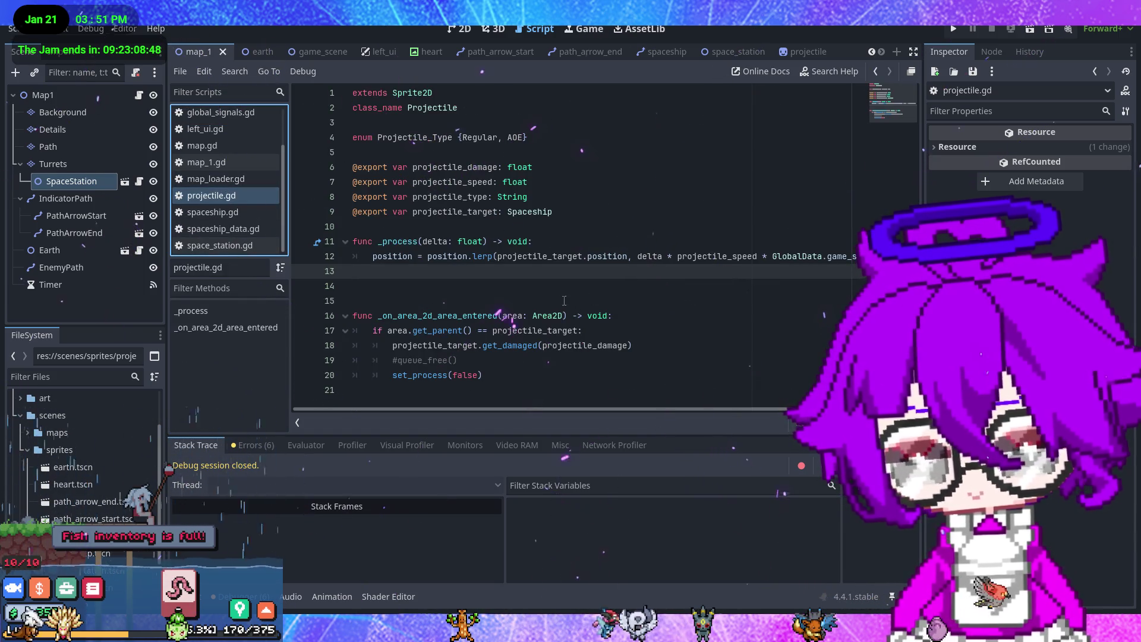
Try appending .to_local after projectile_target.position on line 12
click(629, 256)
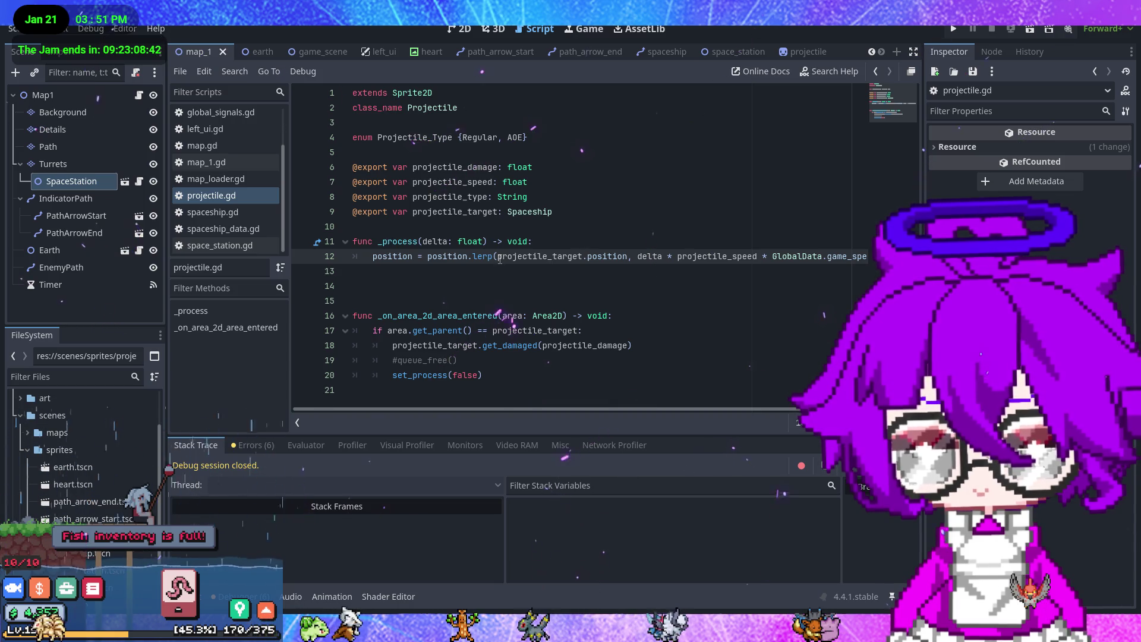
mouse_move(547, 258)
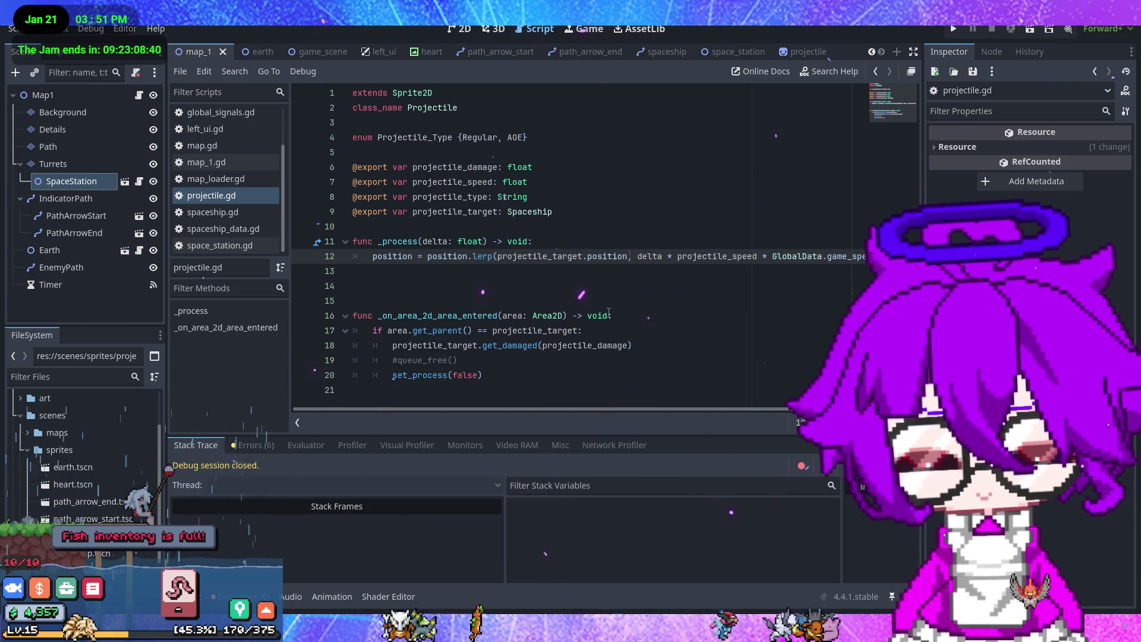
text(.)
text(to:)
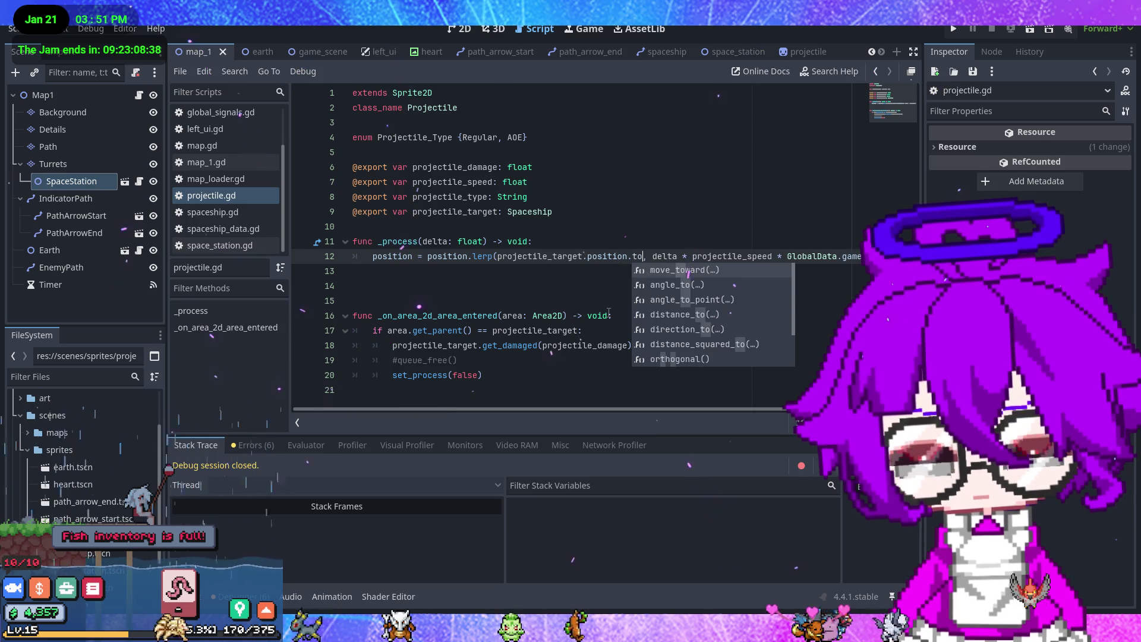
key(BackSpace)
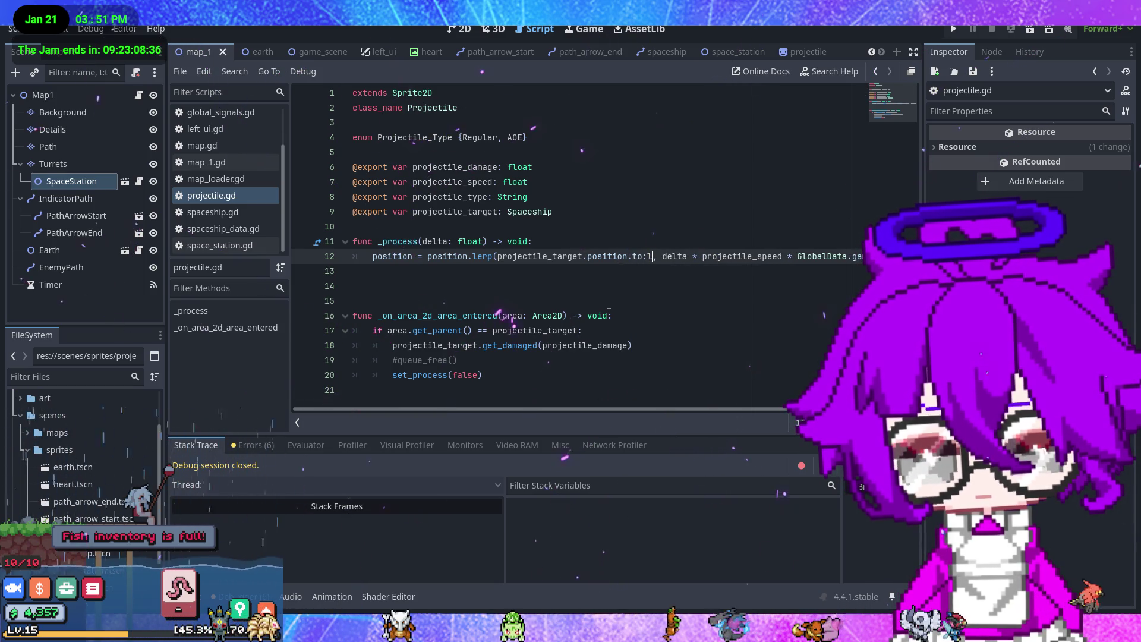
text(_)
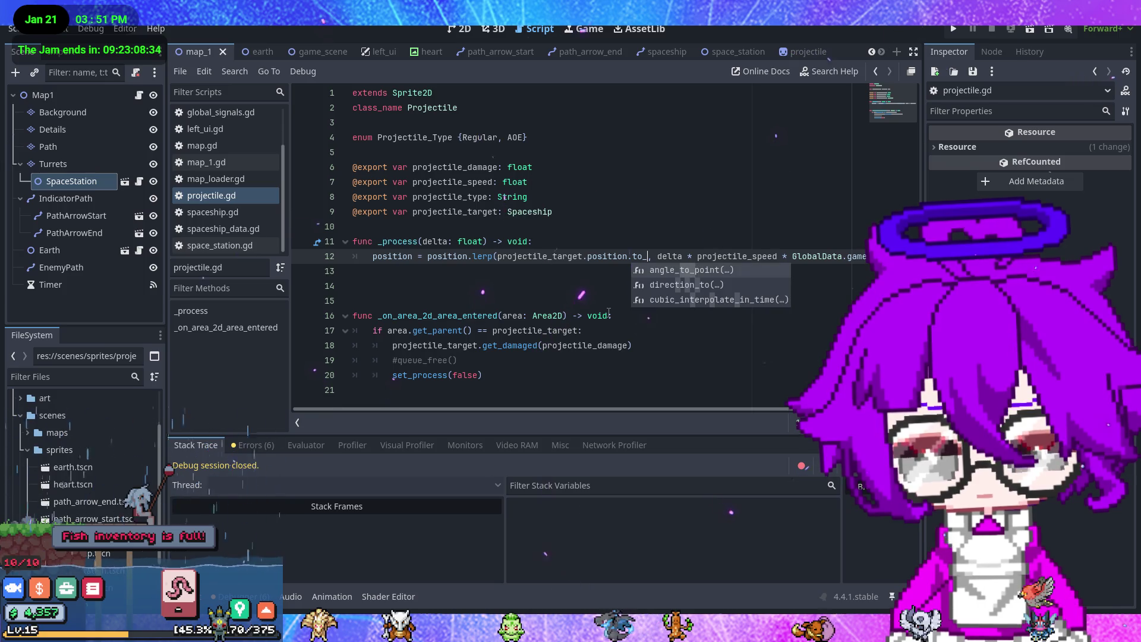
text(local()
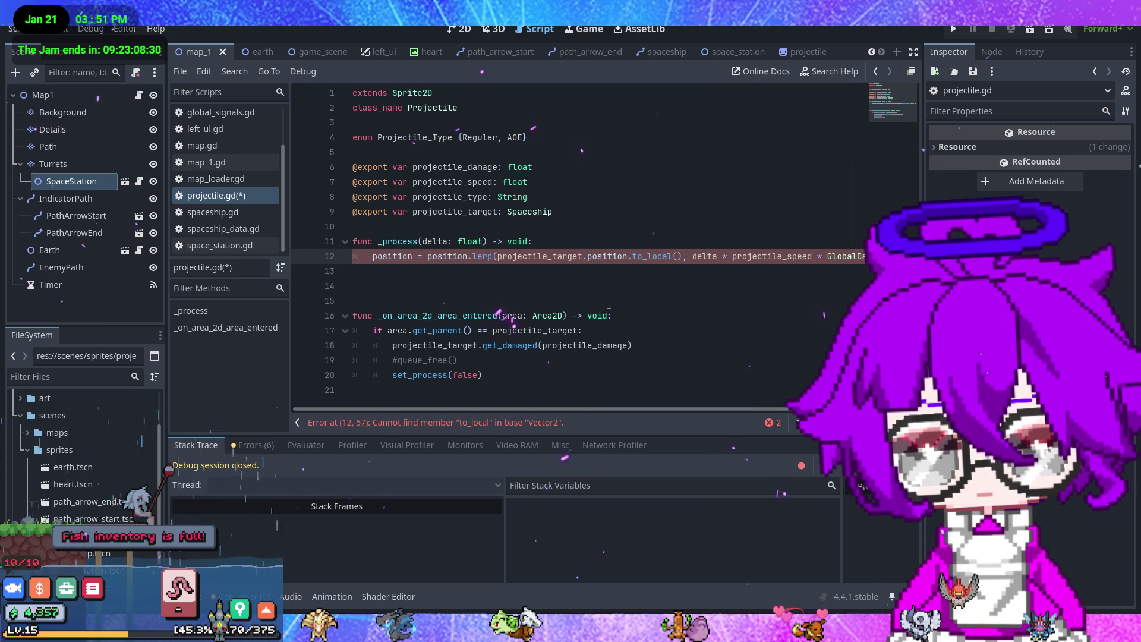
Wrap projectile_target.position in to_local() via autocomplete, save projectile.gd, and run the game
key(BackSpace)
key(BackSpace)
key(BackSpace)
key(BackSpace)
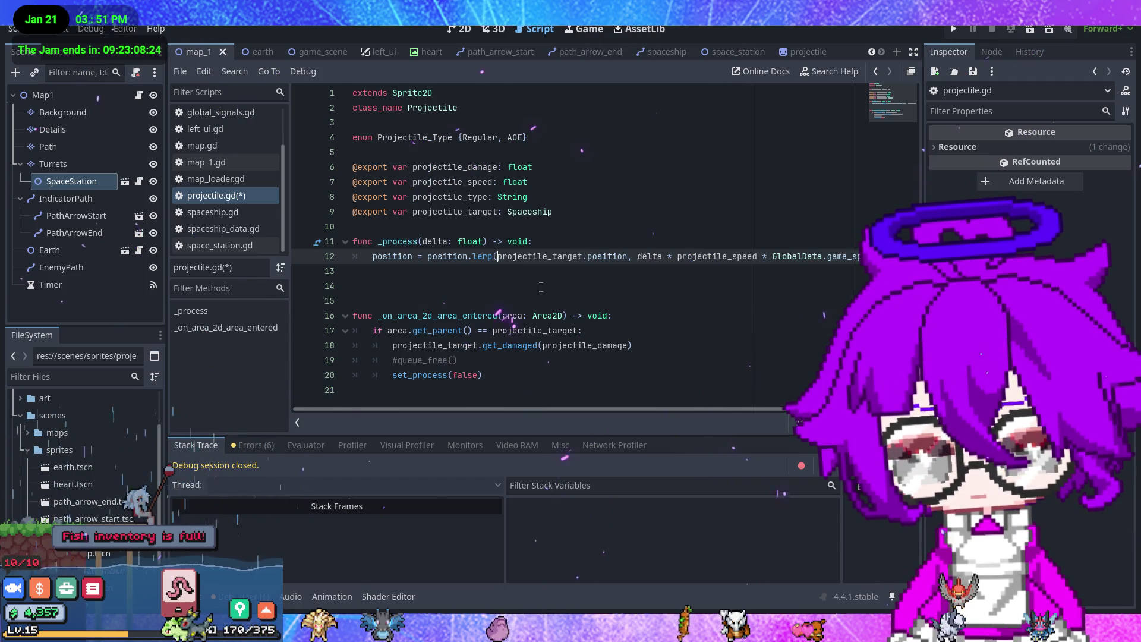
text(to)
key(Escape)
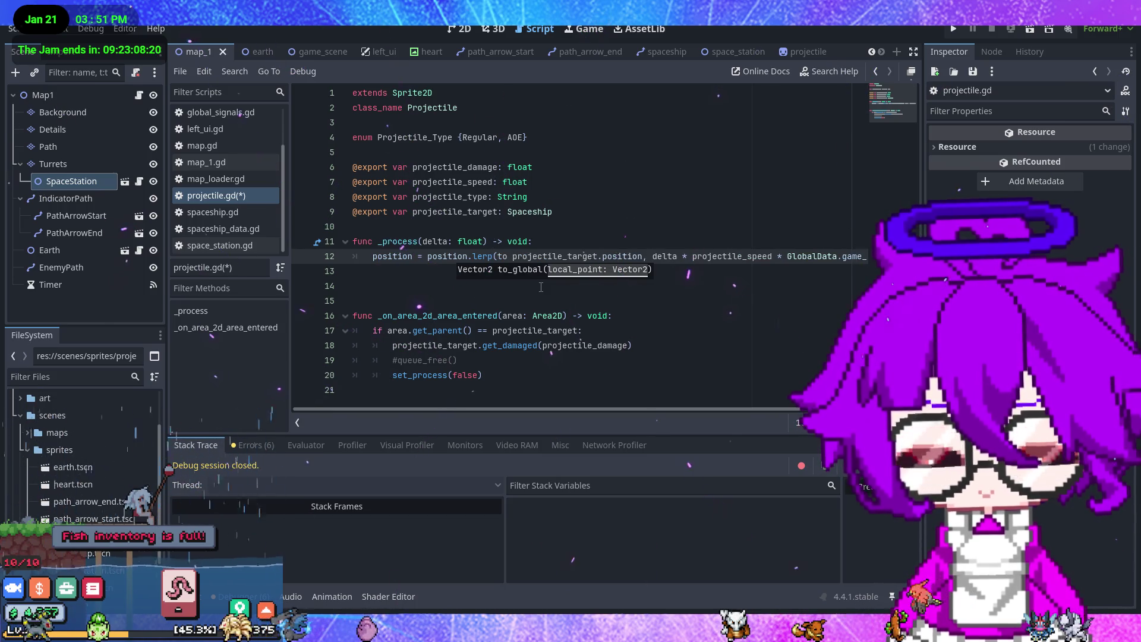
text(_)
key(Left)
key(ctrl+space)
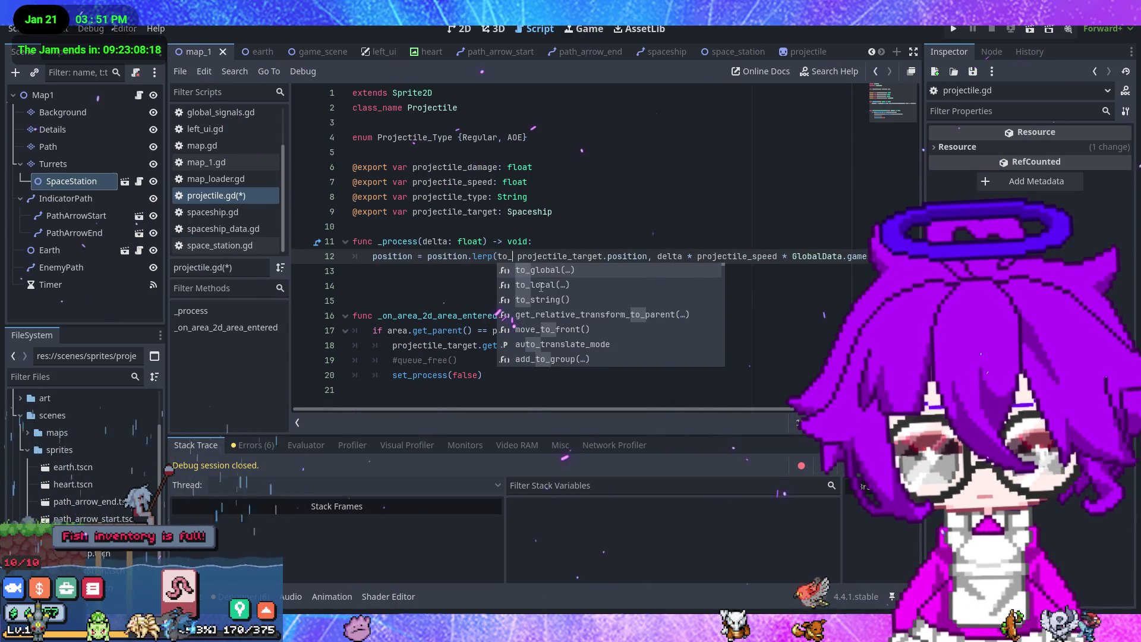
click(564, 285)
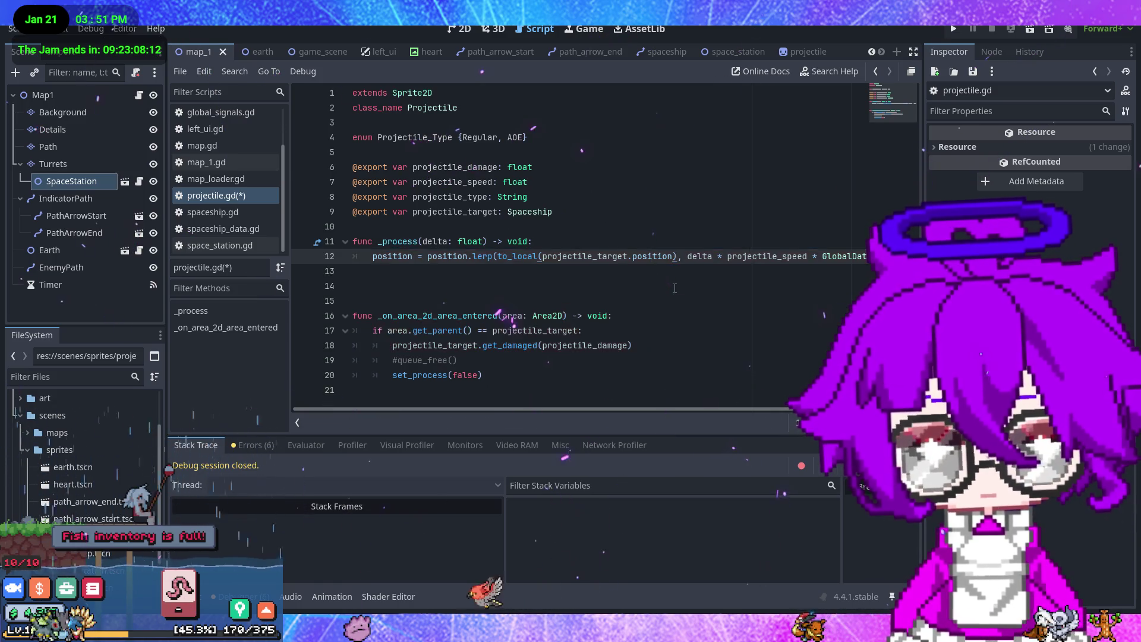
key(ctrl+s)
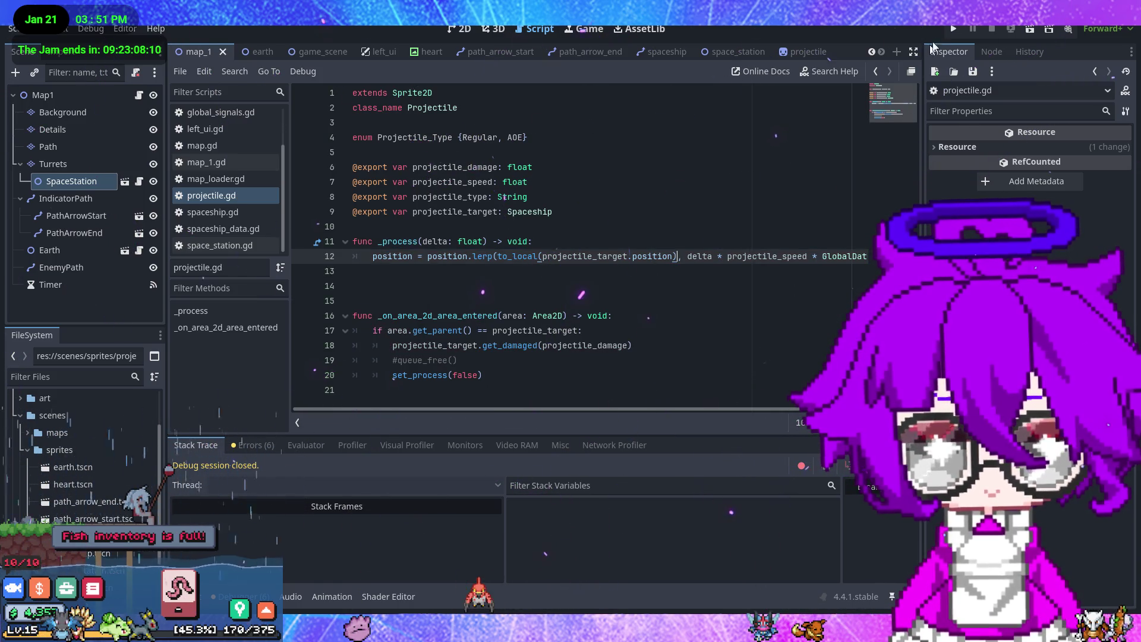
click(952, 29)
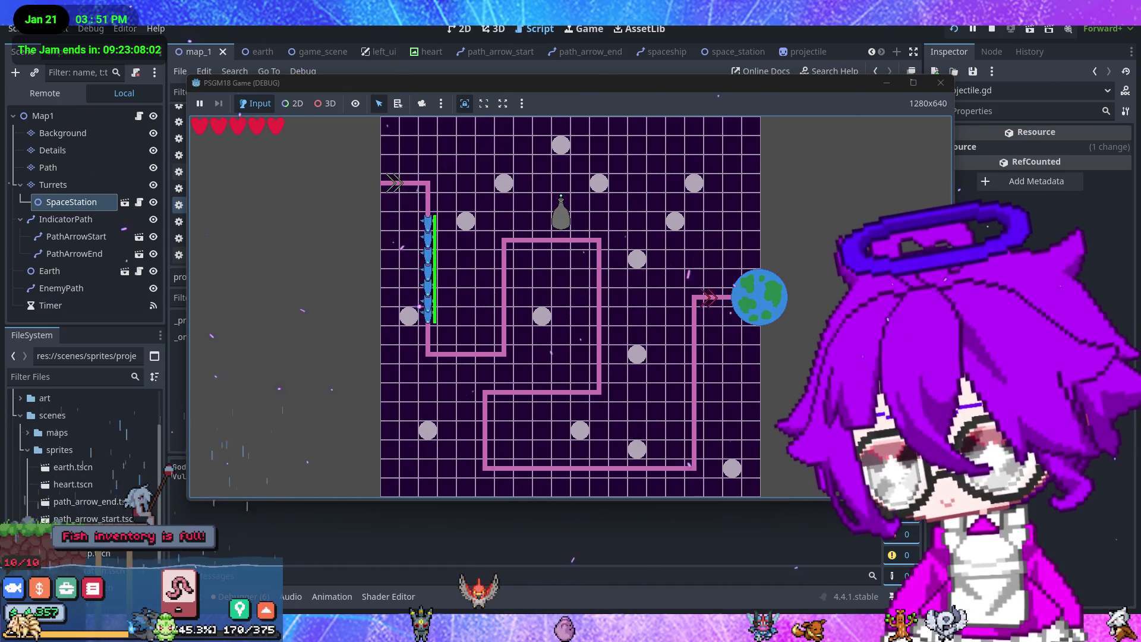
click(13, 588)
click(196, 468)
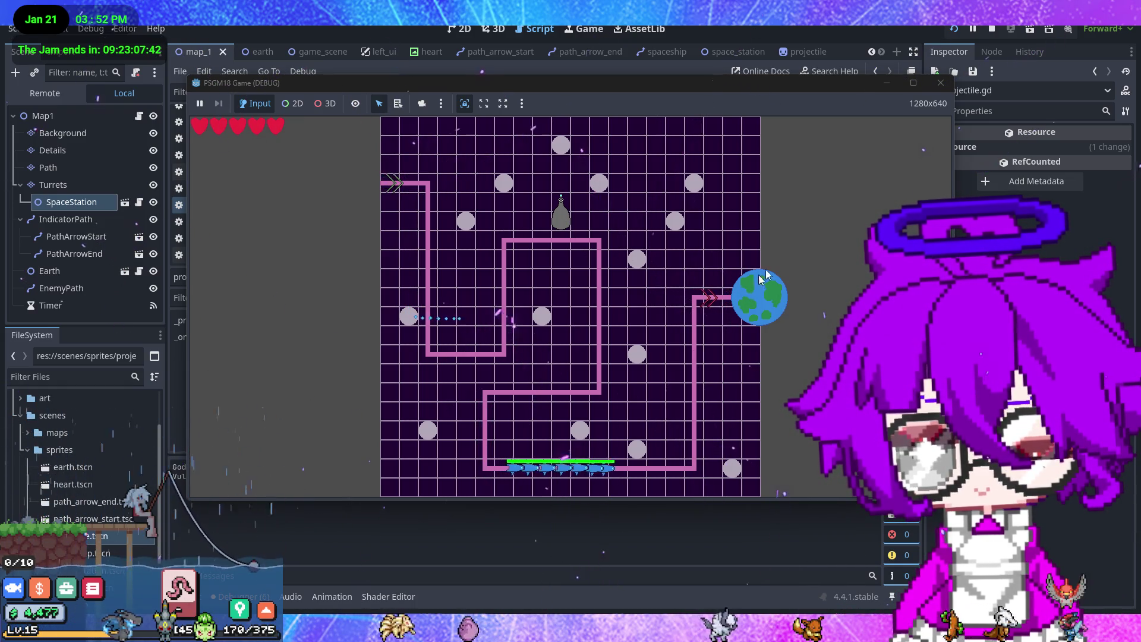
key(F8)
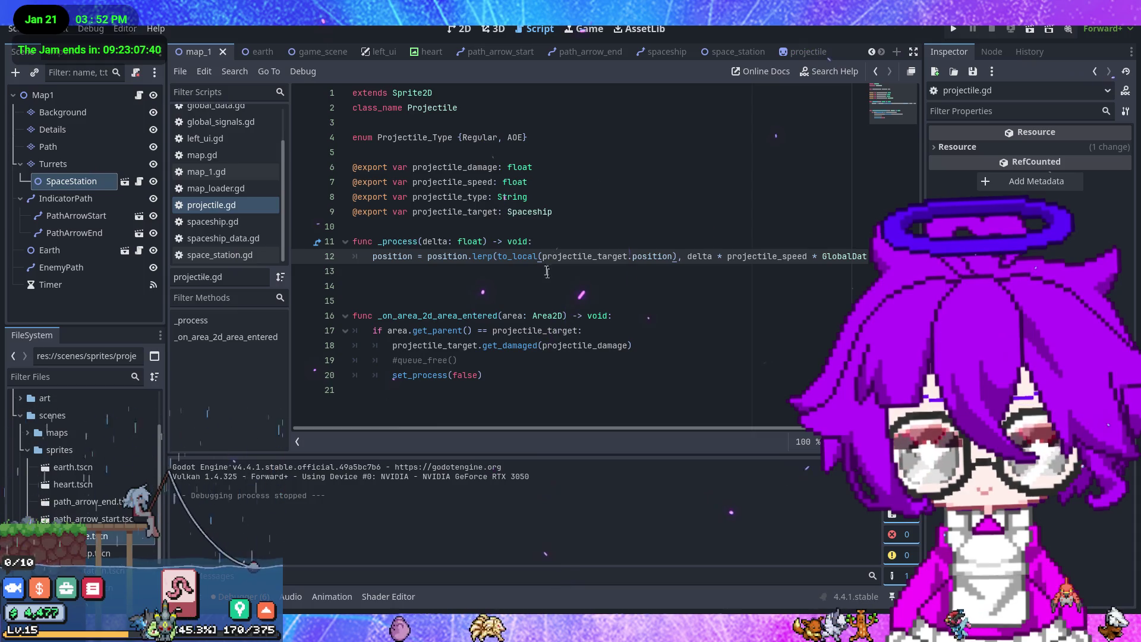
Switch line 12 from to_local to to_global and rerun, hitting the freed 'position' error
key(BackSpace)
key(BackSpace)
key(BackSpace)
text(gl)
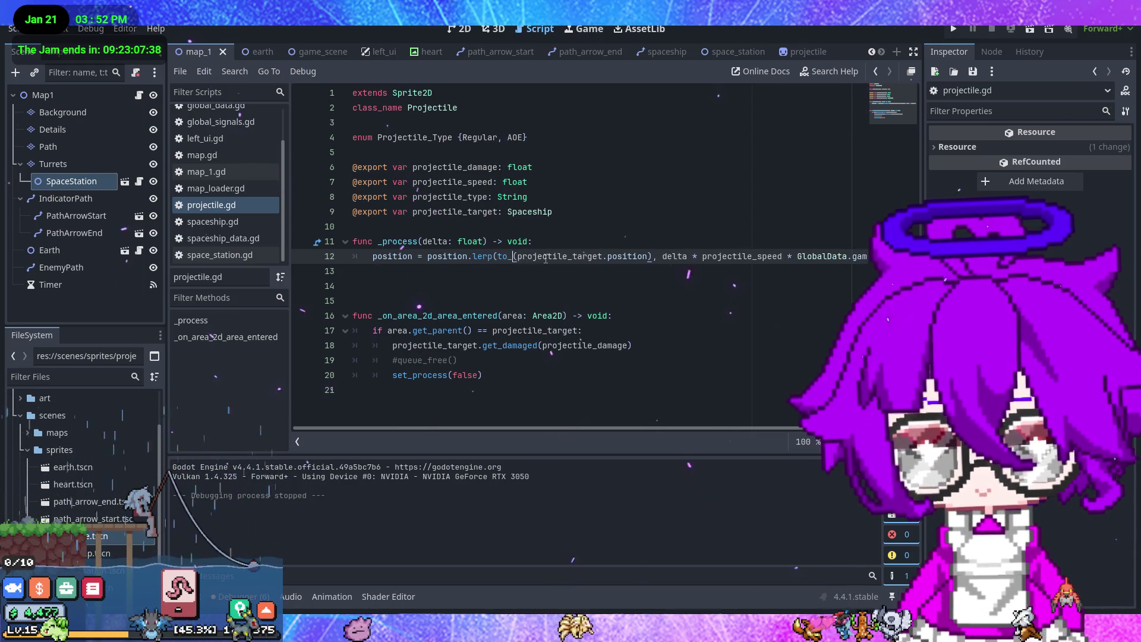
text(oab)
key(BackSpace)
key(BackSpace)
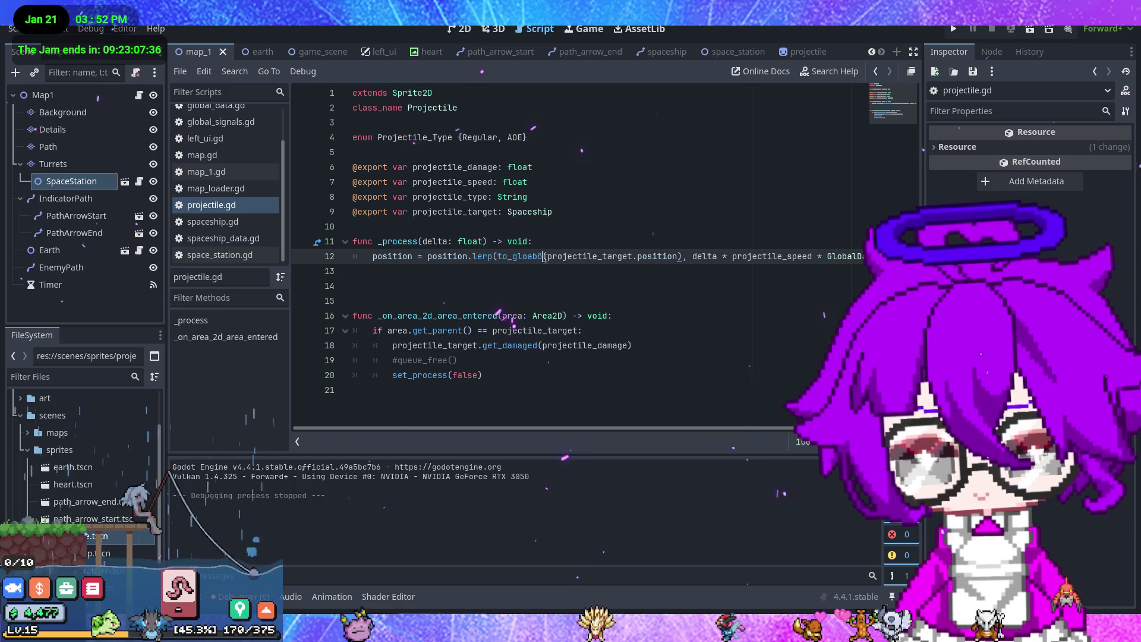
text(b)
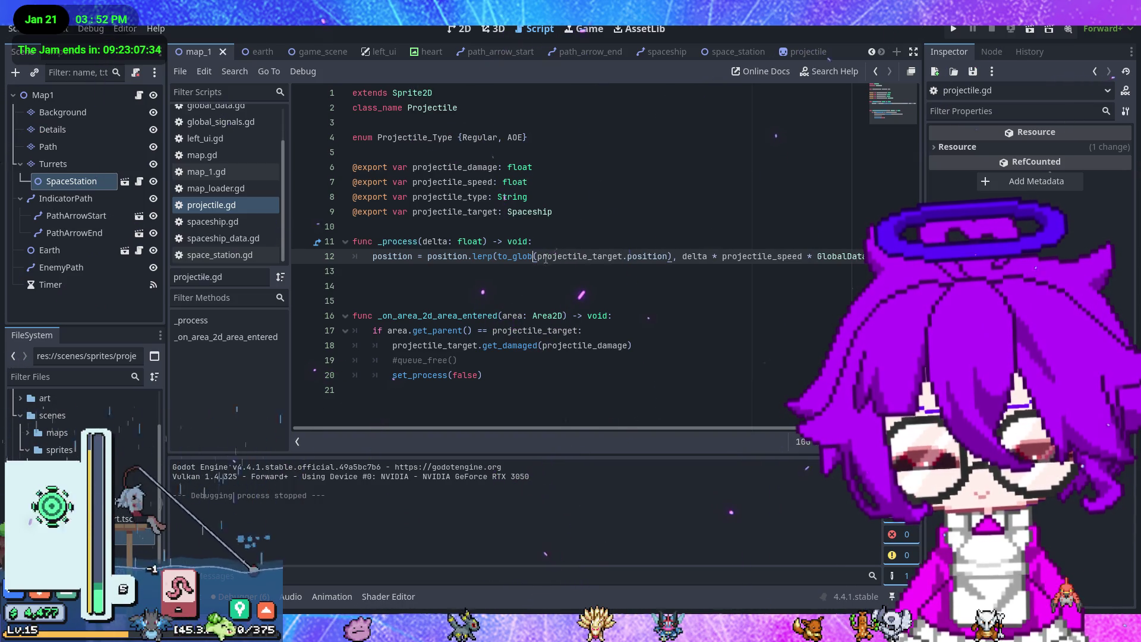
click(953, 31)
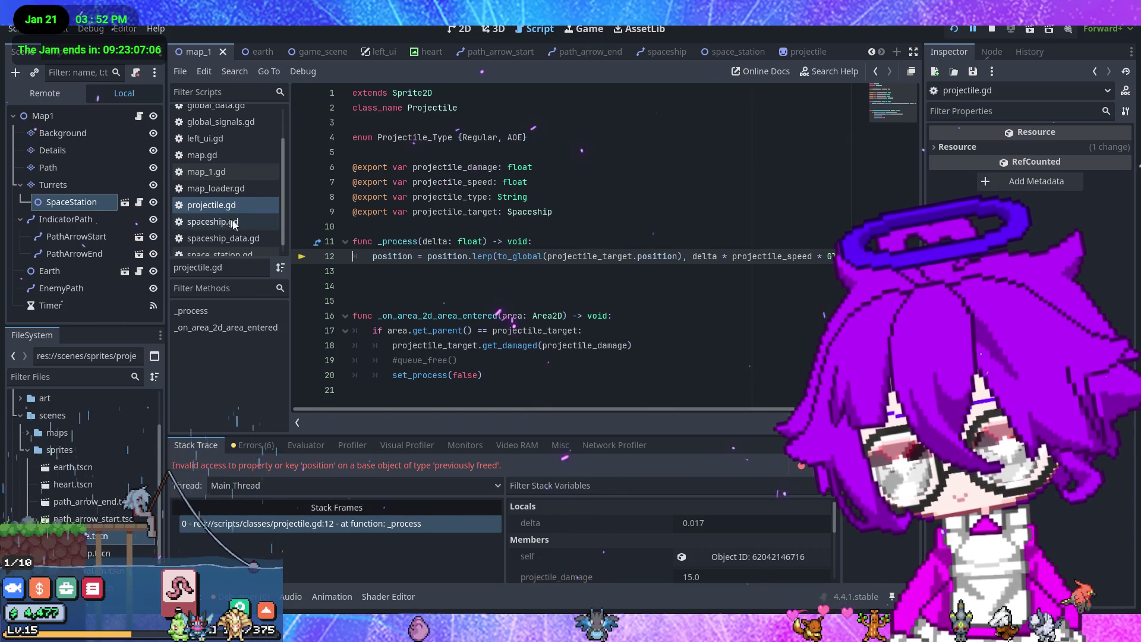
Change the projectile speed value on line 30 of space_station.gd and save
click(249, 249)
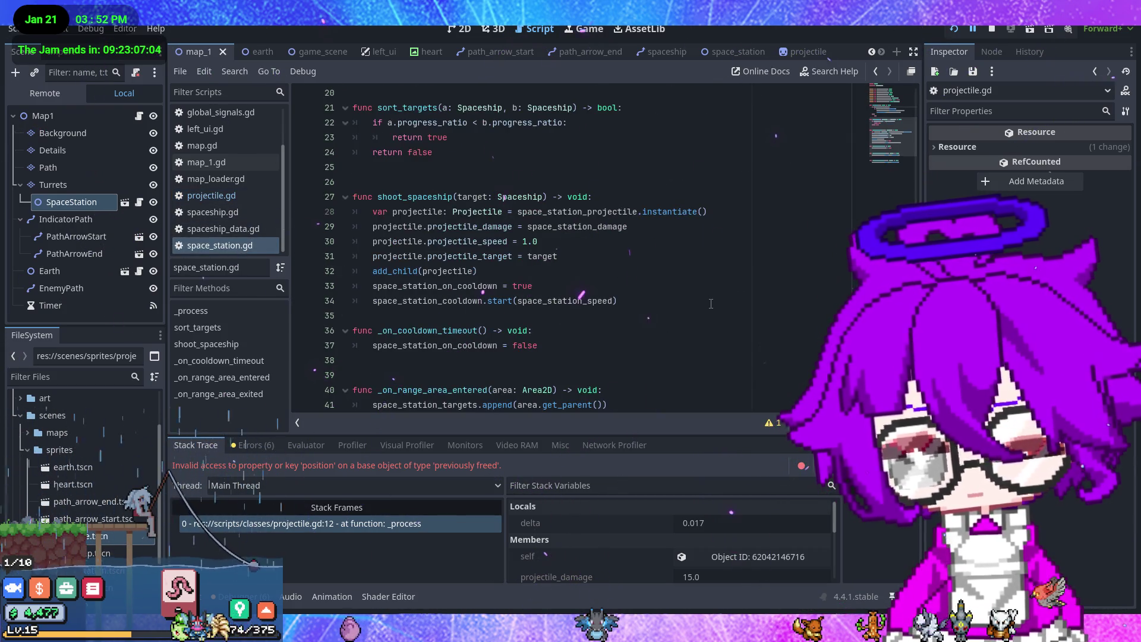
click(542, 240)
key(BackSpace)
key(BackSpace)
key(BackSpace)
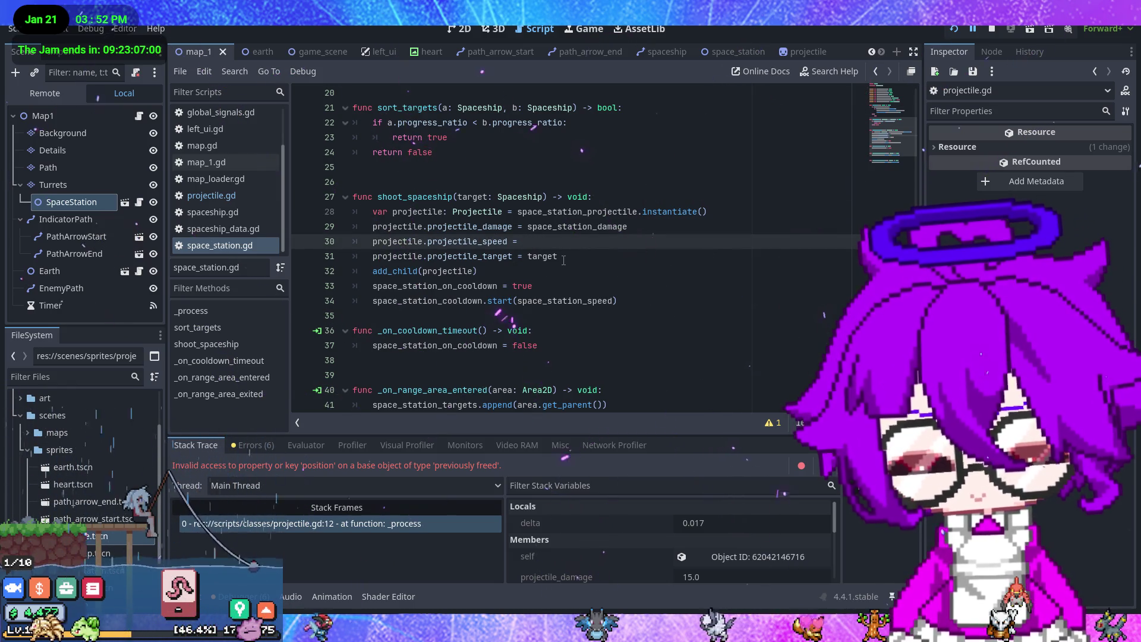
text(0.00)
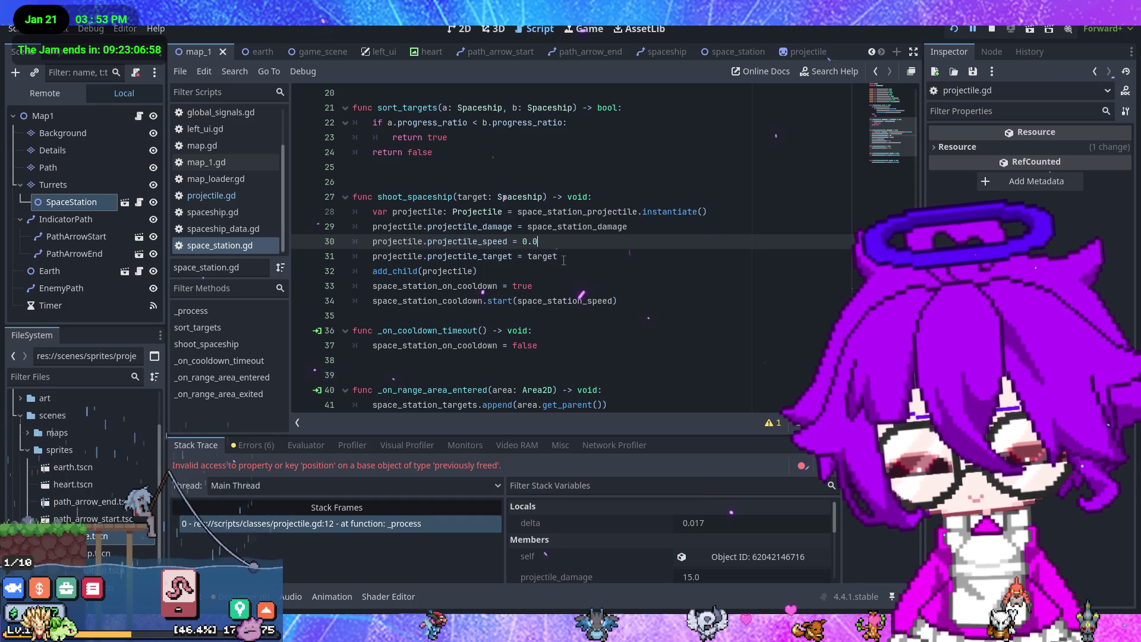
text(32)
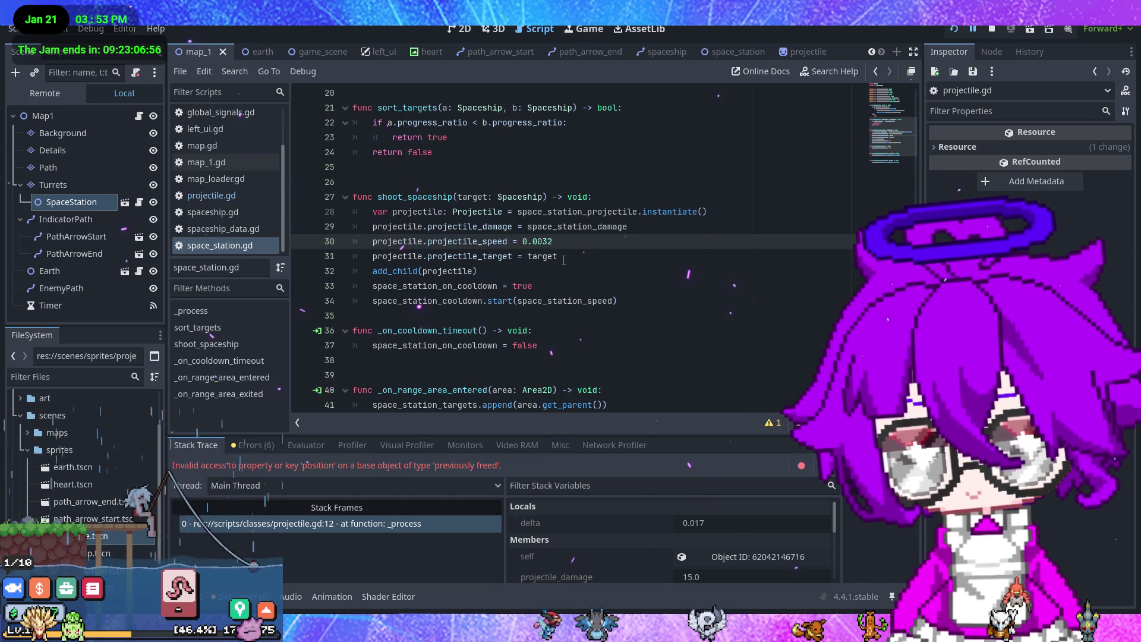
key(ctrl+s)
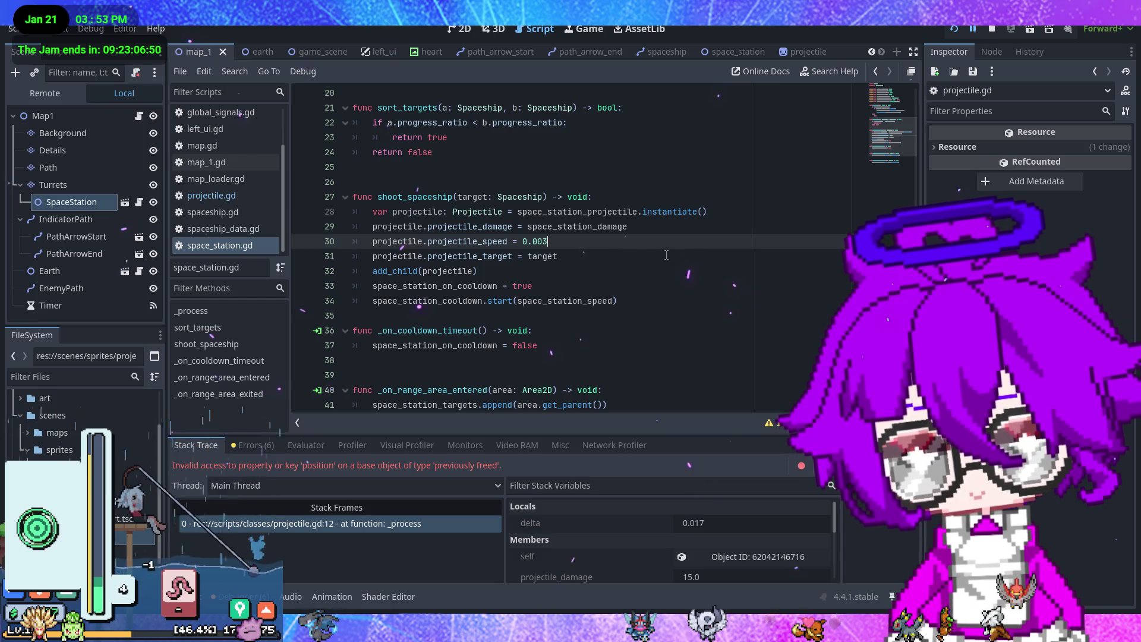
Move the cooldown lines above add_child(projectile), remove the blank line, save, and stop debugging
scroll(584, 308, up, 2)
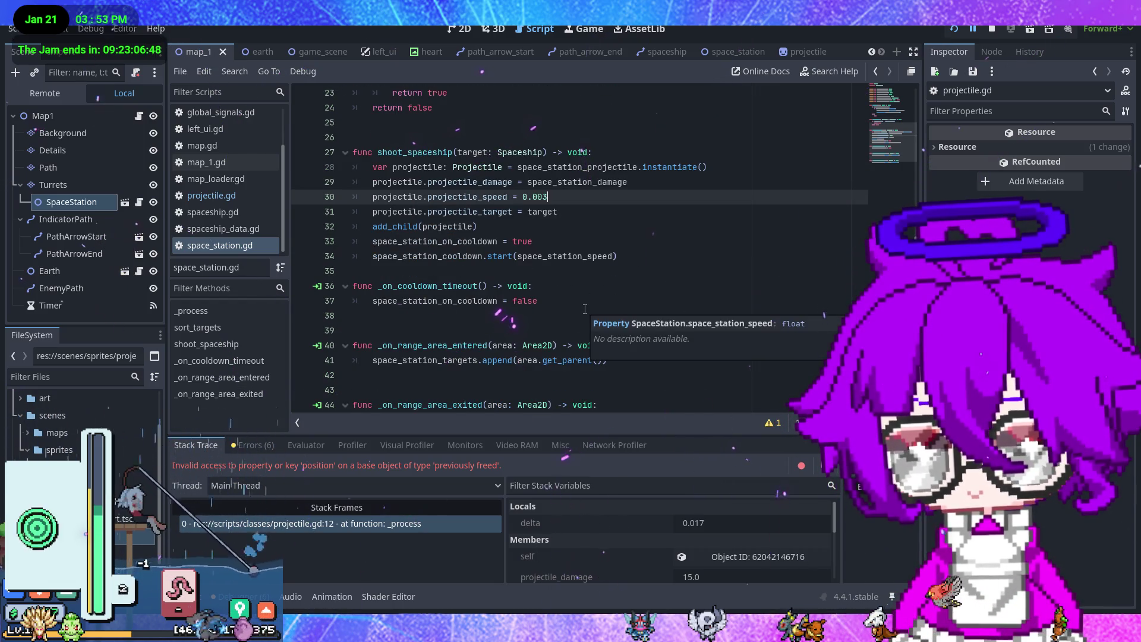
scroll(559, 310, up, 3)
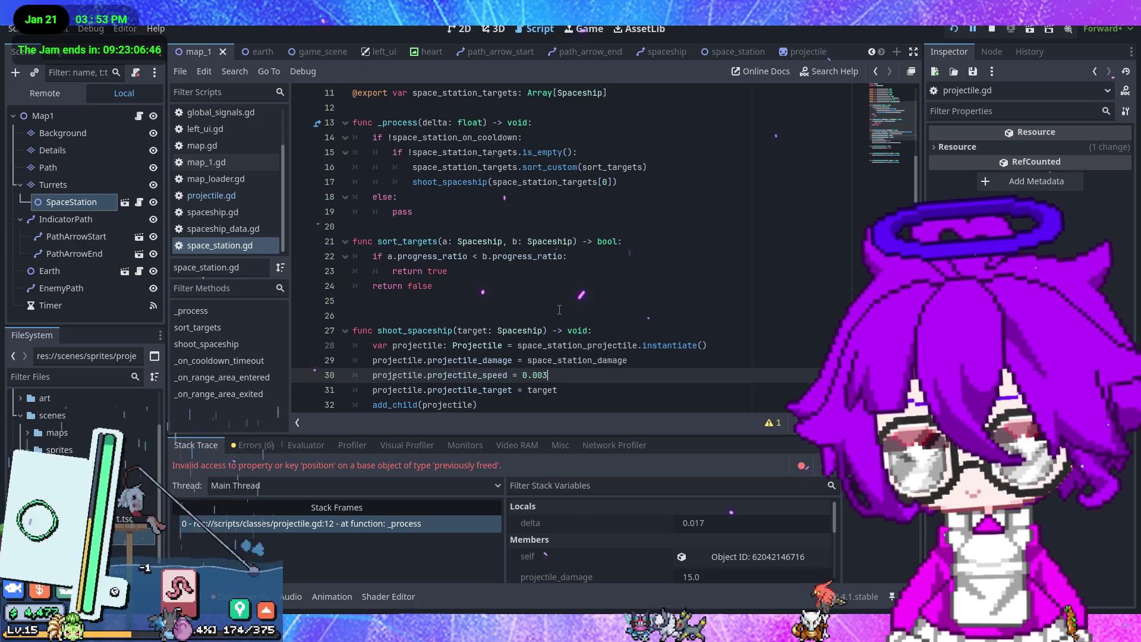
scroll(559, 309, down, 3)
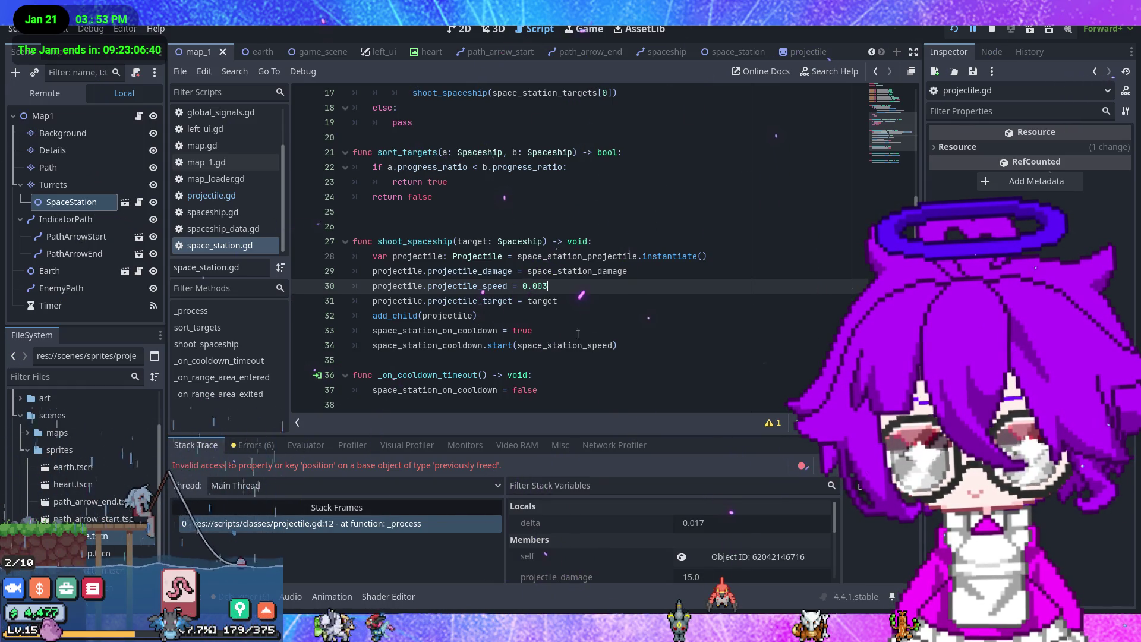
drag(618, 346, 438, 331)
key(ctrl+x)
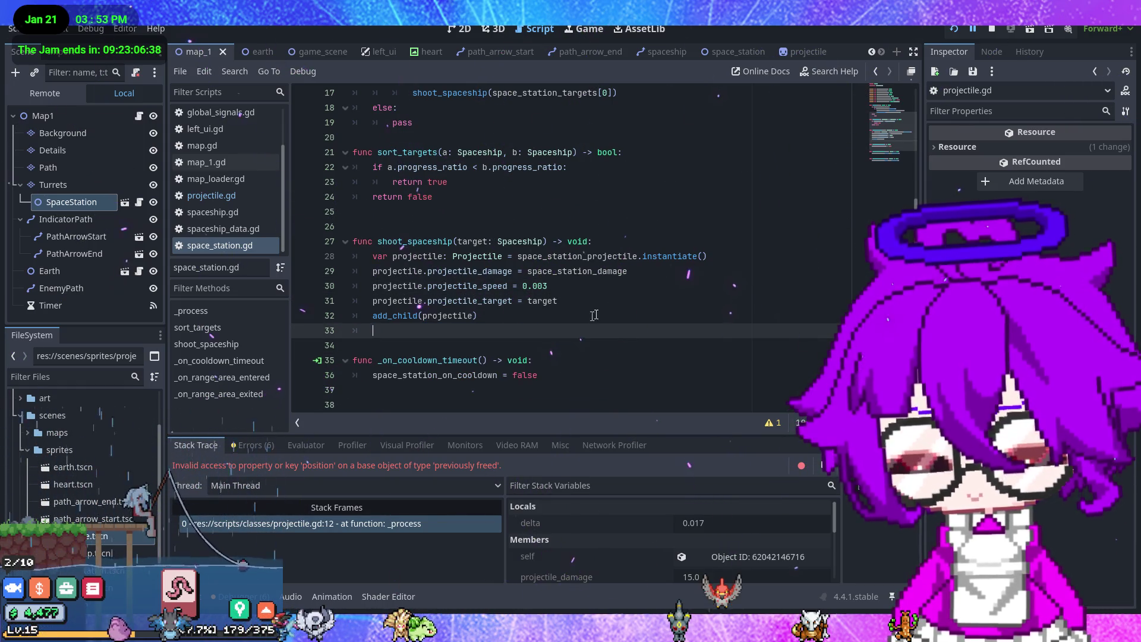
click(588, 304)
key(Return)
key(ctrl+v)
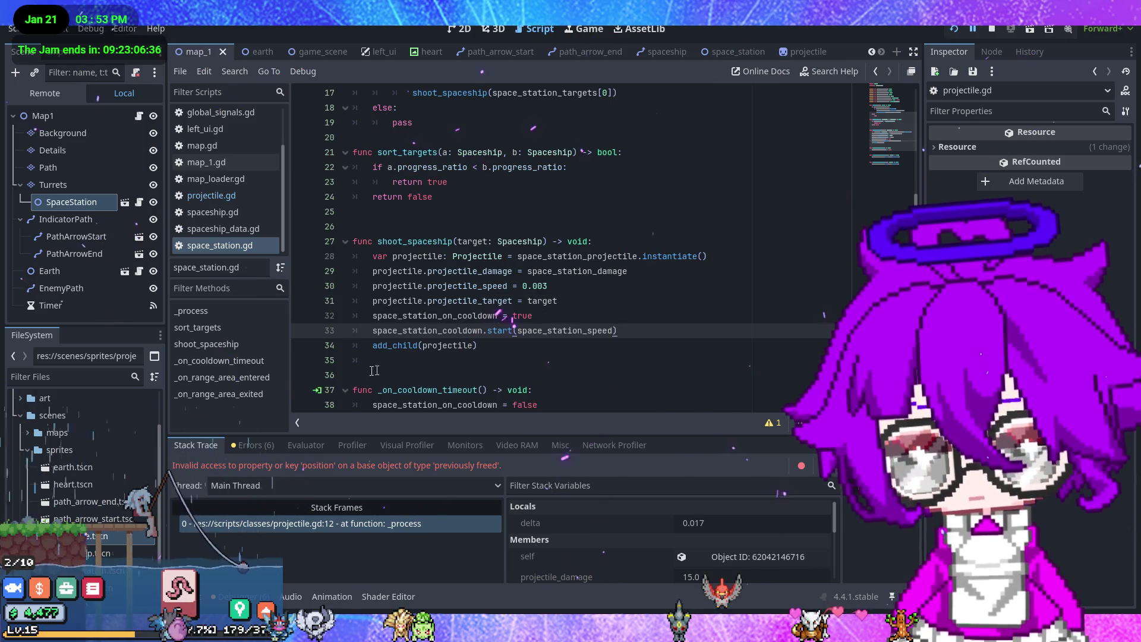
click(405, 360)
key(BackSpace)
key(ctrl+s)
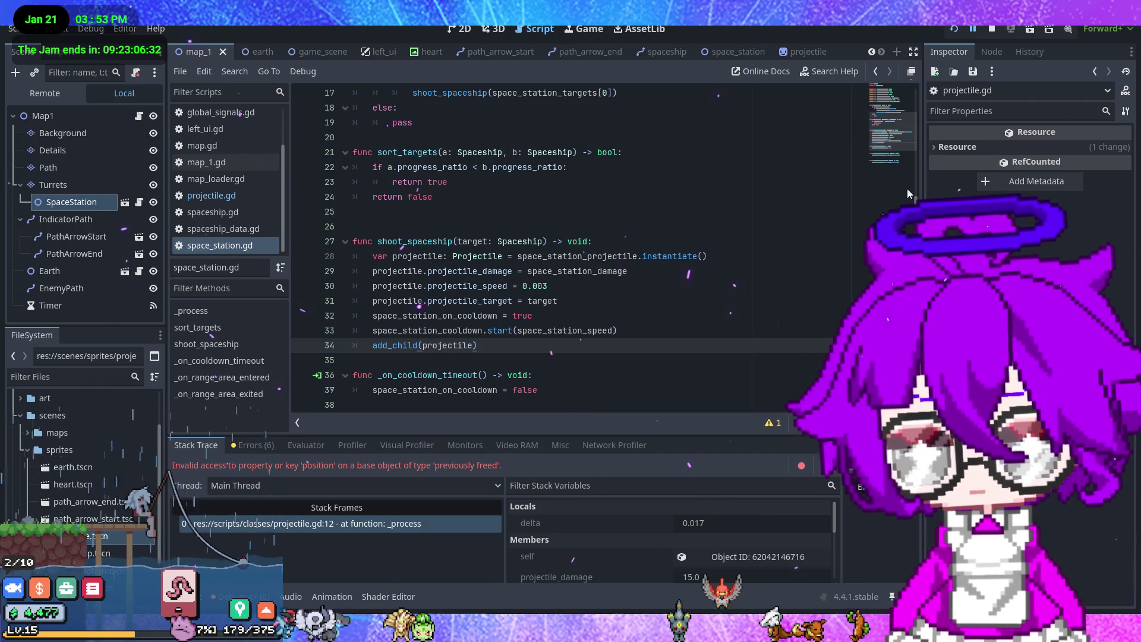
key(F8)
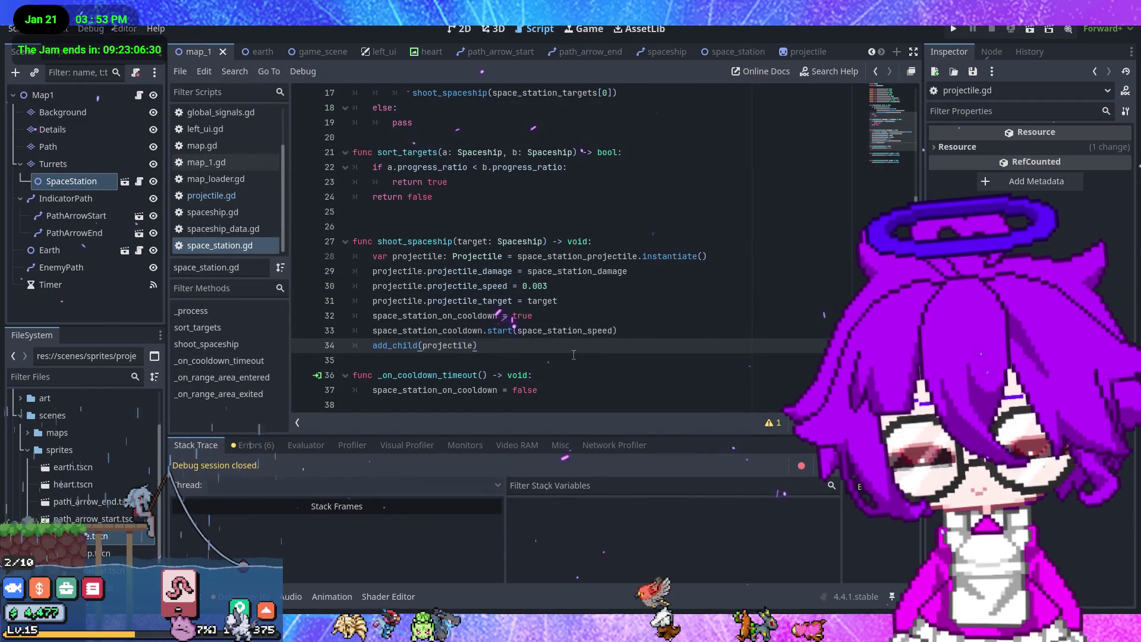
Try projectile_speed 1.0, restore it to 0.003, and save space_station.gd
click(557, 284)
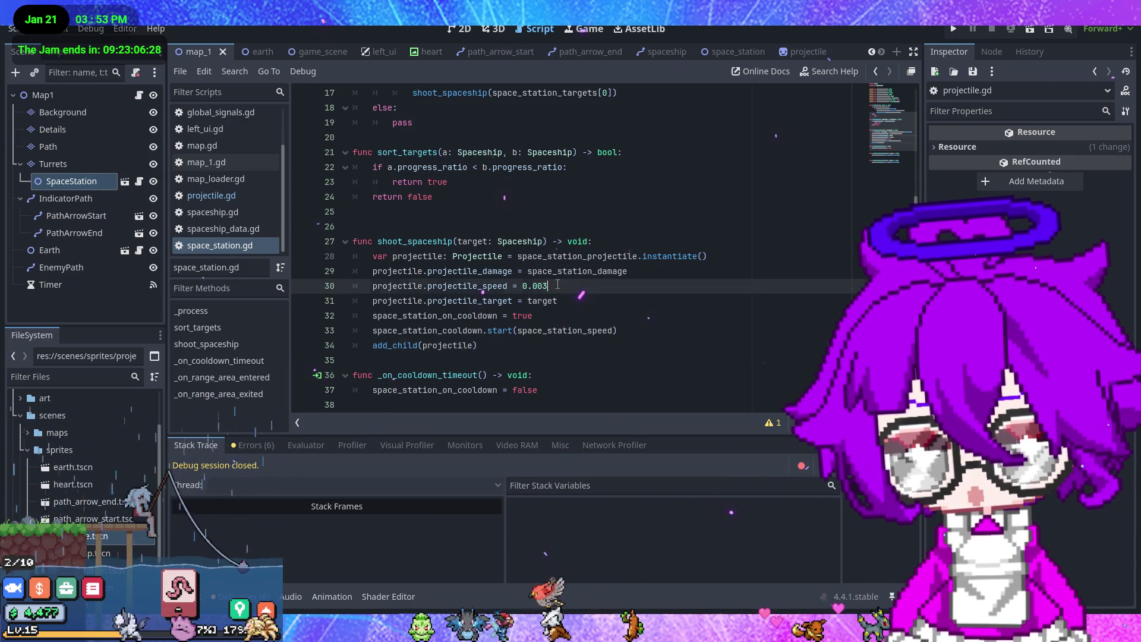
key(BackSpace)
key(BackSpace)
key(BackSpace)
text(1.)
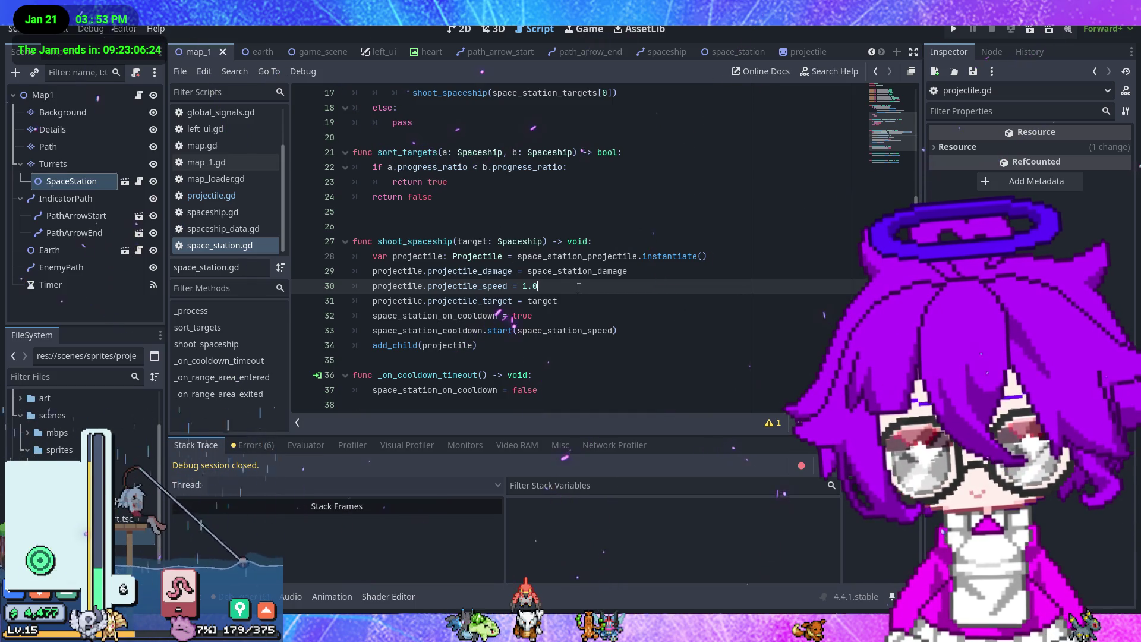
key(BackSpace)
key(BackSpace)
key(BackSpace)
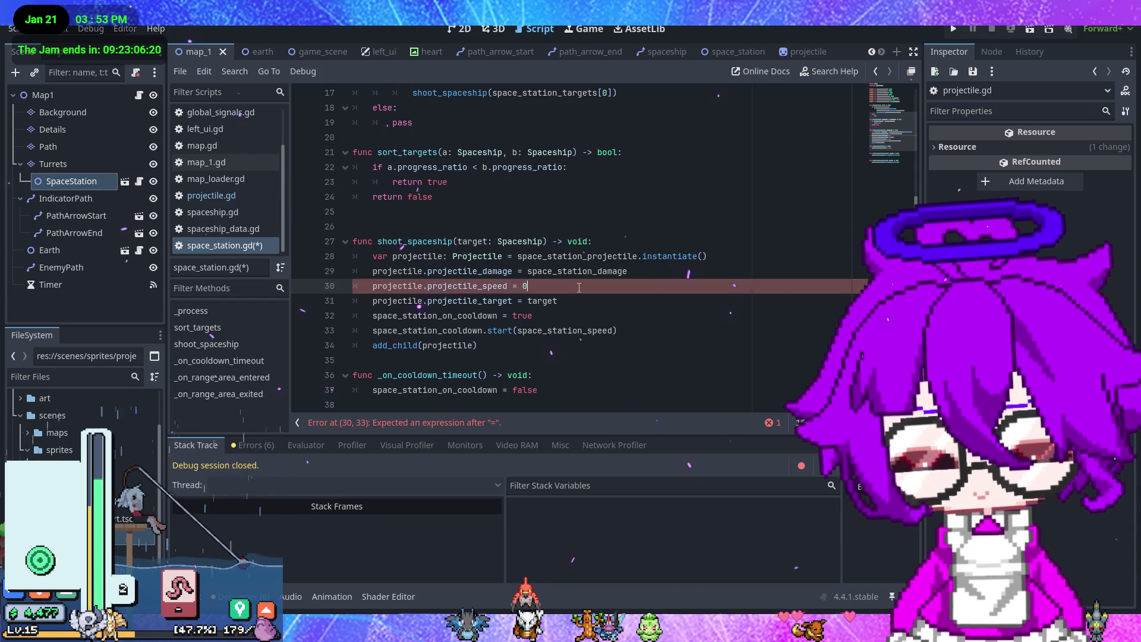
text(.003)
click(646, 331)
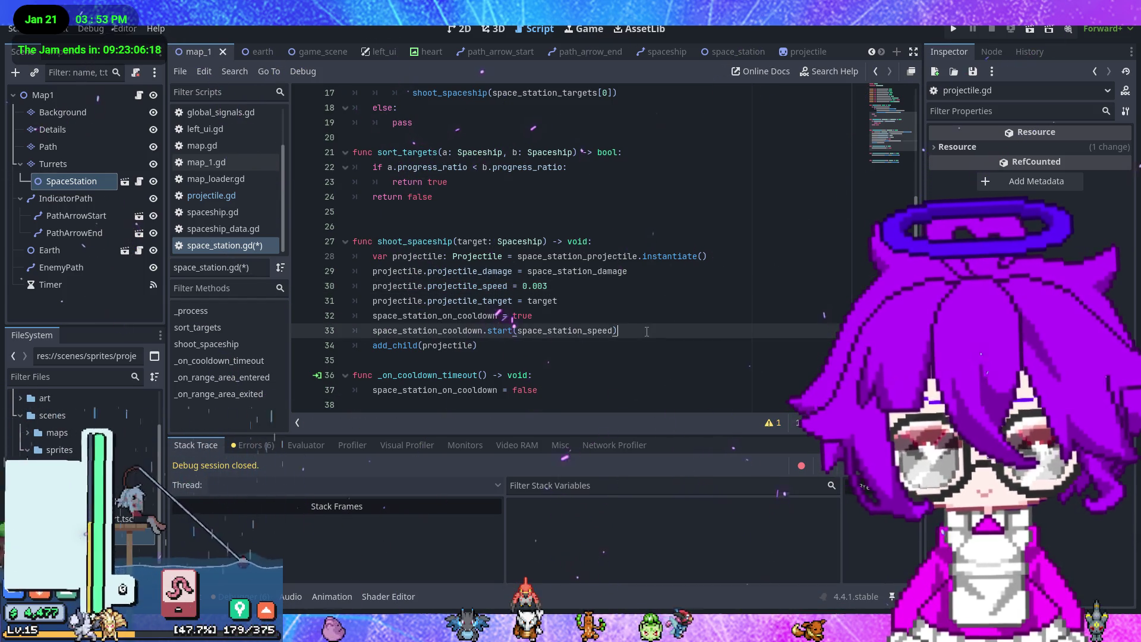
key(ctrl+s)
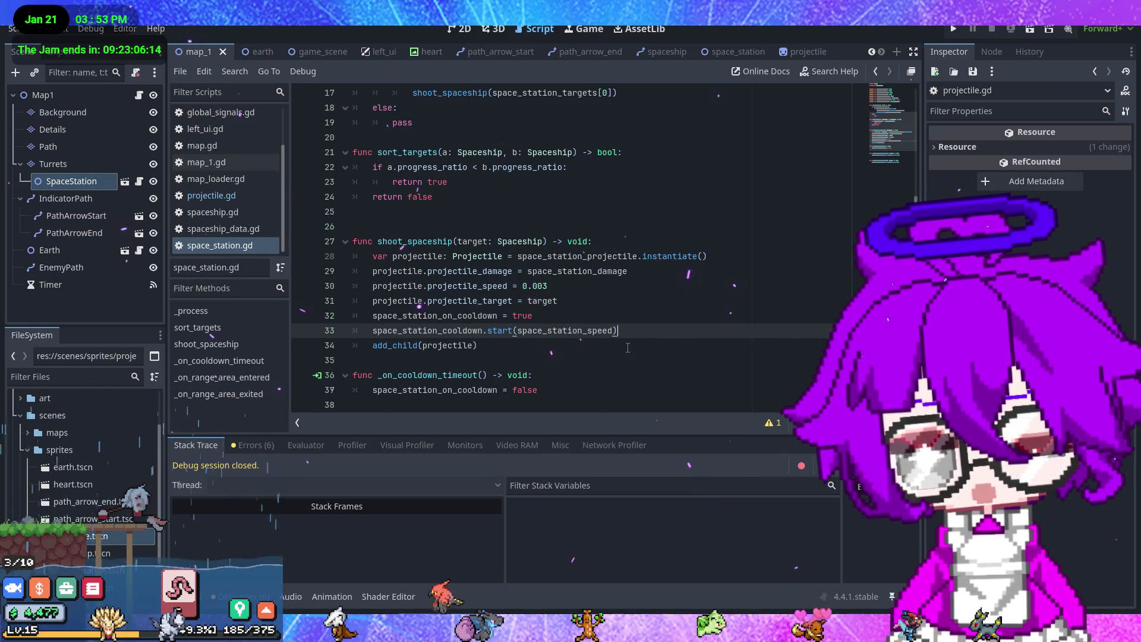
Review the script and run the project to test projectile movement
scroll(606, 343, down, 1)
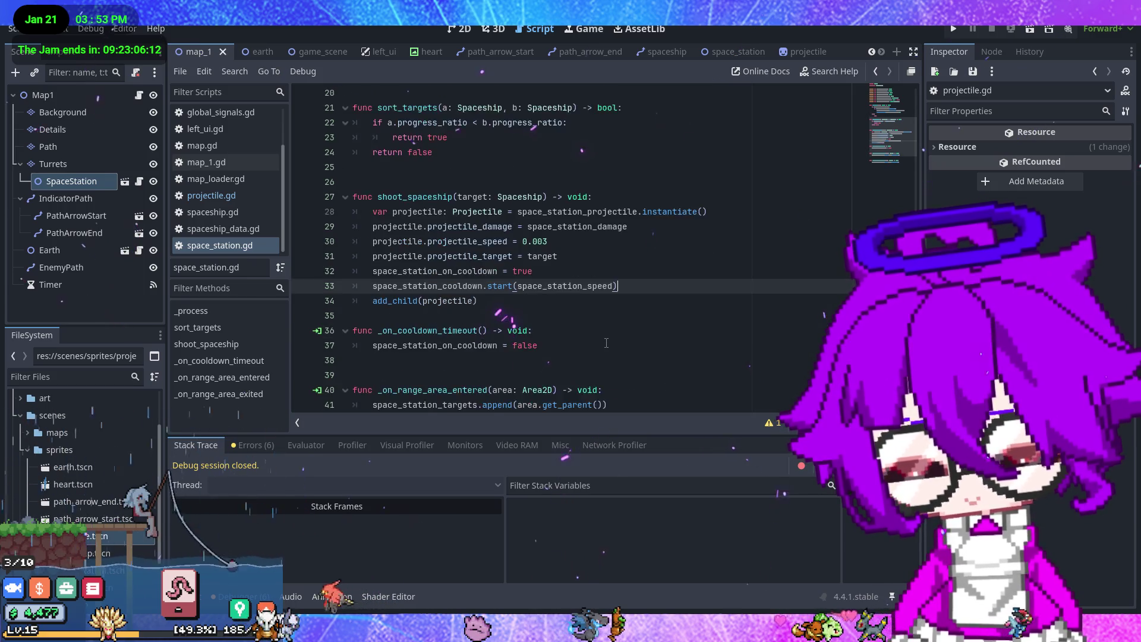
scroll(606, 343, down, 1)
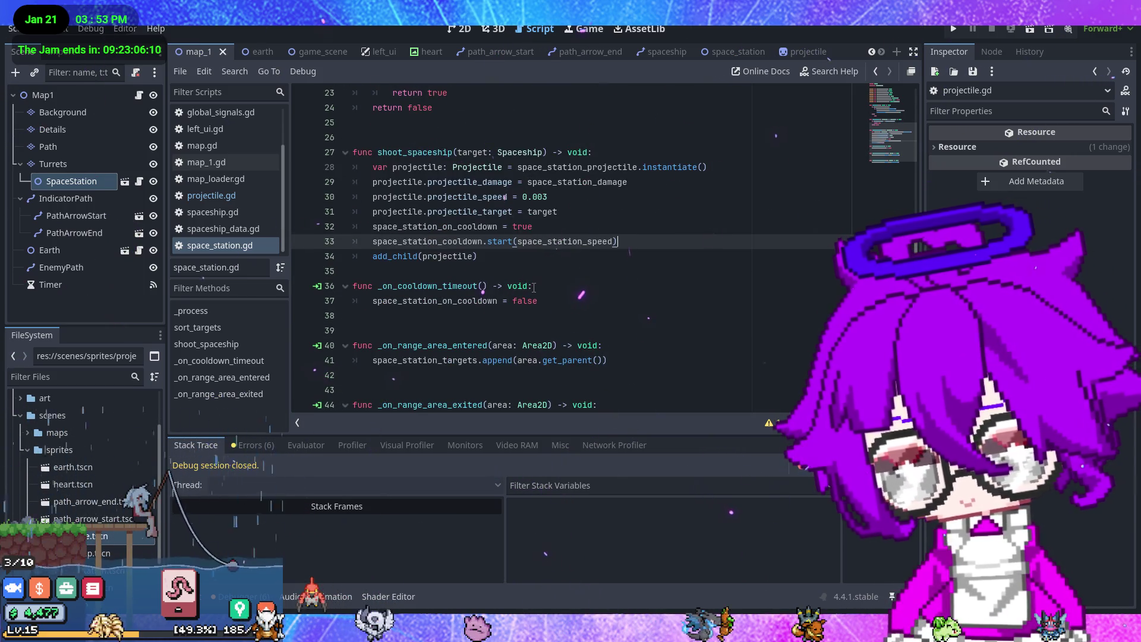
scroll(533, 287, up, 2)
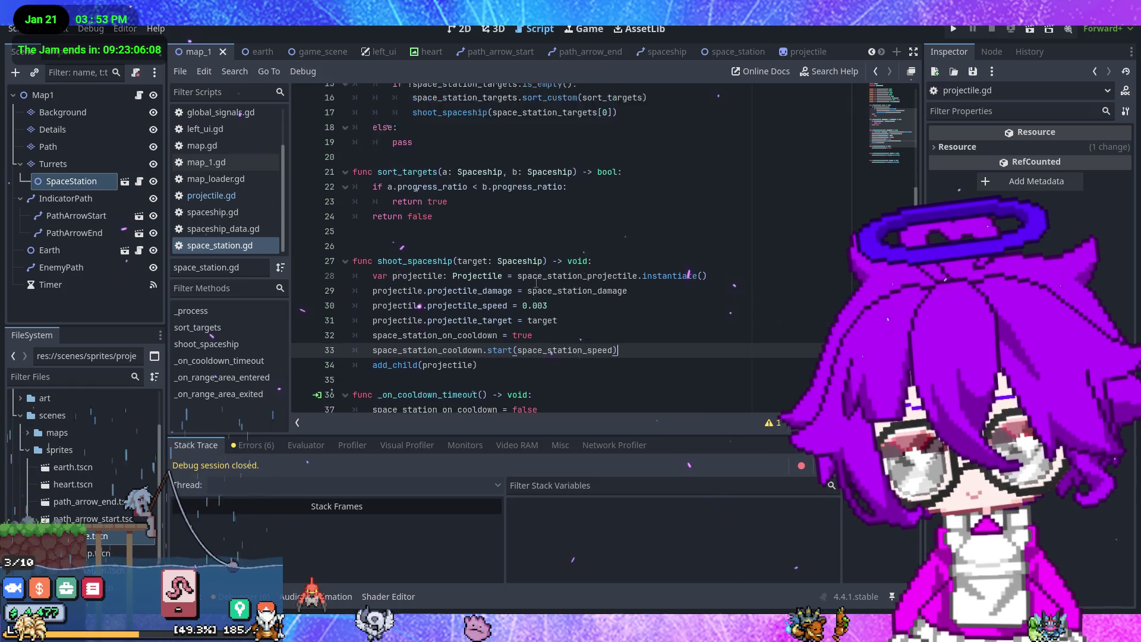
scroll(536, 282, up, 3)
scroll(534, 280, down, 4)
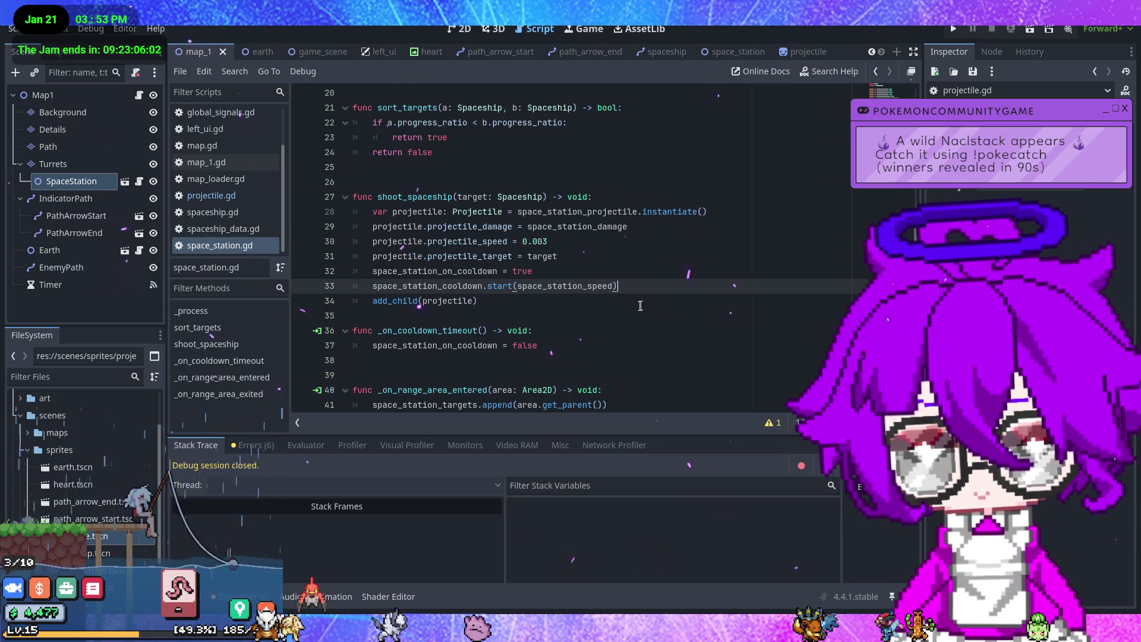
scroll(605, 303, down, 2)
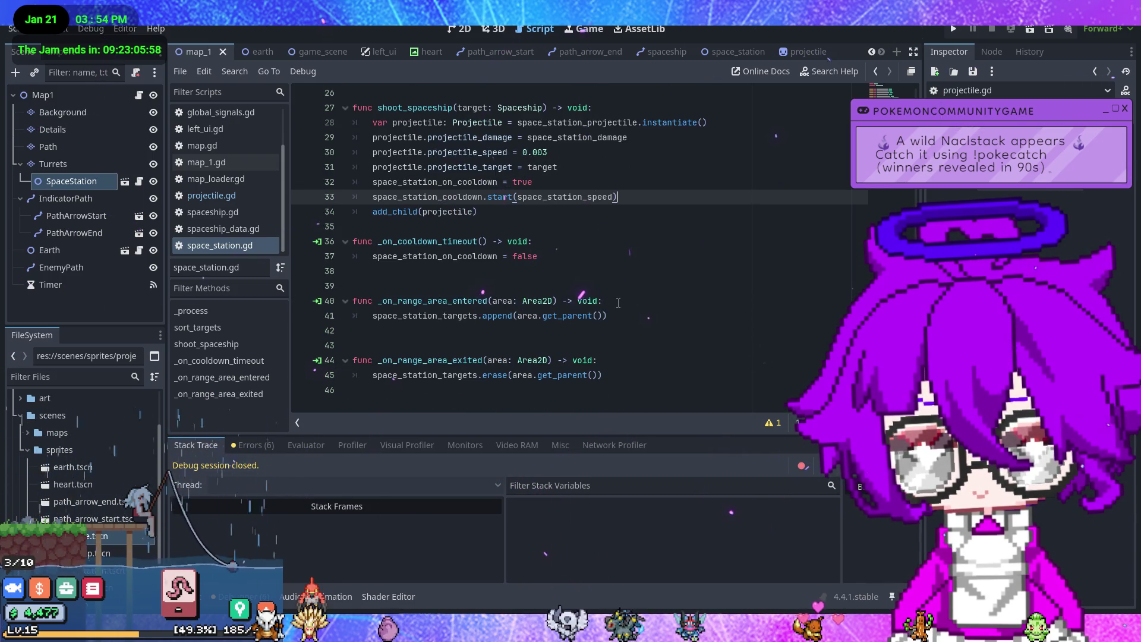
scroll(618, 303, up, 7)
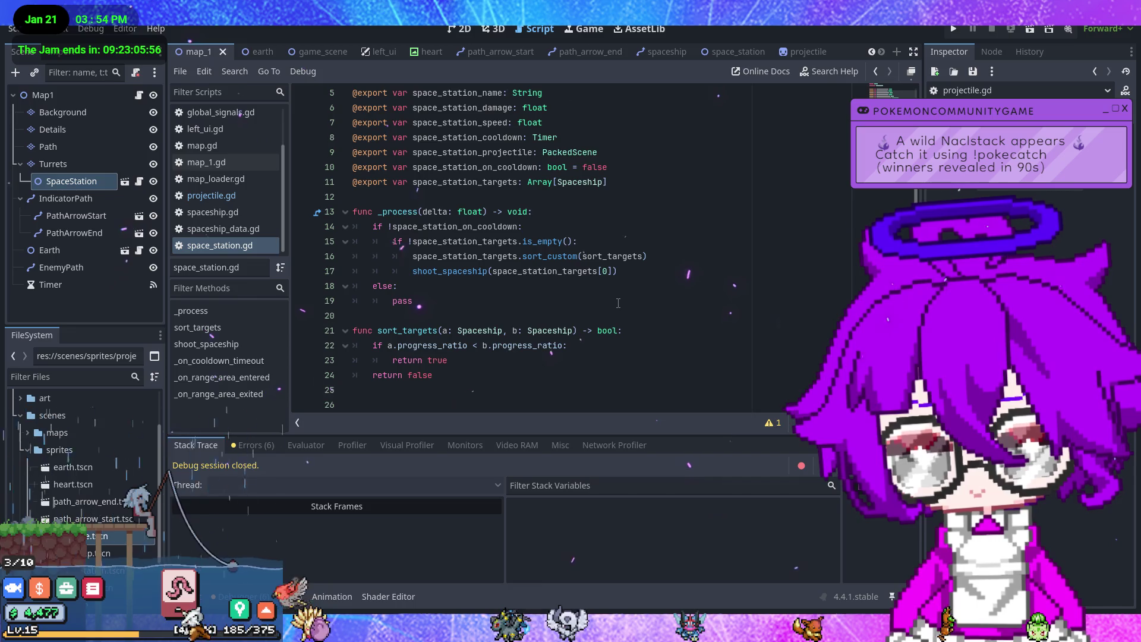
scroll(617, 303, up, 1)
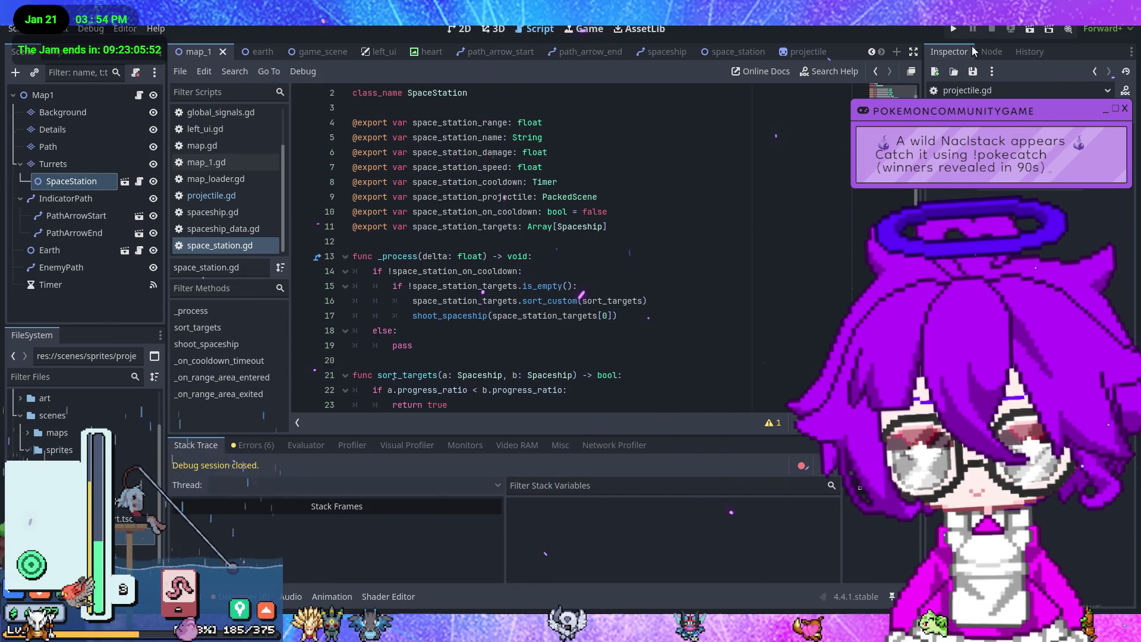
click(952, 34)
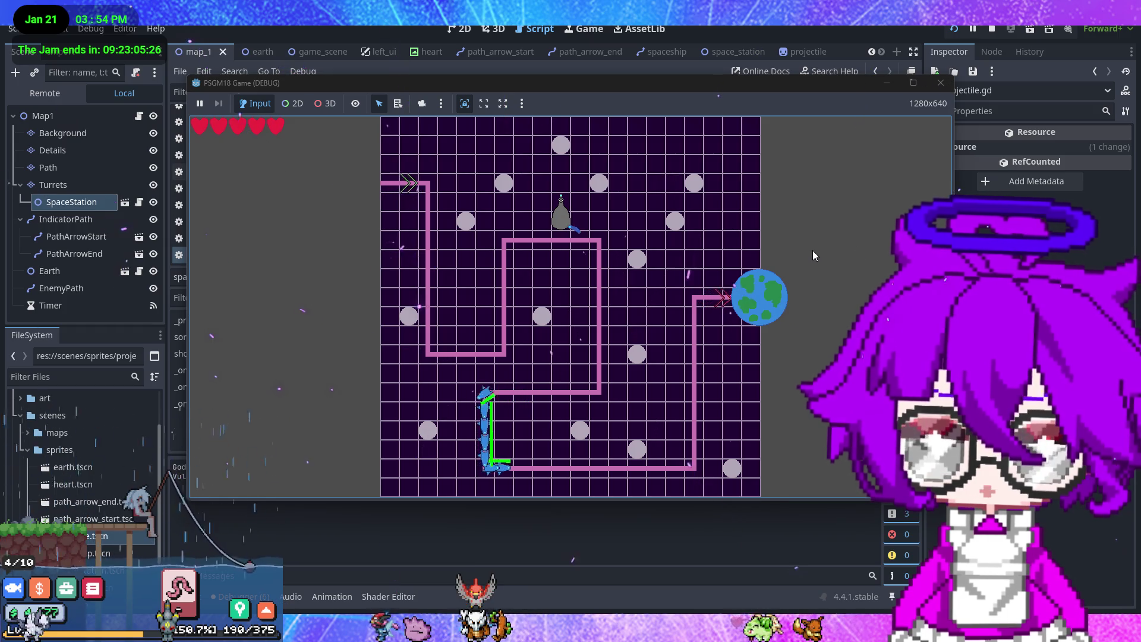
Stop the running game to end the debugging session
click(941, 83)
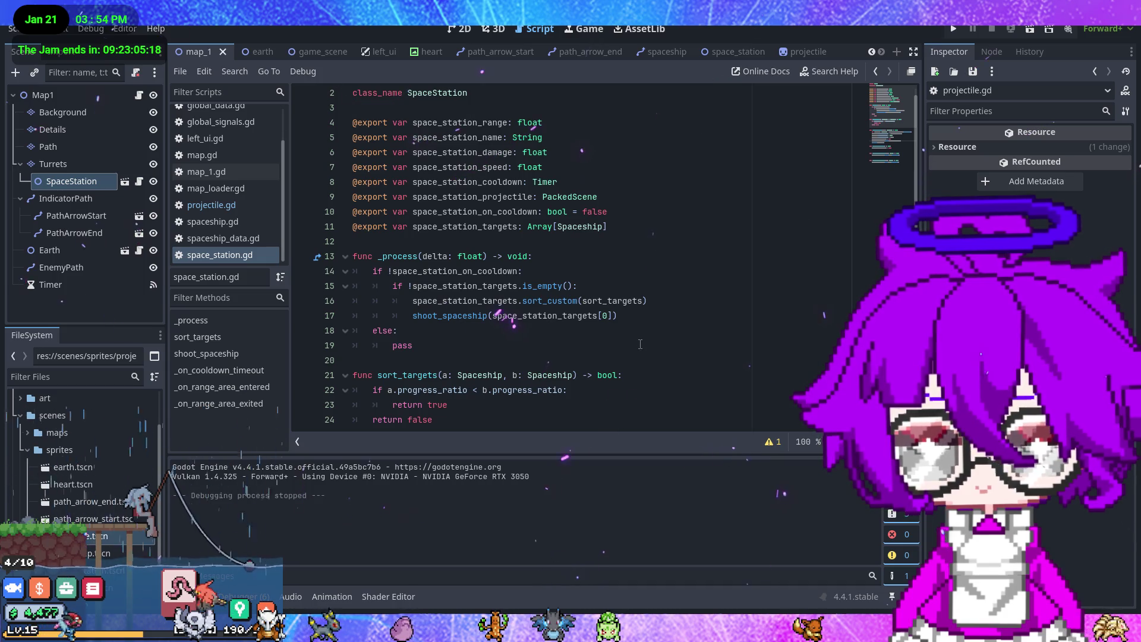
Change projectile_speed on line 30 to 0.03 and run the project again
scroll(612, 344, down, 5)
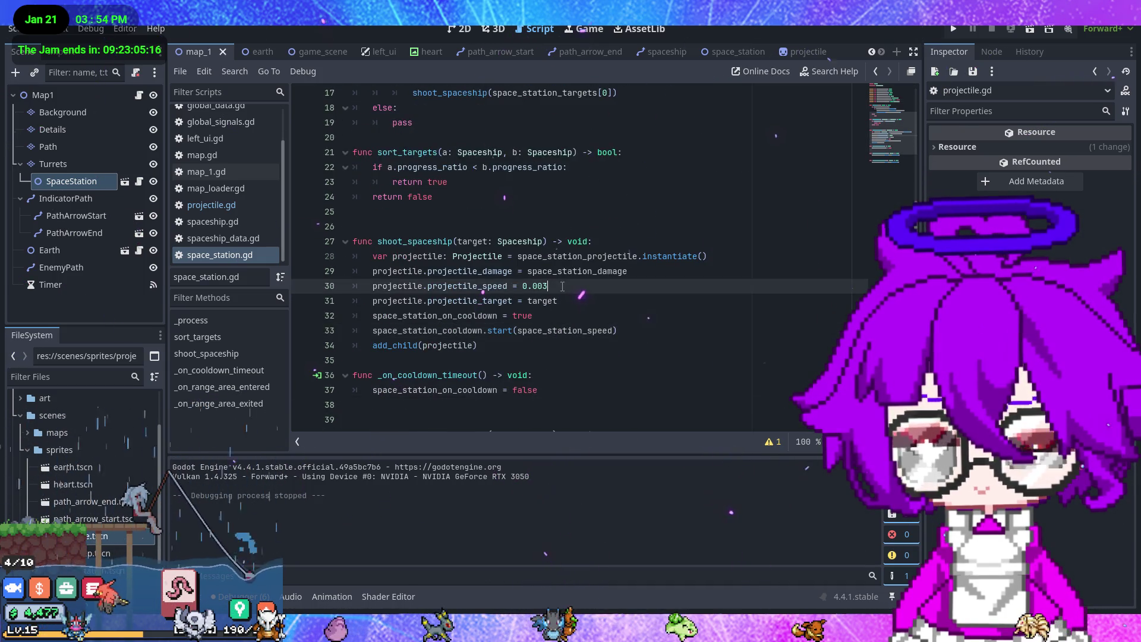
key(BackSpace)
key(BackSpace)
text(3)
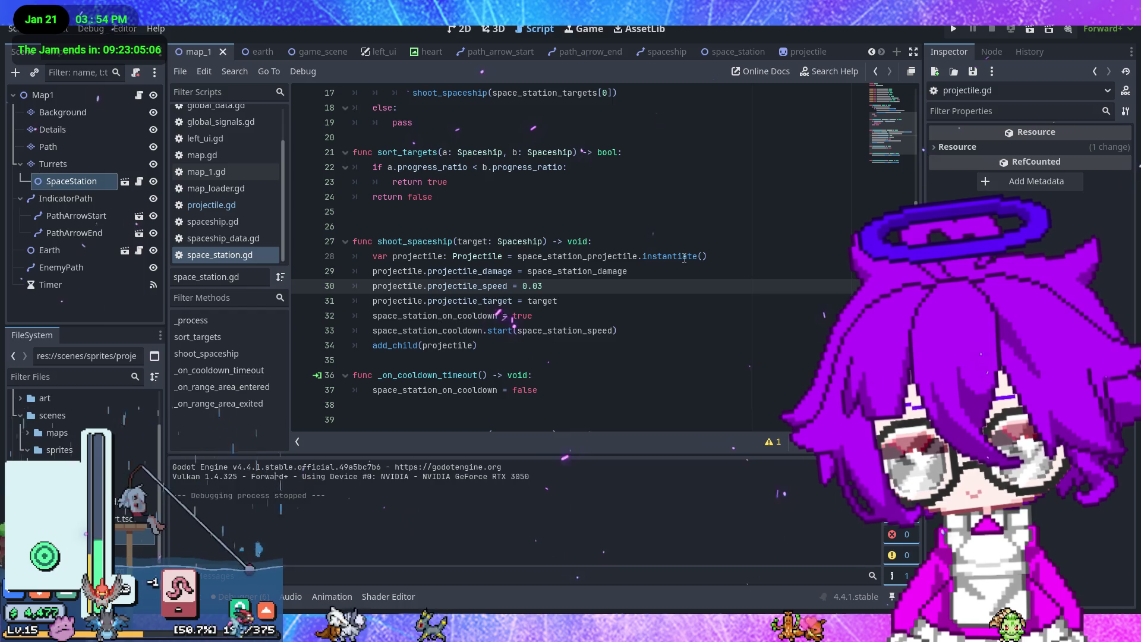
click(954, 29)
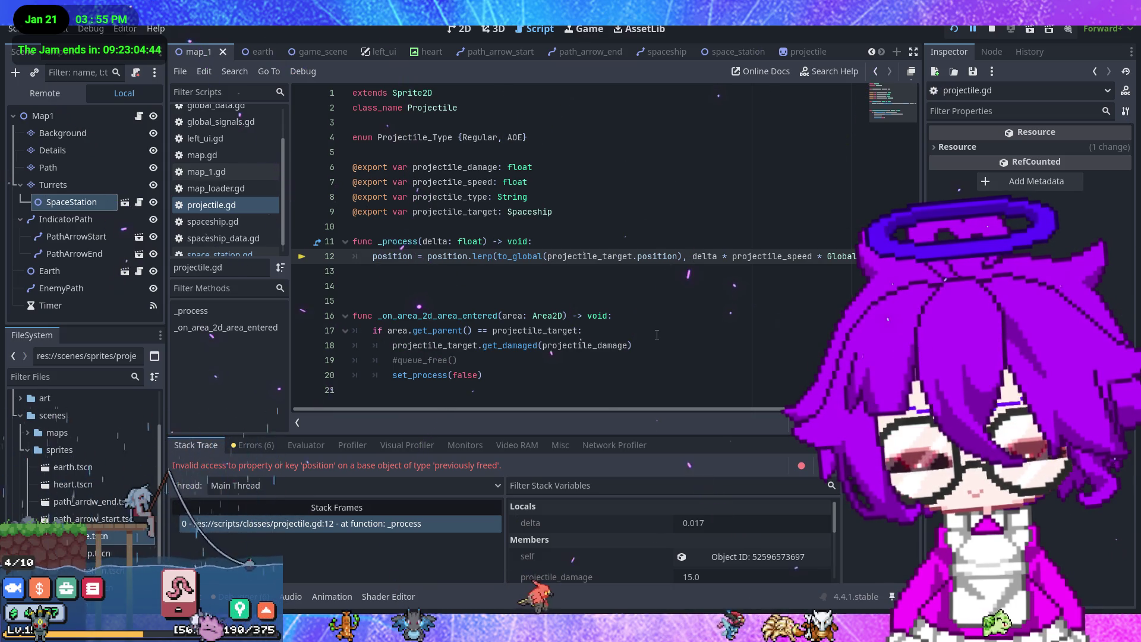
Uncomment queue_free(), delete set_process(false) in projectile.gd, save, and stop the debug session
click(531, 378)
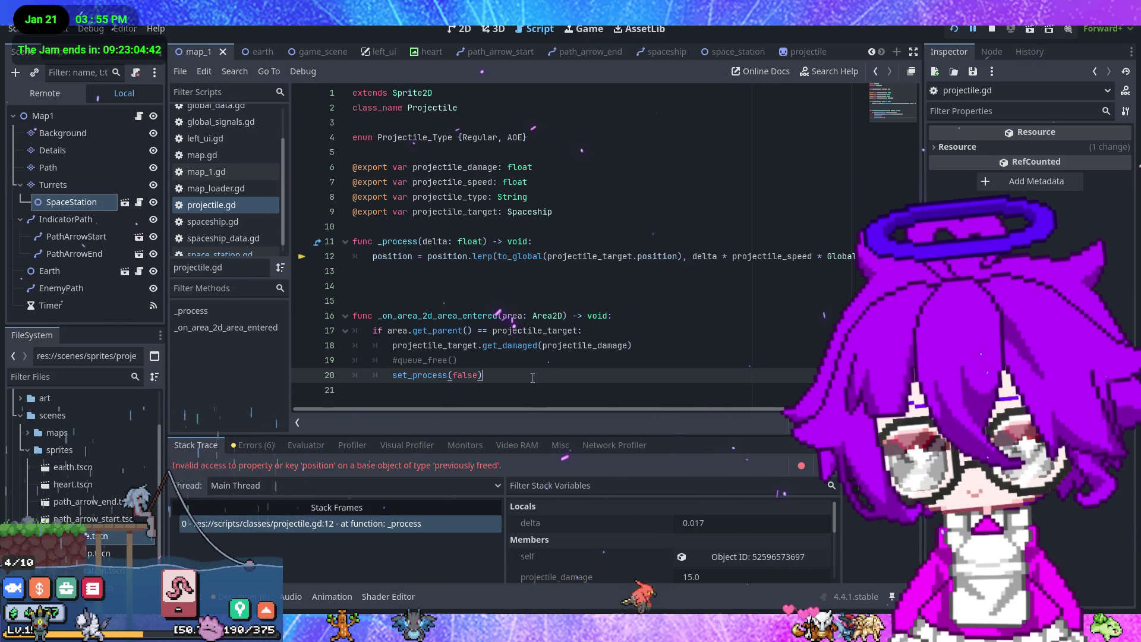
click(395, 360)
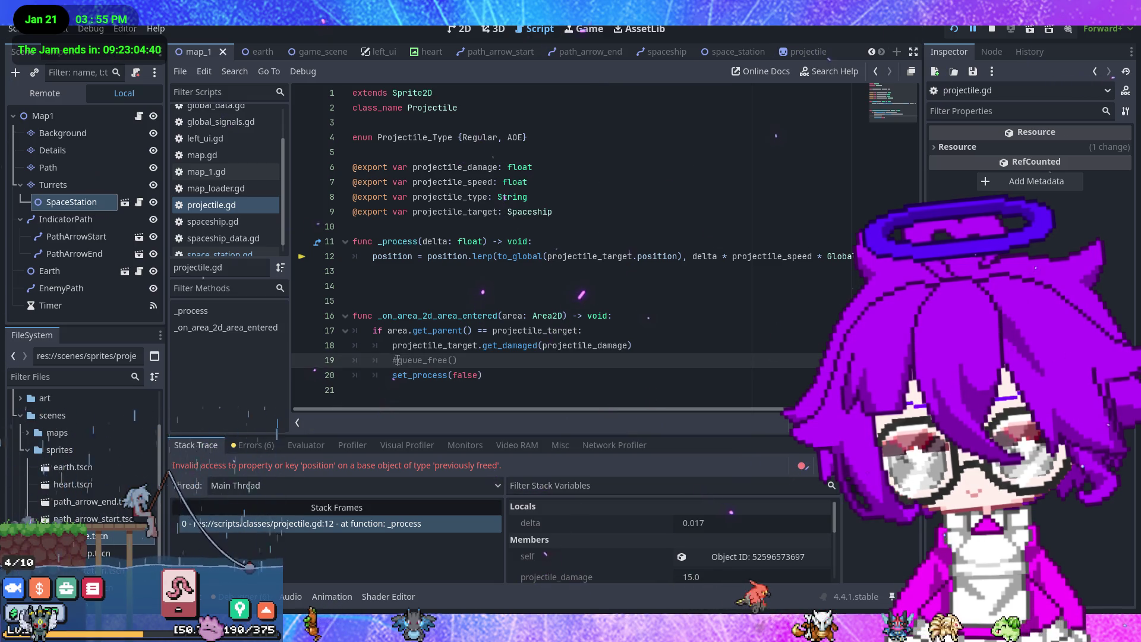
key(BackSpace)
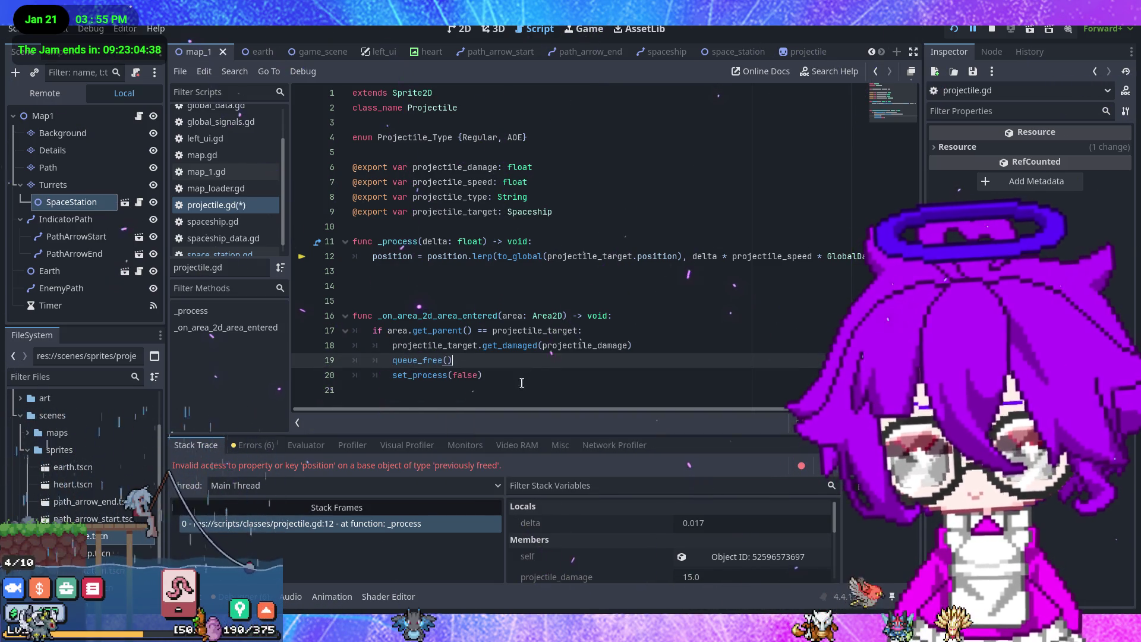
drag(488, 375, 386, 379)
key(BackSpace)
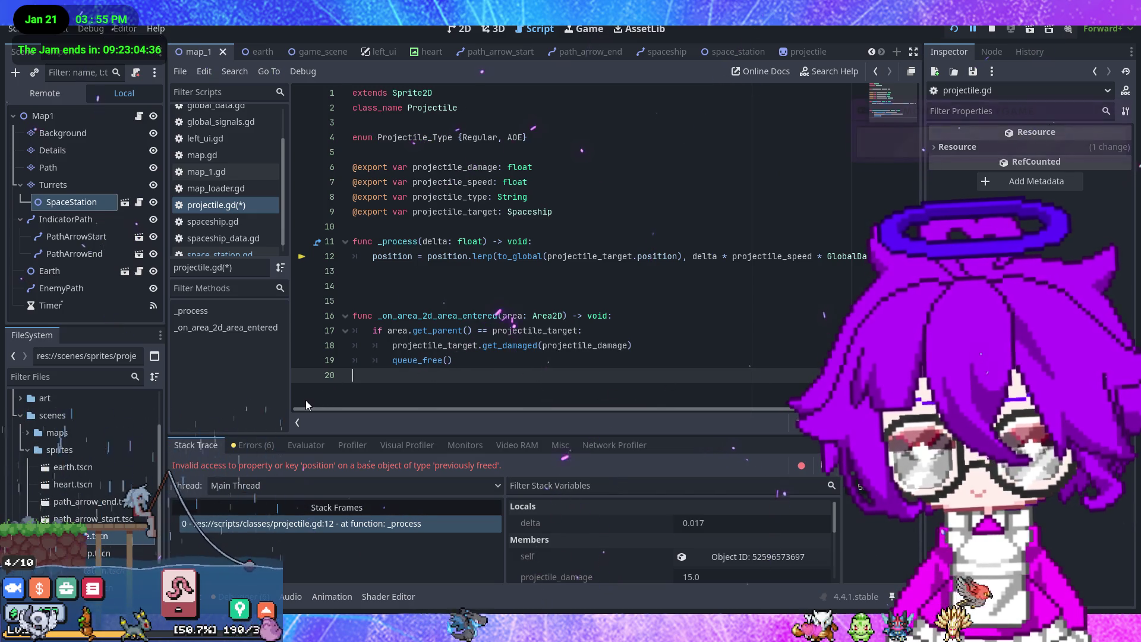
key(ctrl+s)
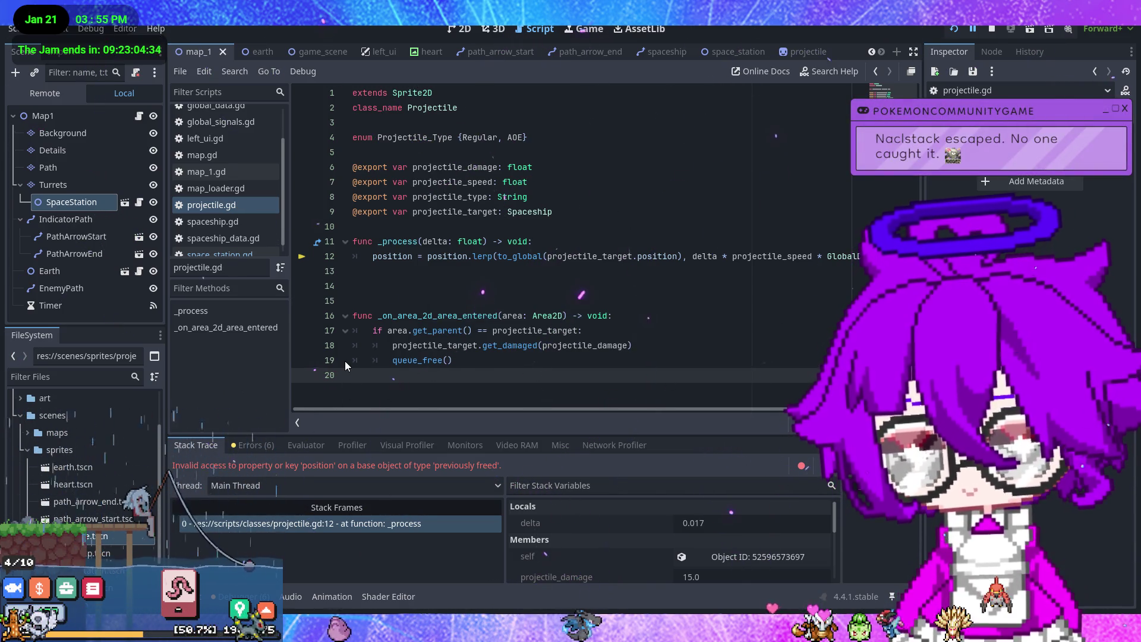
click(987, 32)
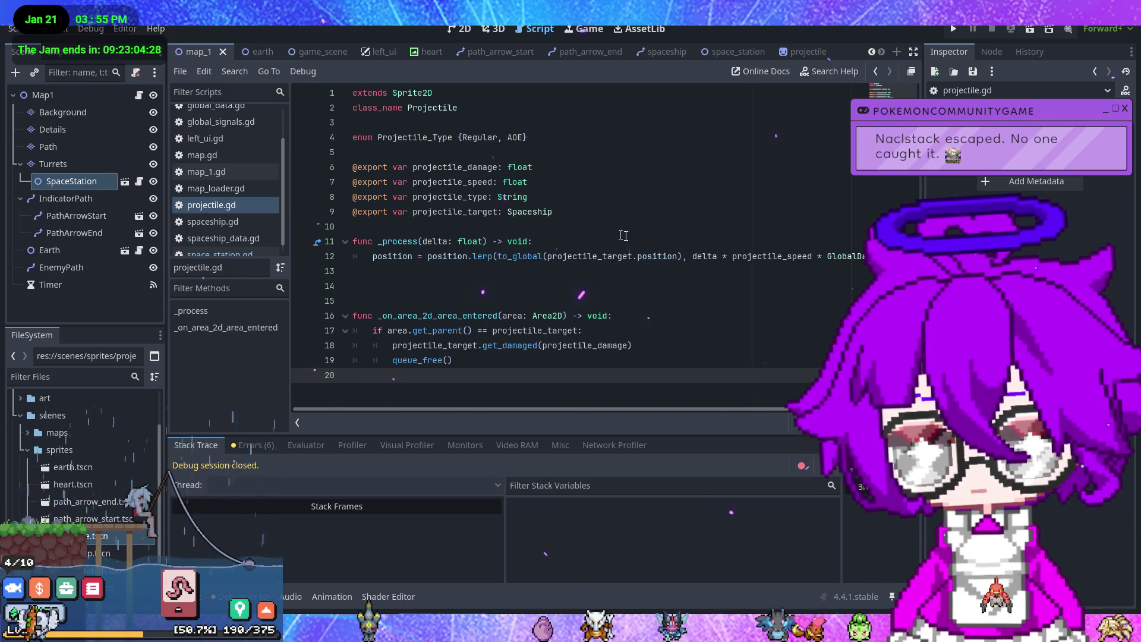
Wrap position in to_local() on lerp line 12, save, and run the project with F5
click(428, 257)
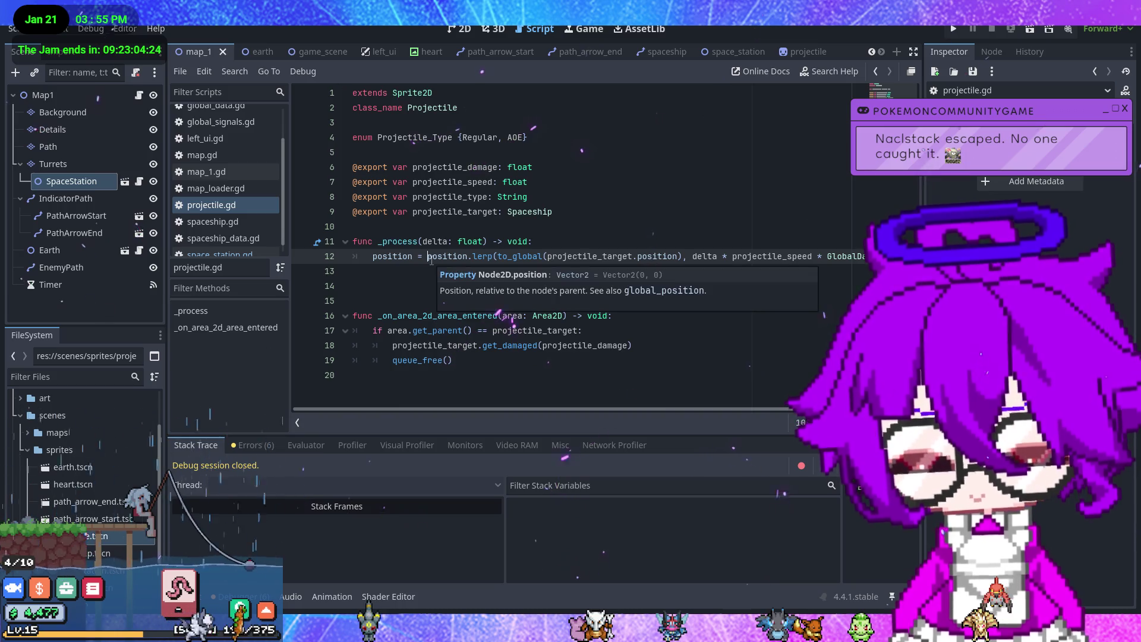
text(to)
key(Down)
key(Return)
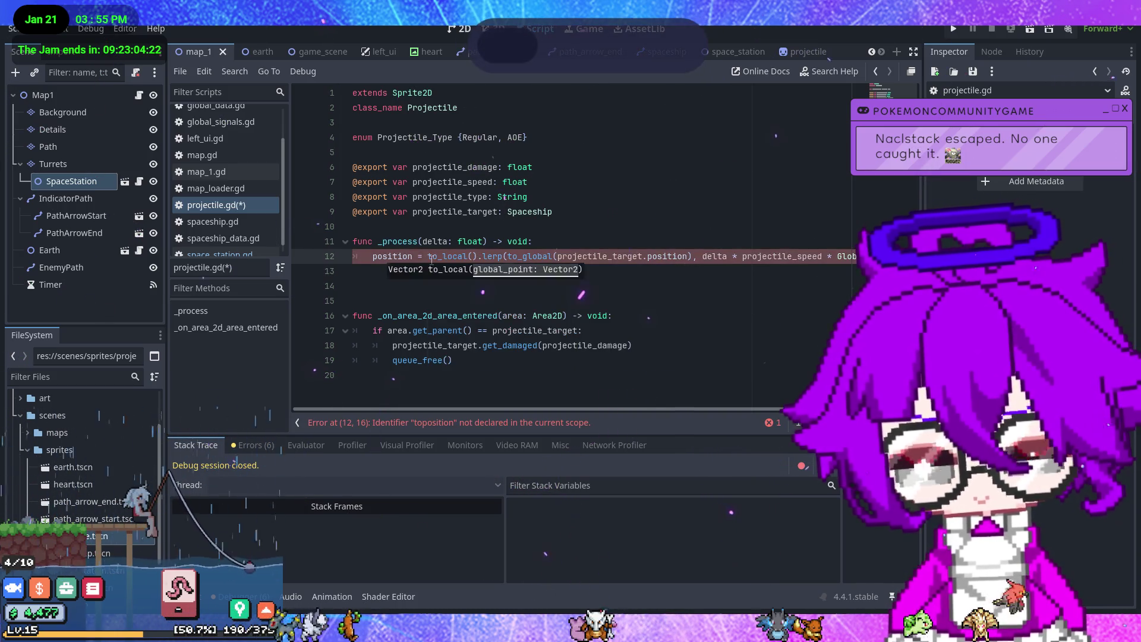
text(position)
key(ctrl+s)
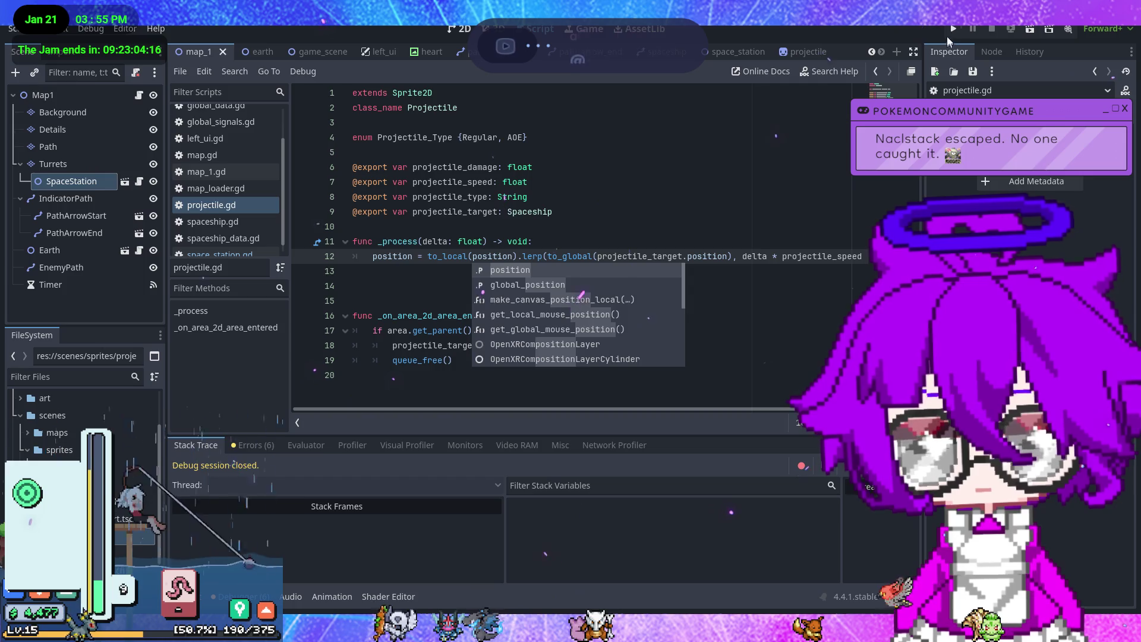
key(F5)
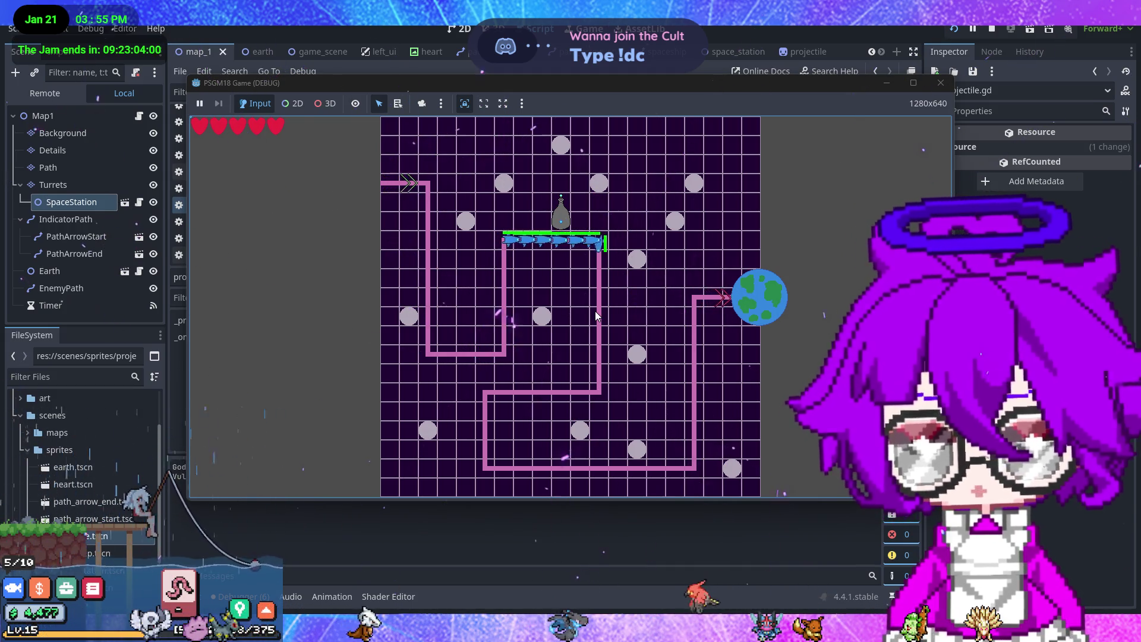
Stop the game, strip the to_global and to_local wrappers from line 12, and save
click(940, 83)
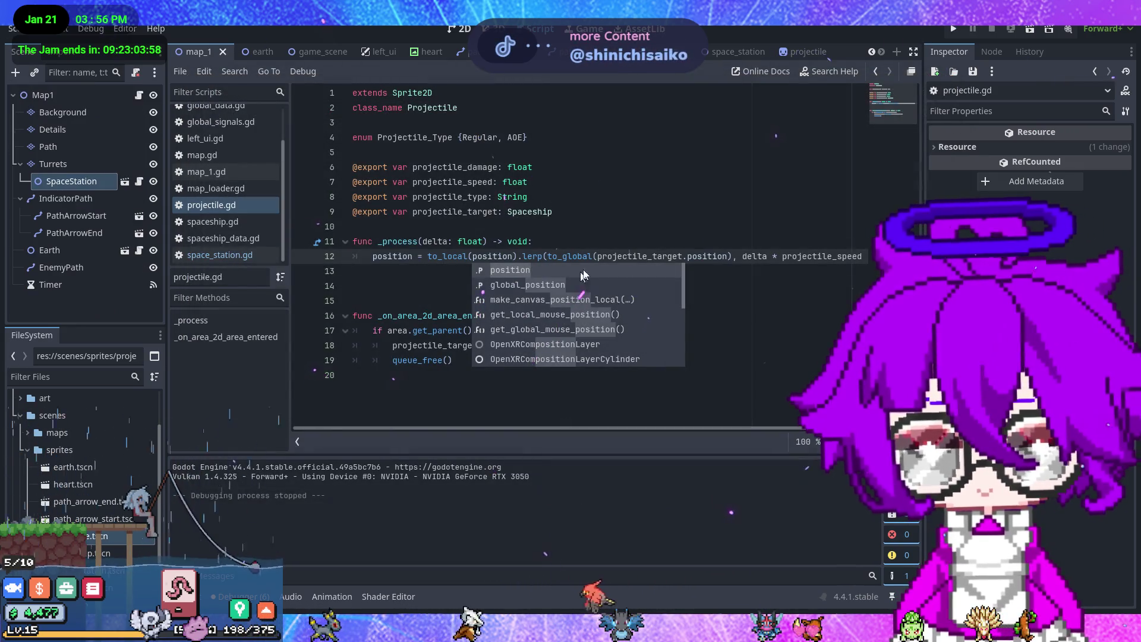
drag(598, 256, 548, 259)
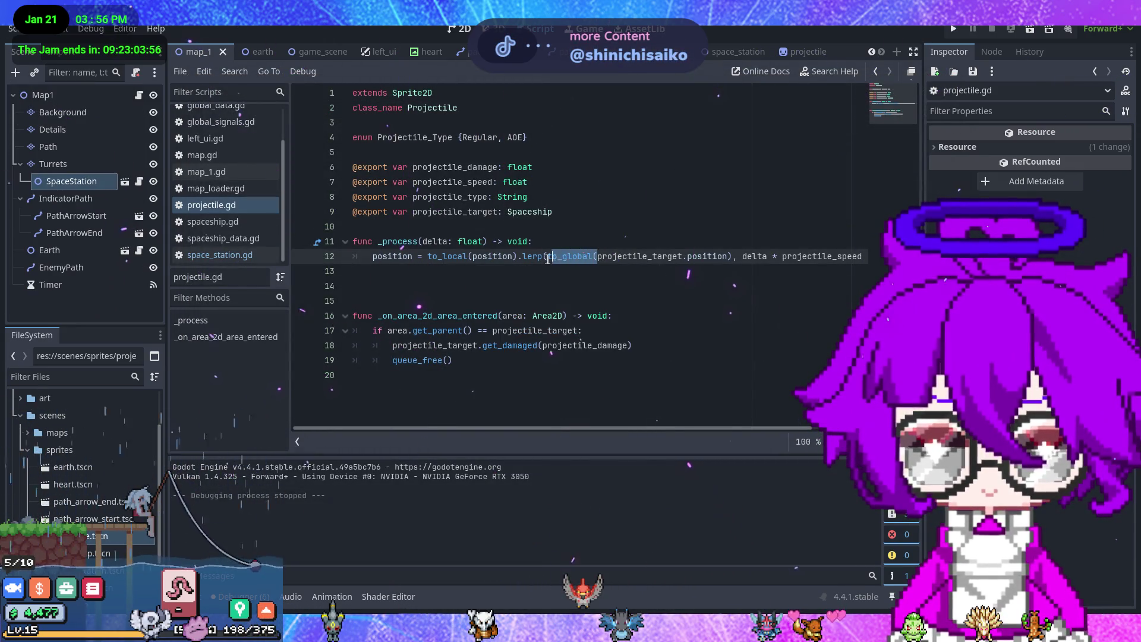
key(BackSpace)
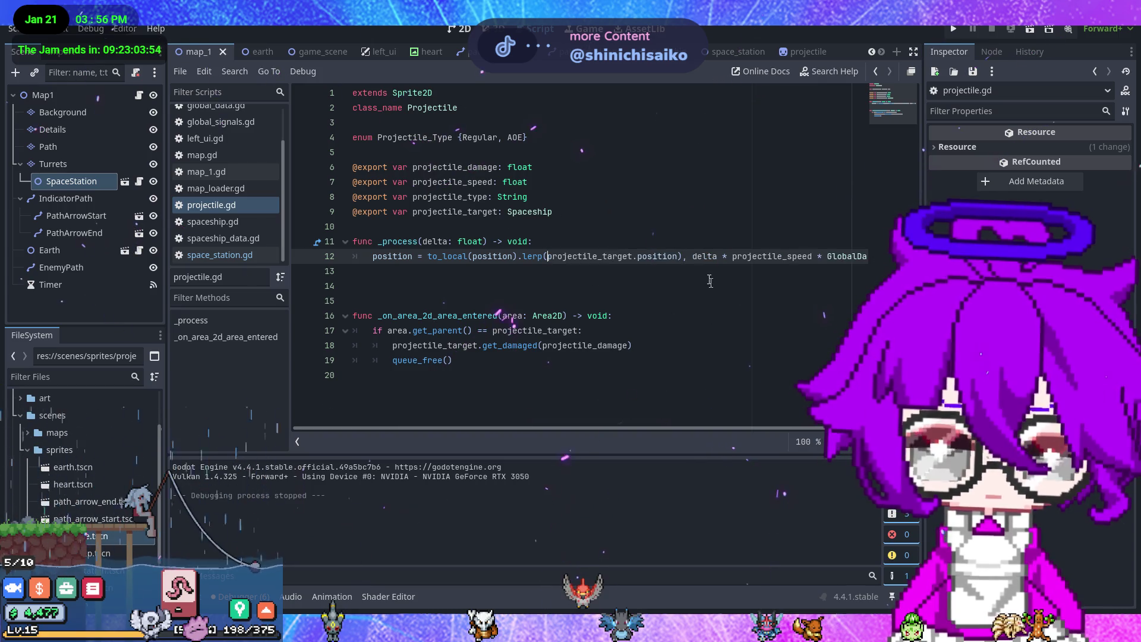
click(682, 256)
key(BackSpace)
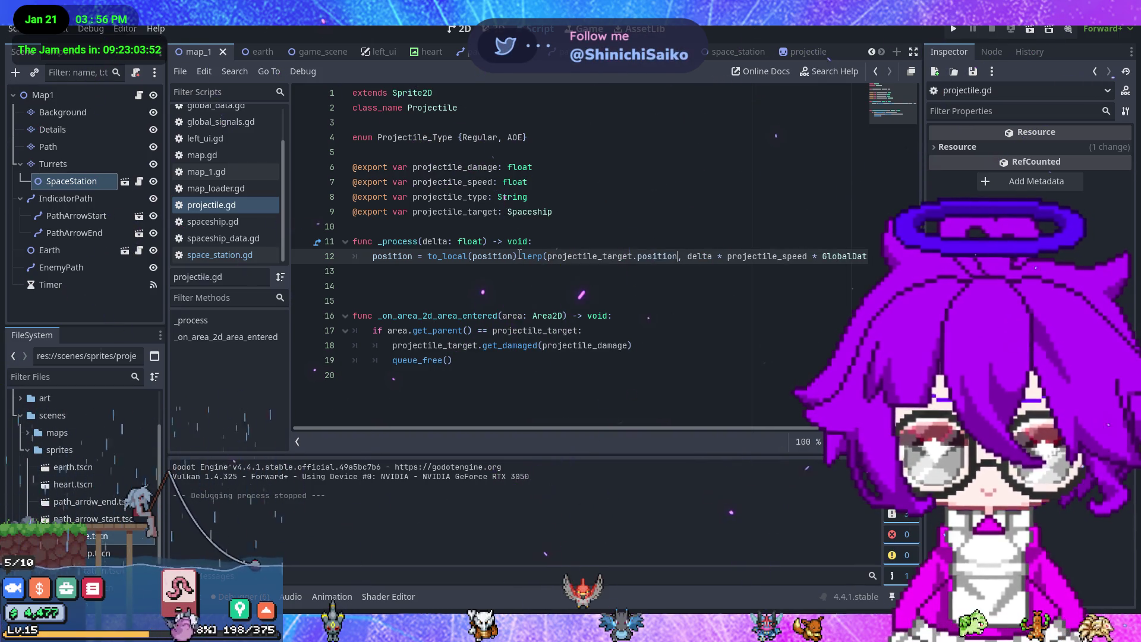
click(520, 256)
key(BackSpace)
double_click(434, 256)
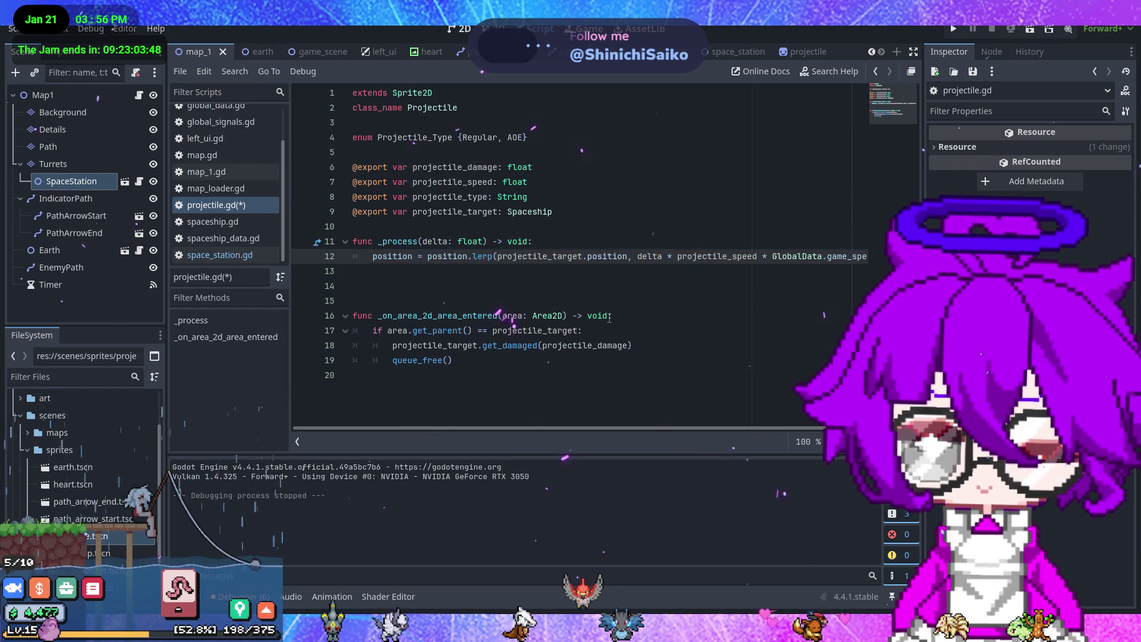
key(ctrl+s)
click(574, 246)
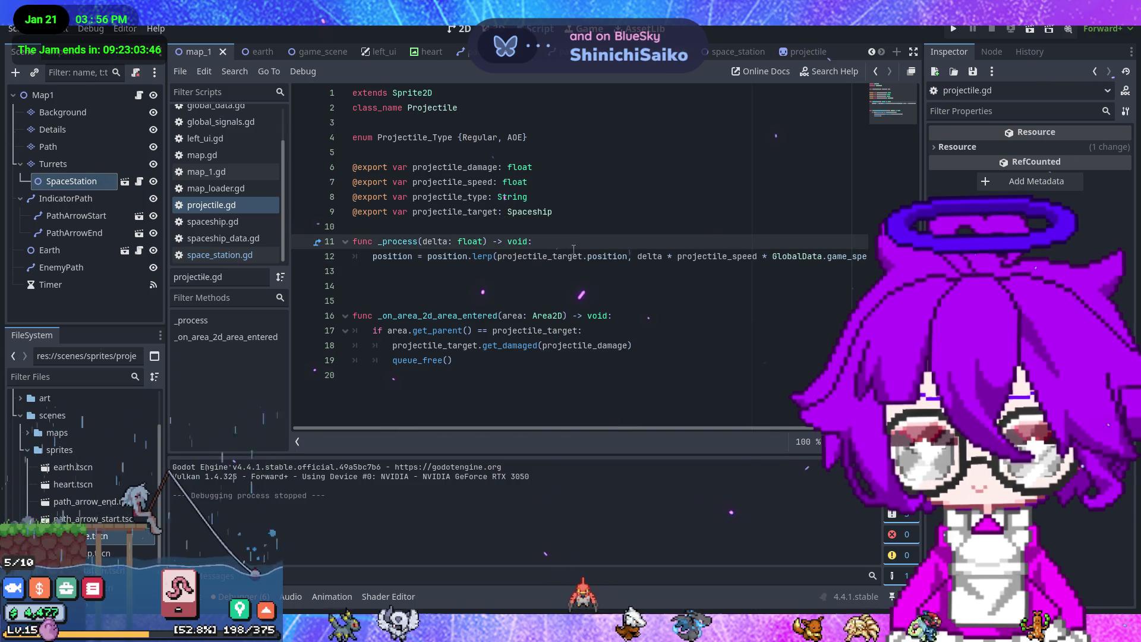
Add print("self: " + str(position)) at the top of _process
key(Return)
text(print("sa)
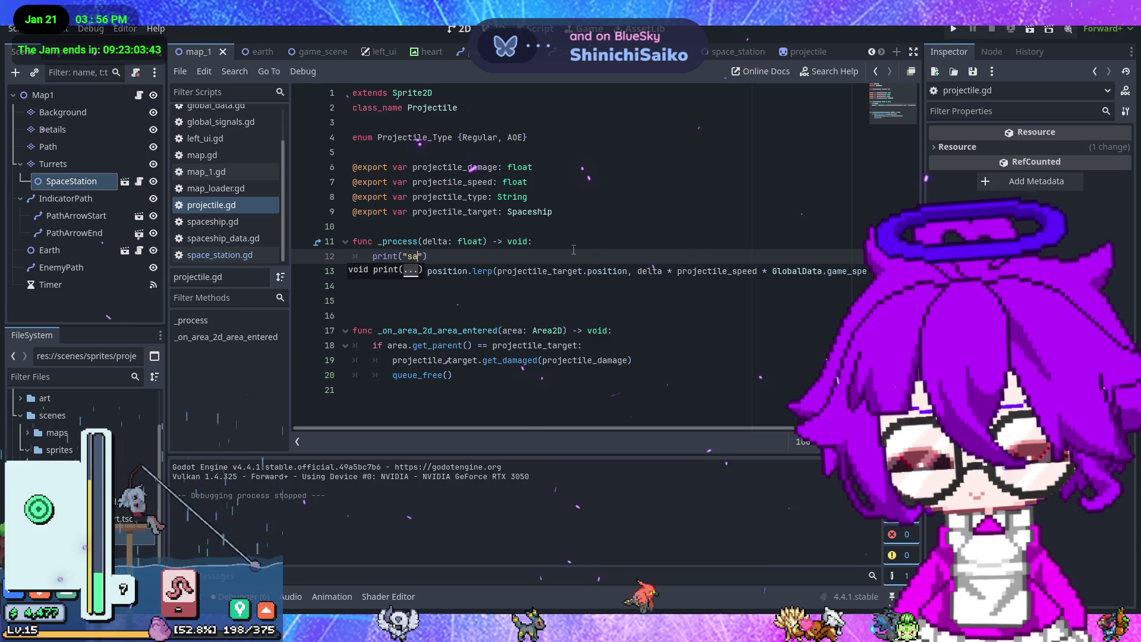
key(BackSpace)
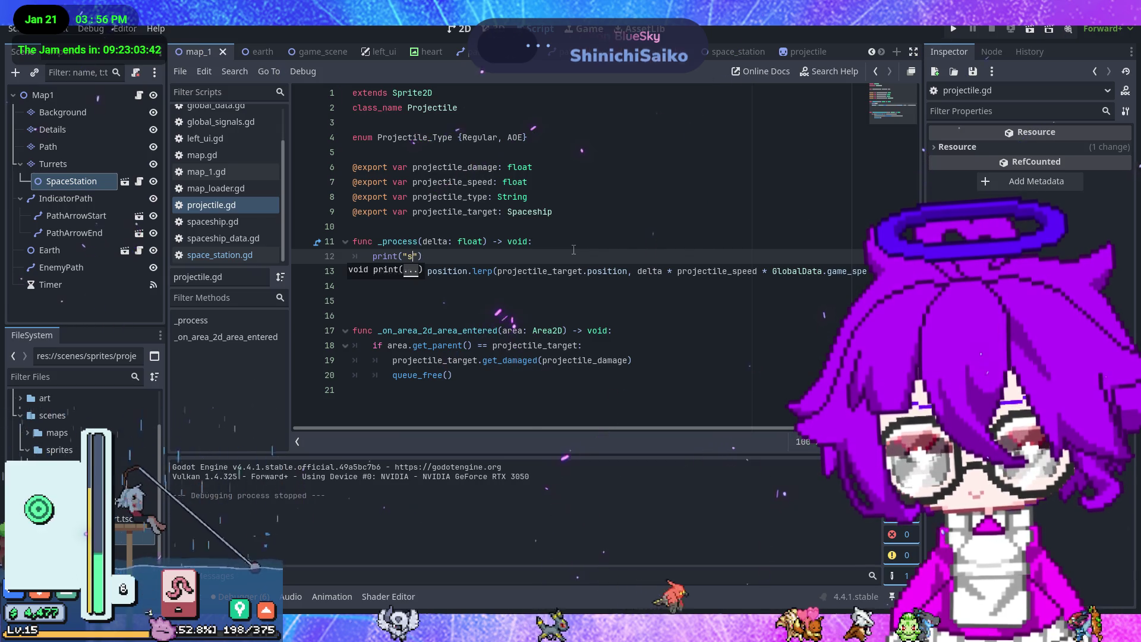
text(d)
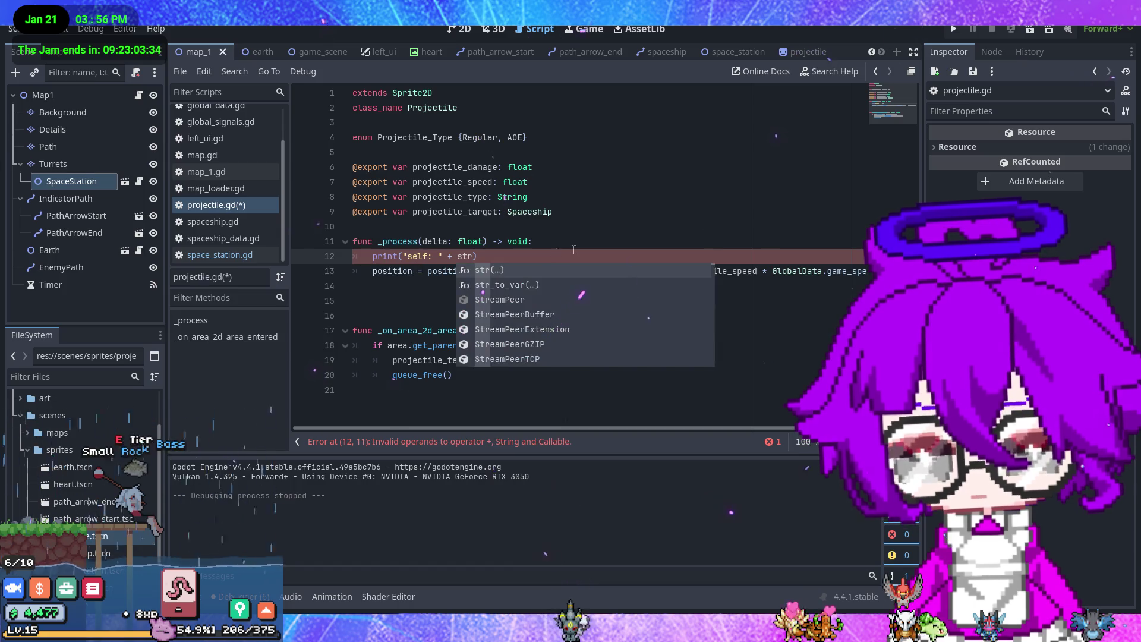
text((position)
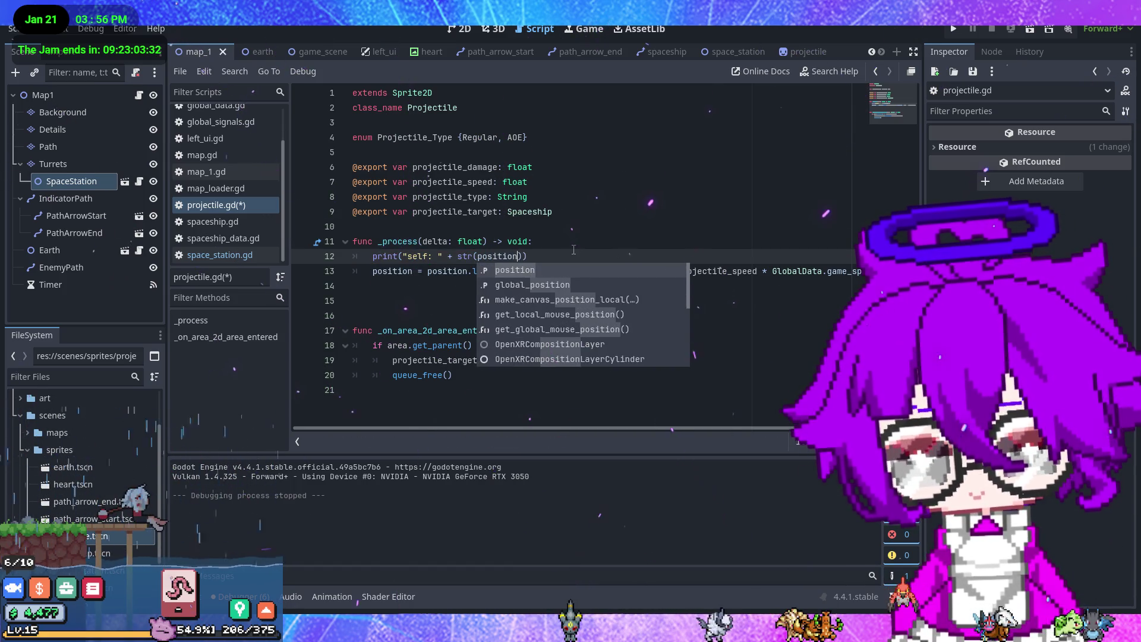
key(Return)
key(End)
Add print("target: " + str(projectile_target.position)) below it and run the game
key(Return)
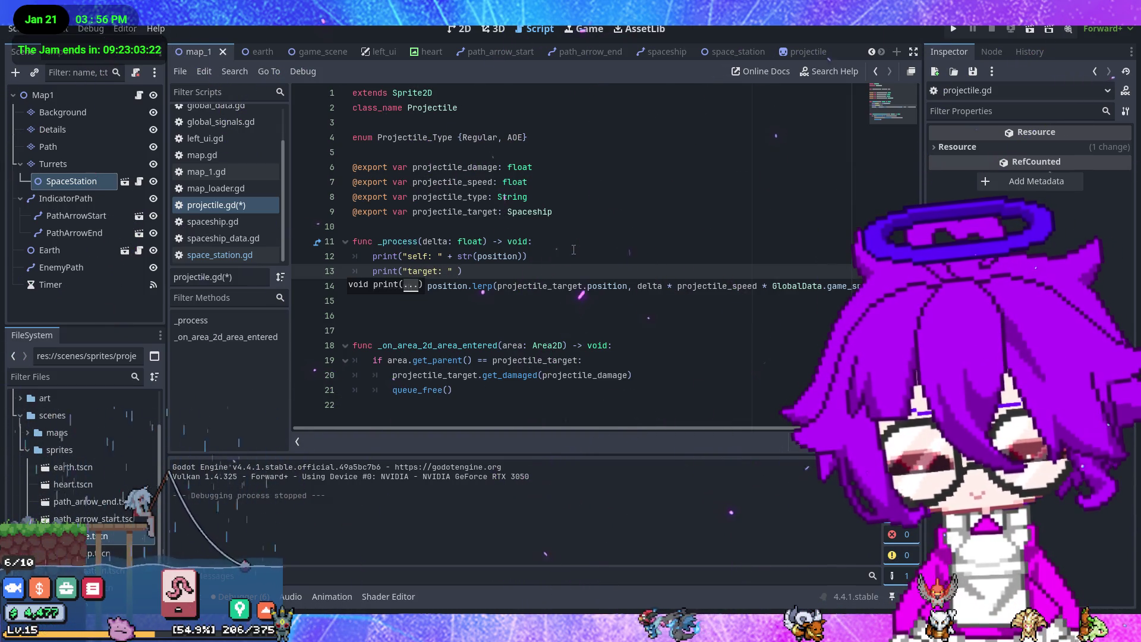
text(()
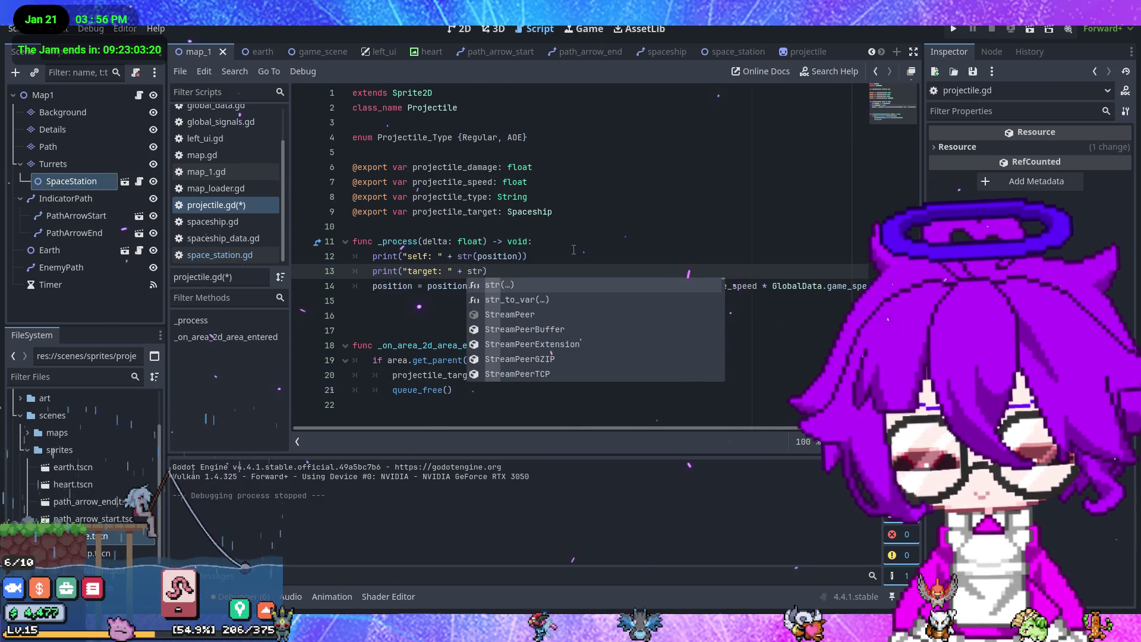
key(Escape)
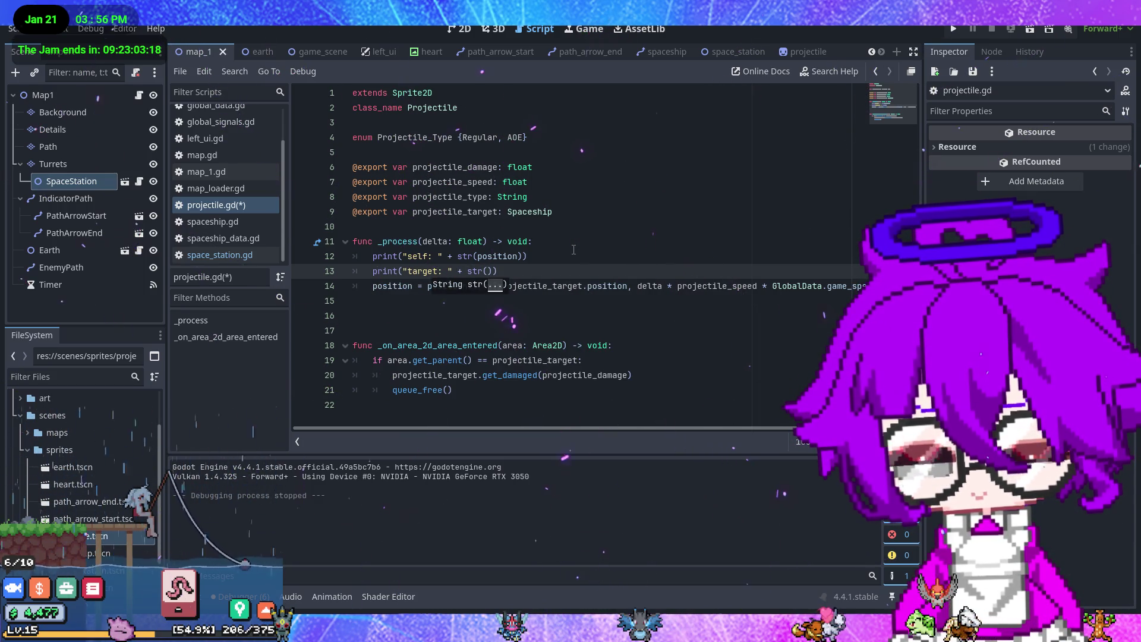
key(Return)
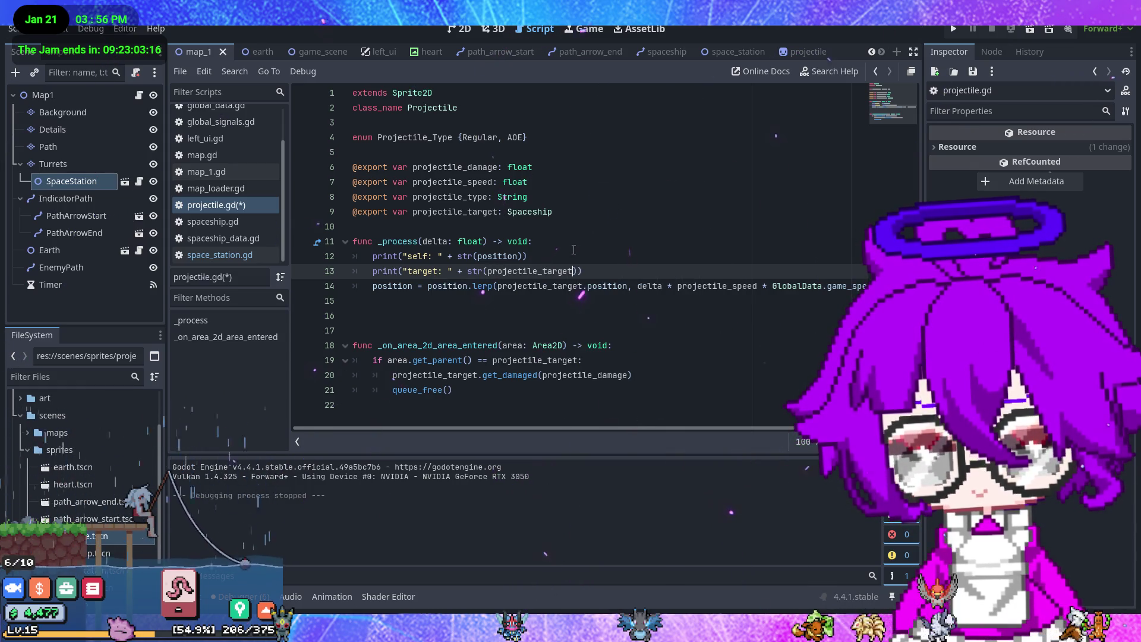
text(po)
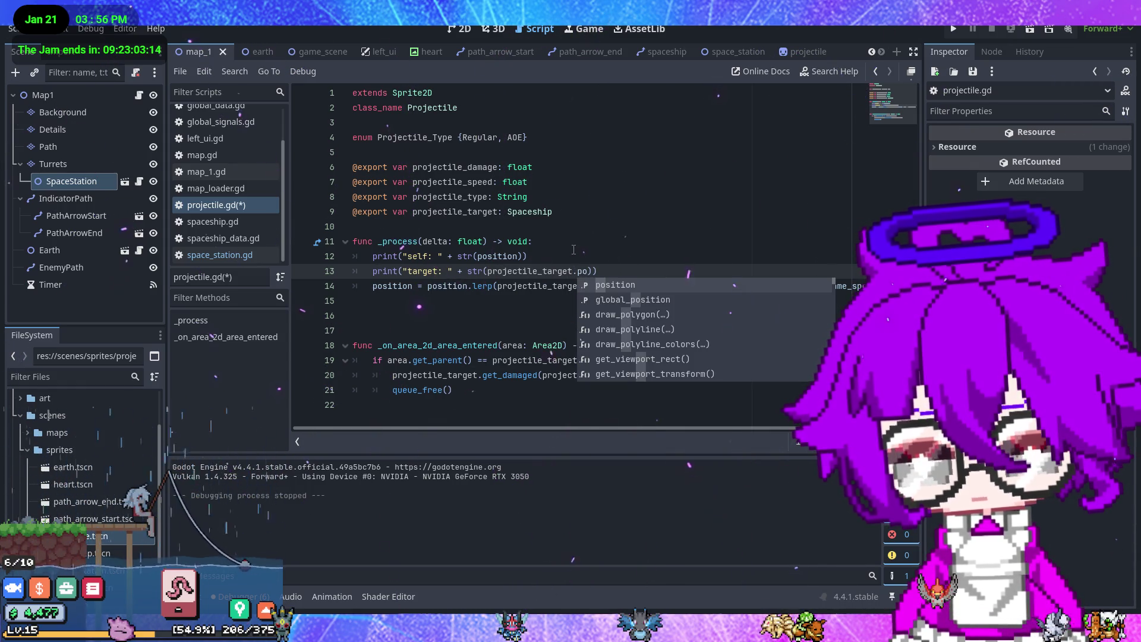
key(Return)
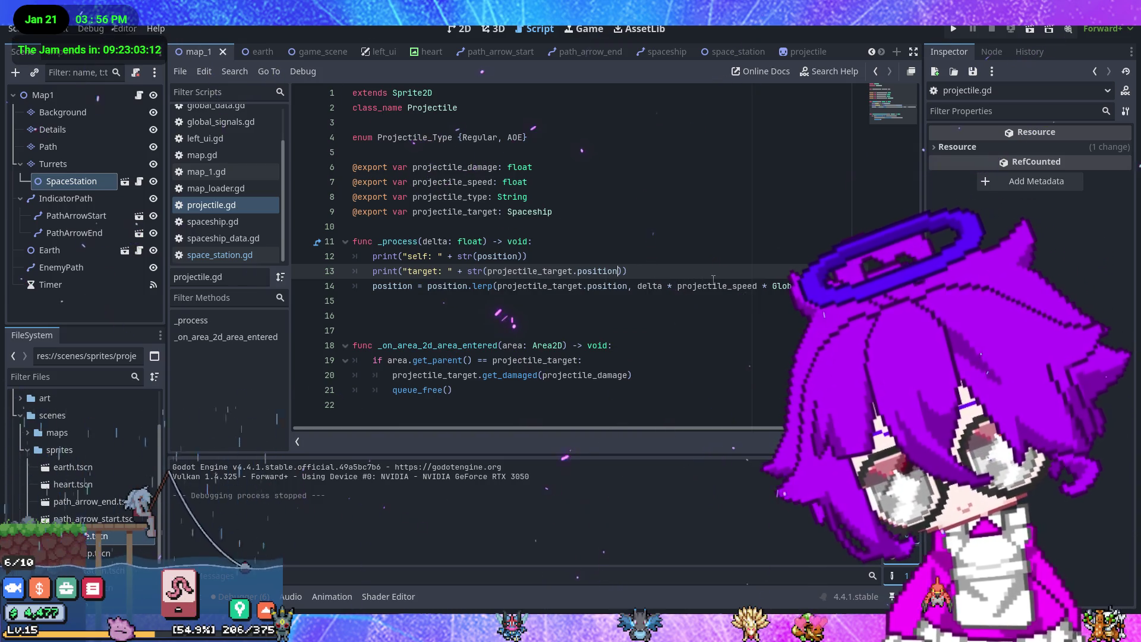
click(953, 30)
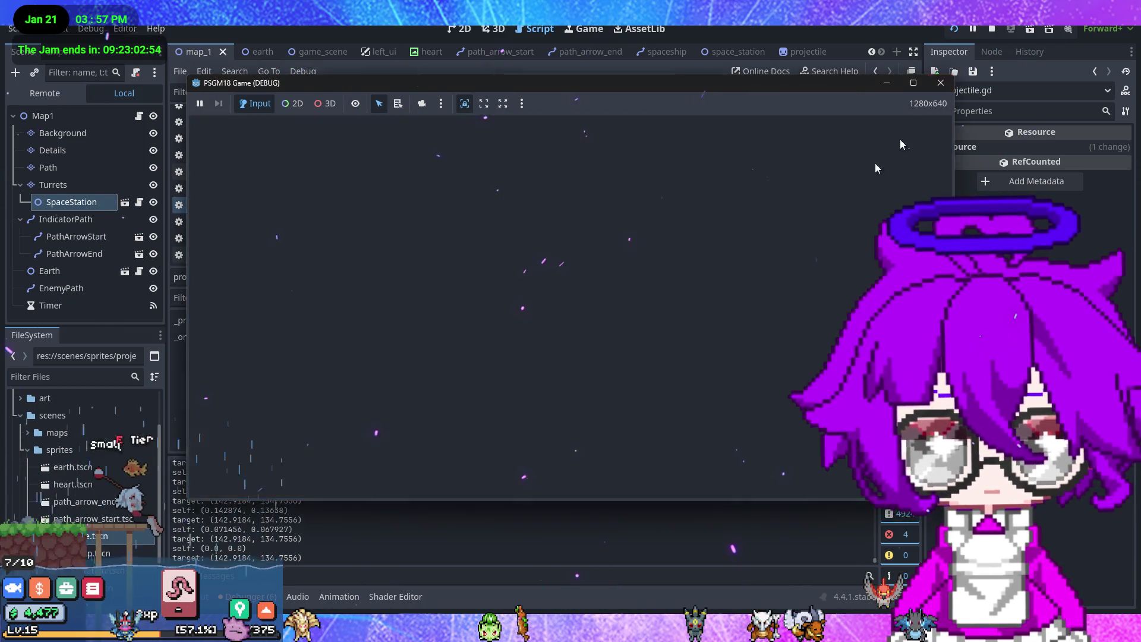
Stop the game, leaving the output log showing self reaching (0.0, 0.0) and target (142.9184, 134.7556)
click(941, 82)
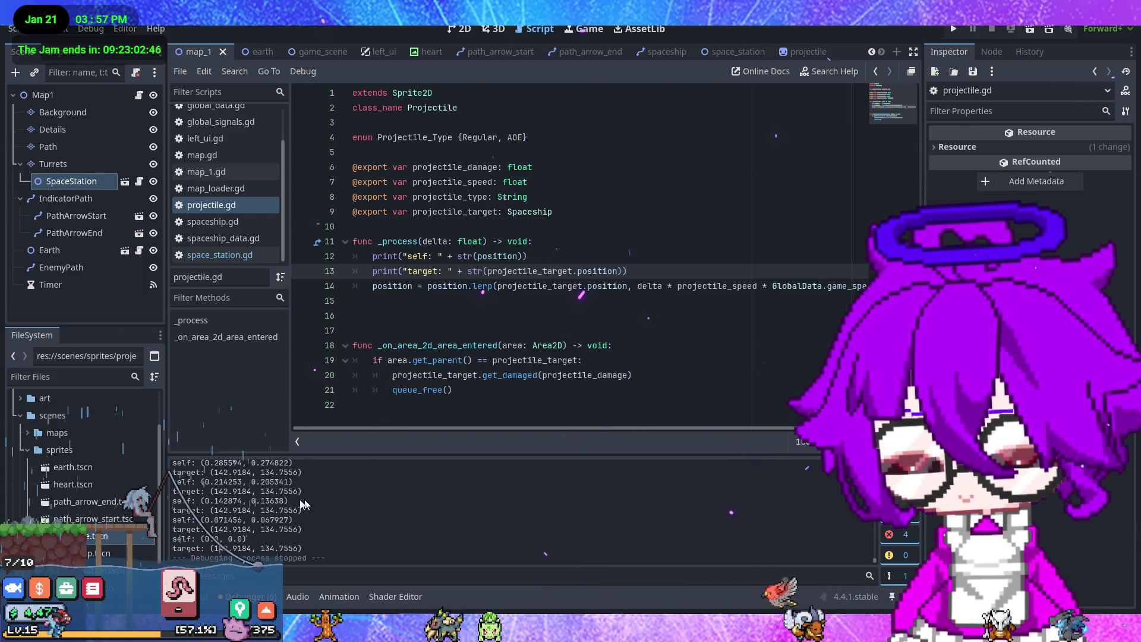
Change the self print to str(to_global(position)), save, and run the game again
scroll(271, 517, up, 1)
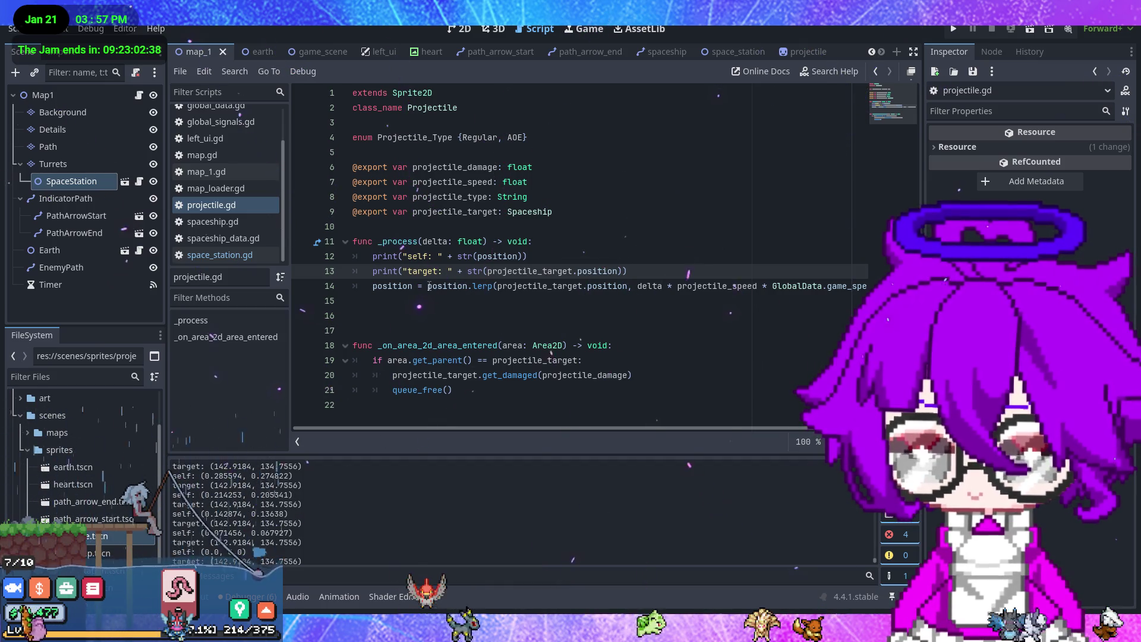
click(505, 286)
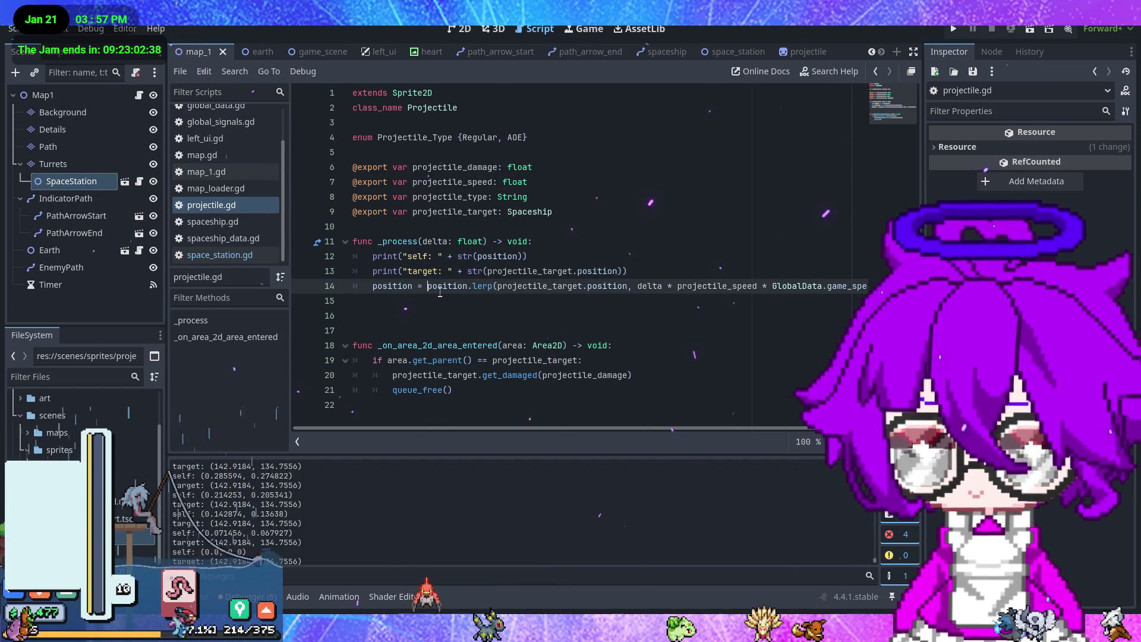
click(492, 257)
double_click(492, 256)
text(to_g)
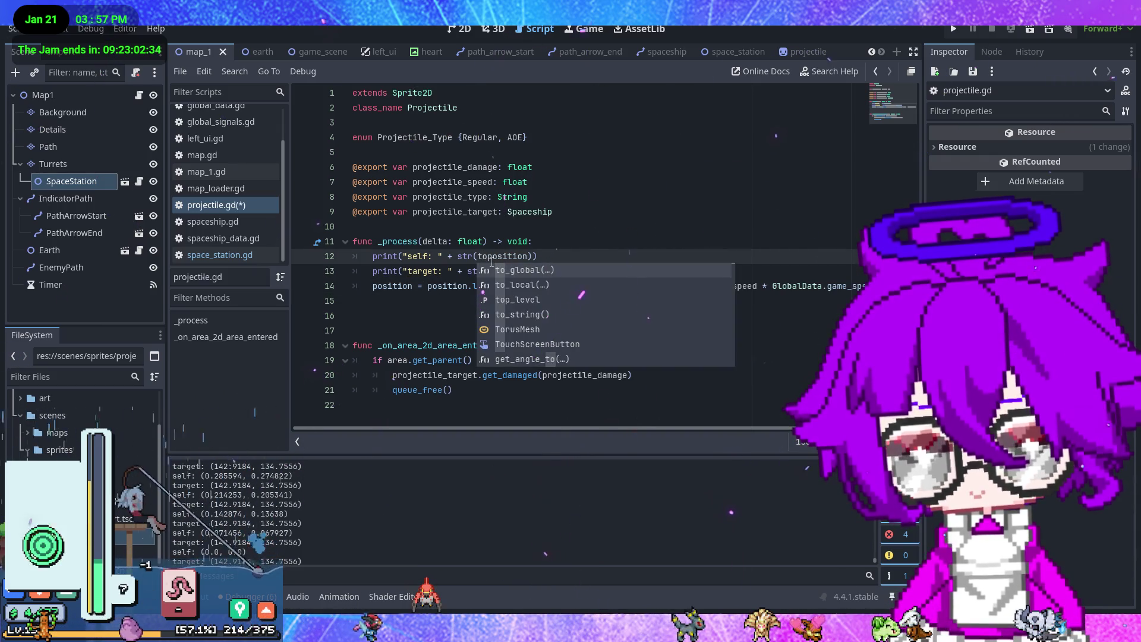
key(Return)
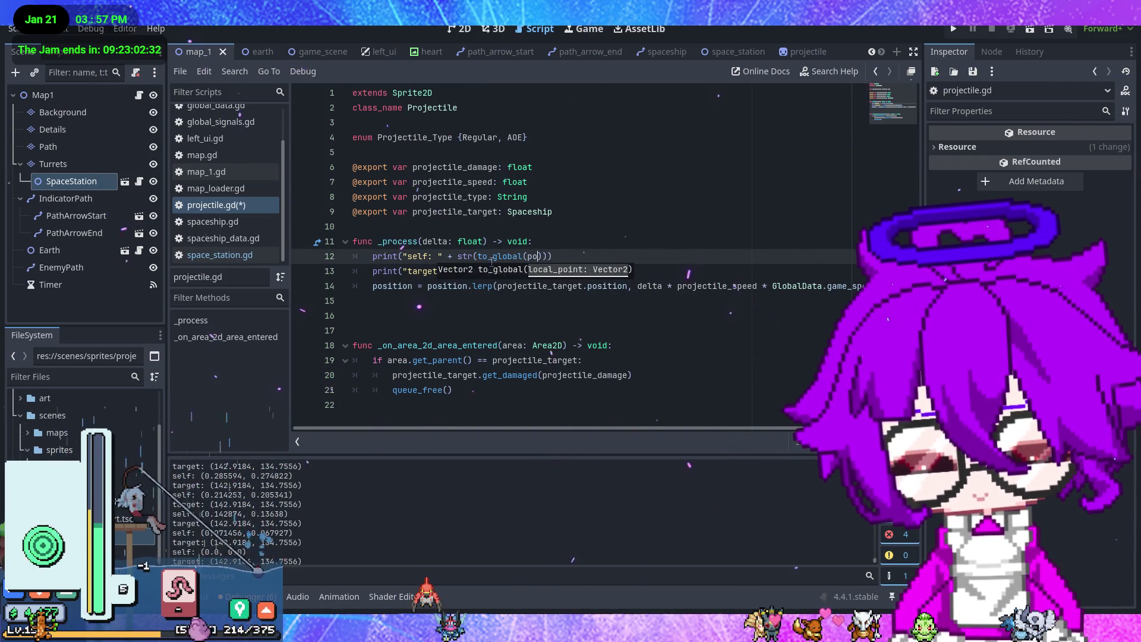
text(pos)
key(Return)
key(ctrl+s)
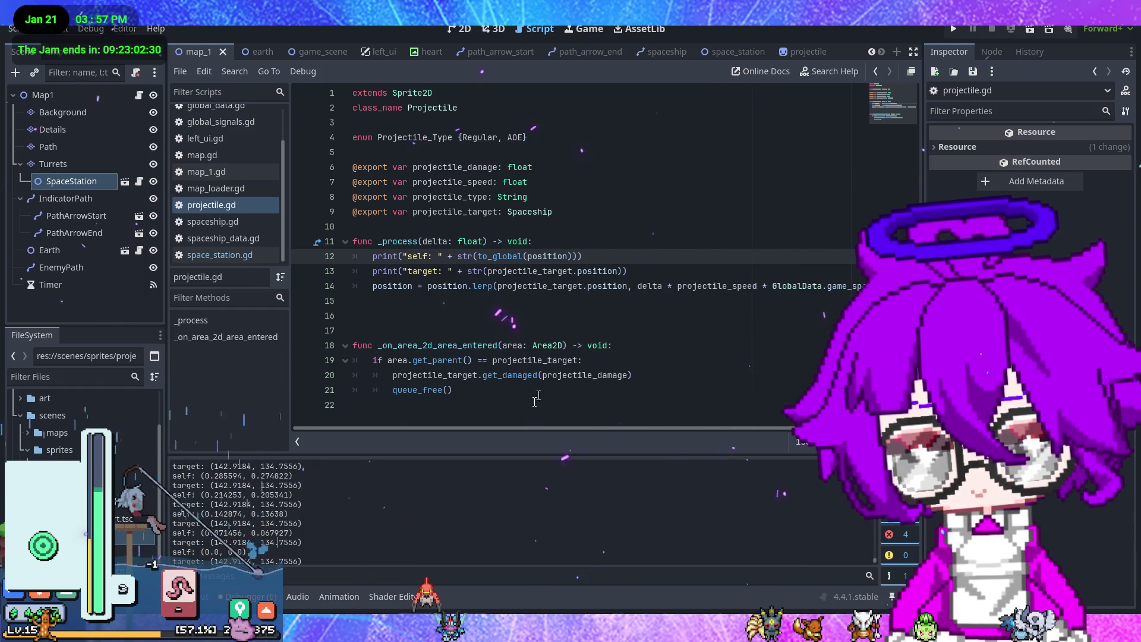
click(952, 29)
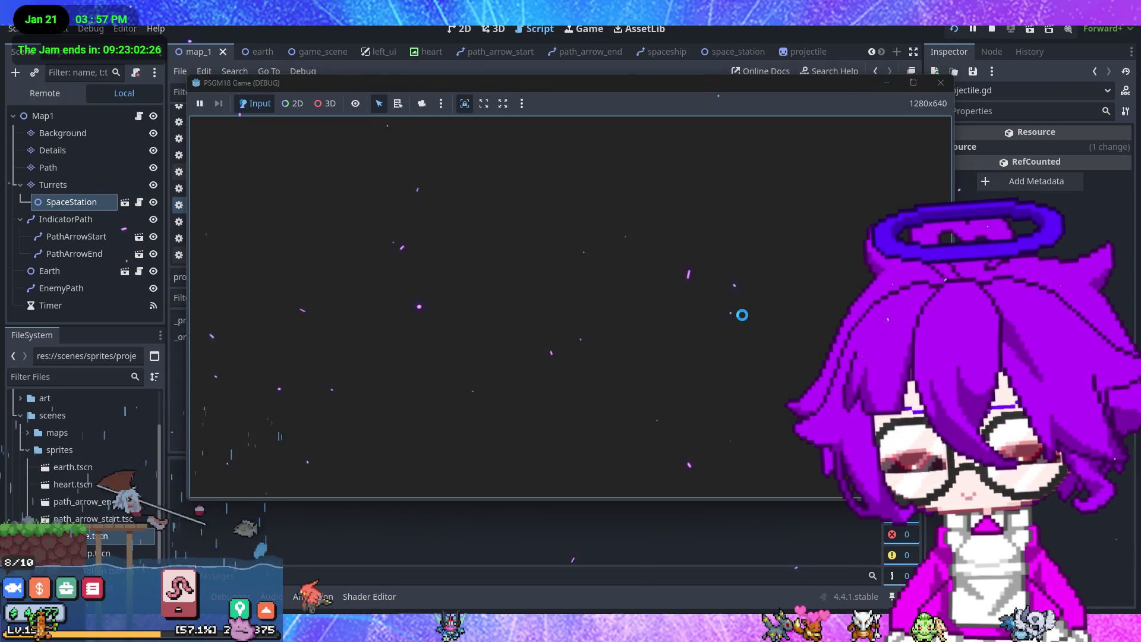